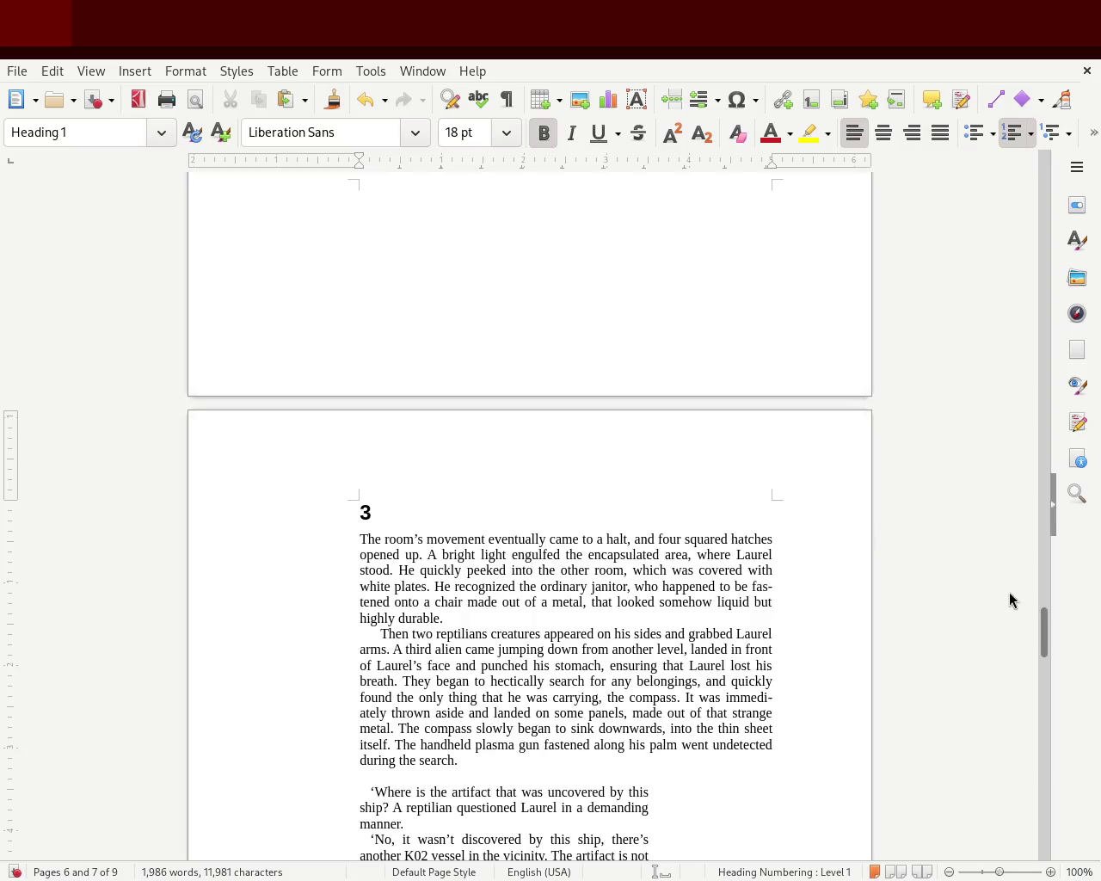
In chapter 3's opening paragraph, remove the stray 'n' before 'halt' and insert 'that was' after 'chair'
left_click_drag(1044, 627, 1045, 634)
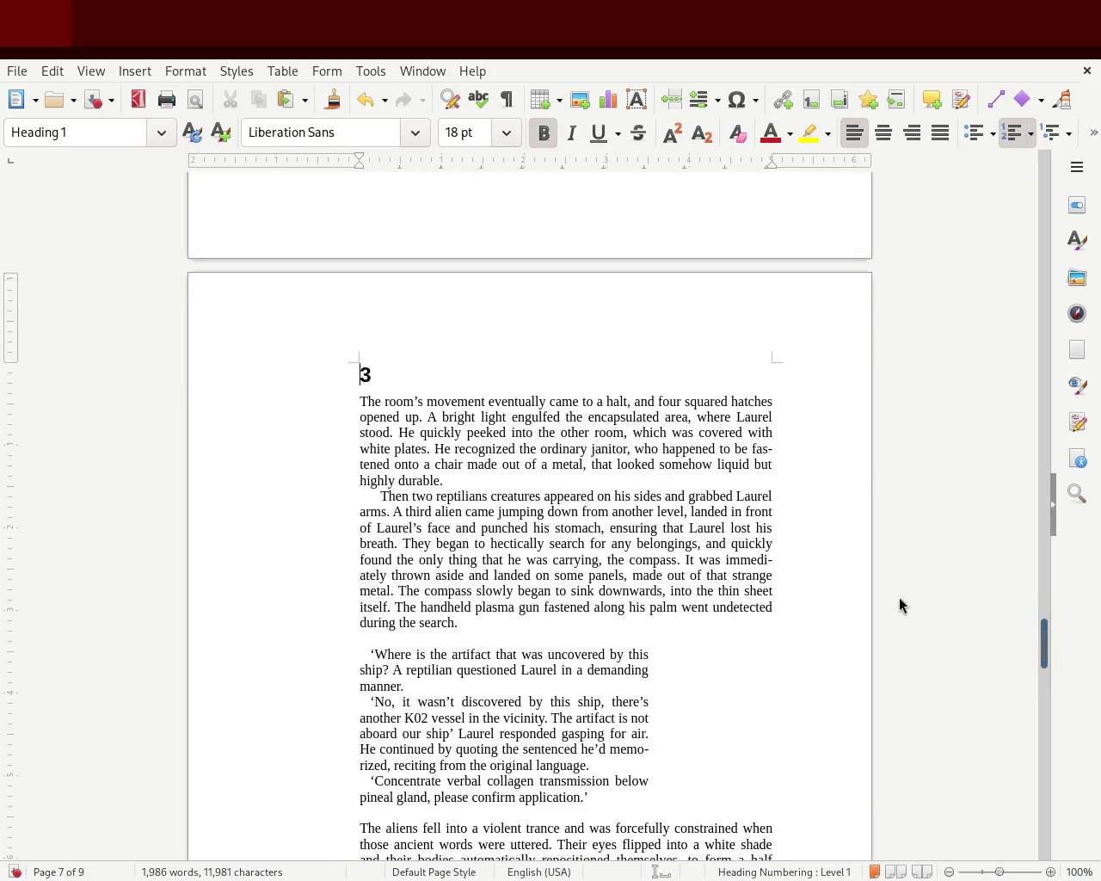
left_click(602, 401)
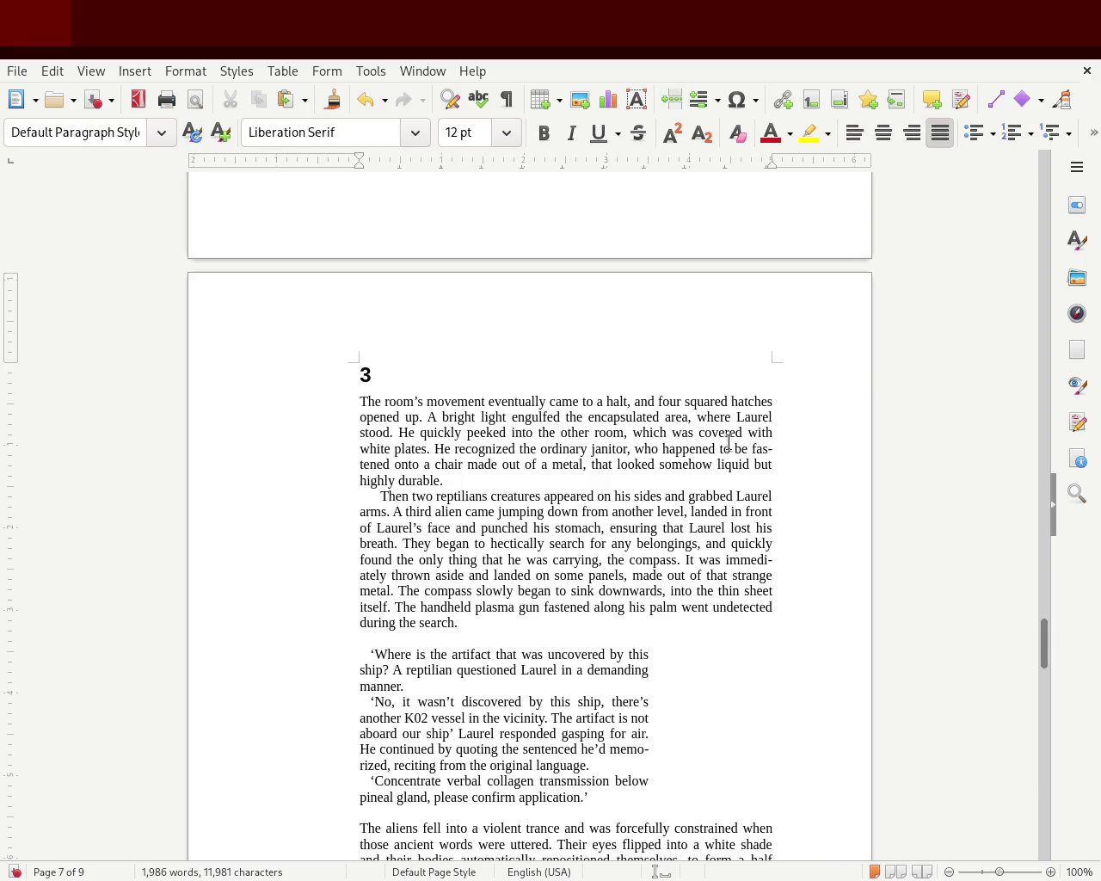
type("n")
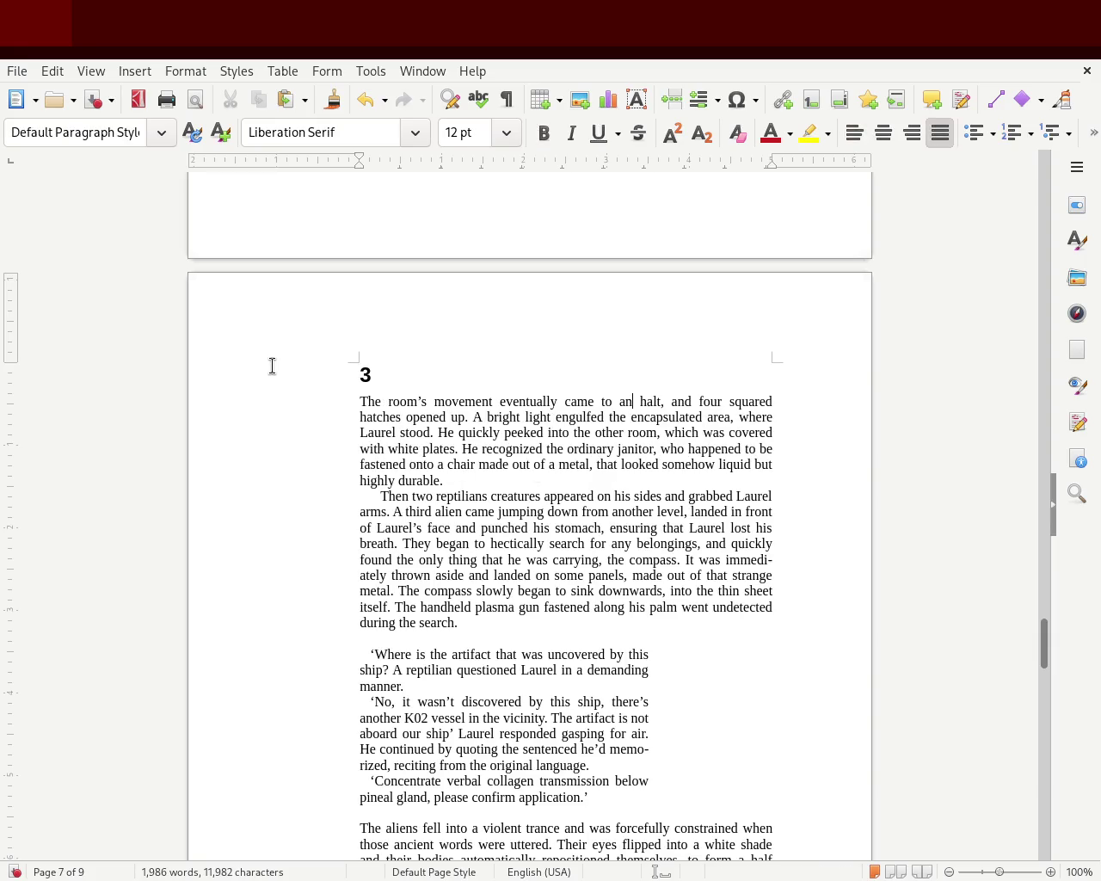
key("BackSpace")
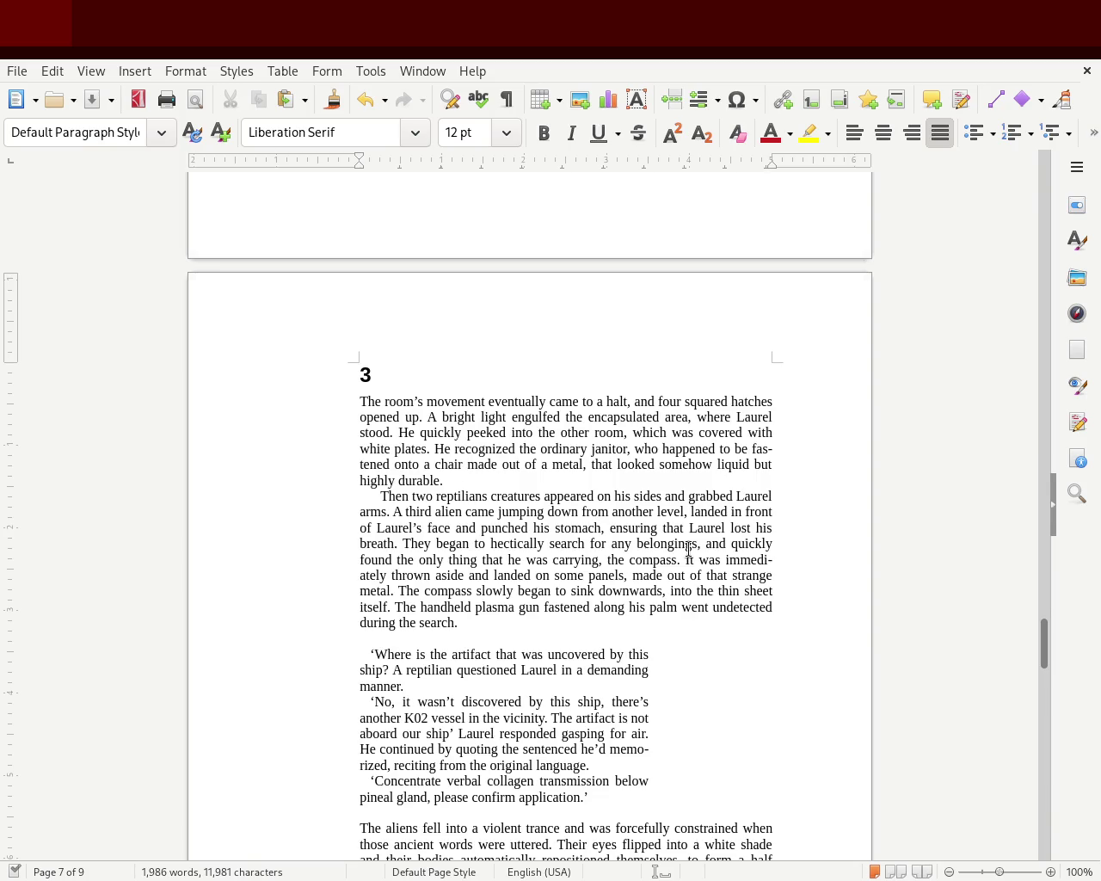
type("that was")
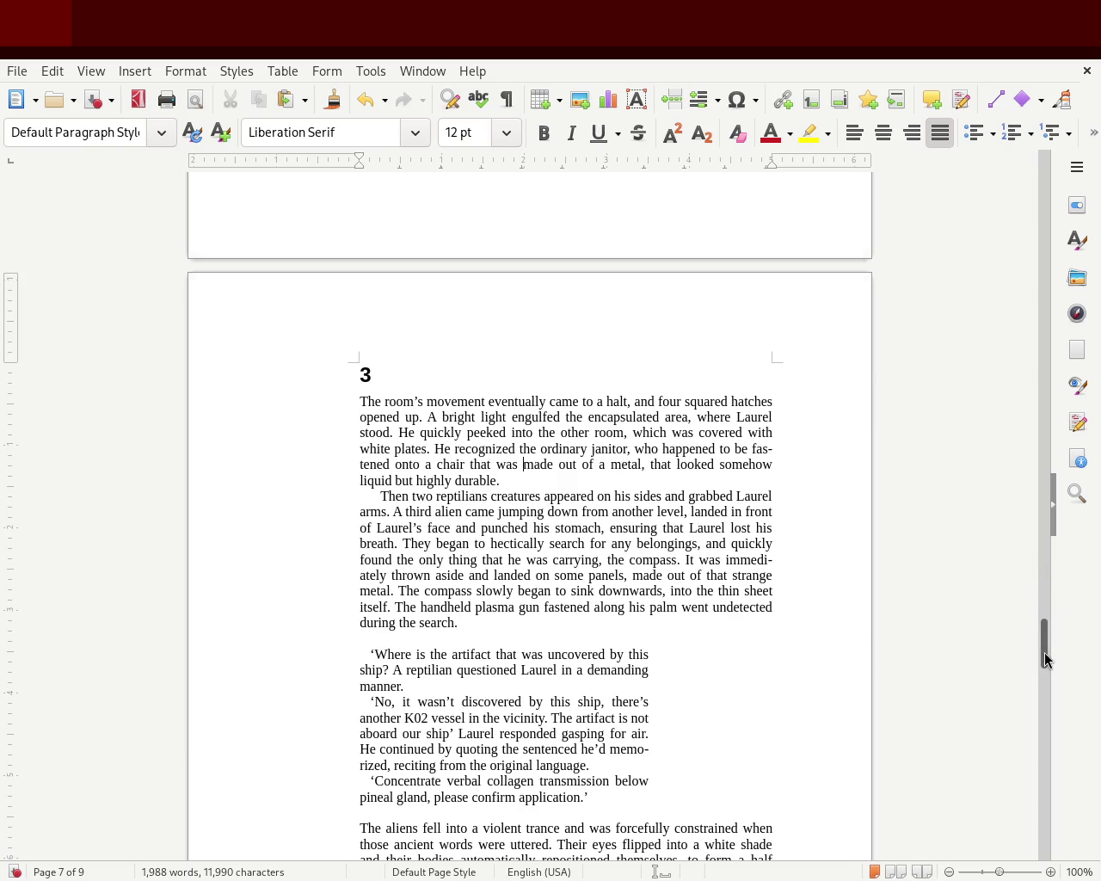
Scroll down to 'The beams' paragraph and save the manuscript with Ctrl+S
scroll(1049, 659, "down", 3)
scroll(1049, 659, "down", 3)
scroll(1054, 661, "up", 2)
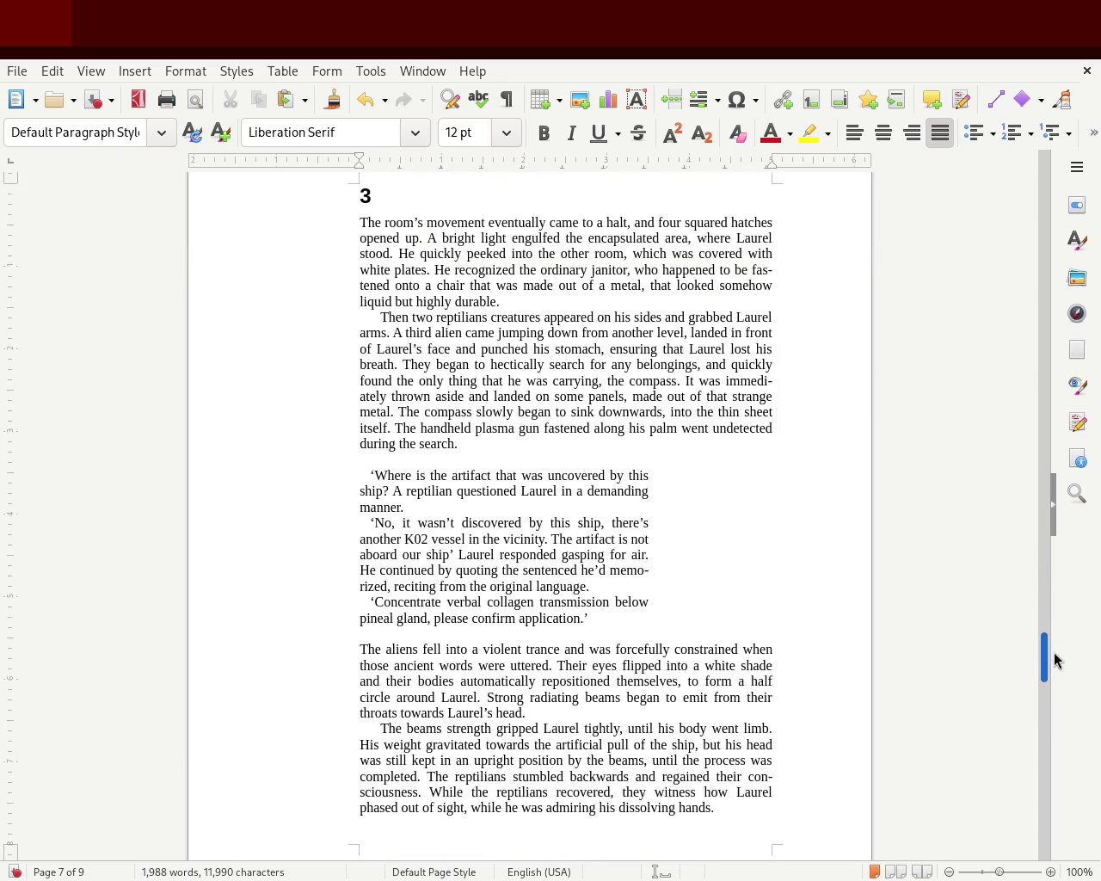
scroll(1055, 660, "down", 1)
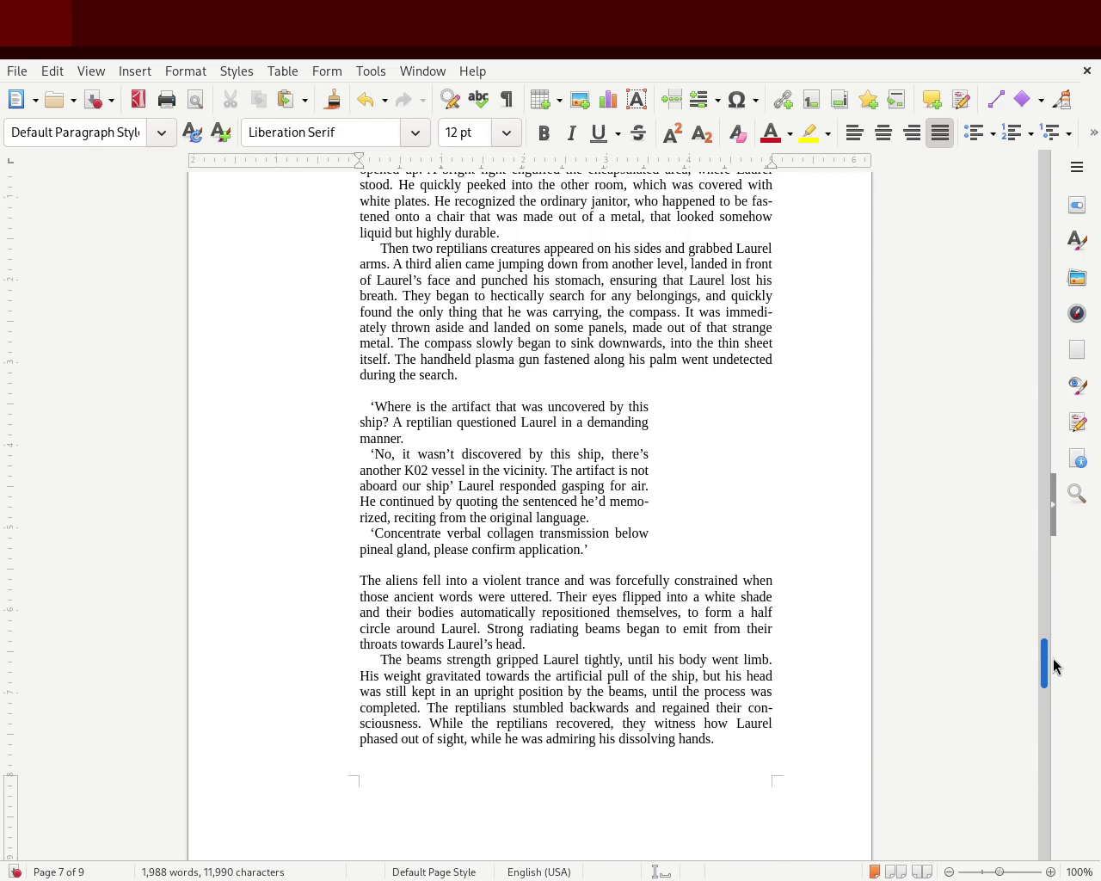
scroll(1055, 664, "up", 5)
scroll(1054, 663, "down", 3)
scroll(1053, 660, "down", 1)
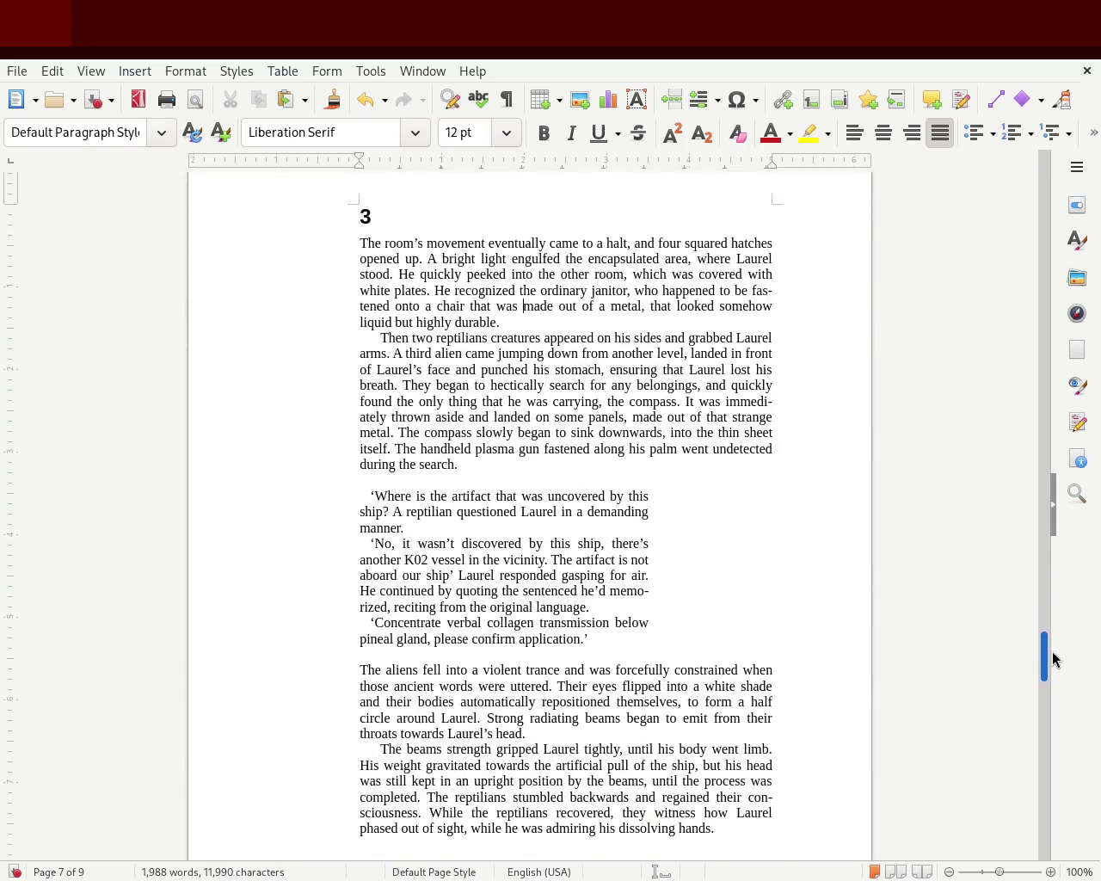
scroll(1052, 659, "down", 4)
scroll(1053, 671, "down", 1)
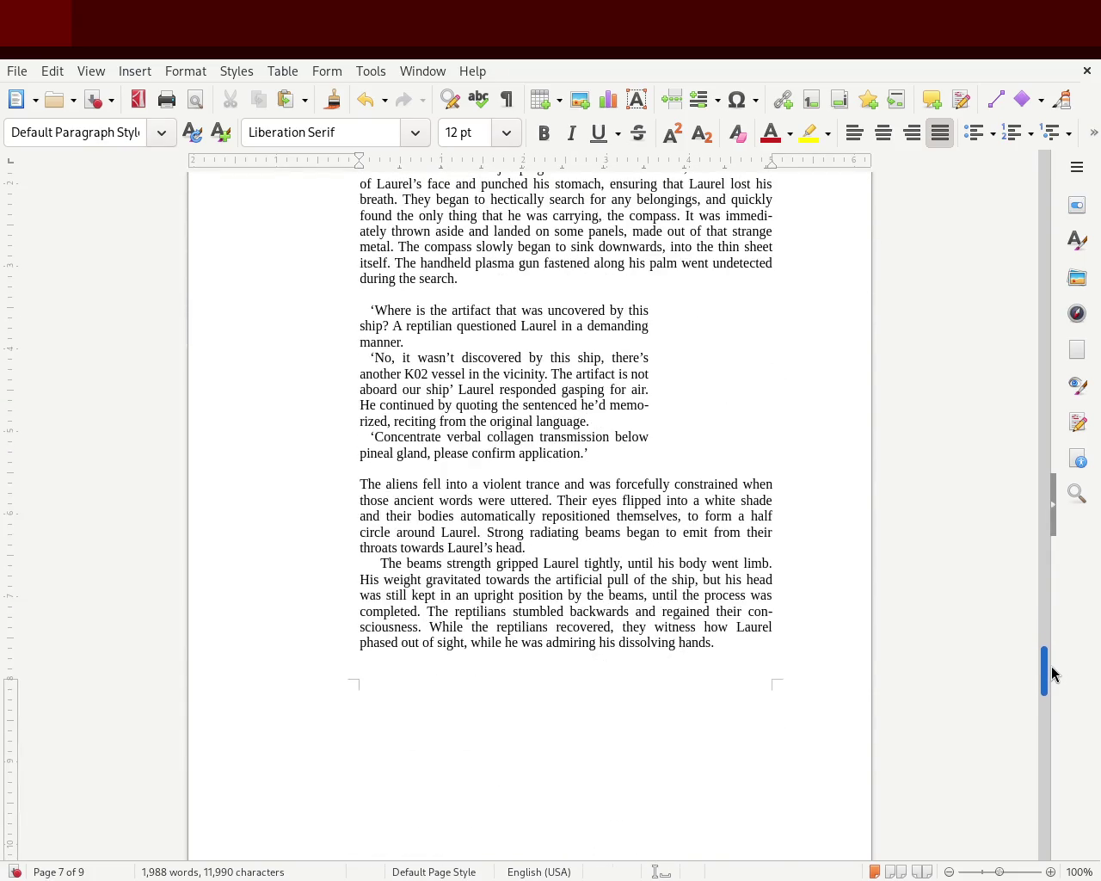
left_click(376, 563)
mouse_move(1044, 669)
left_mouse_down()
mouse_move(1045, 690)
mouse_move(1052, 633)
mouse_move(1053, 655)
left_mouse_up()
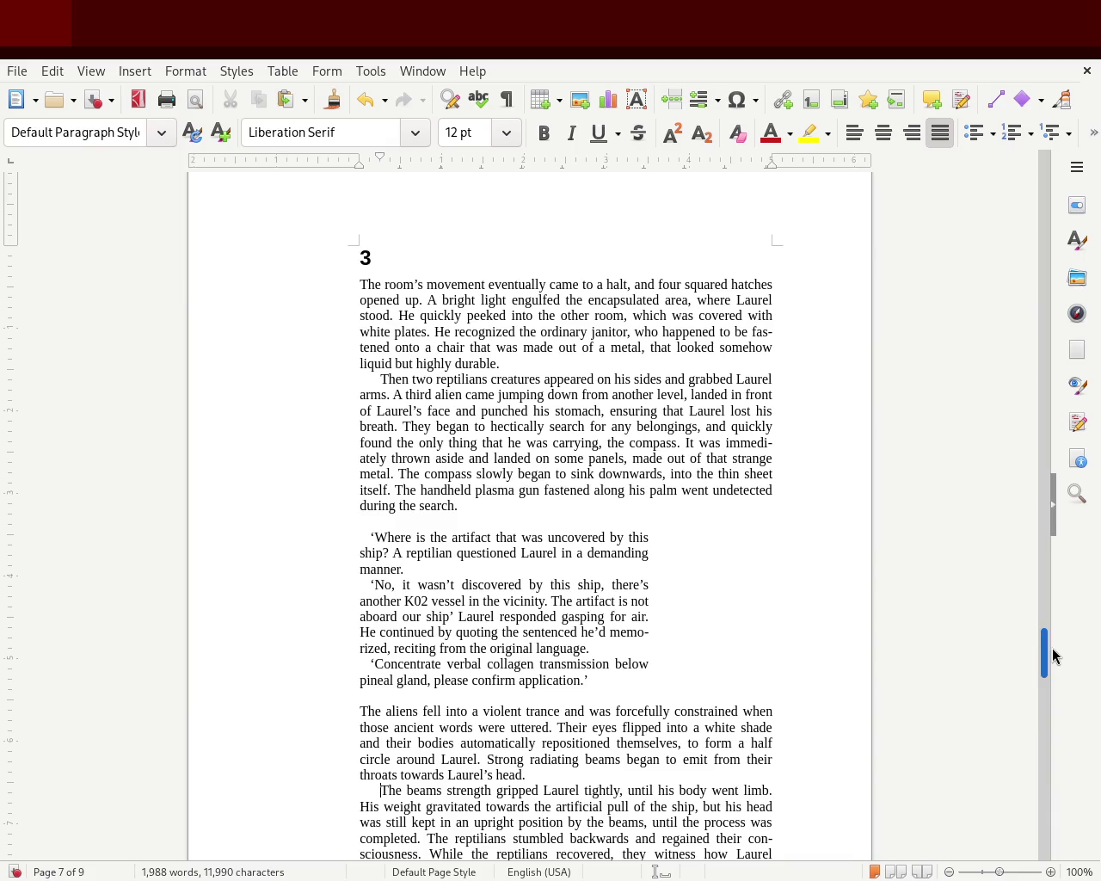
left_click_drag(1053, 655, 1039, 511)
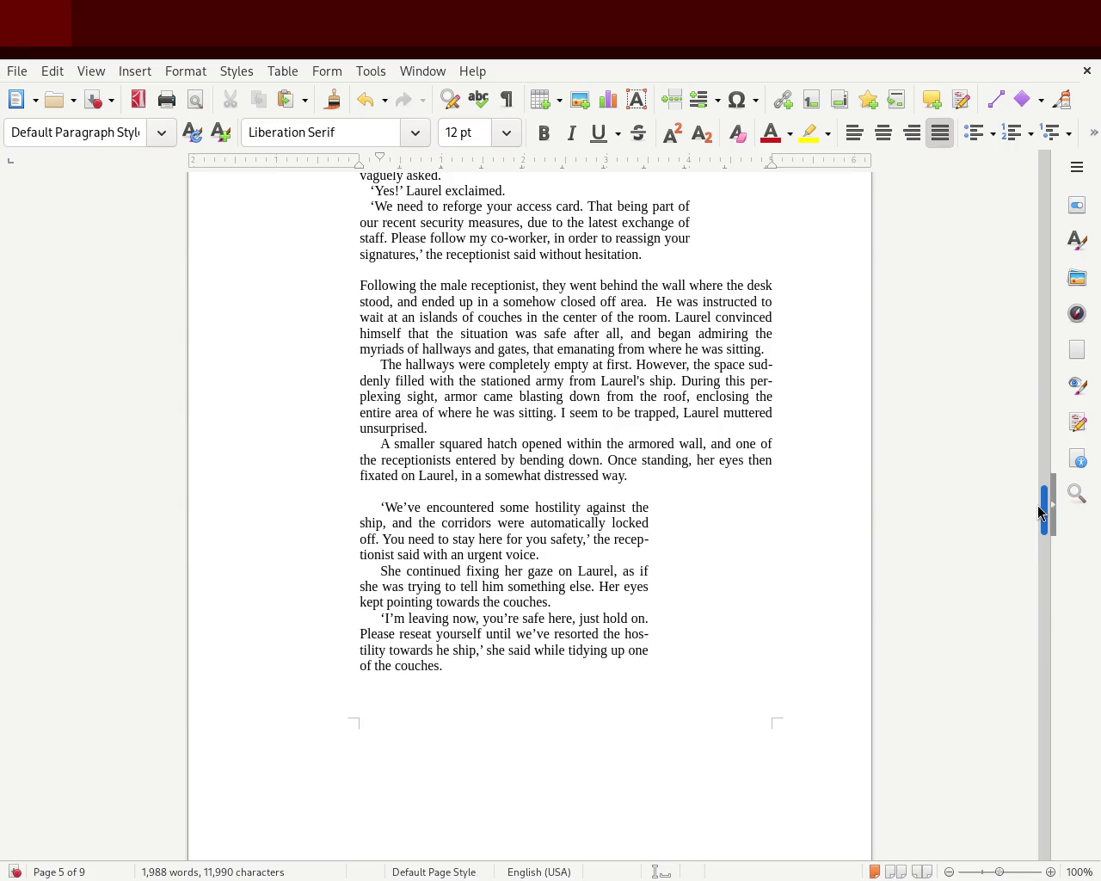
left_click_drag(1041, 512, 1041, 495)
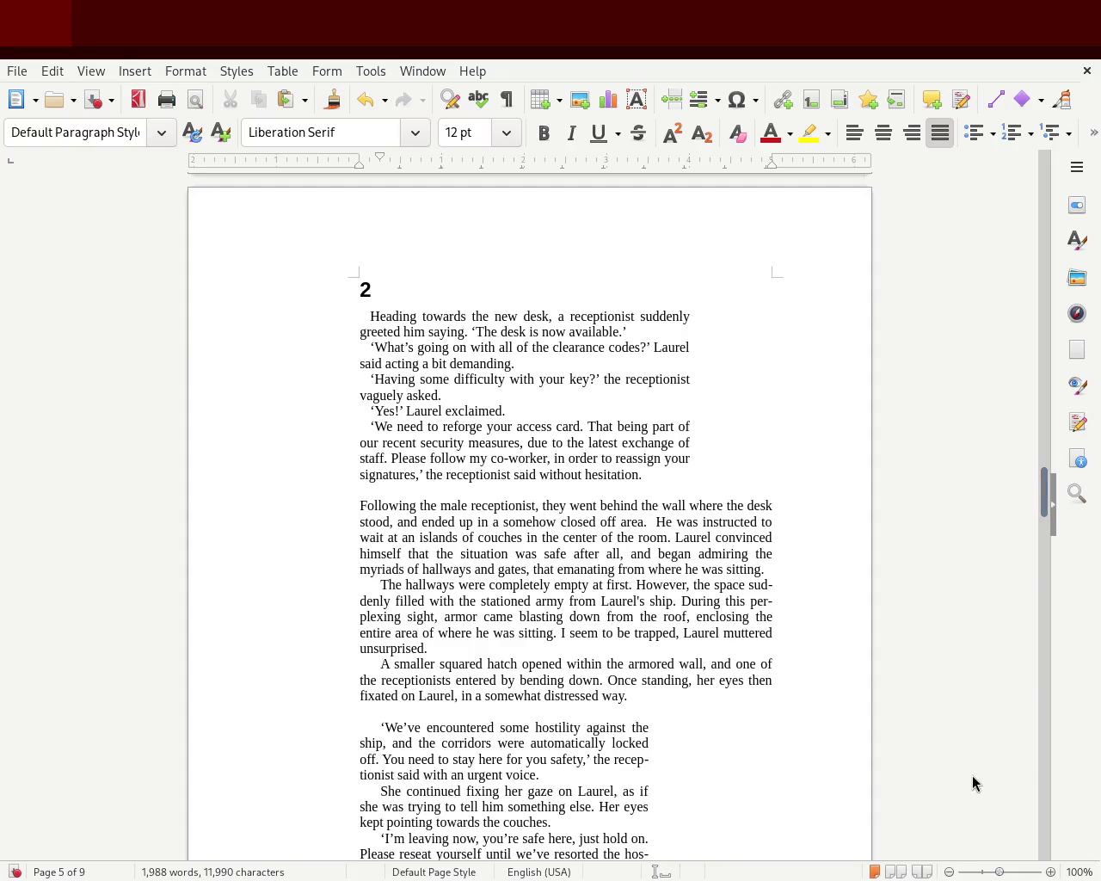
key("ctrl+s")
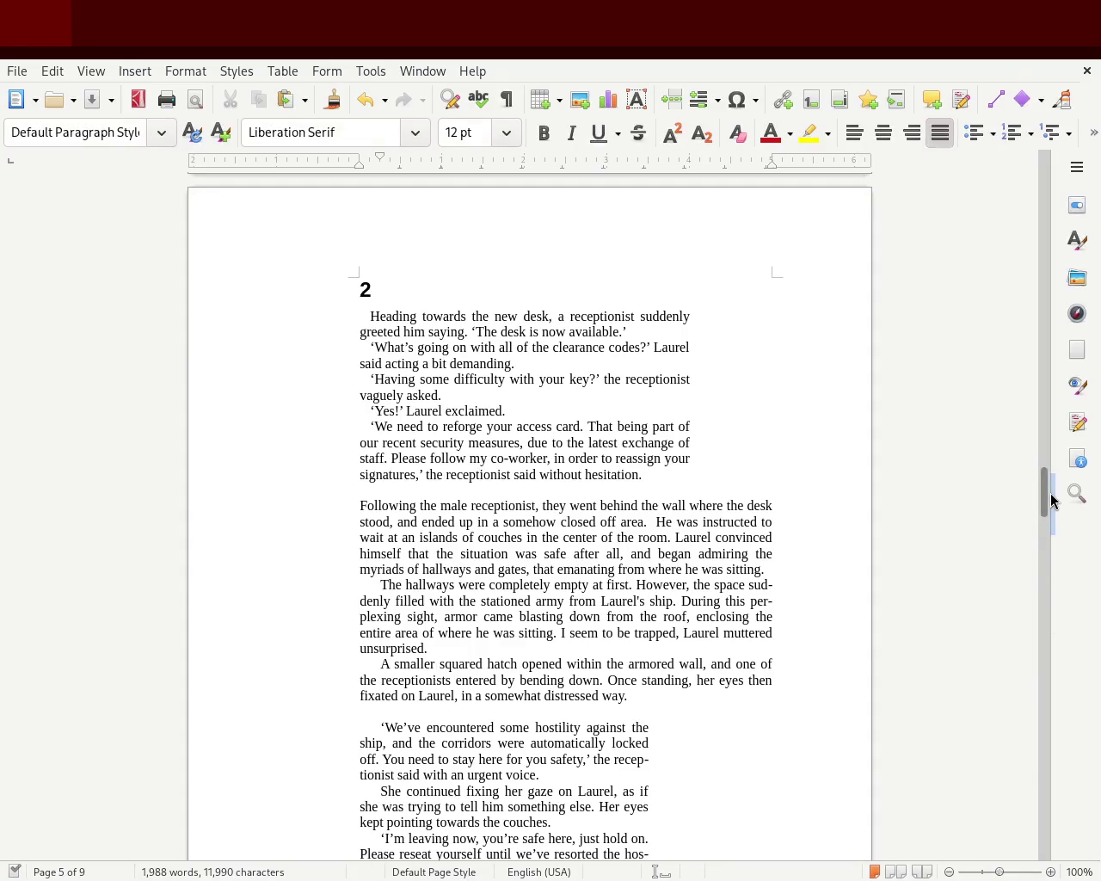
Scroll to chapter 4 on page 8 and select the plain chapter number 5
mouse_move(1040, 499)
left_mouse_down()
mouse_move(1063, 362)
mouse_move(1015, 318)
mouse_move(1002, 361)
left_mouse_up()
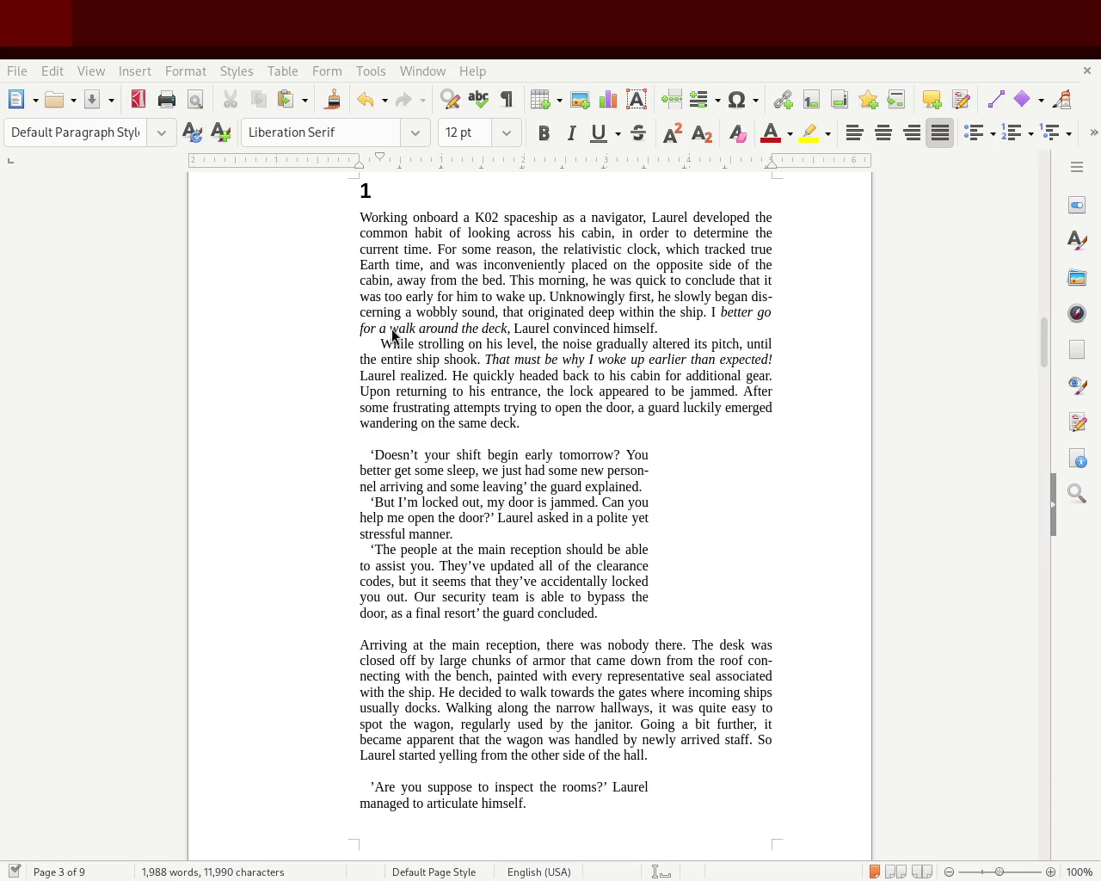
left_click_drag(1041, 344, 1002, 733)
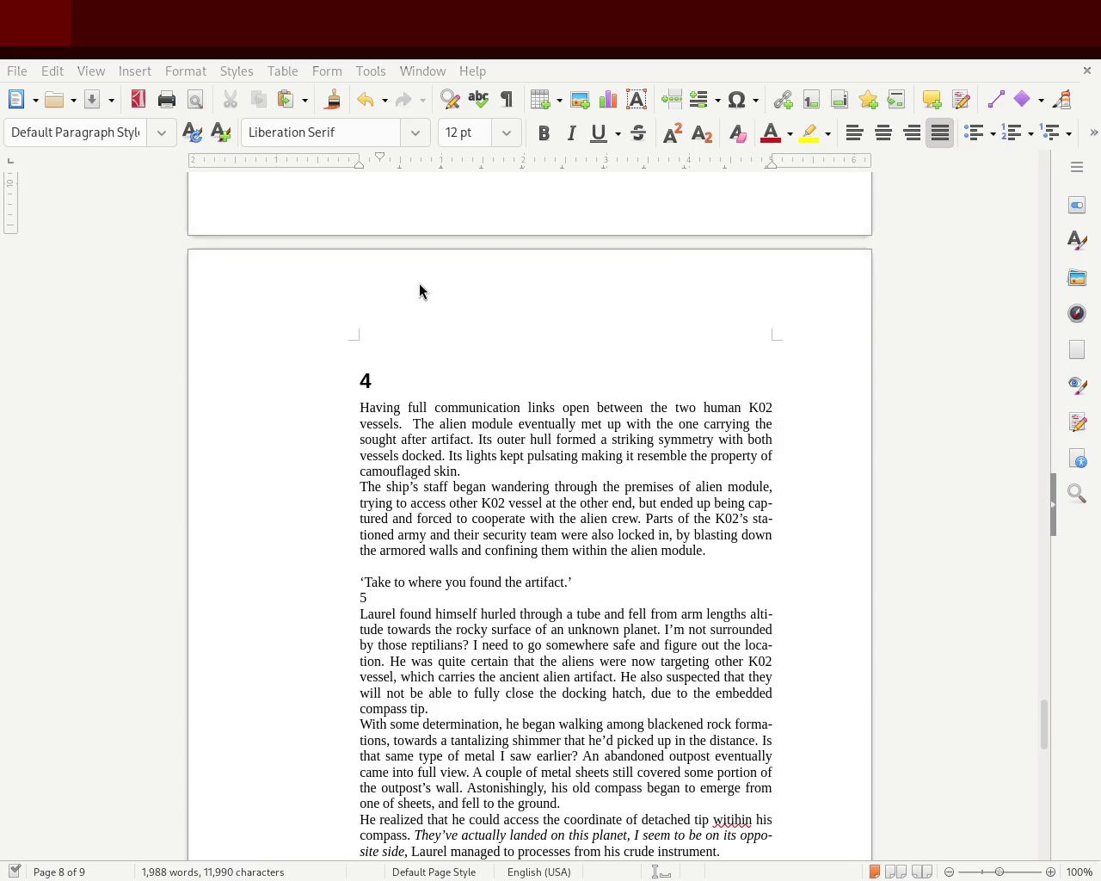
scroll(1043, 748, "down", 1)
mouse_move(1044, 748)
left_mouse_down()
mouse_move(1040, 835)
mouse_move(1069, 757)
left_mouse_up()
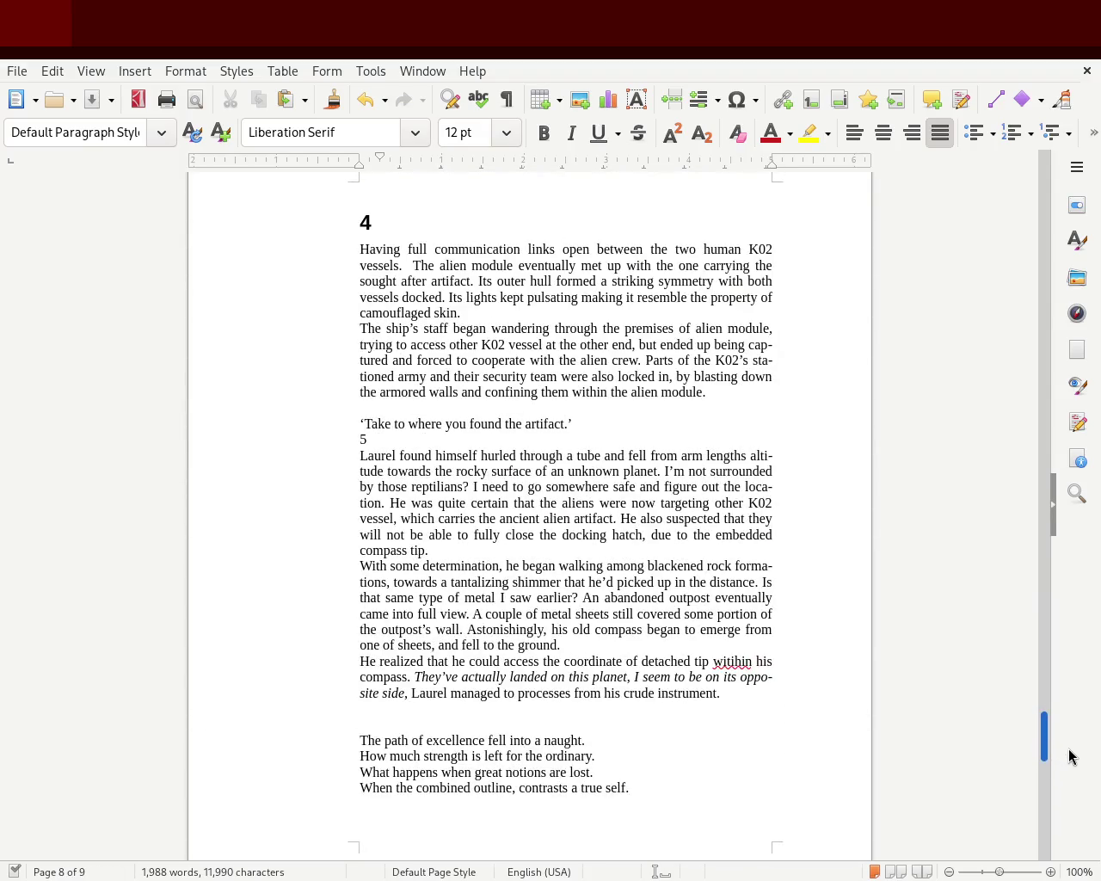
scroll(1069, 753, "down", 1)
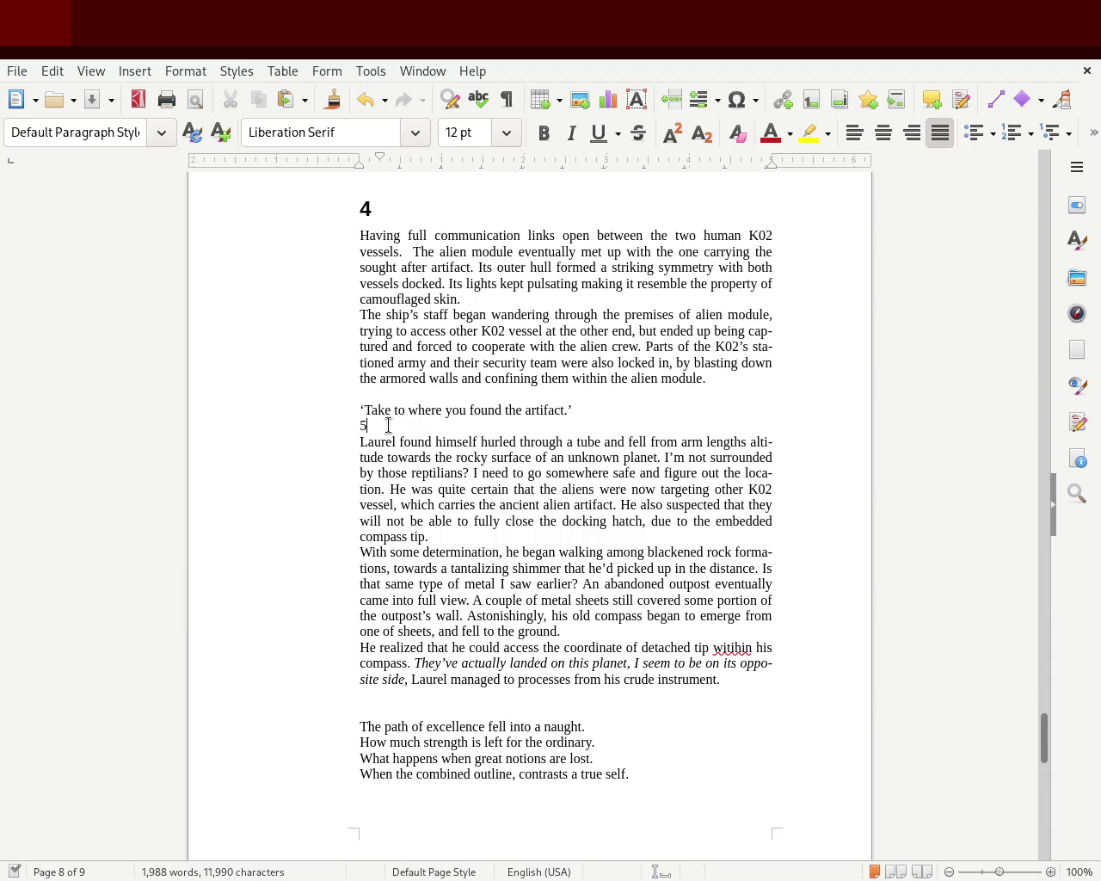
left_click_drag(388, 425, 344, 425)
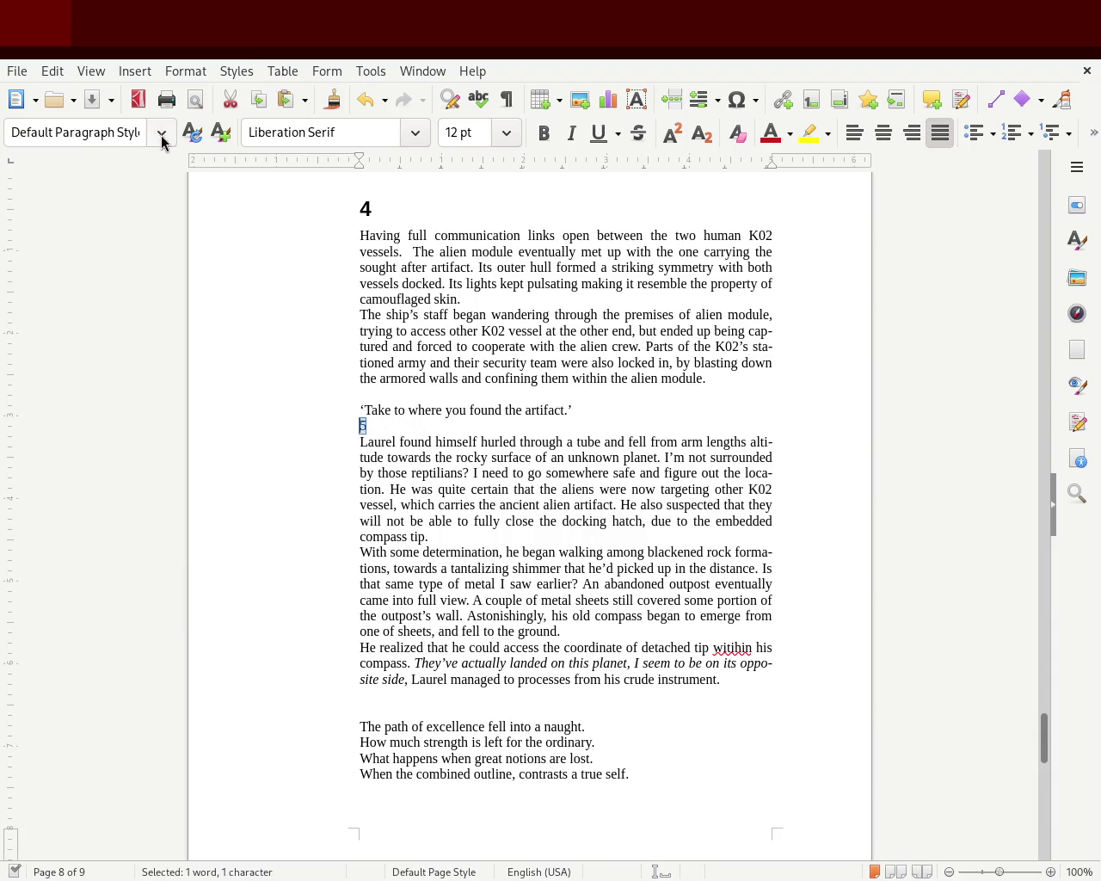
Make the '5' a Heading 1 chapter title with an empty paragraph above it
key("ctrl+1")
left_click(588, 410)
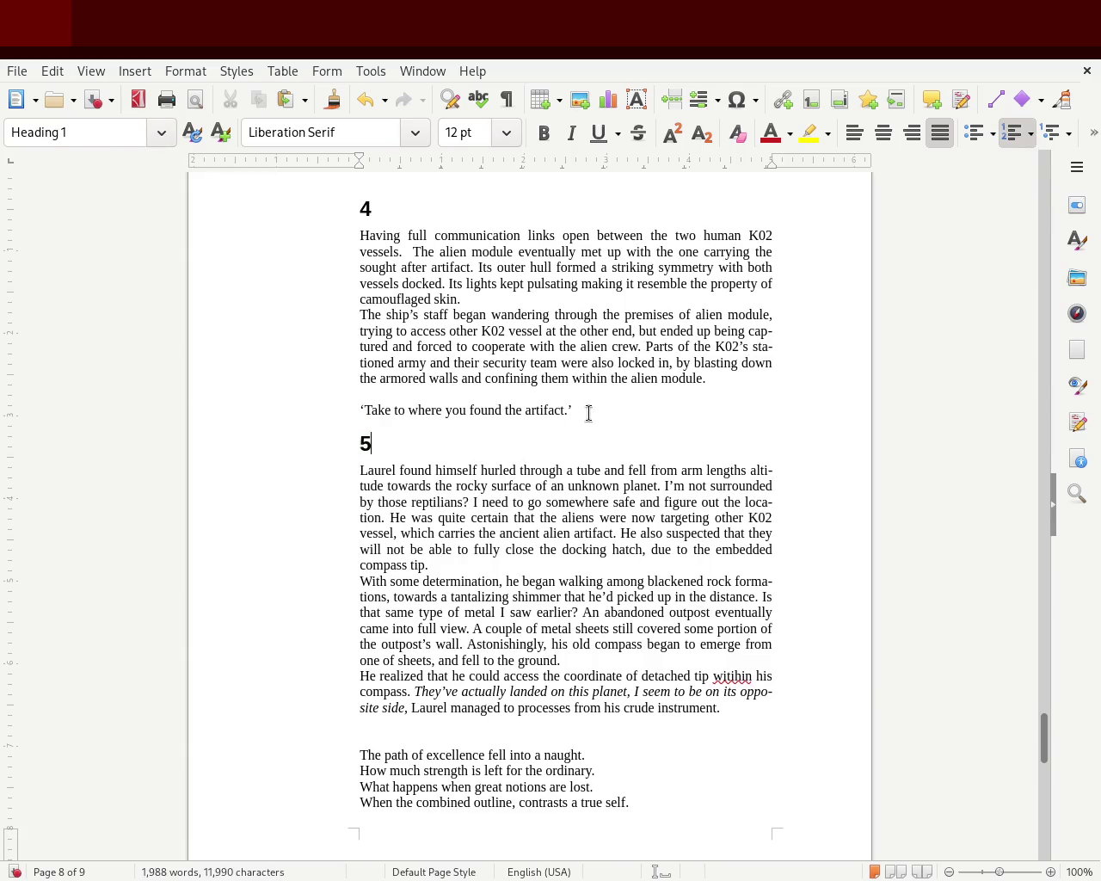
key("Return")
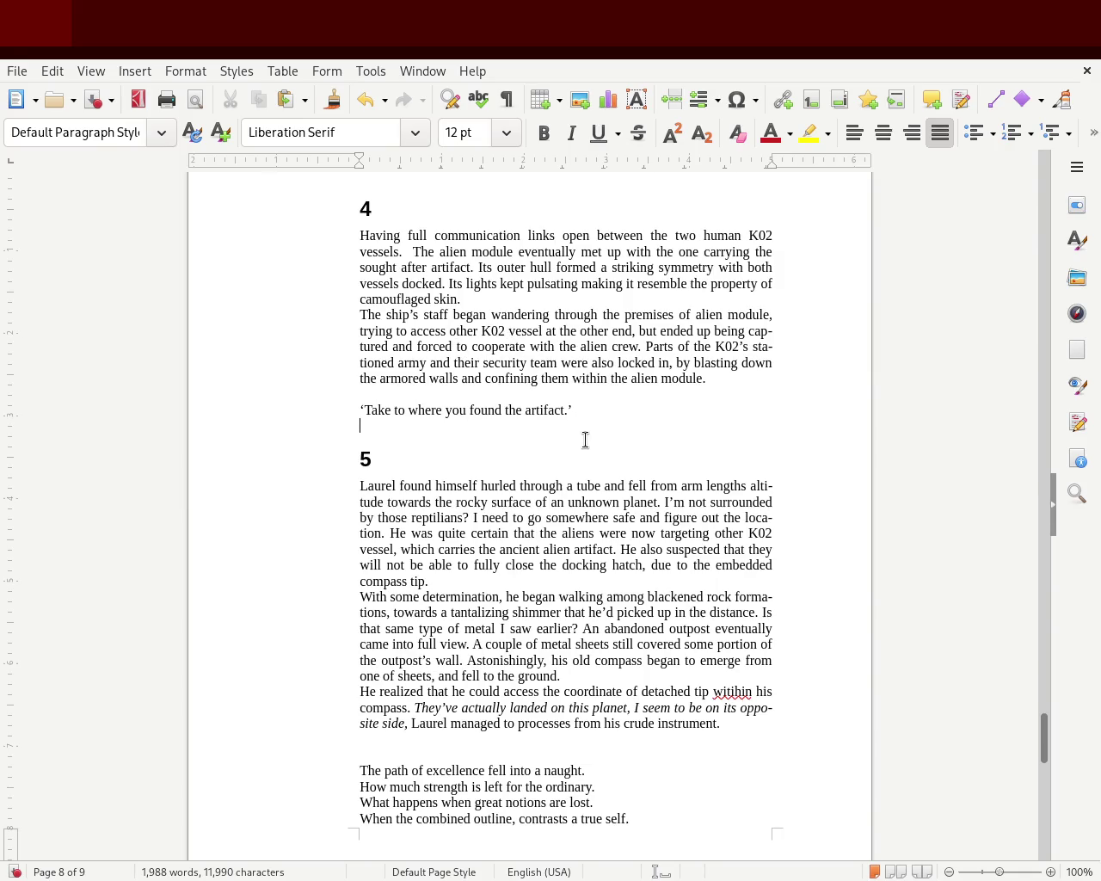
Make the four-line closing poem italic and right-aligned
left_click_drag(571, 411, 361, 412)
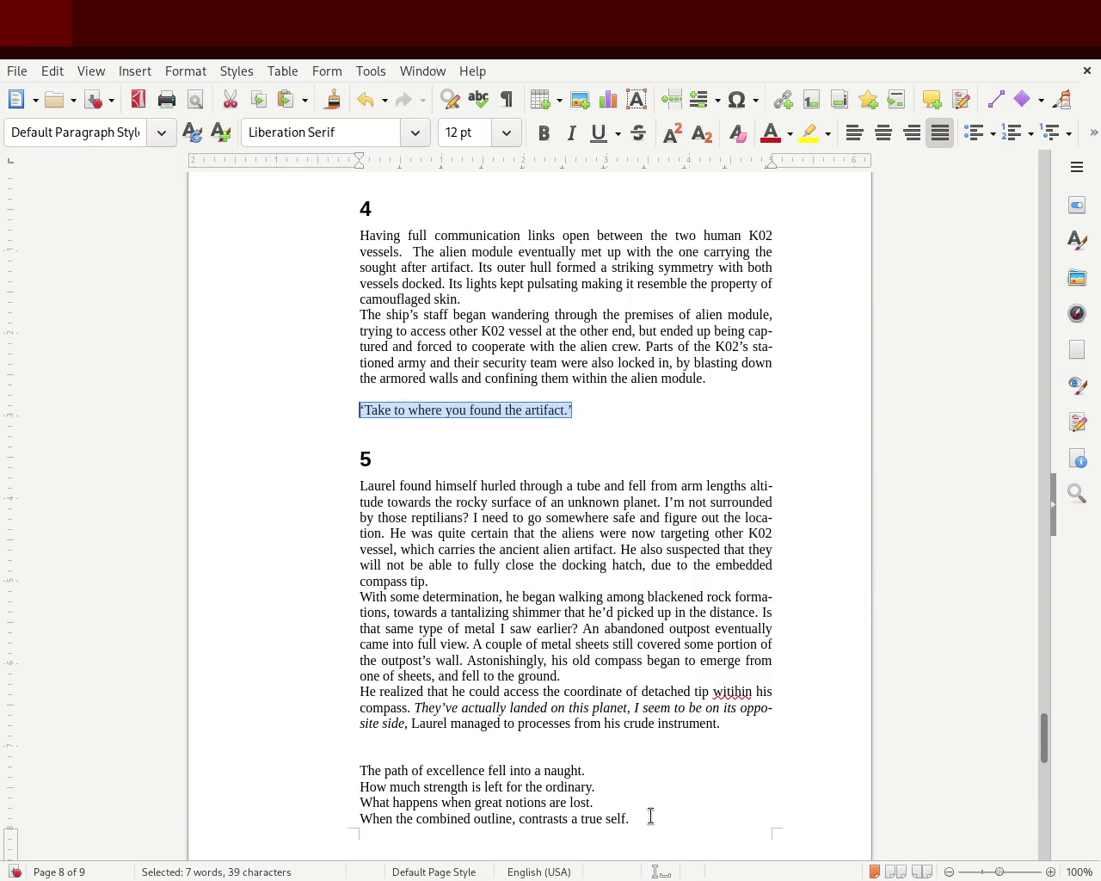
left_click_drag(651, 815, 303, 769)
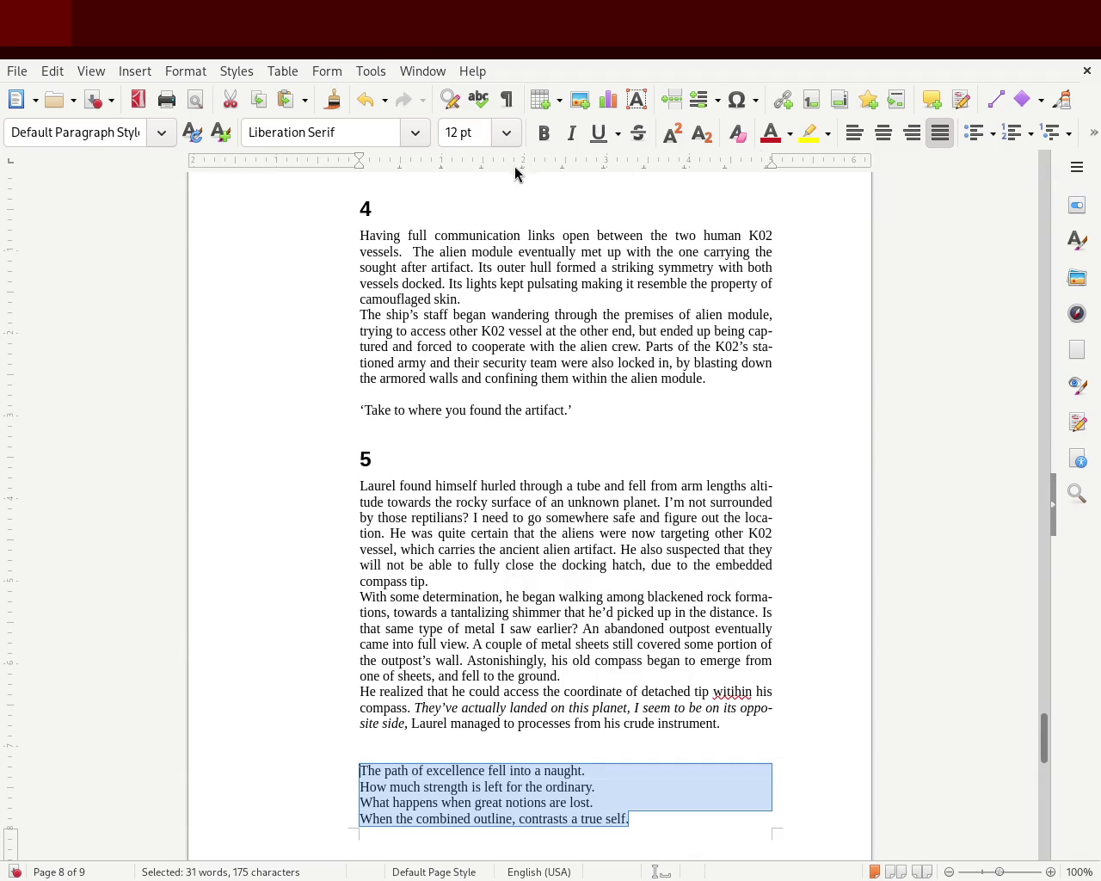
left_click(571, 133)
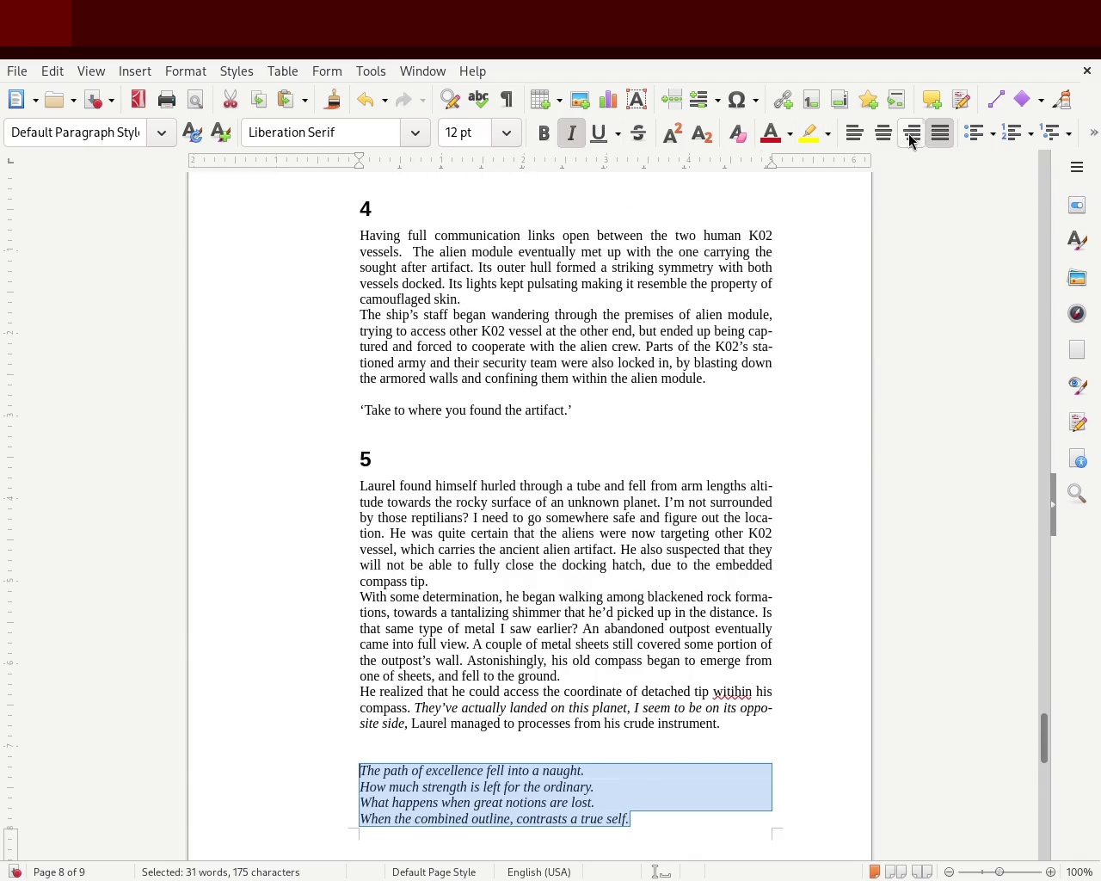
left_click(911, 134)
left_click(901, 428)
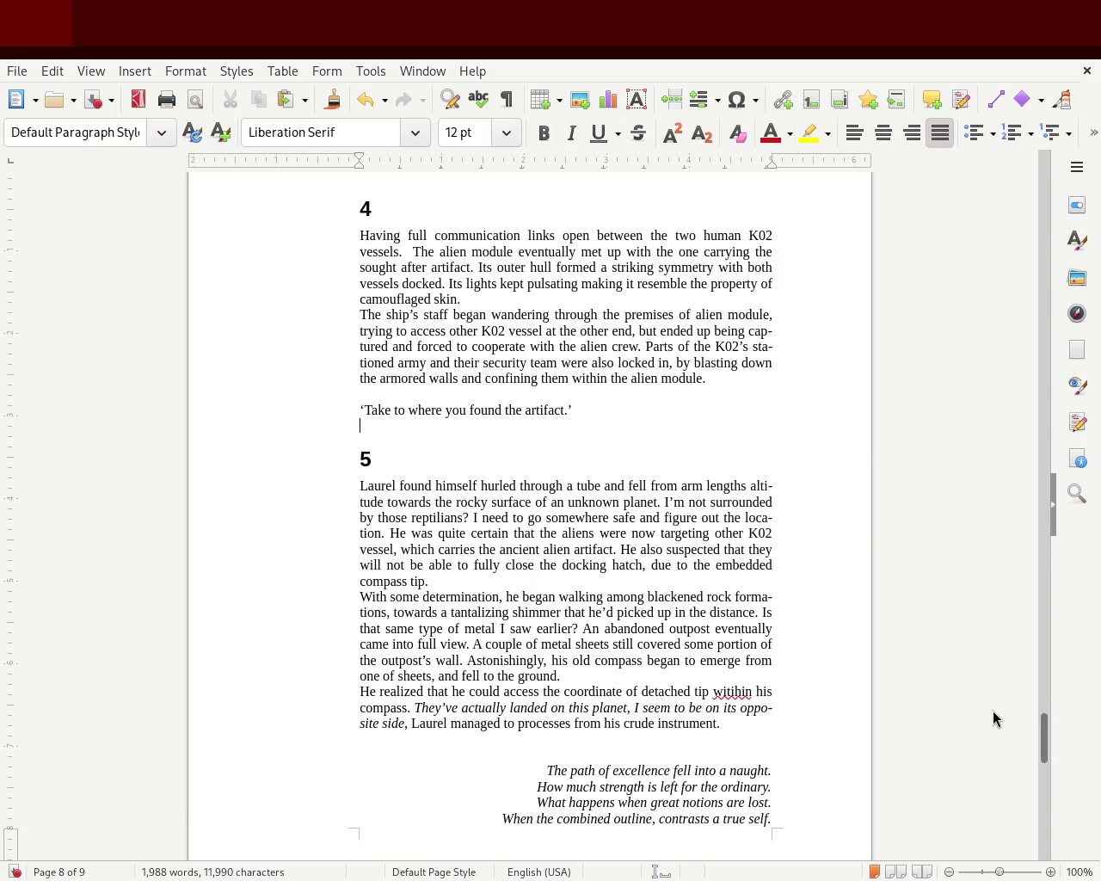
mouse_move(1044, 731)
left_mouse_down()
mouse_move(1057, 621)
mouse_move(1061, 172)
mouse_move(1049, 349)
mouse_move(1059, 619)
mouse_move(1019, 250)
mouse_move(1003, 595)
mouse_move(1010, 804)
mouse_move(1011, 778)
left_mouse_up()
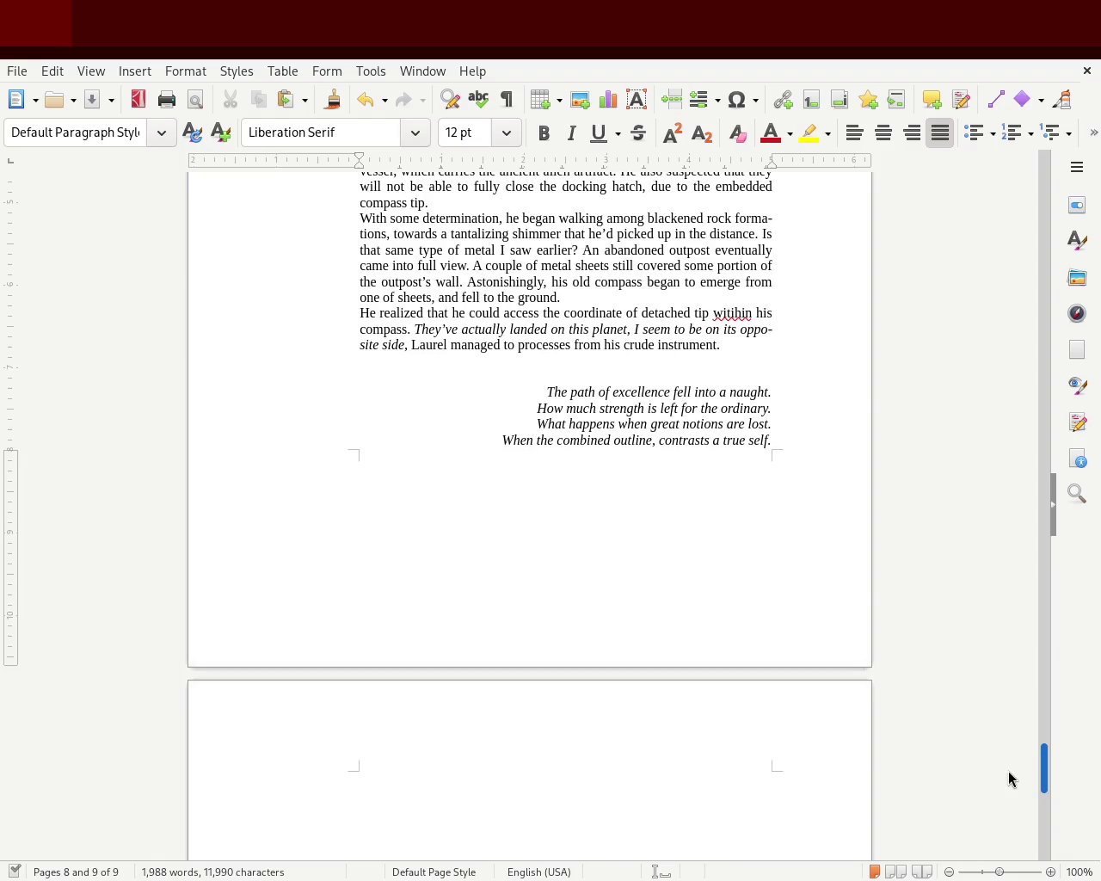
Add a period after 'ship' in the dialogue line
left_click_drag(1011, 778, 997, 679)
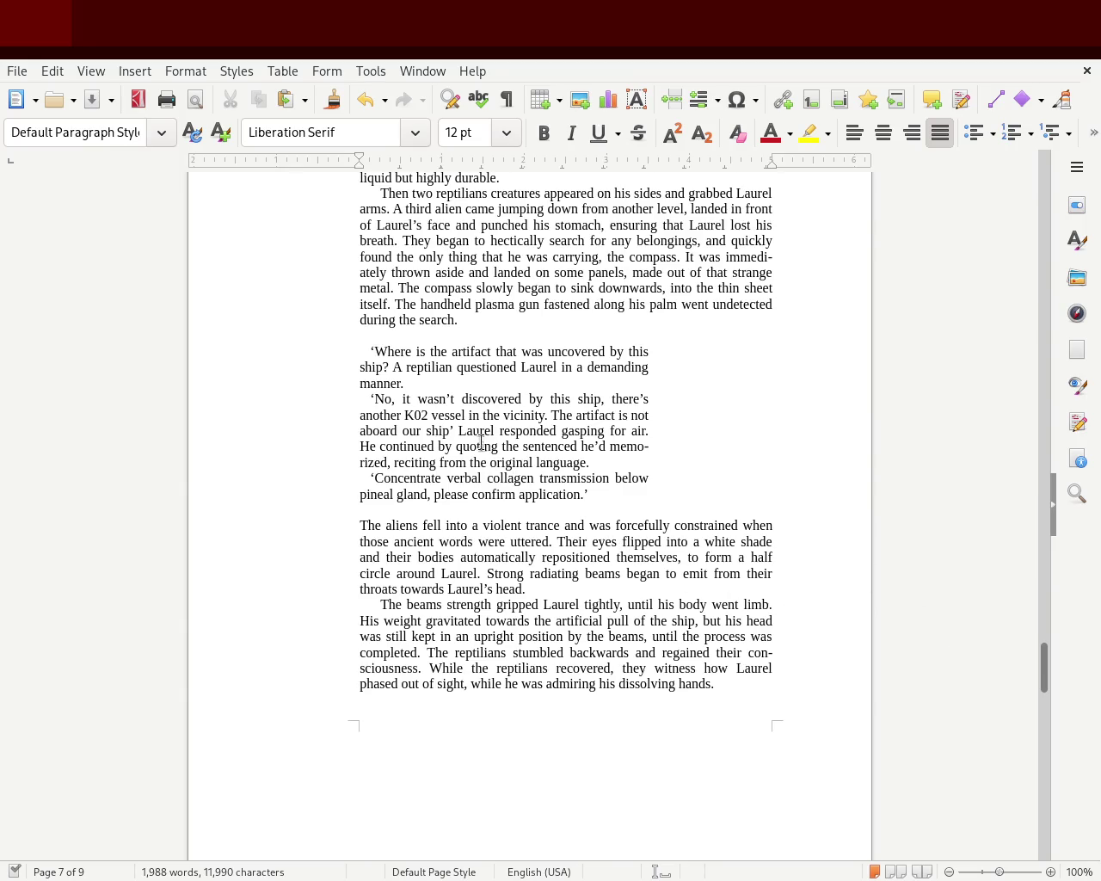
left_click(448, 427)
type(".")
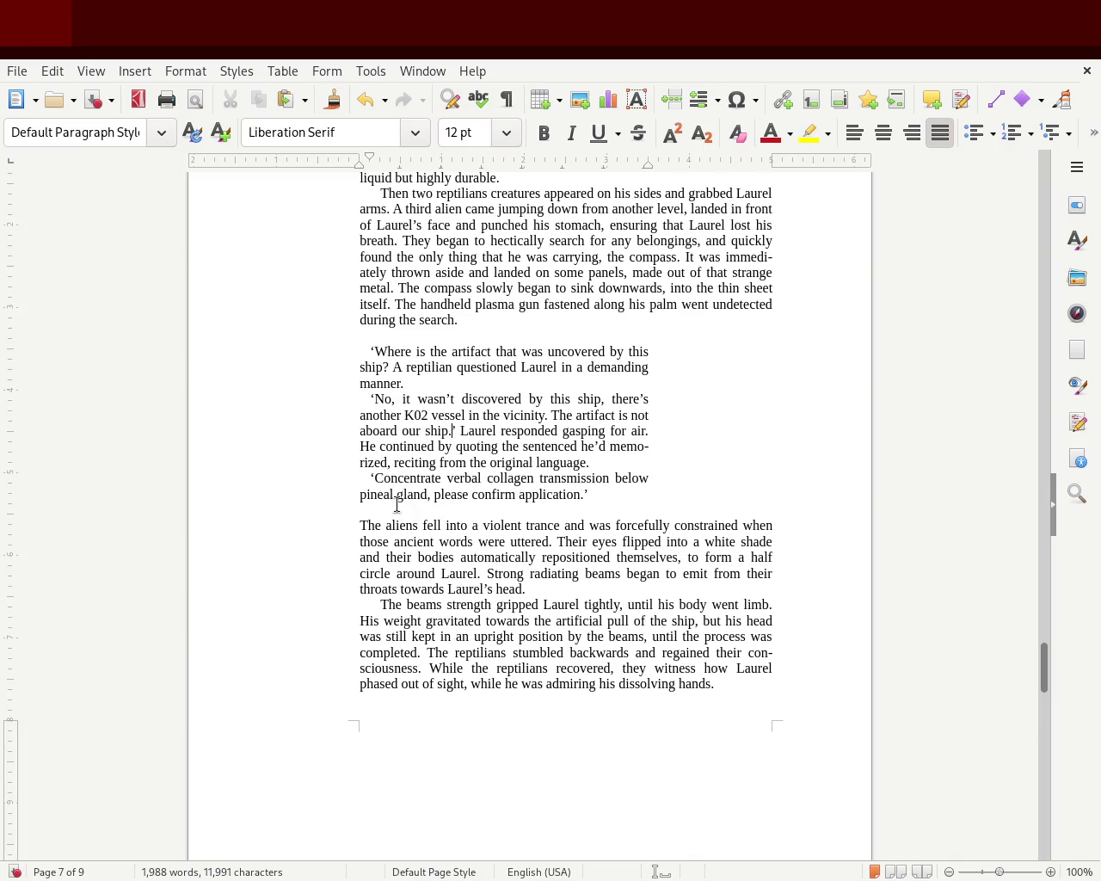
Put single quotes around the 'Where … ship?' line, then return to chapter 1 on page 3
left_click(368, 351)
key("Delete")
type("\"")
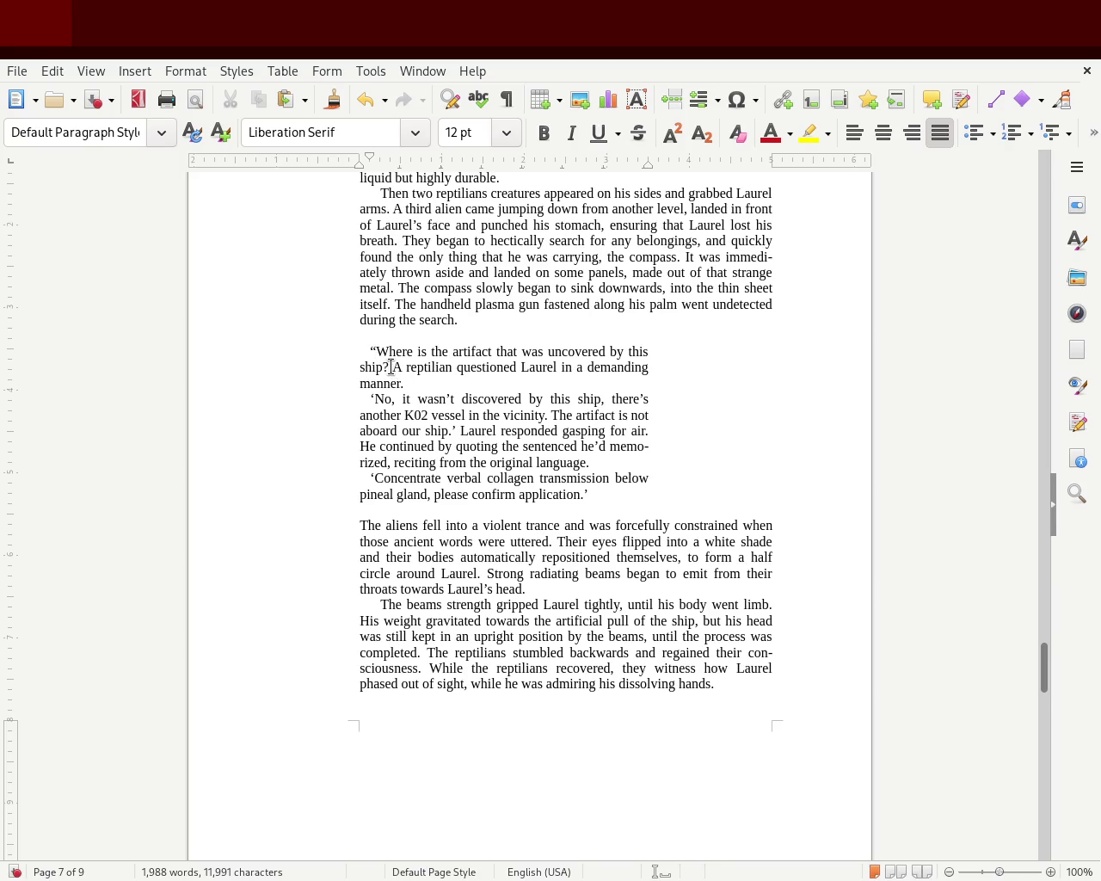
type("\"")
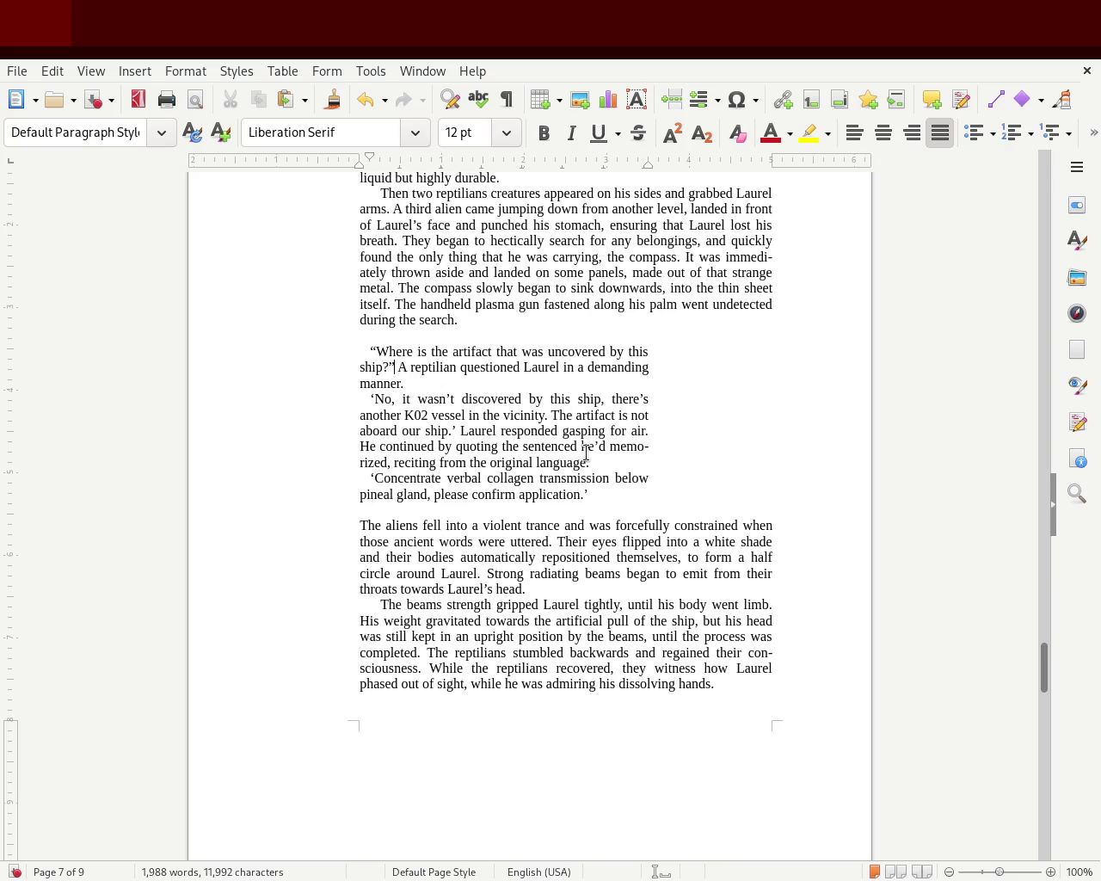
key("ctrl+z")
key("ctrl+z")
key("ctrl+z")
key("ctrl+z")
type("'")
left_click(389, 367)
type("'")
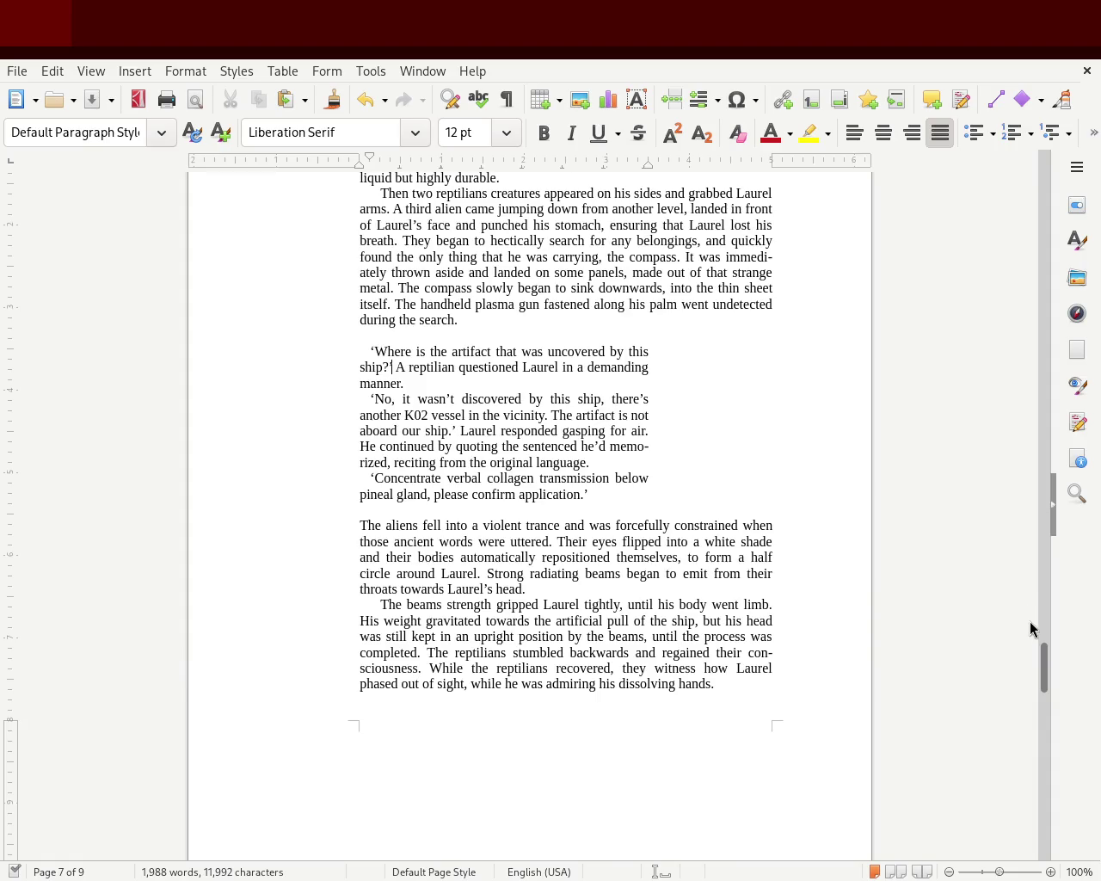
mouse_move(1050, 684)
left_mouse_down()
mouse_move(1054, 572)
mouse_move(1042, 504)
mouse_move(1034, 516)
mouse_move(1032, 507)
mouse_move(1032, 345)
mouse_move(1029, 356)
left_mouse_up()
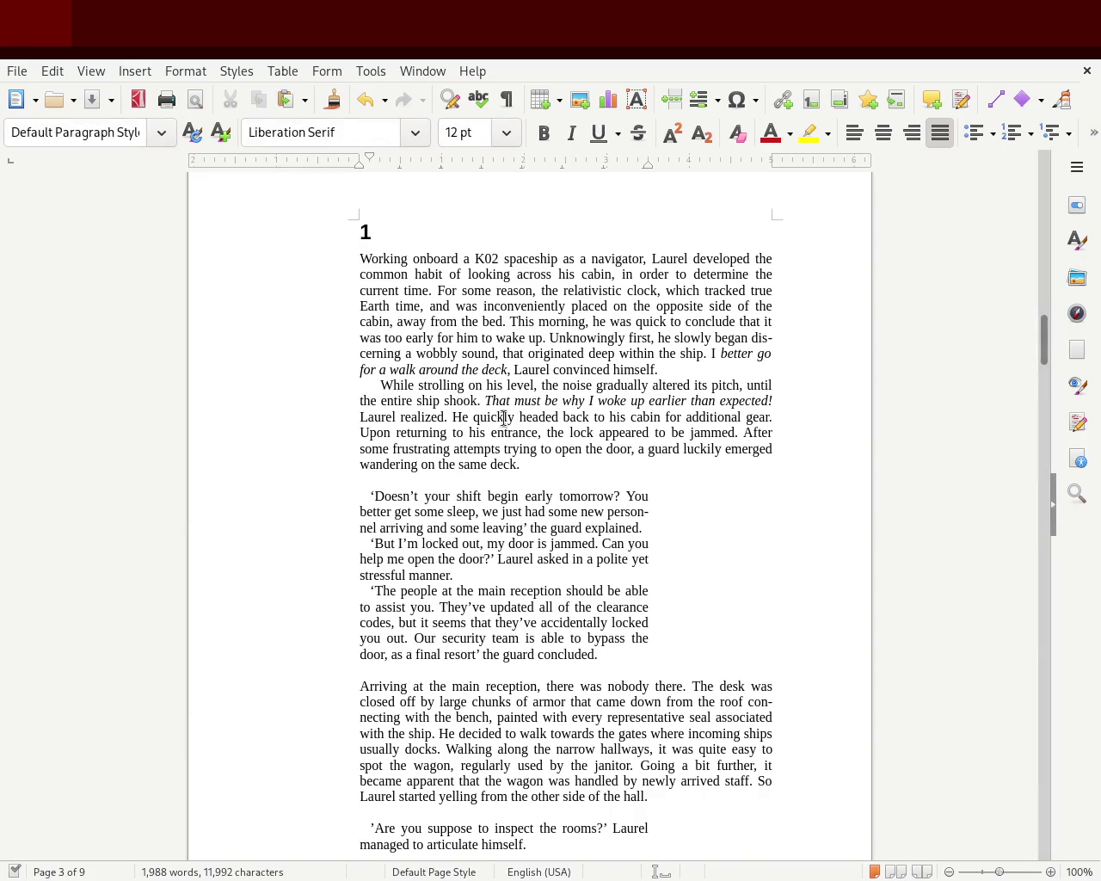
Select the guard's dialogue lines from 'better get some sleep' to 'the guard concluded.'
left_click_drag(534, 463, 357, 388)
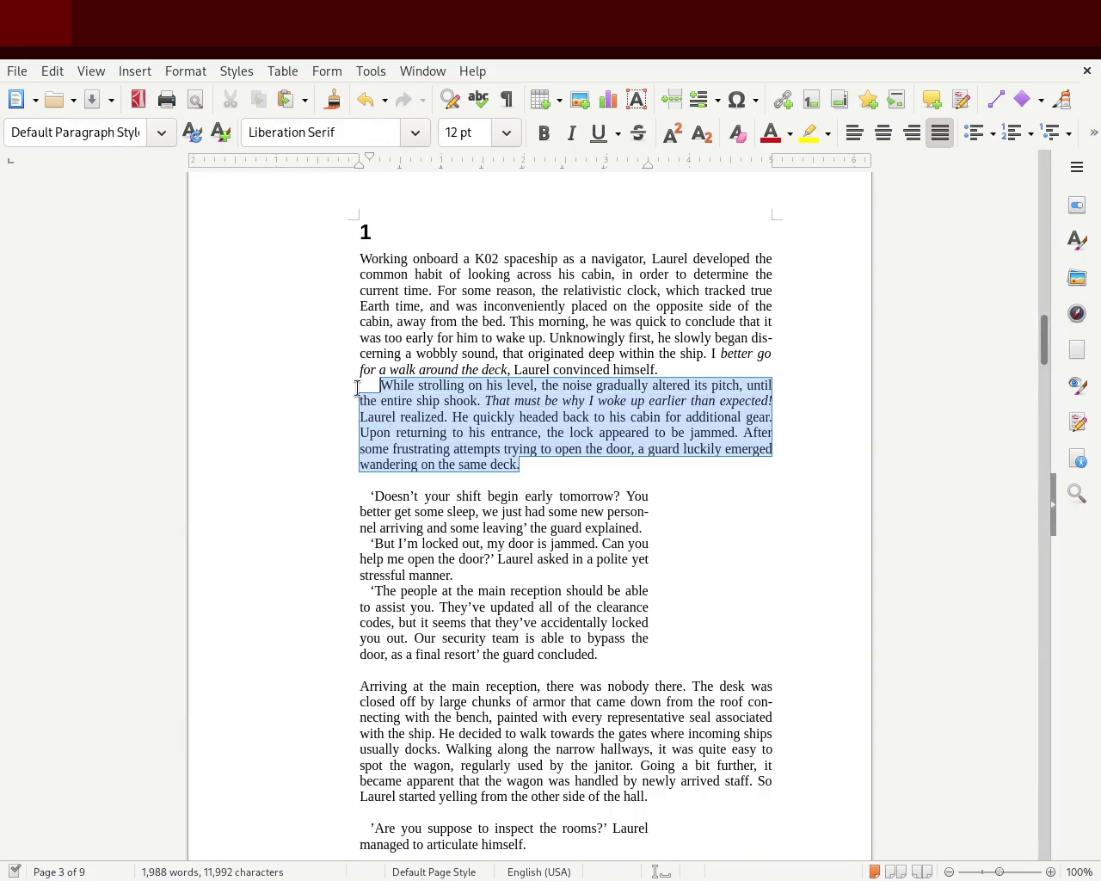
left_click(426, 342)
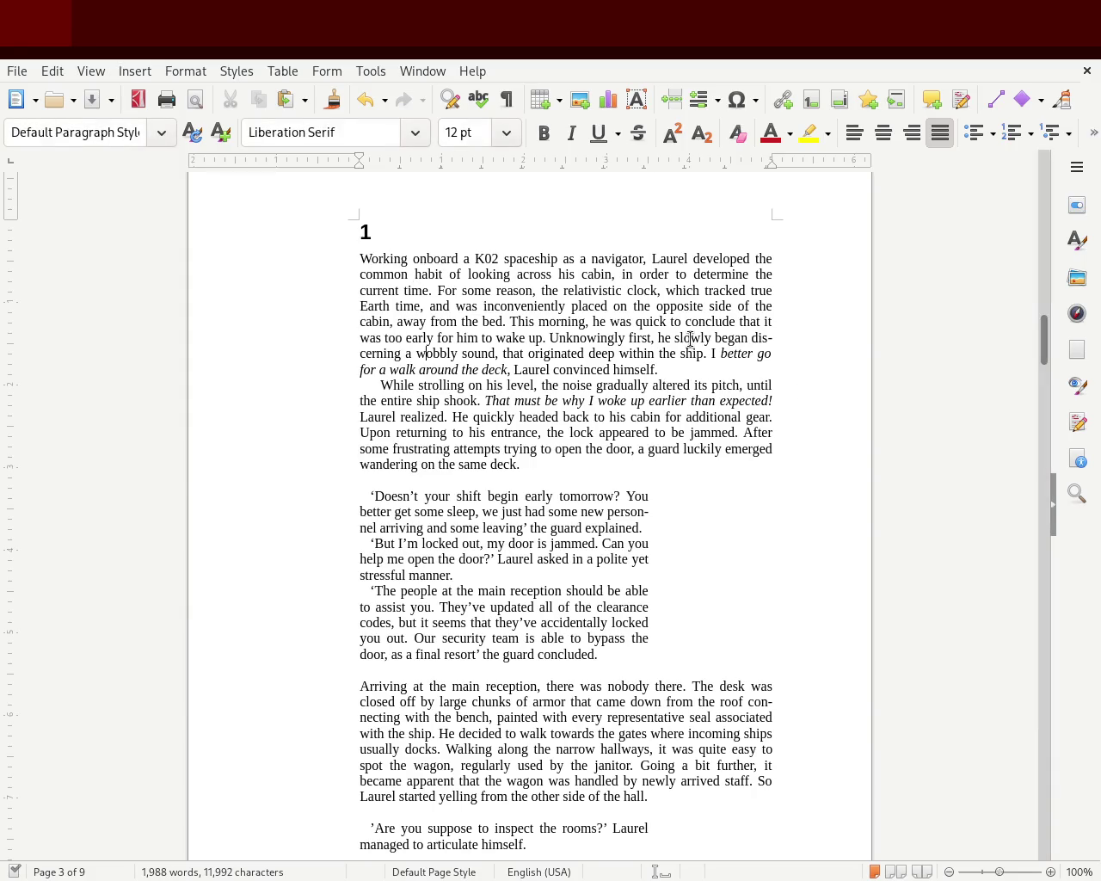
scroll(1036, 360, "down", 5)
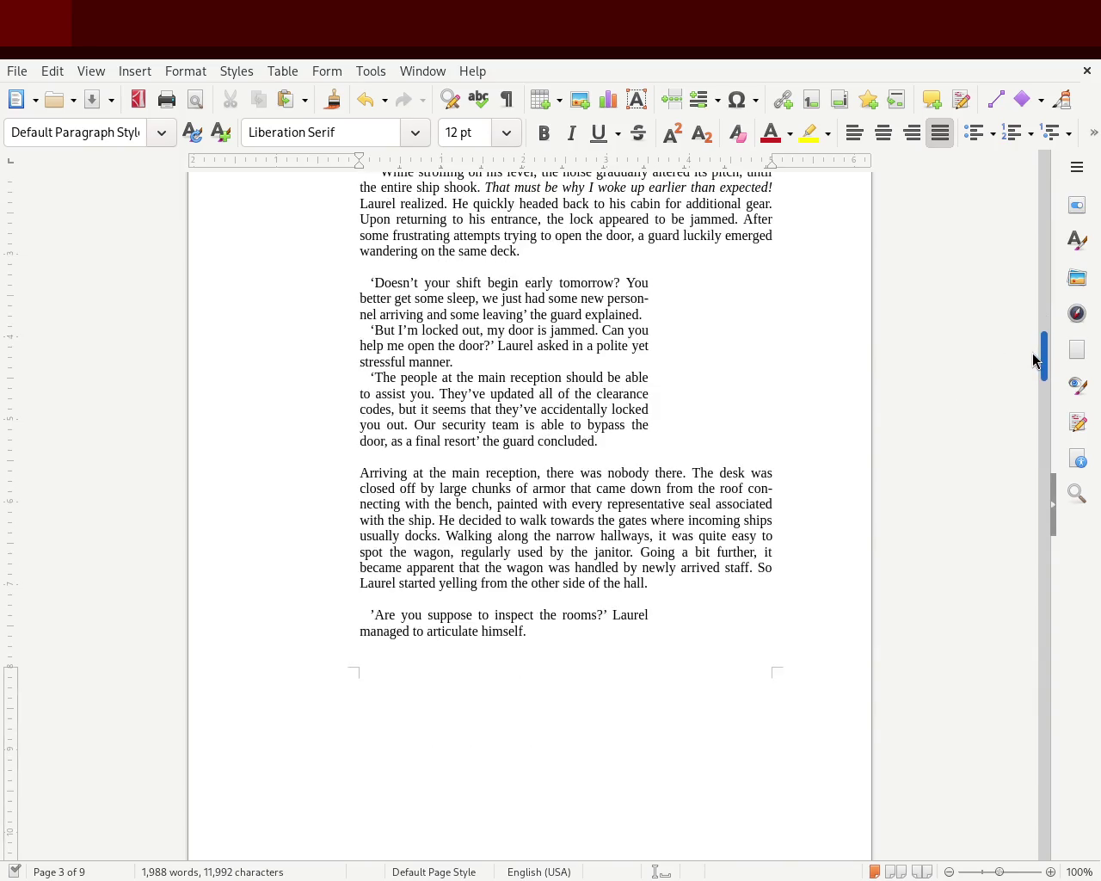
left_click_drag(634, 438, 296, 296)
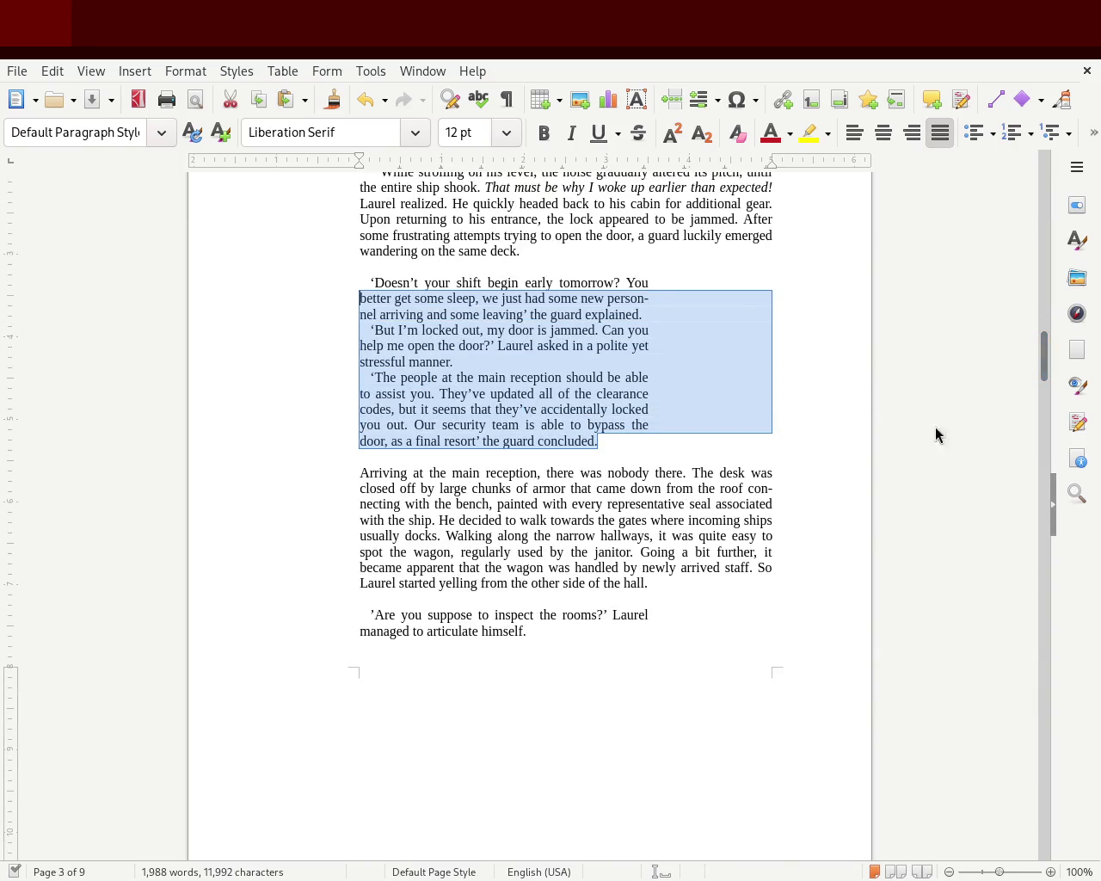
mouse_move(1039, 356)
left_mouse_down()
mouse_move(1029, 422)
mouse_move(1024, 395)
mouse_move(1017, 412)
mouse_move(1025, 229)
mouse_move(1001, 326)
left_mouse_up()
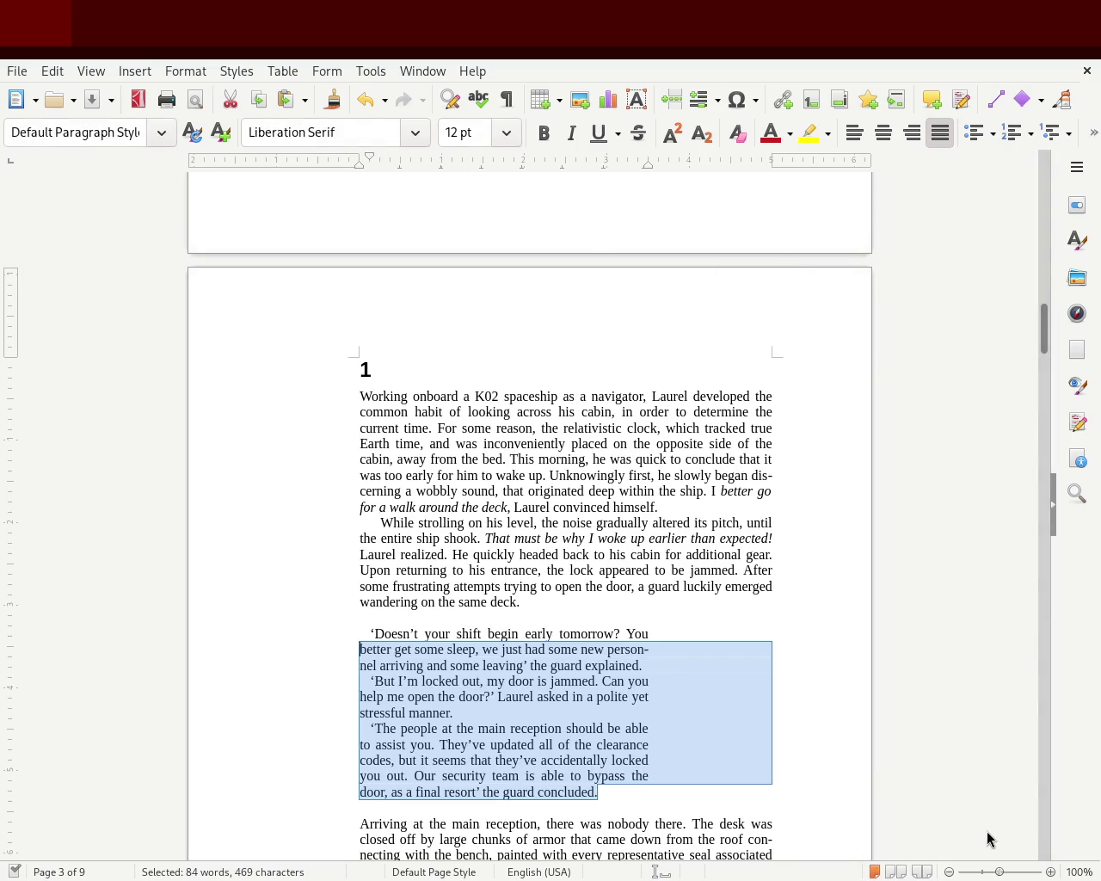
Zoom page 3 to about 152% and bring the chapter 1 heading into view
left_click_drag(997, 872, 1009, 874)
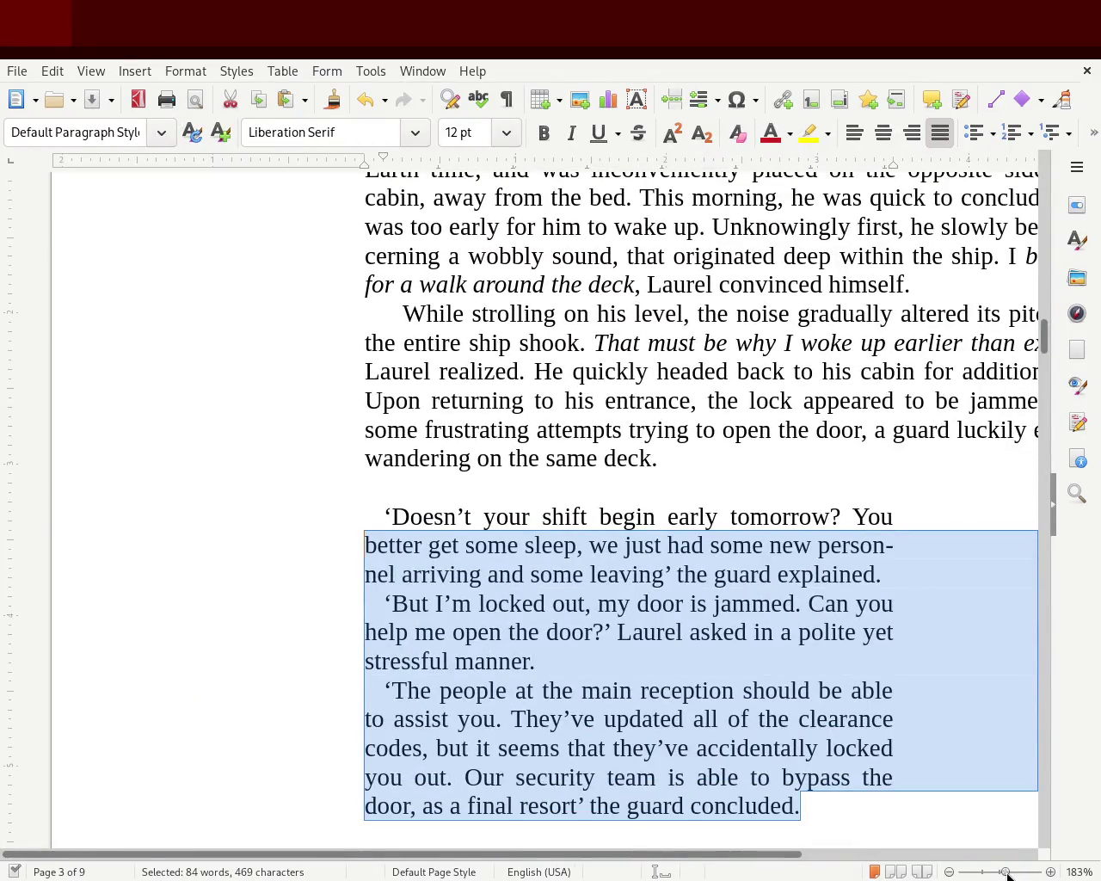
left_click_drag(1008, 873, 1003, 873)
left_click(1007, 875)
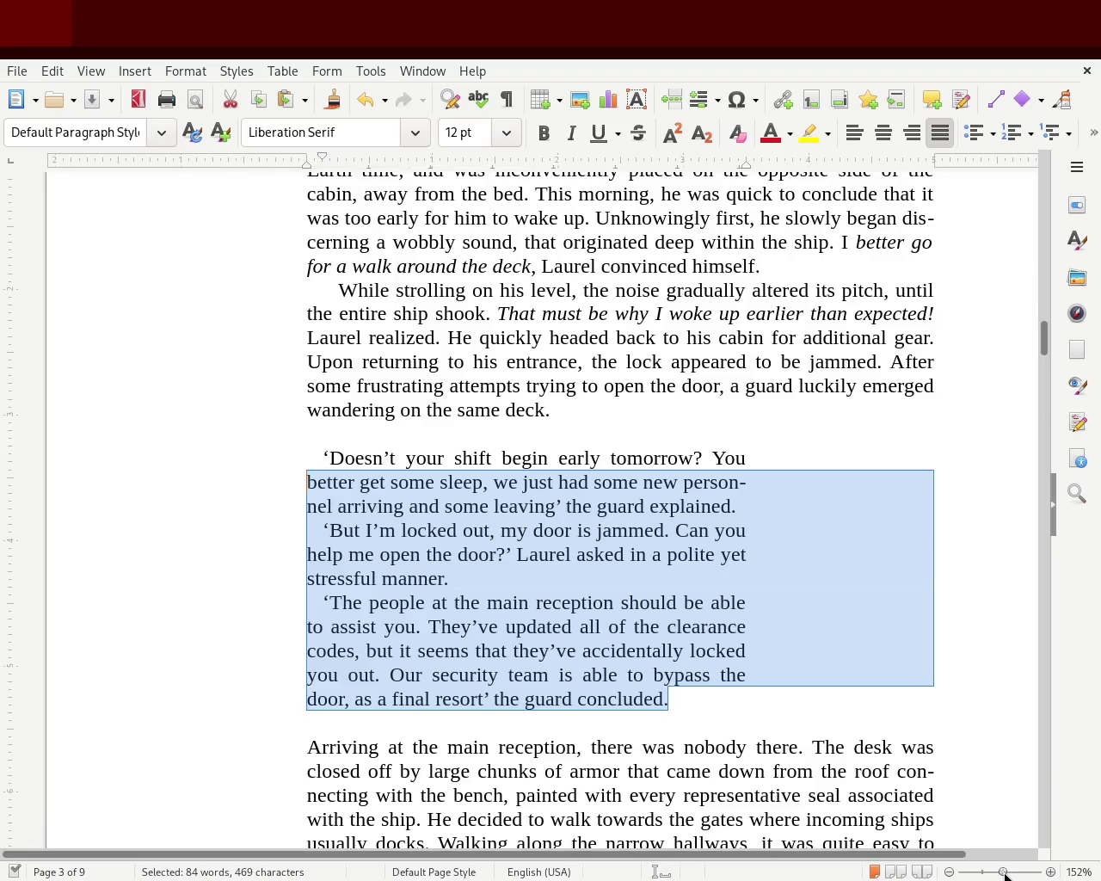
left_click_drag(1046, 392, 1045, 330)
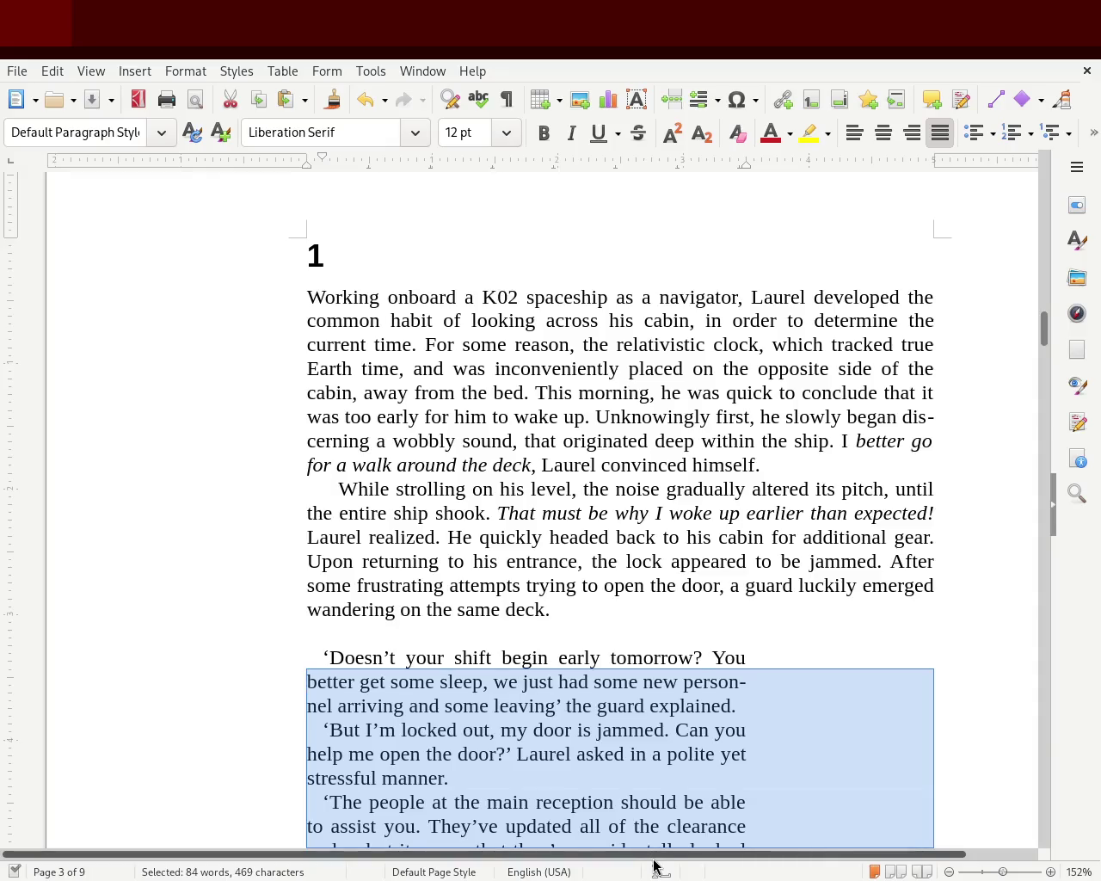
left_click_drag(654, 861, 724, 863)
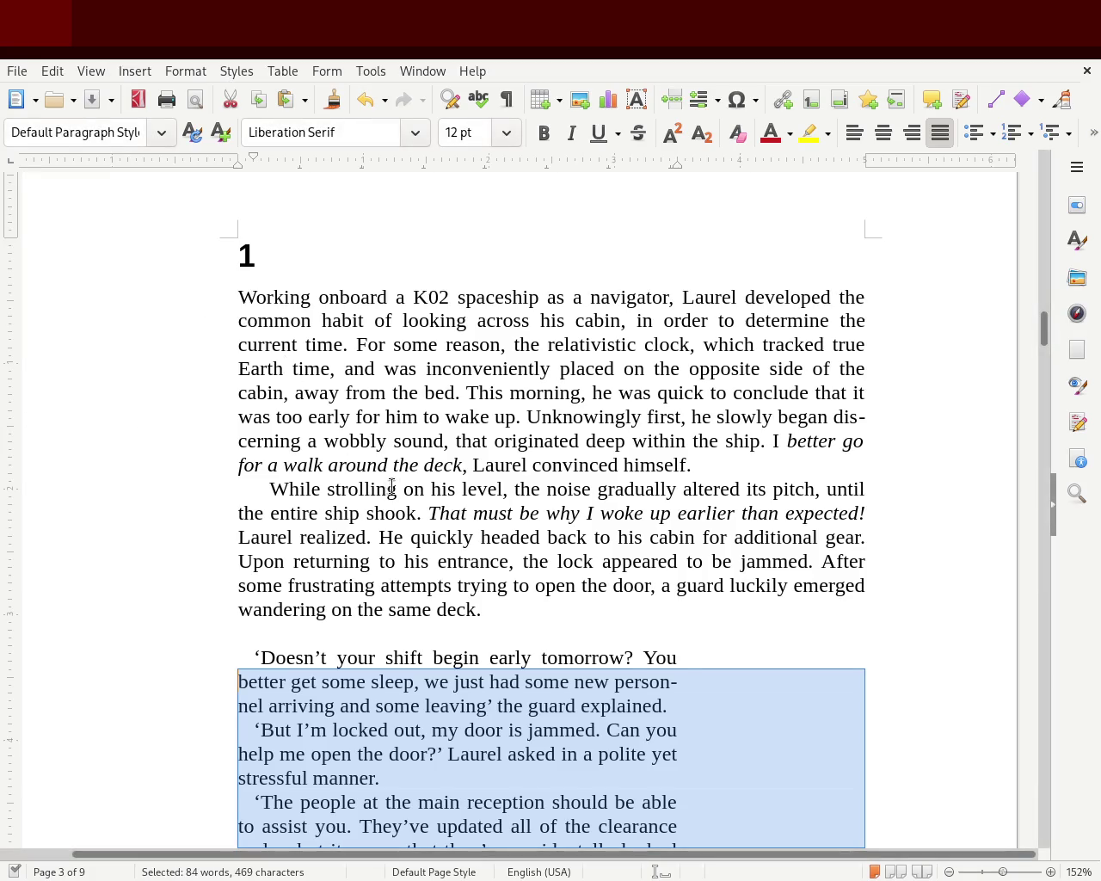
Break the opening paragraph before 'This morning' and give the new paragraph a small first-line indent
left_click(466, 393)
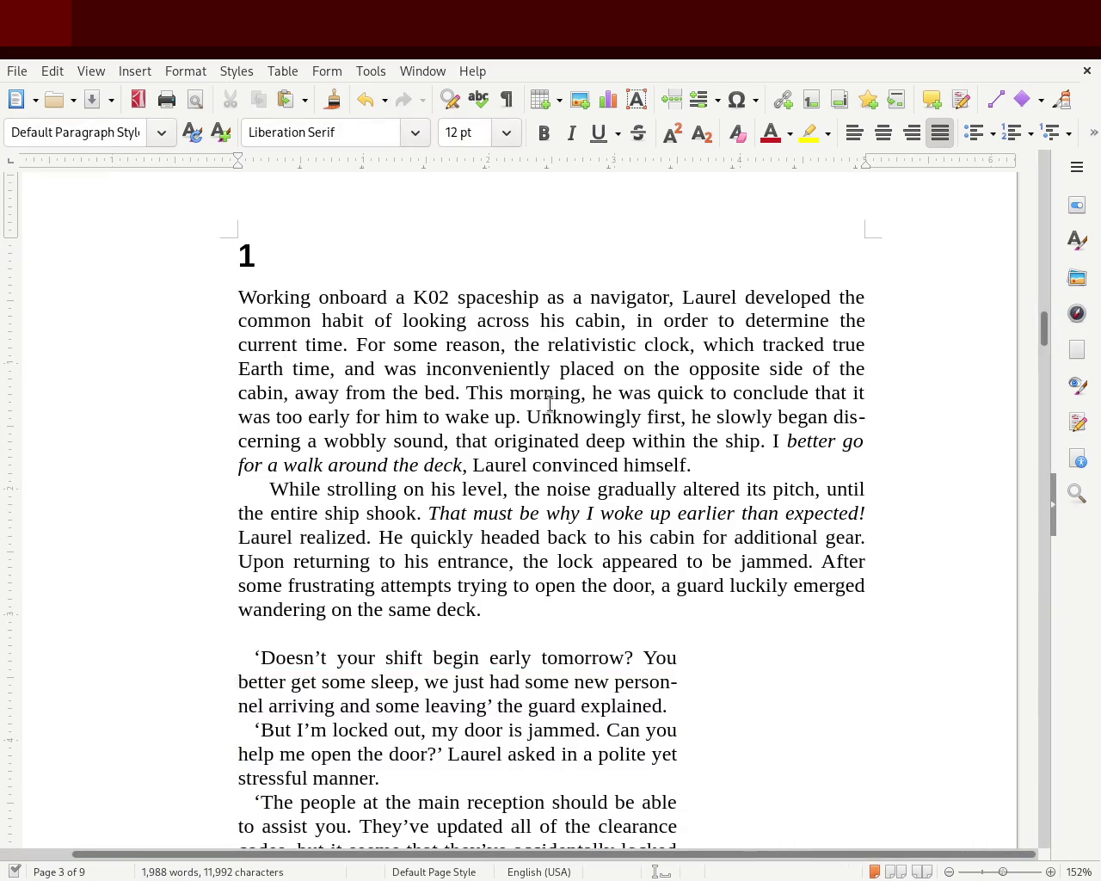
key("Return")
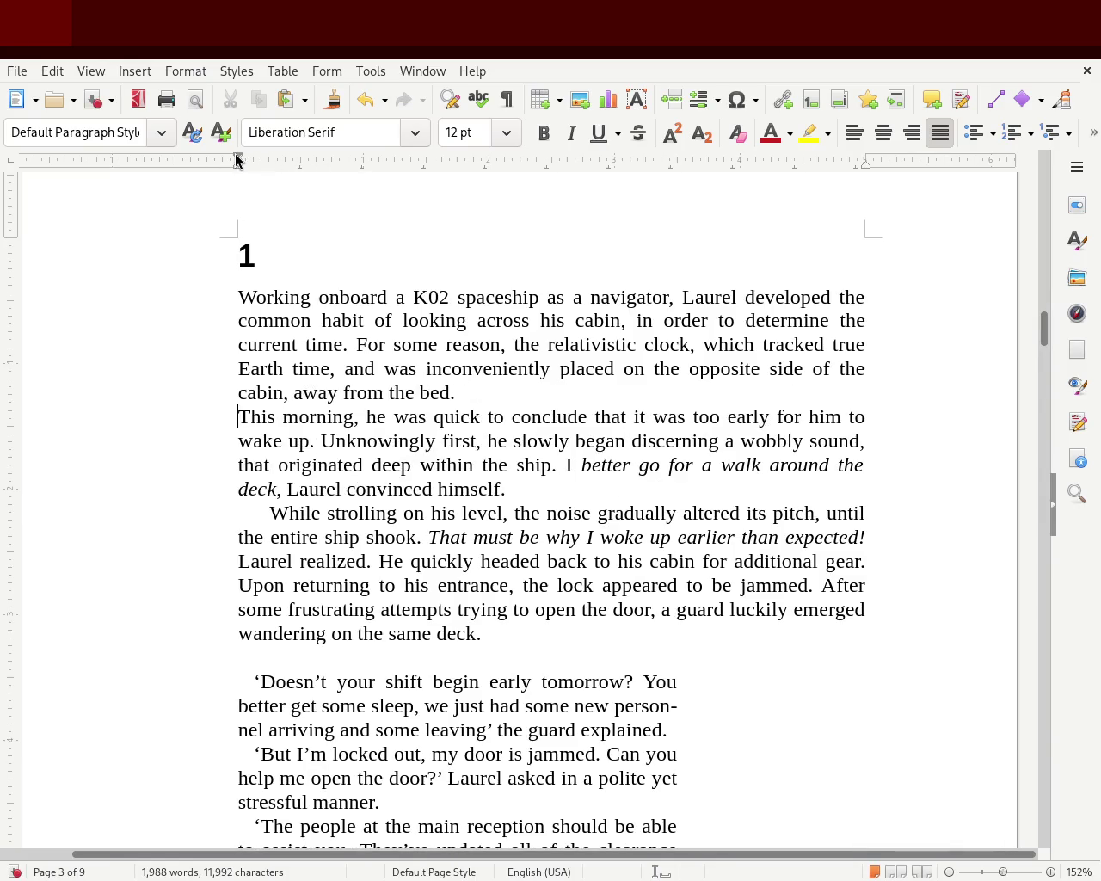
left_click_drag(236, 159, 250, 166)
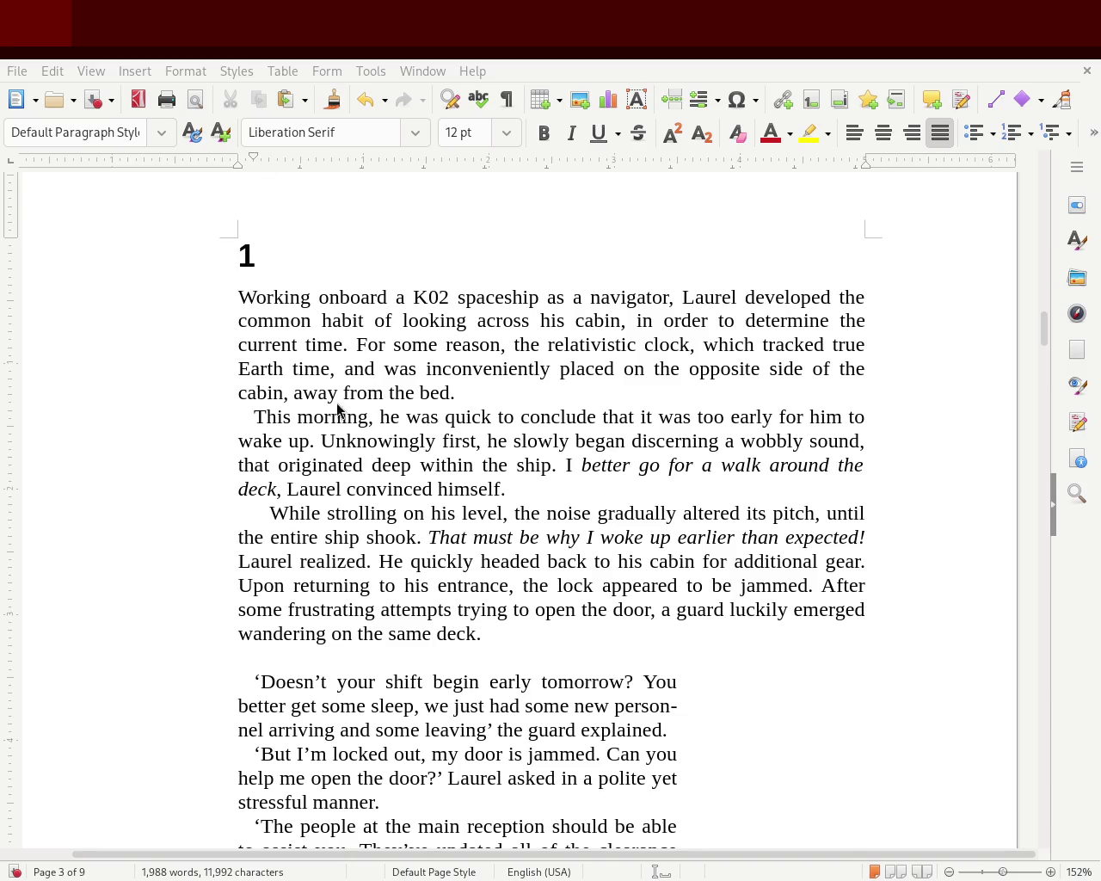
left_click(253, 418)
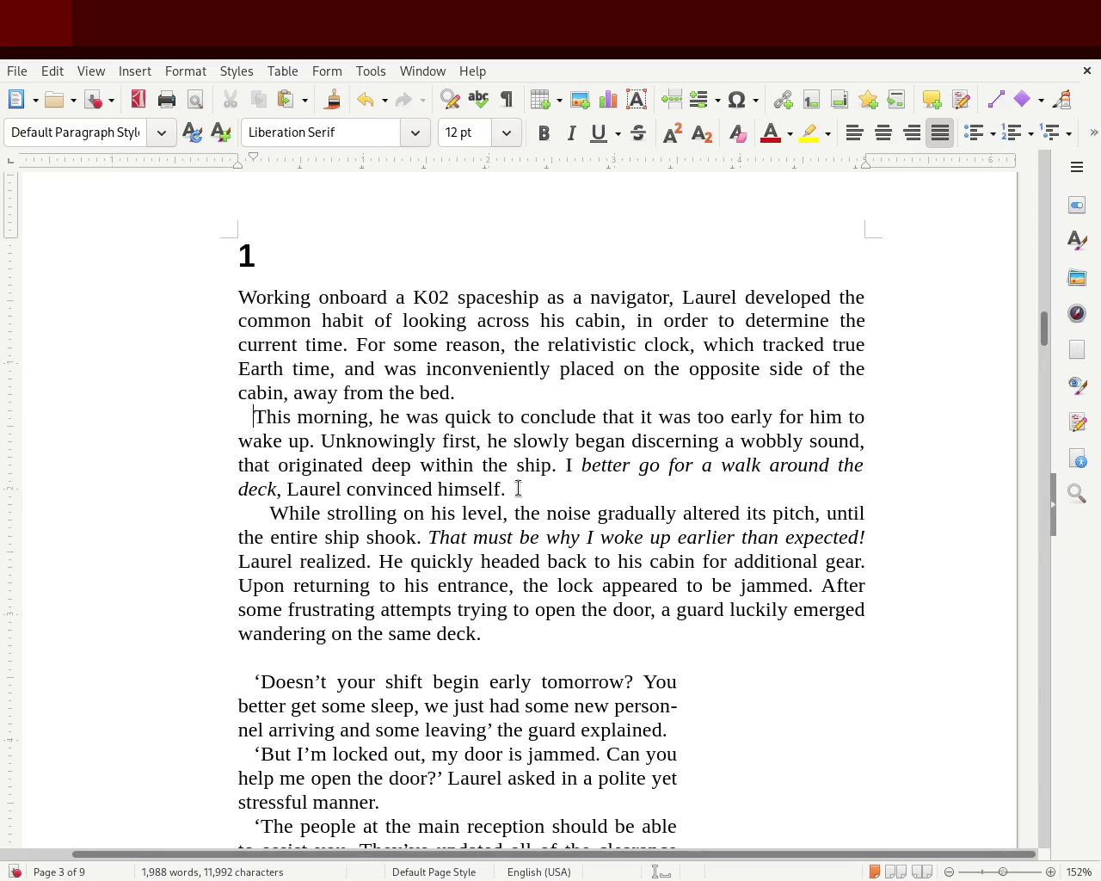
left_click_drag(507, 489, 311, 465)
left_click_drag(245, 437, 153, 405)
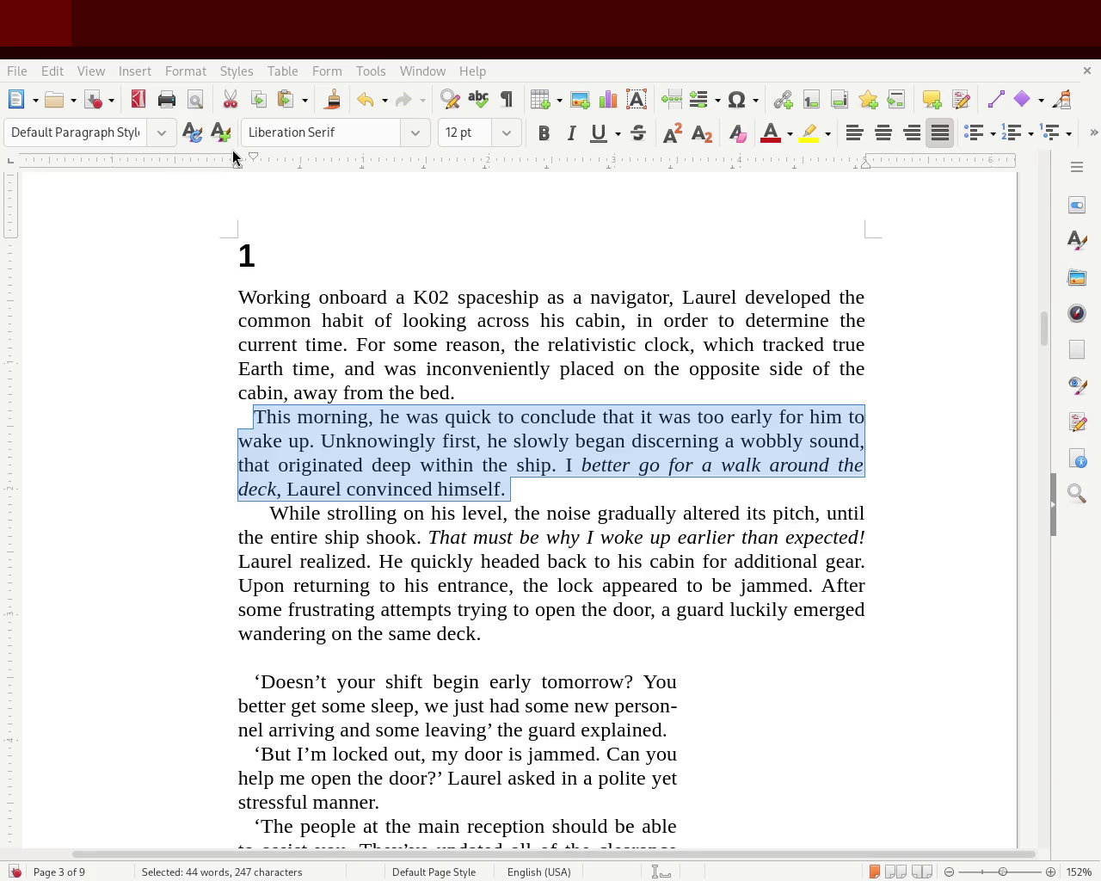
left_click(443, 416)
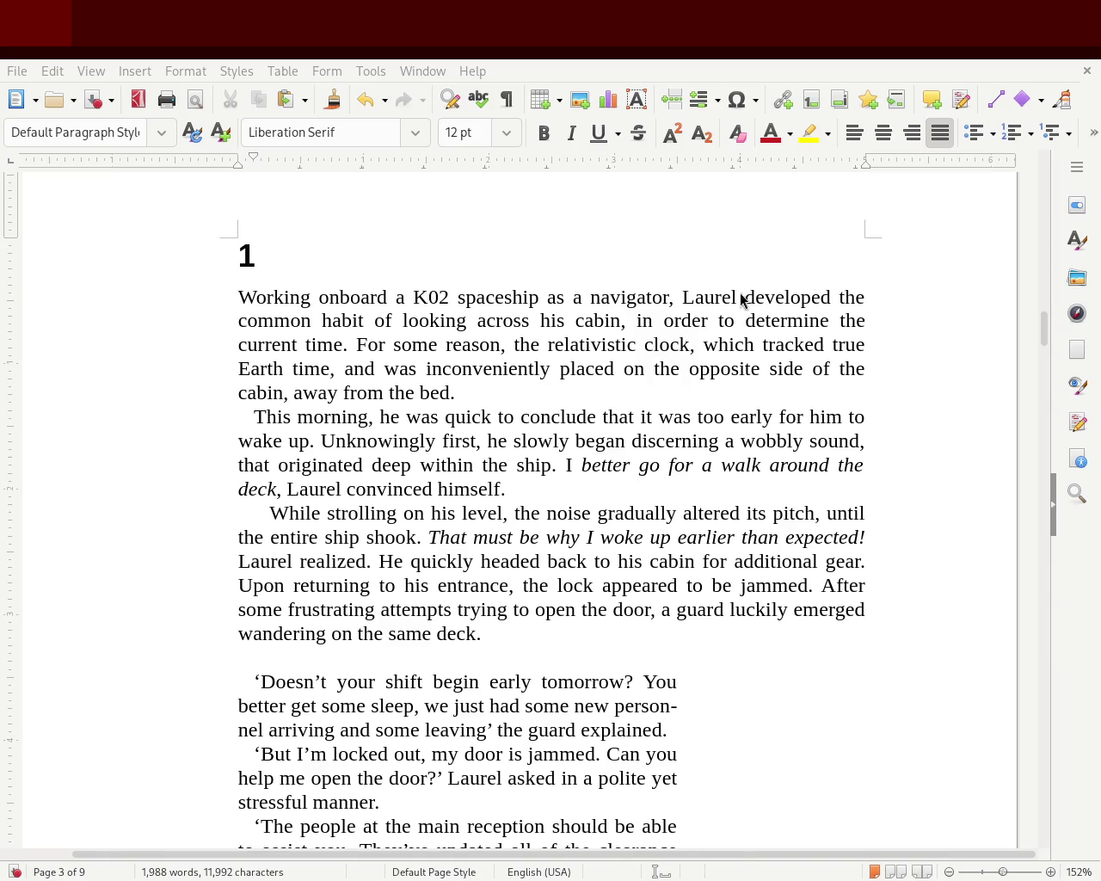
left_click(445, 416)
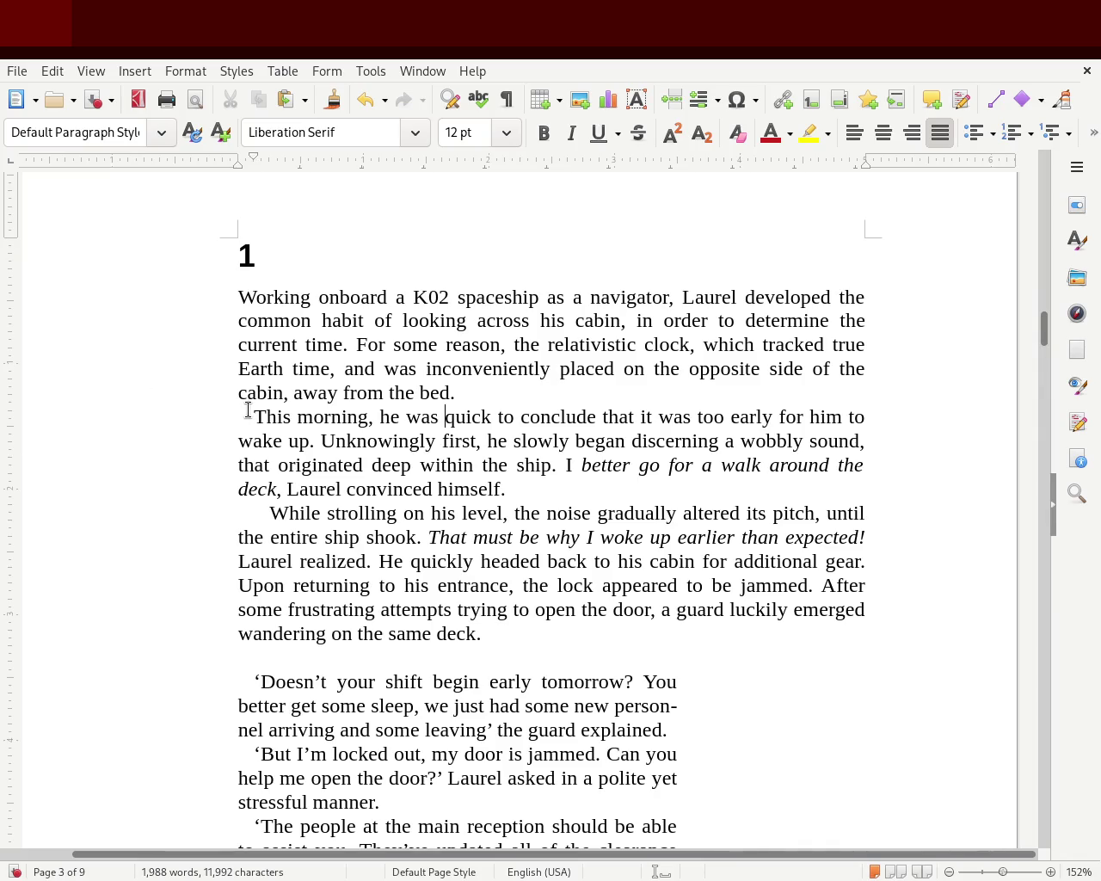
left_click_drag(254, 417, 267, 416)
left_click(331, 418)
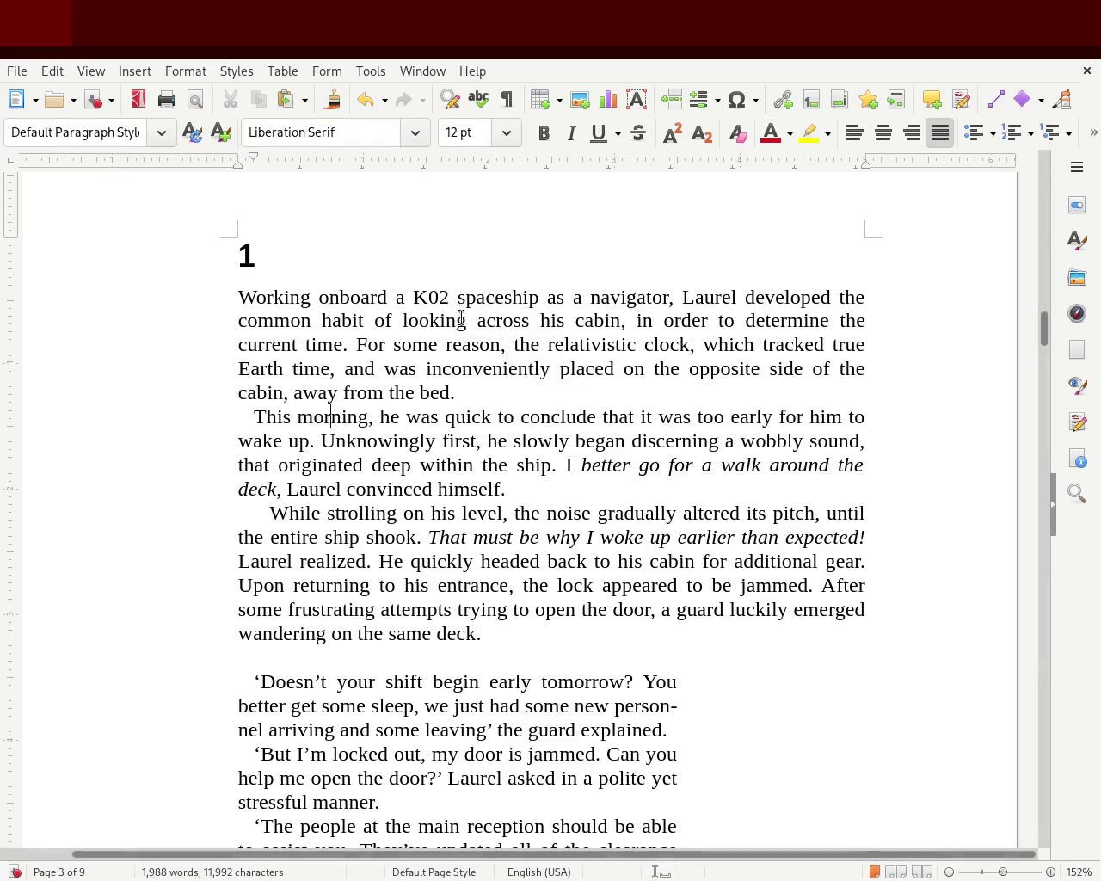
mouse_move(1044, 329)
left_mouse_down()
mouse_move(1046, 174)
mouse_move(1028, 335)
left_mouse_up()
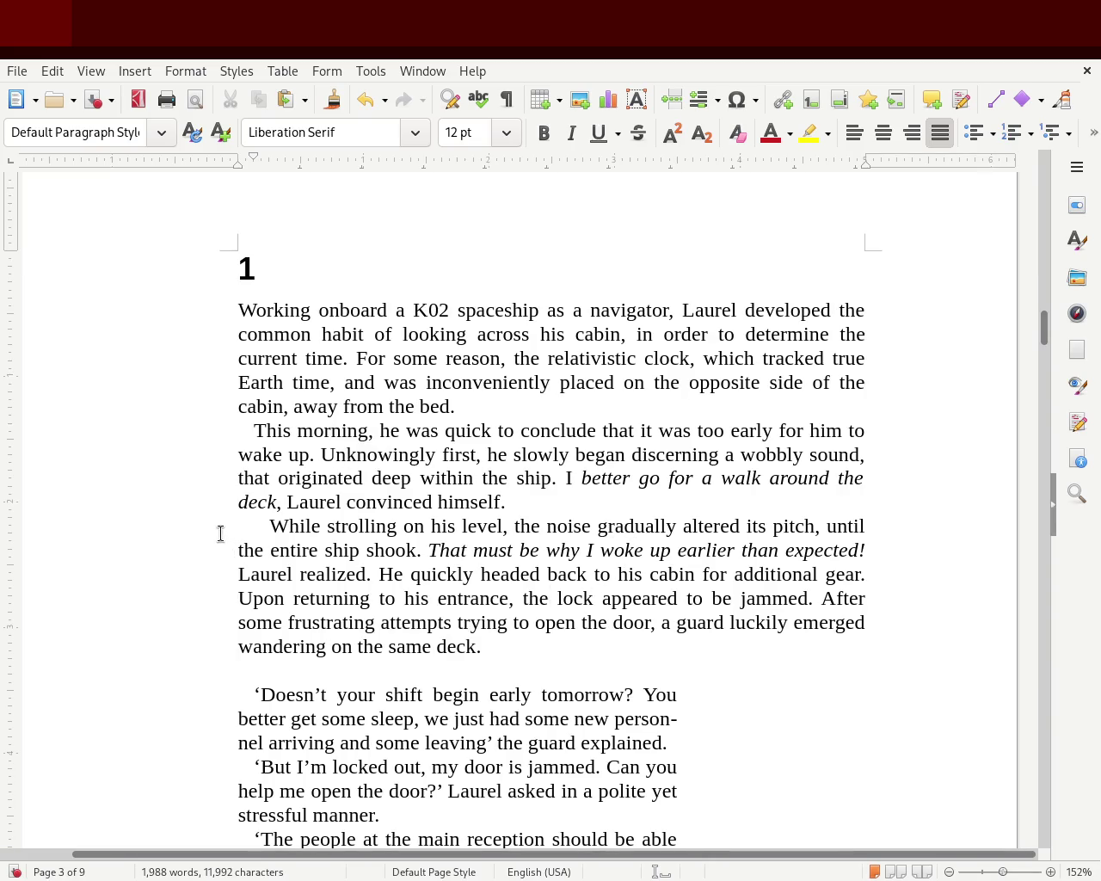
Shrink the 'While strolling' paragraph's first-line indent to match 'This morning'
left_click(254, 521)
left_click_drag(271, 162, 251, 162)
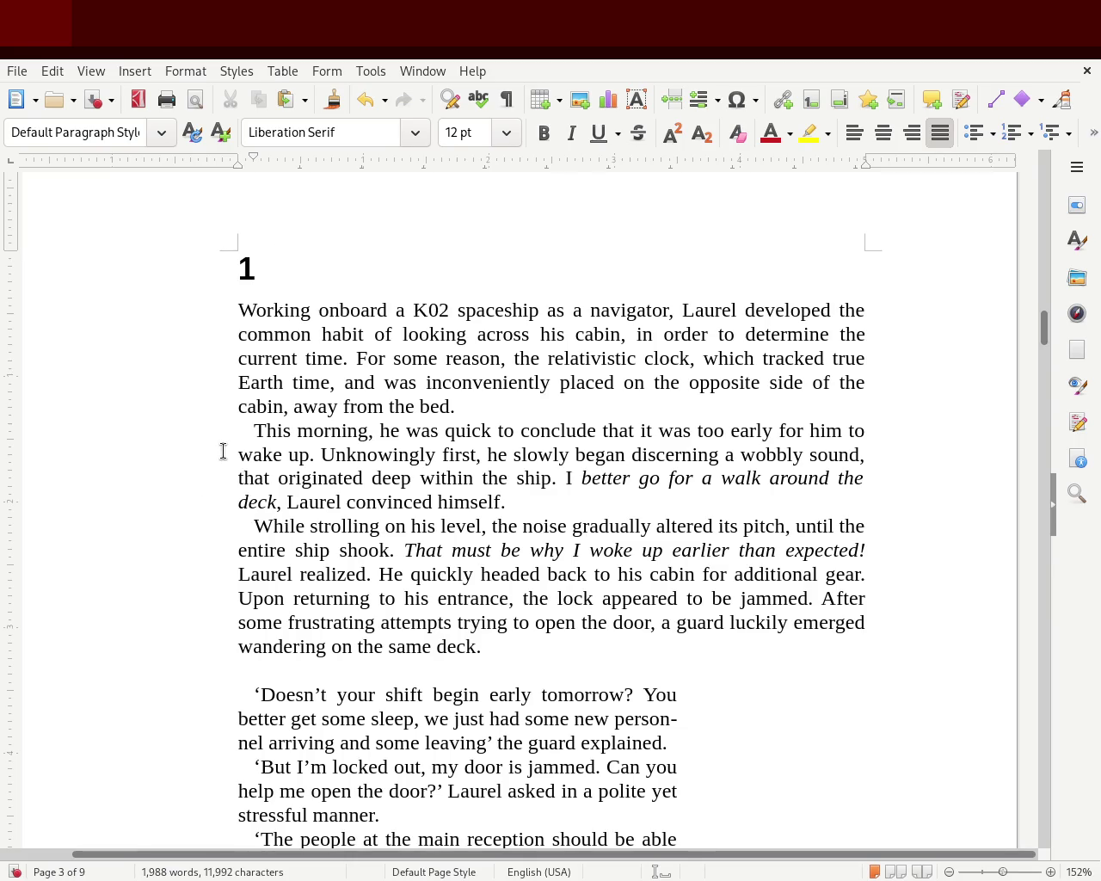
left_click(230, 692)
left_click_drag(1038, 331, 1047, 362)
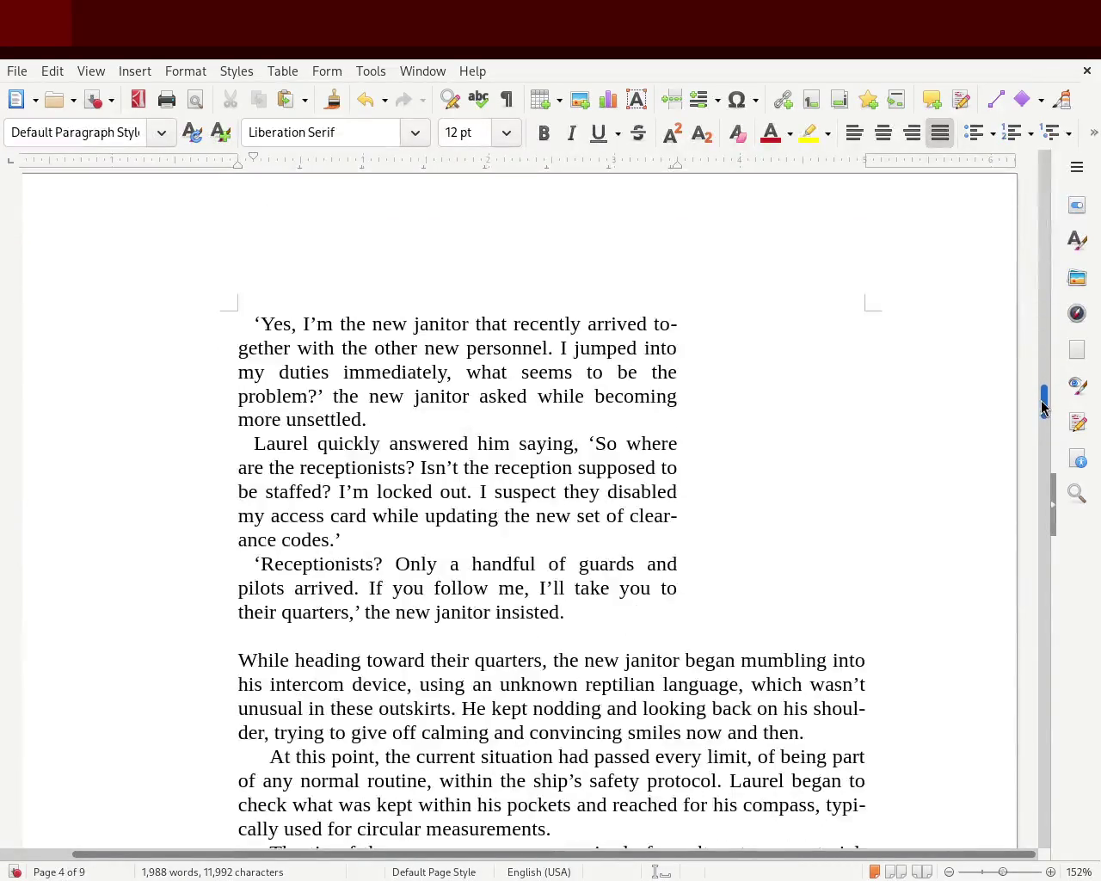
Scroll through pages 4–5, checking the 'At this point' paragraph and page 5's dialogue block
left_click_drag(1047, 361, 1046, 408)
left_click(258, 712)
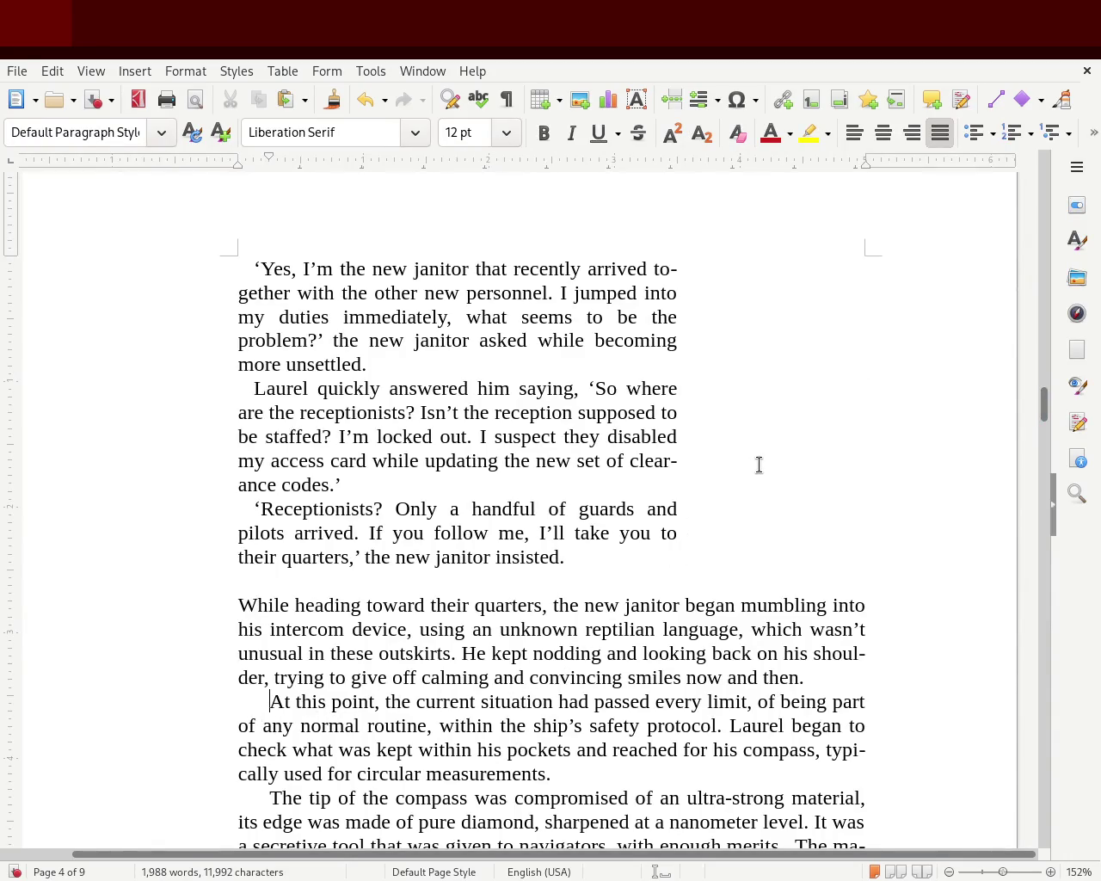
left_click_drag(1043, 410, 1035, 516)
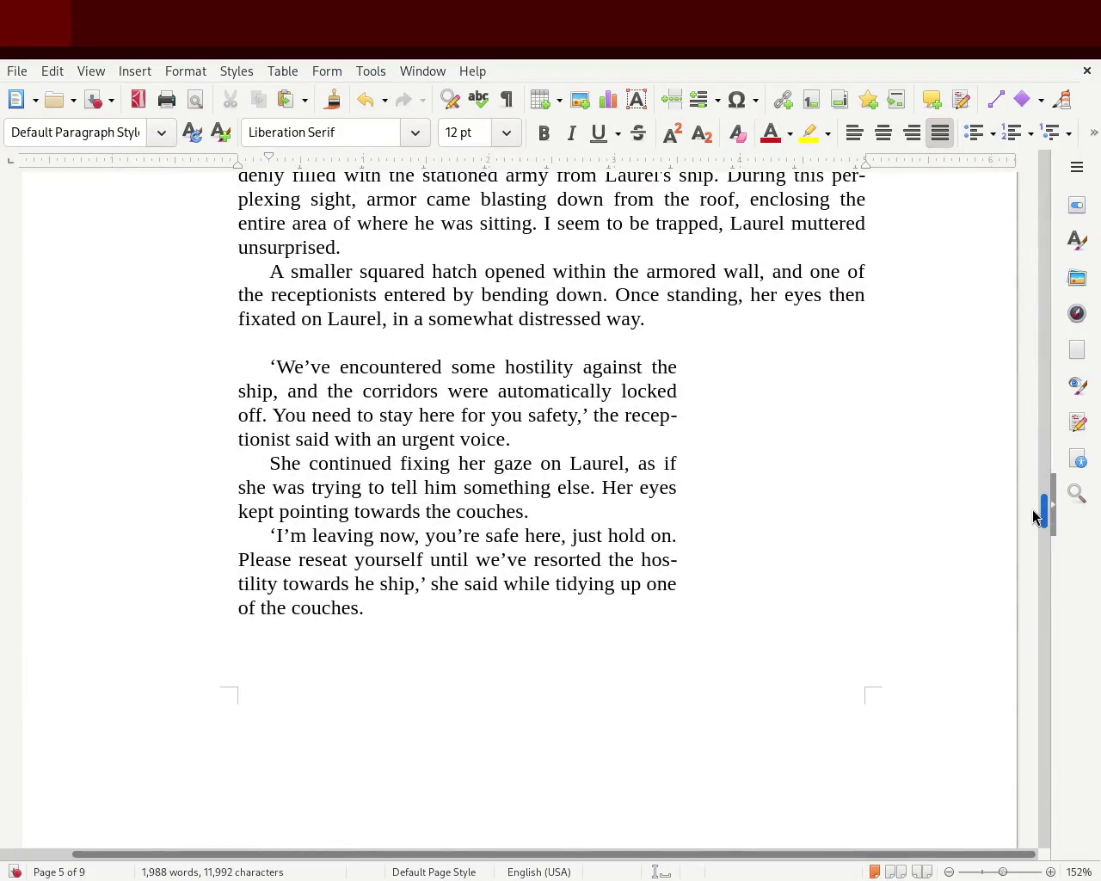
left_click_drag(384, 605, 123, 363)
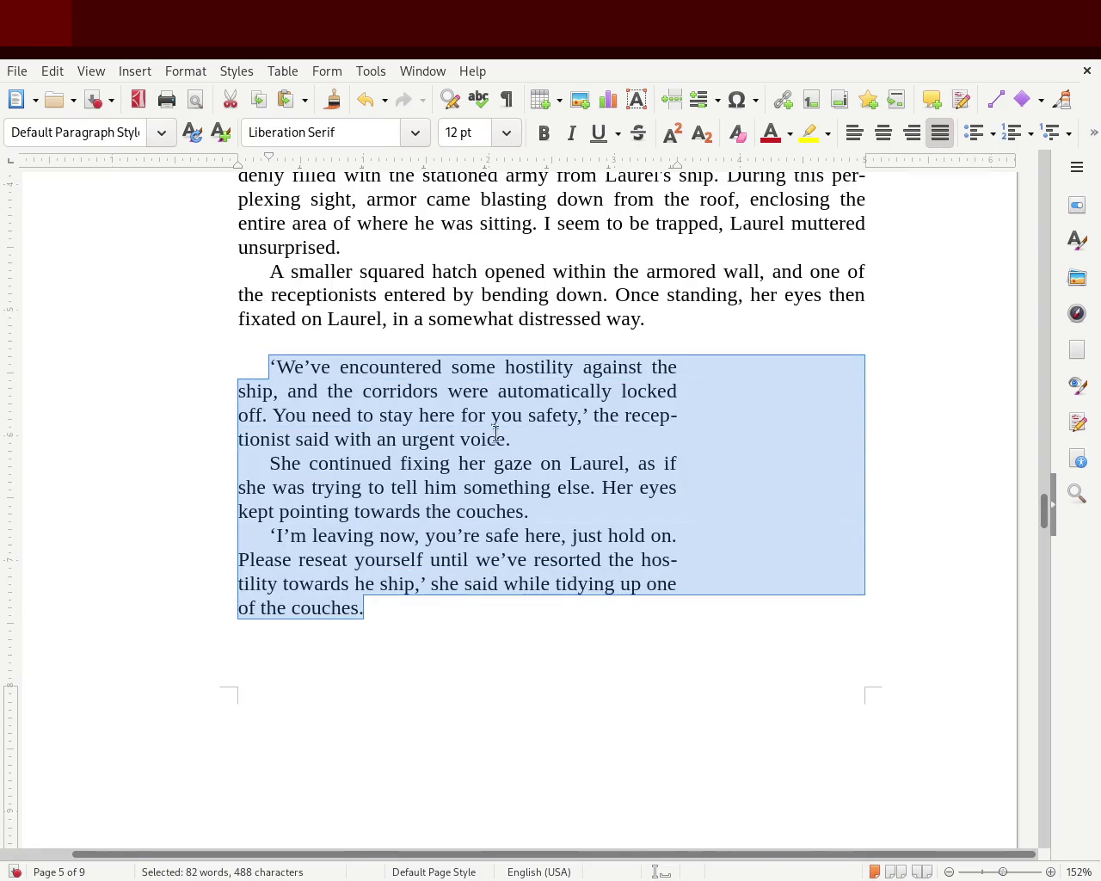
Reset zoom to 100% and select chapter 1's paragraphs 'Working onboard' through 'same deck.'
left_click_drag(1003, 873, 995, 873)
left_click_drag(996, 874, 999, 874)
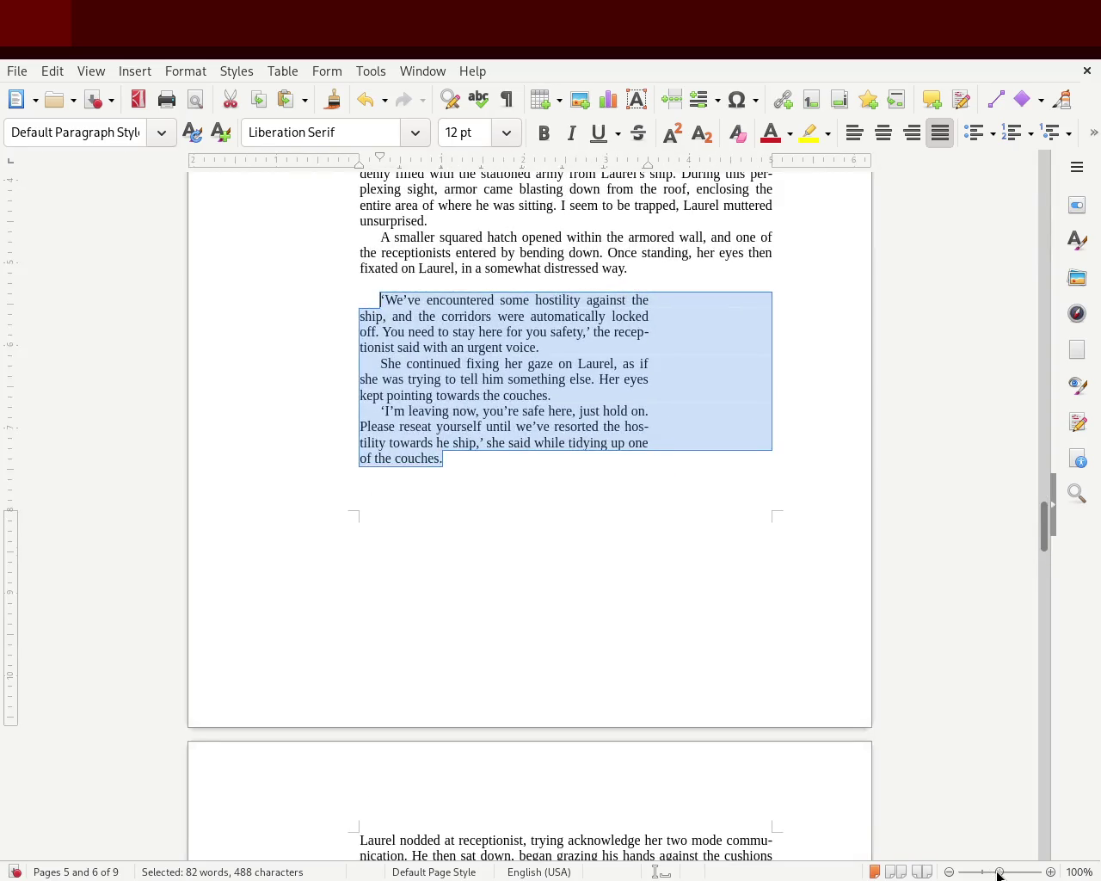
mouse_move(1042, 541)
left_mouse_down()
mouse_move(1038, 418)
mouse_move(1003, 186)
mouse_move(1010, 358)
left_mouse_up()
mouse_move(567, 473)
left_mouse_down()
mouse_move(248, 192)
mouse_move(369, 172)
left_mouse_up()
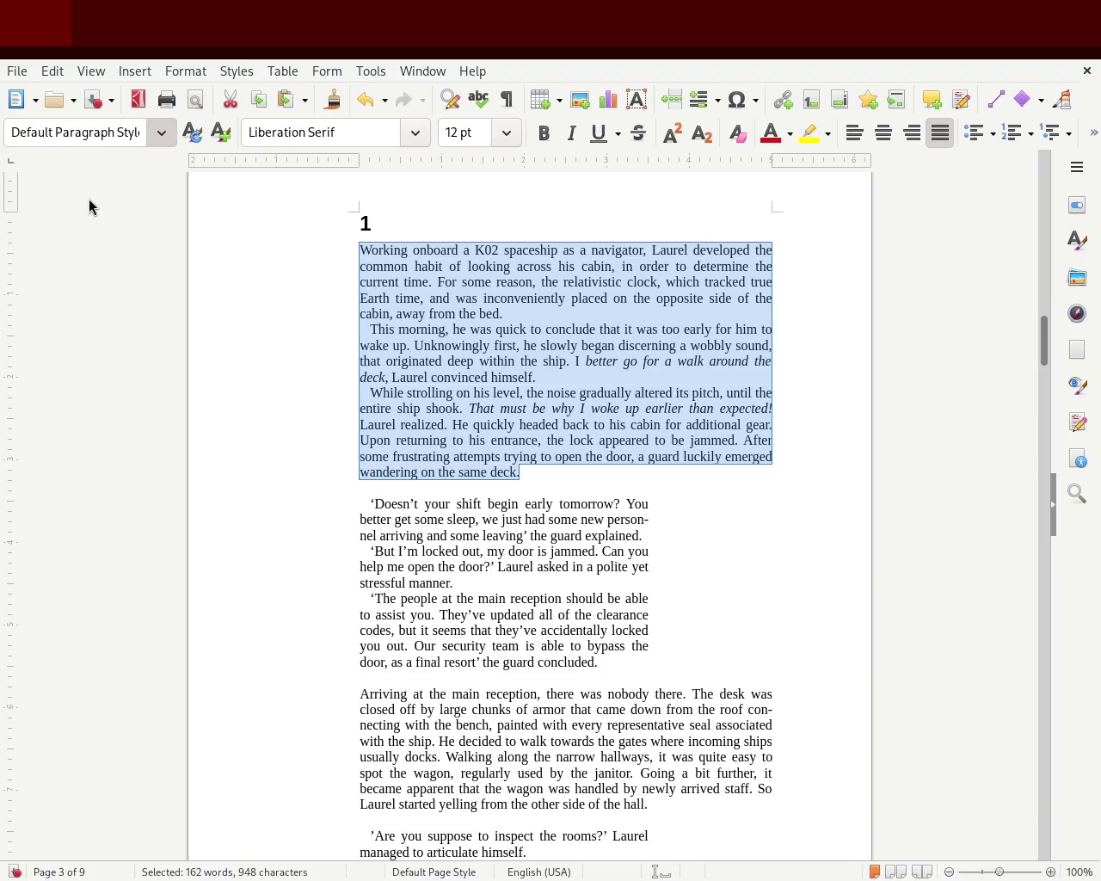
Clear direct formatting, indent all but 'Working onboard', and justify the three opening paragraphs
key("ctrl+m")
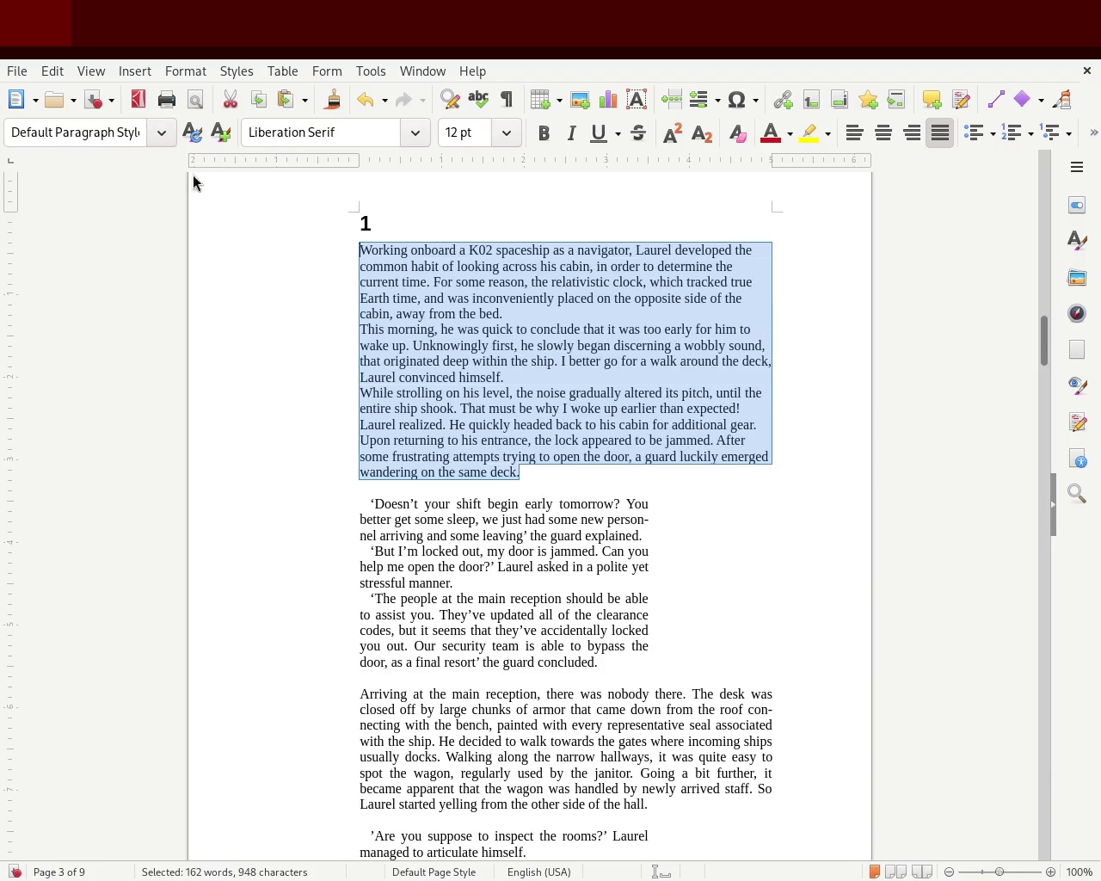
left_click_drag(361, 161, 380, 160)
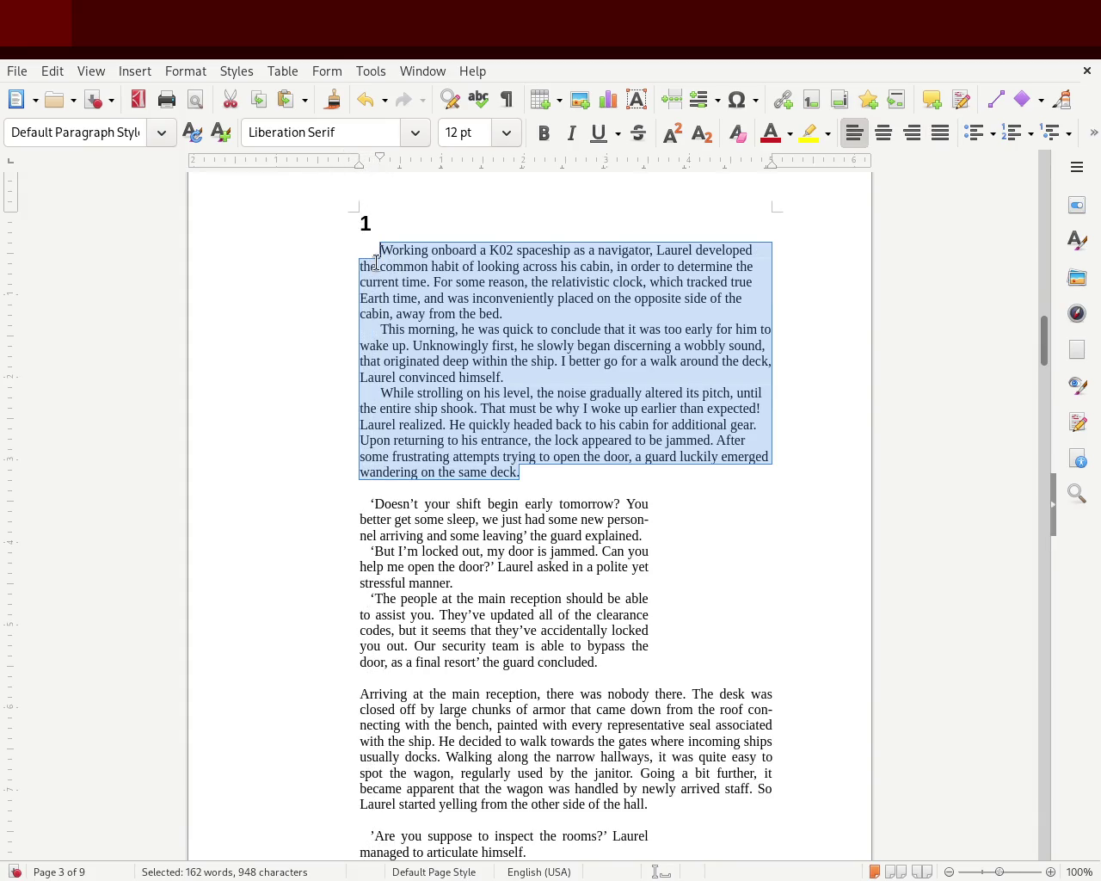
left_click(376, 261)
left_click_drag(381, 158, 363, 161)
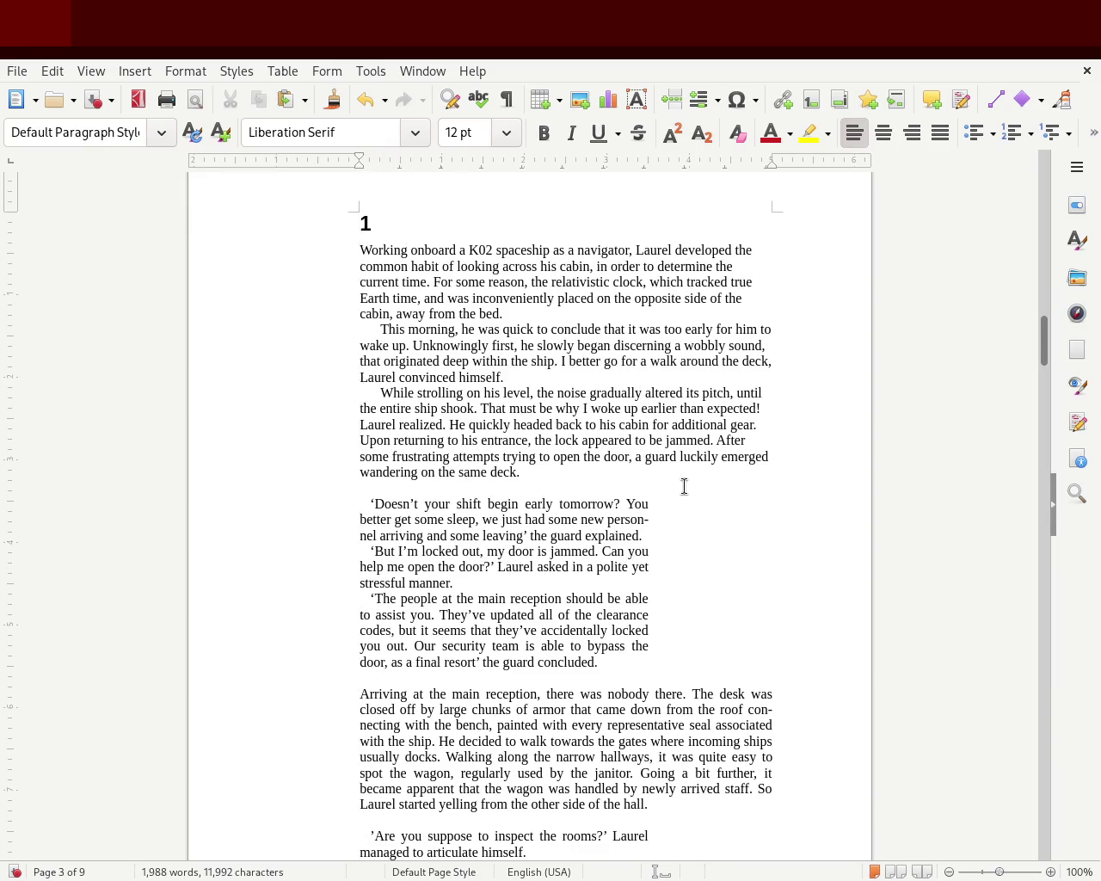
left_click_drag(561, 469, 329, 255)
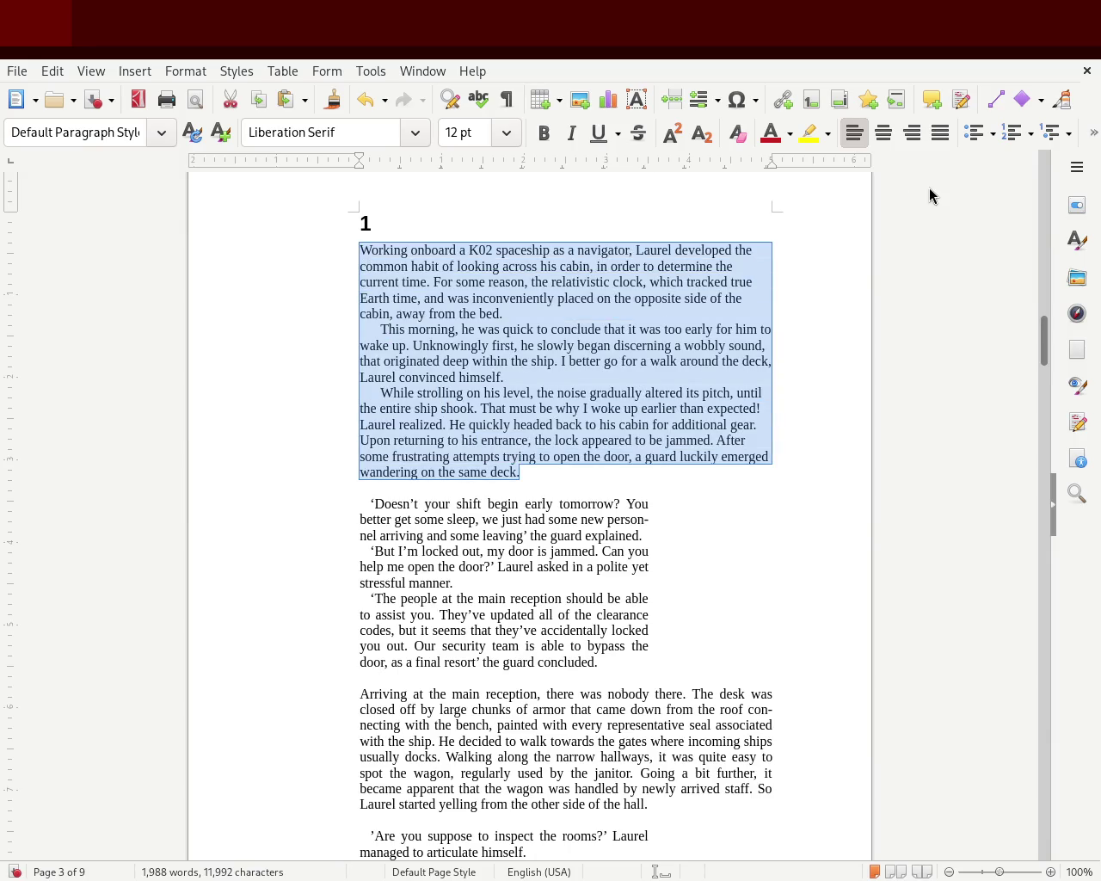
left_click(935, 136)
left_click(858, 329)
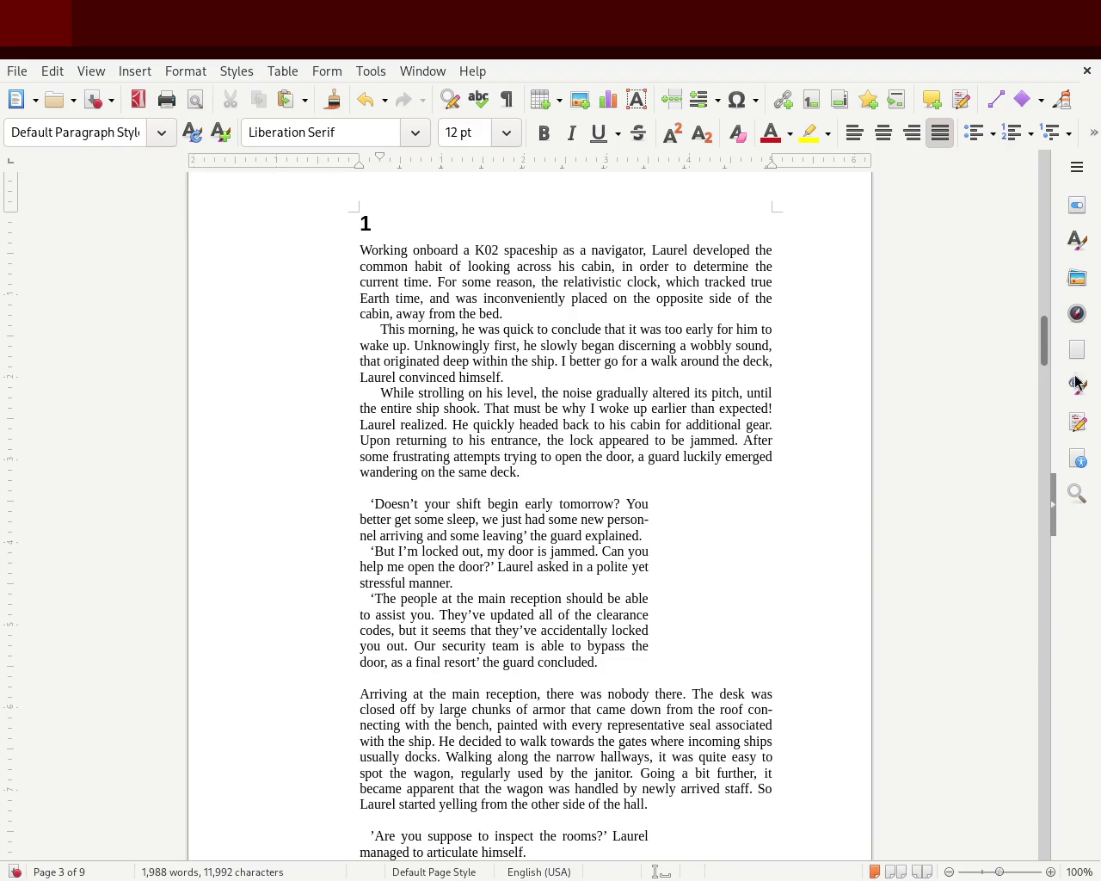
left_click_drag(1043, 355, 1043, 375)
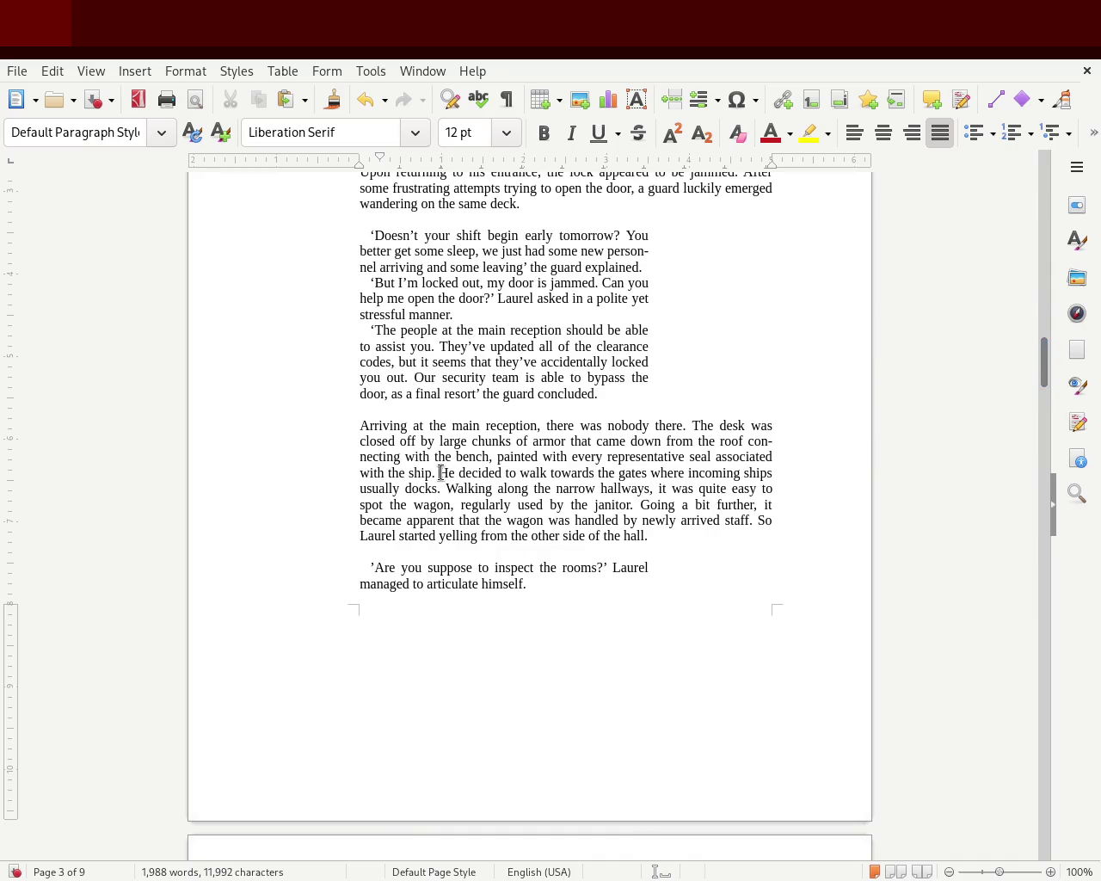
Break before 'He decided', justify both paragraphs, and first-line indent only the new one
key("Return")
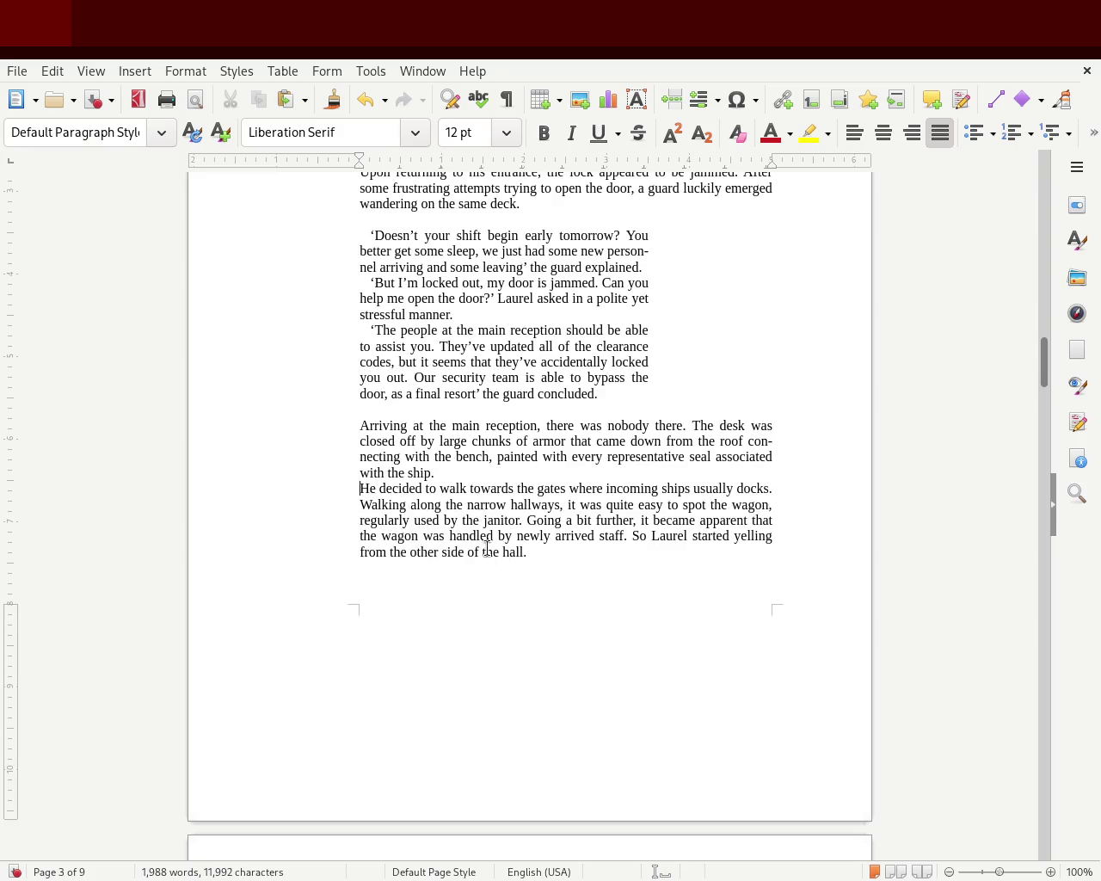
mouse_move(538, 554)
left_mouse_down()
mouse_move(450, 528)
mouse_move(285, 424)
left_mouse_up()
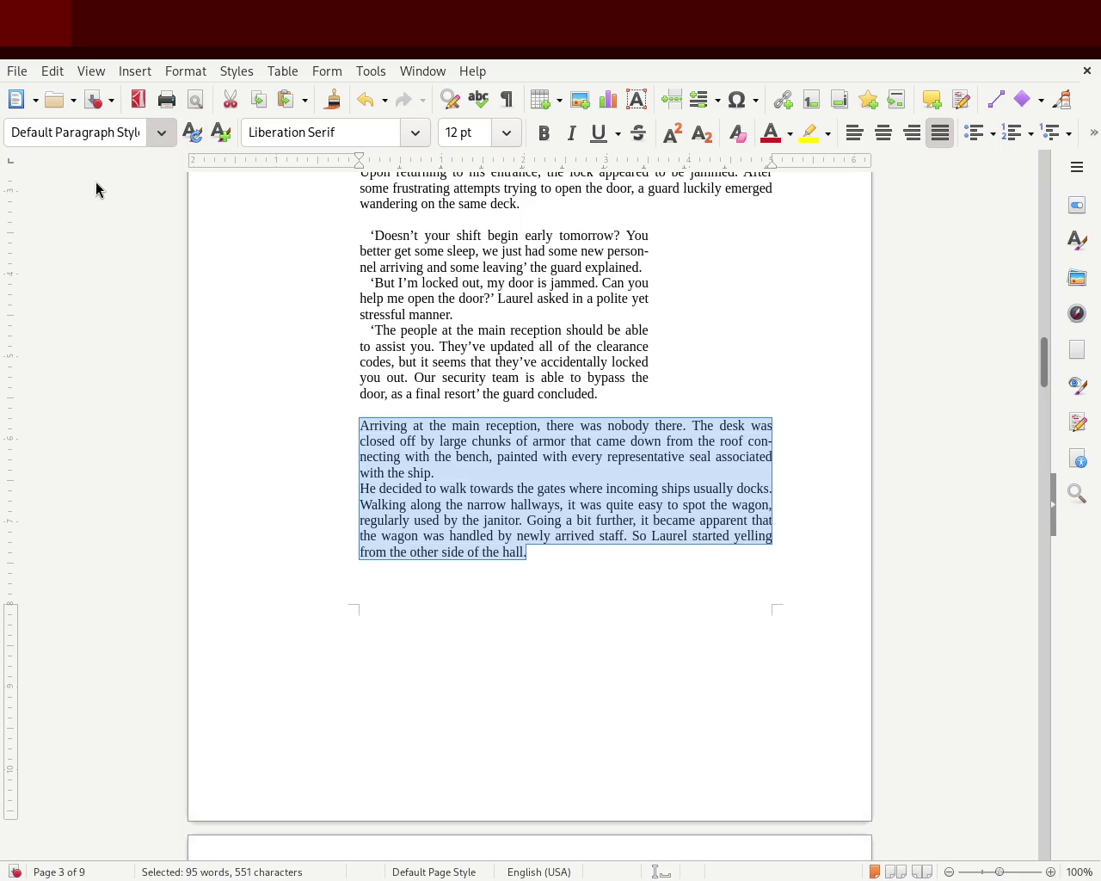
left_click(940, 133)
left_click_drag(378, 162, 378, 162)
left_click(366, 421)
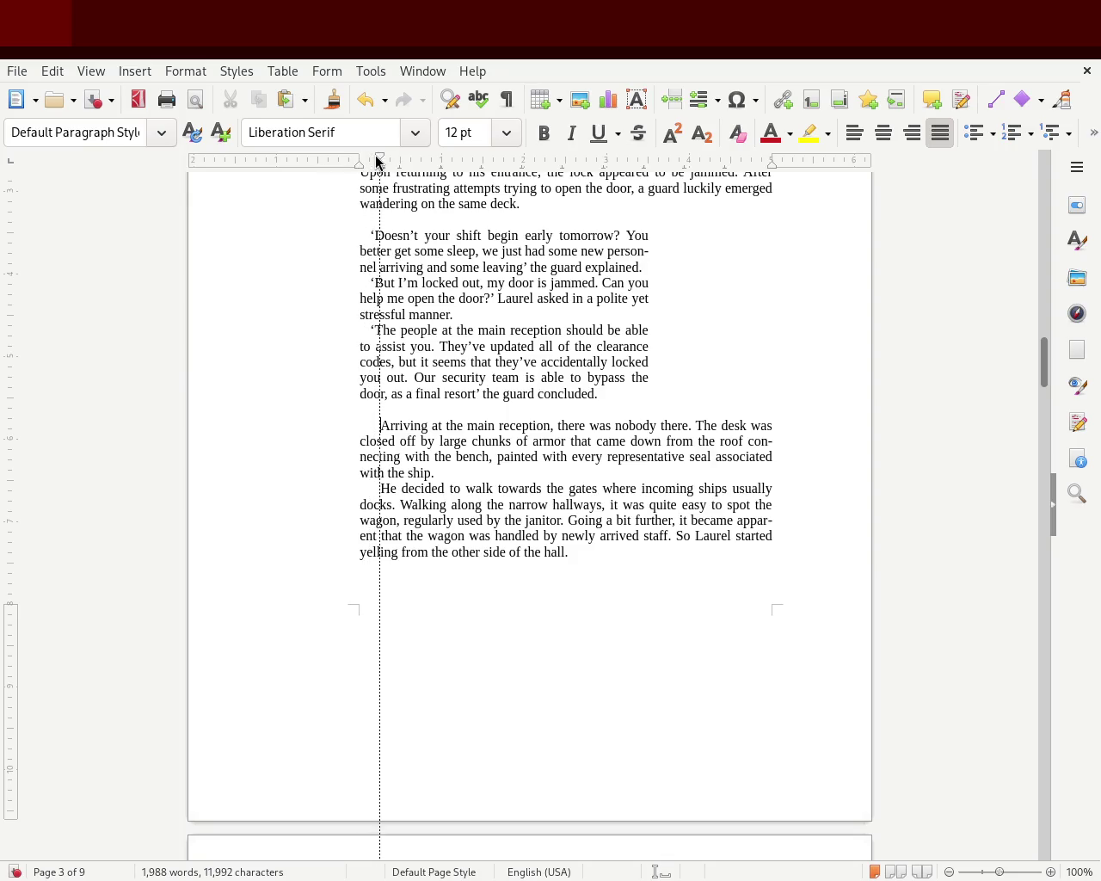
left_click_drag(376, 158, 360, 160)
left_click(191, 525)
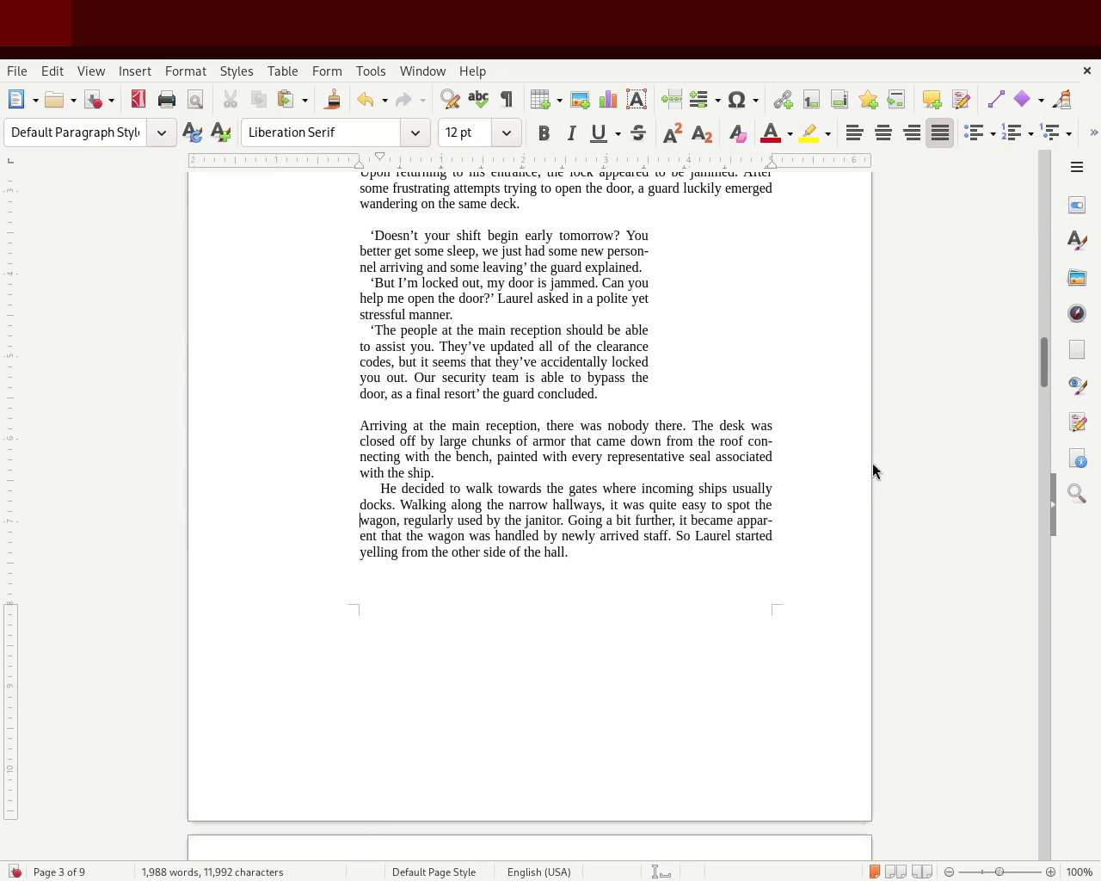
mouse_move(1042, 383)
left_mouse_down()
mouse_move(1046, 350)
mouse_move(1036, 372)
left_mouse_up()
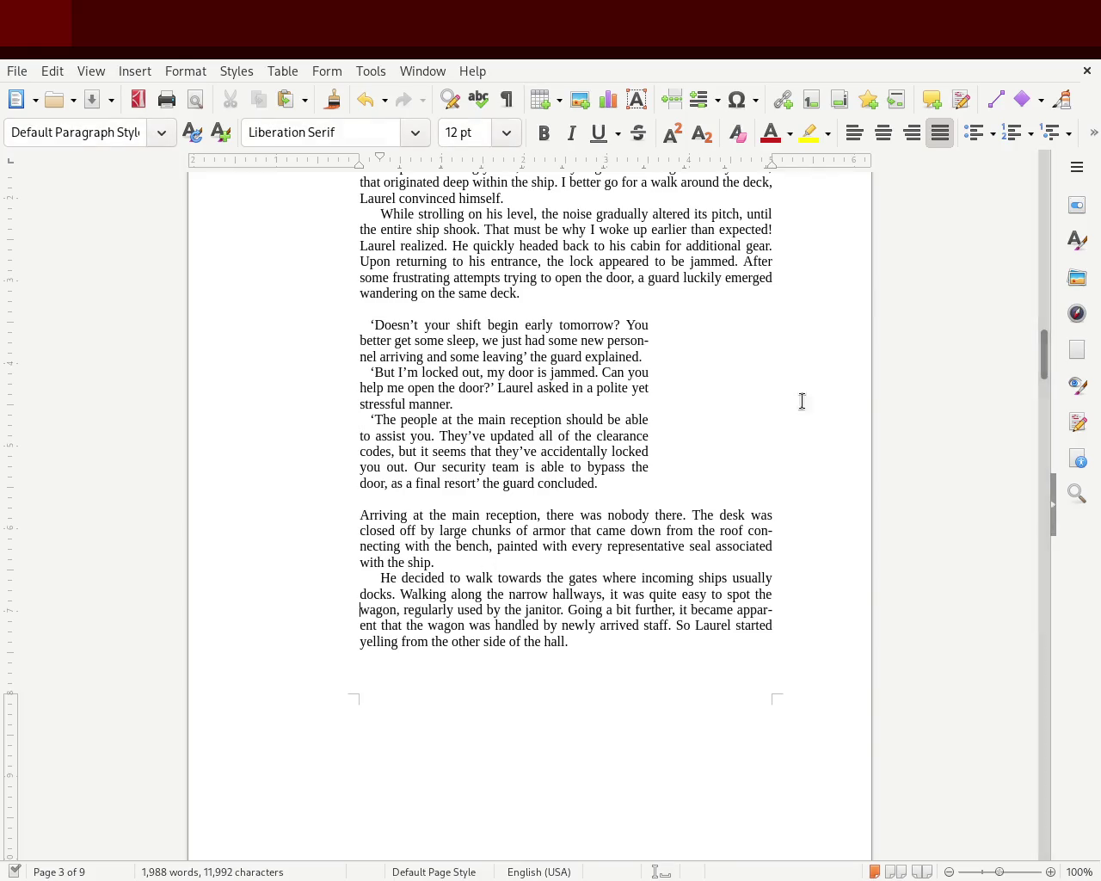
left_click_drag(1043, 369, 1038, 350)
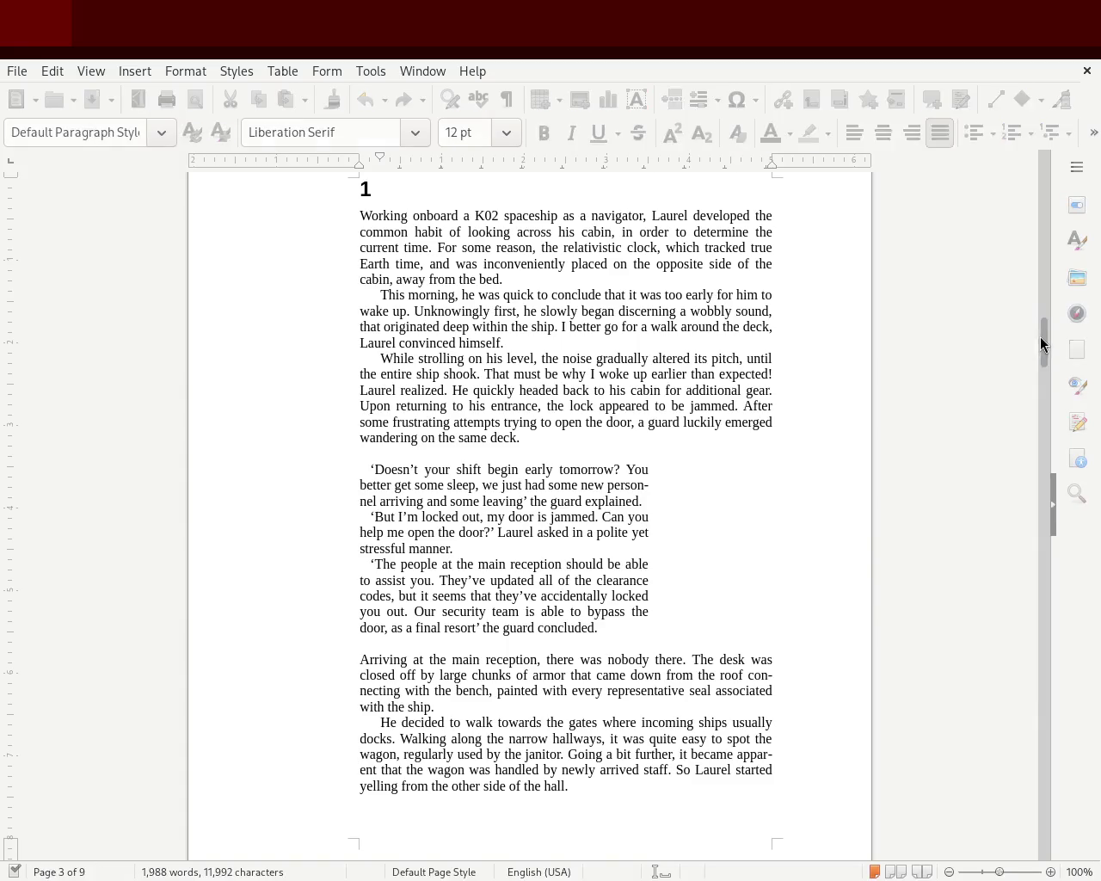
Justify the three narrative paragraphs after the janitor dialogue, indenting all but the 'While heading' paragraph
left_click_drag(1040, 344, 1046, 423)
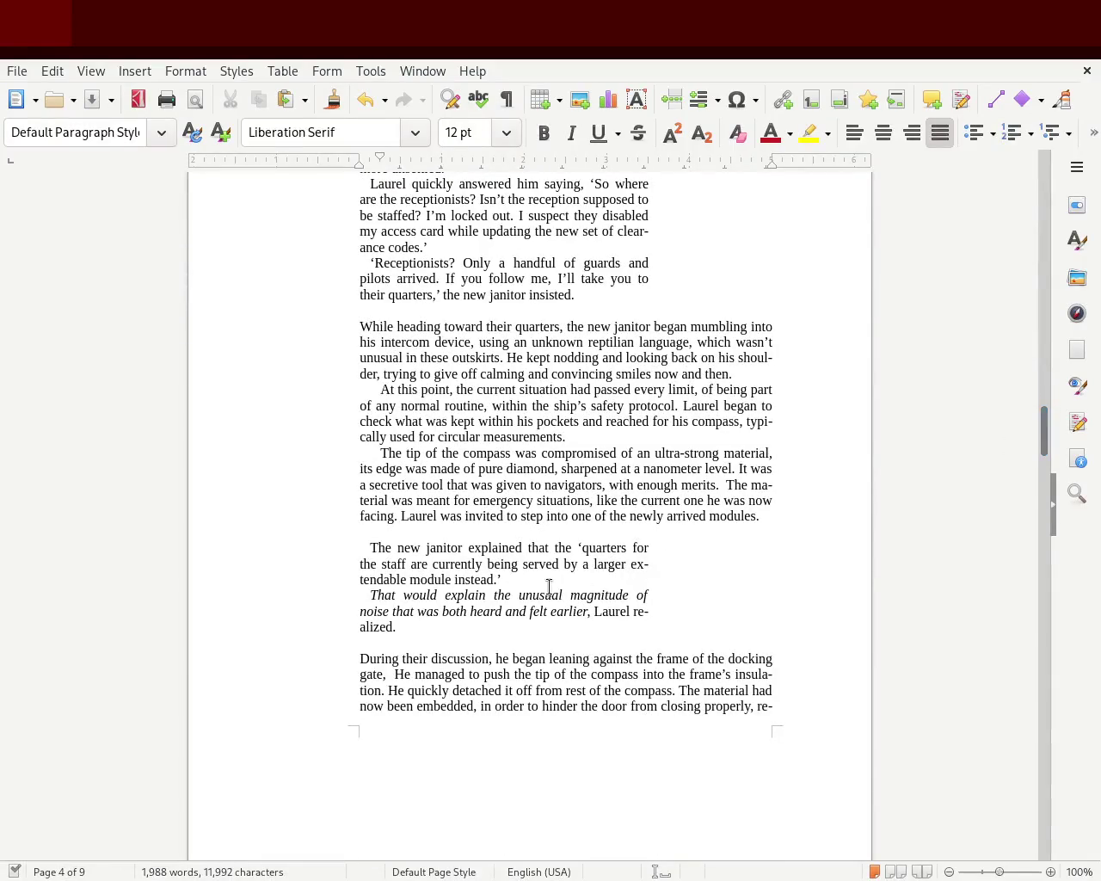
left_click_drag(777, 519, 250, 332)
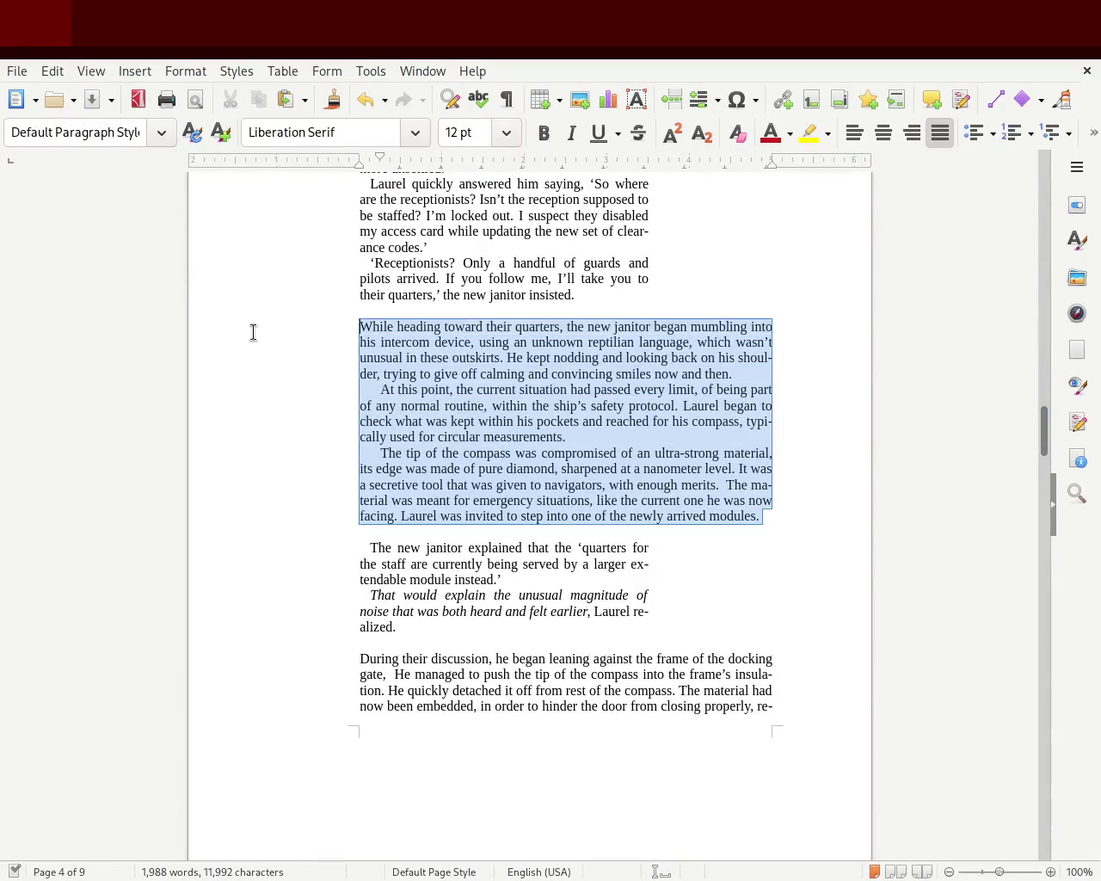
key("ctrl+m")
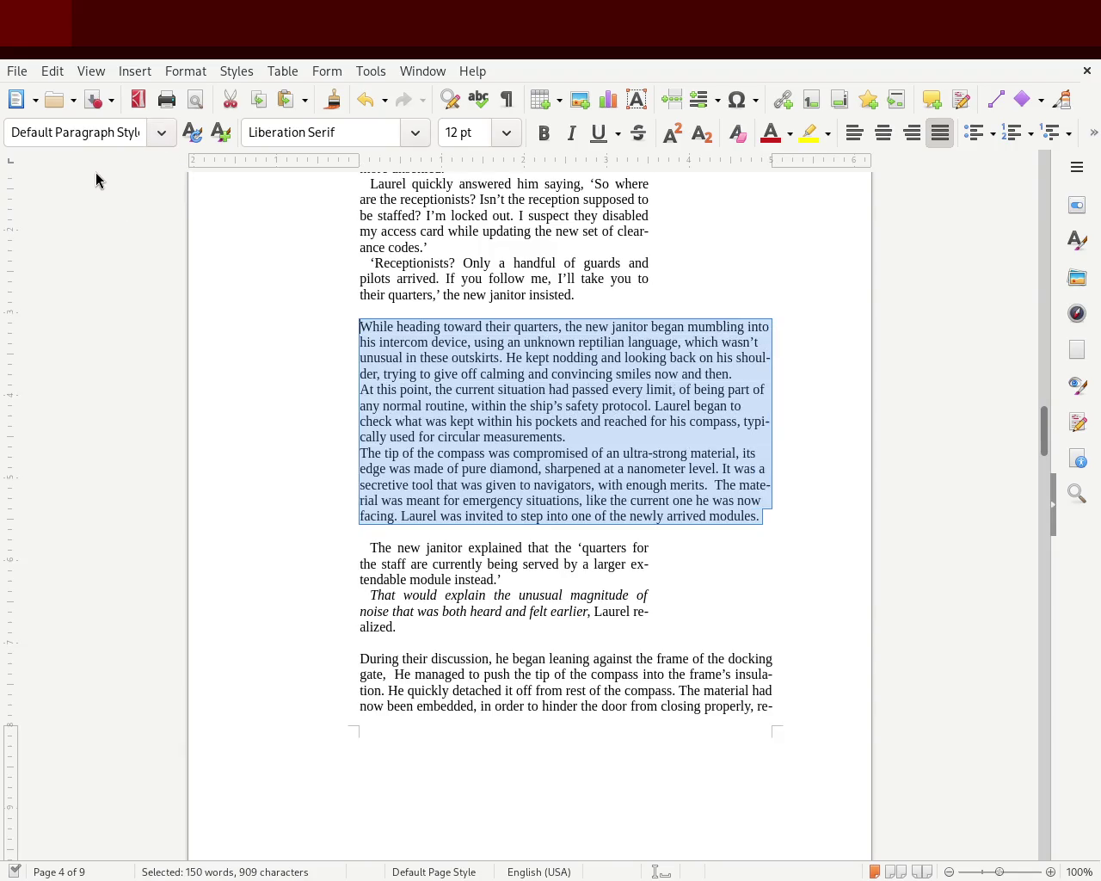
left_click(937, 133)
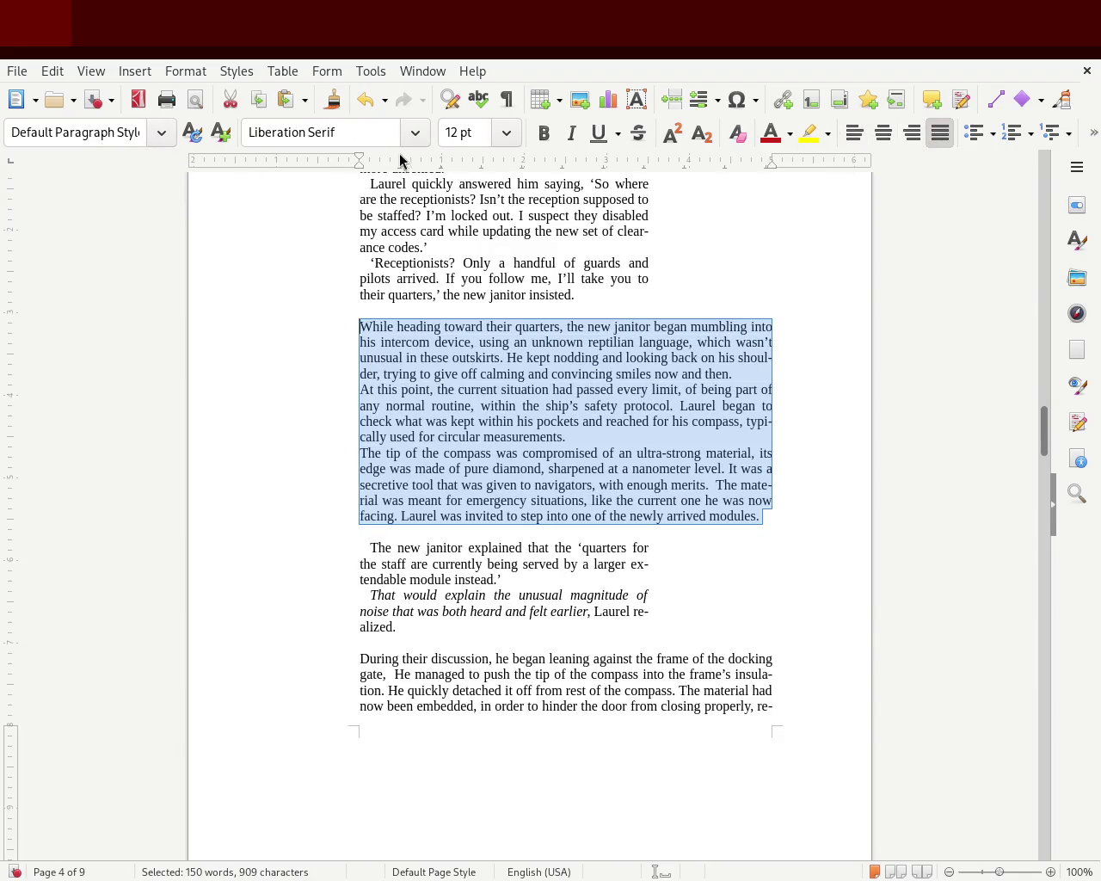
left_click_drag(378, 164, 379, 164)
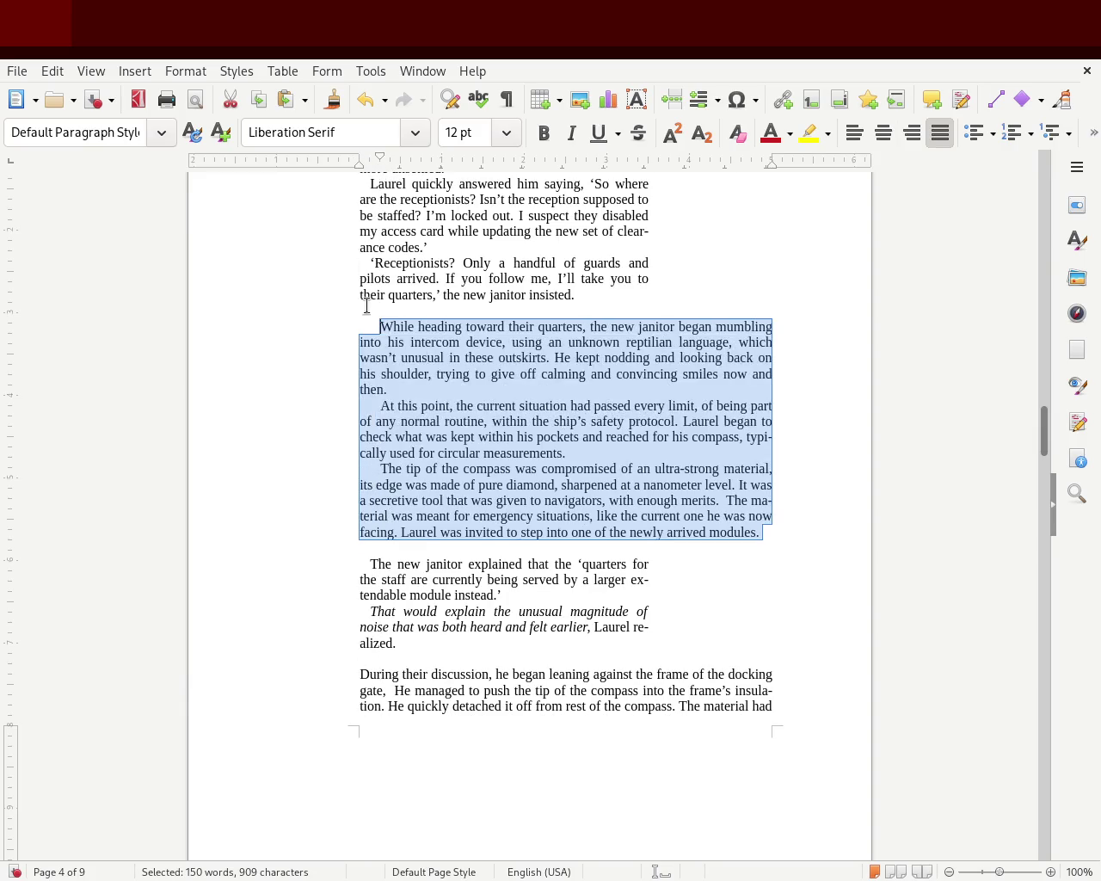
left_click(373, 320)
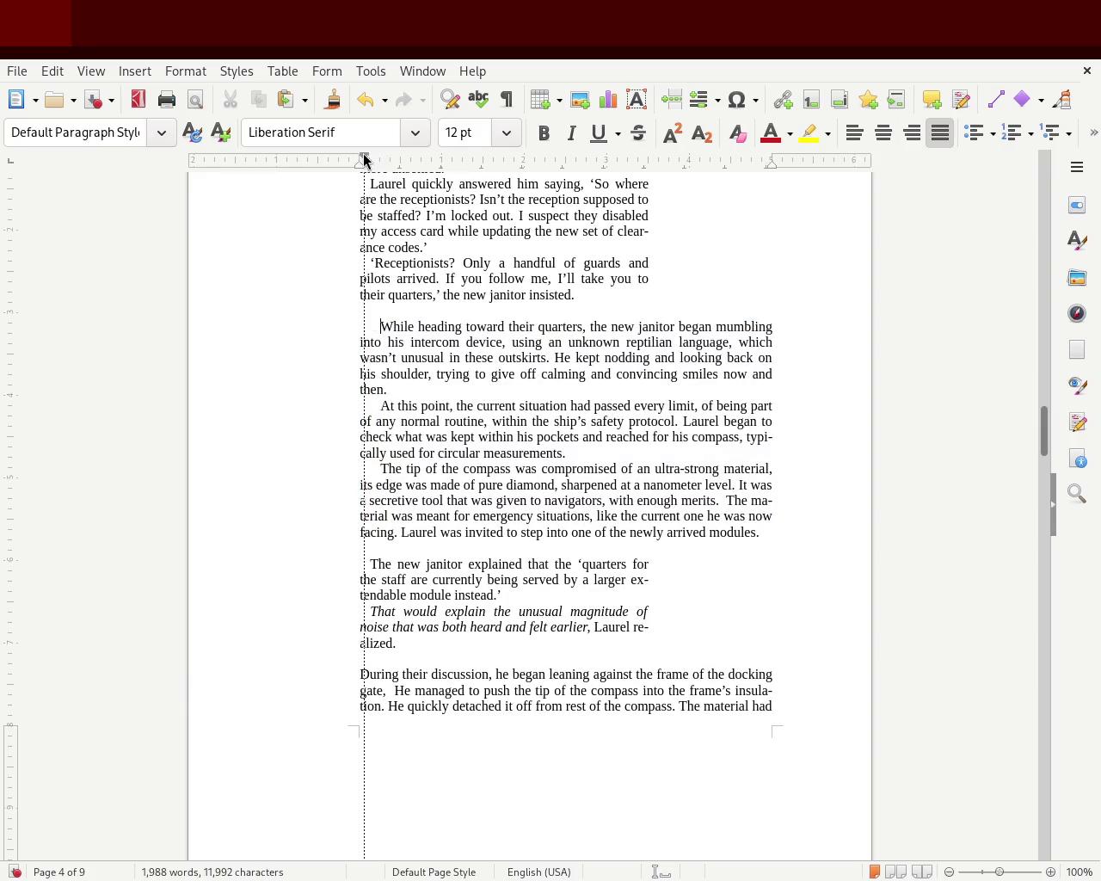
left_click_drag(378, 164, 359, 161)
Move into the janitor dialogue block, scroll through page 4 and select a passage of text
left_click(136, 568)
left_click_drag(1050, 436, 1055, 368)
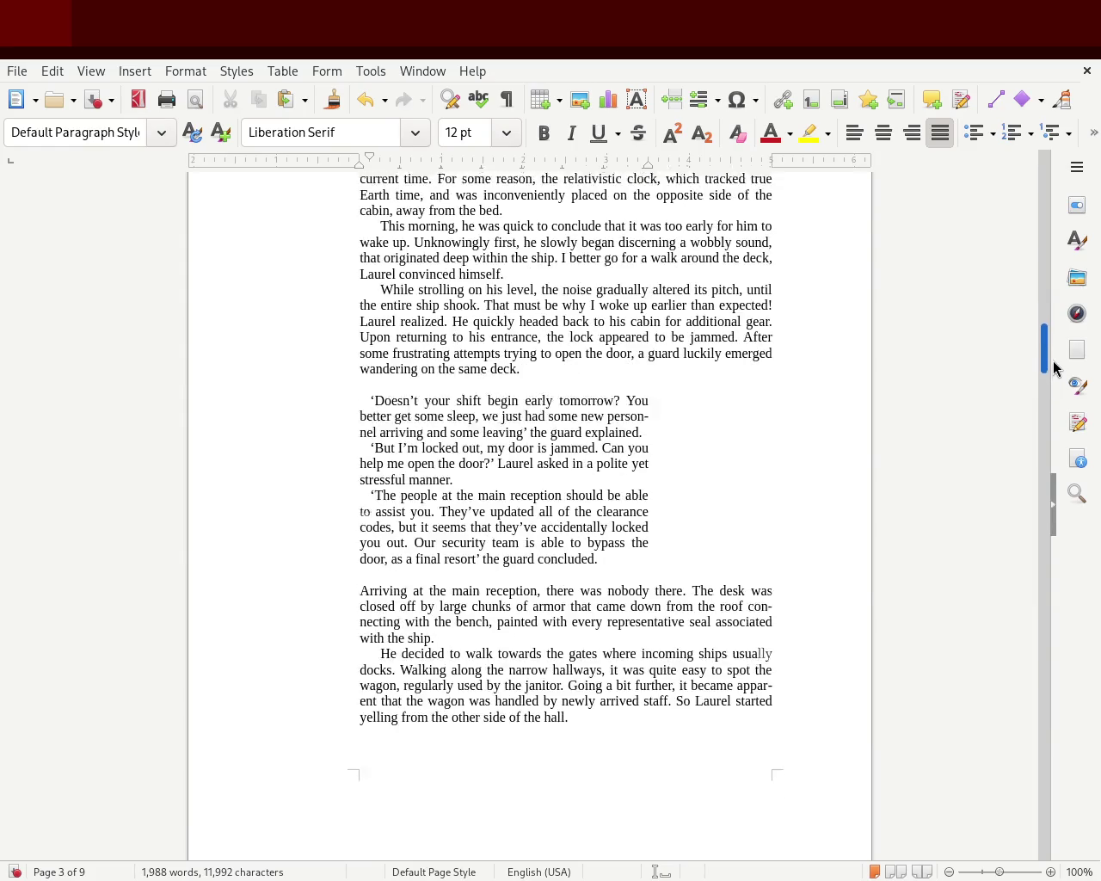
left_click_drag(1055, 368, 1044, 449)
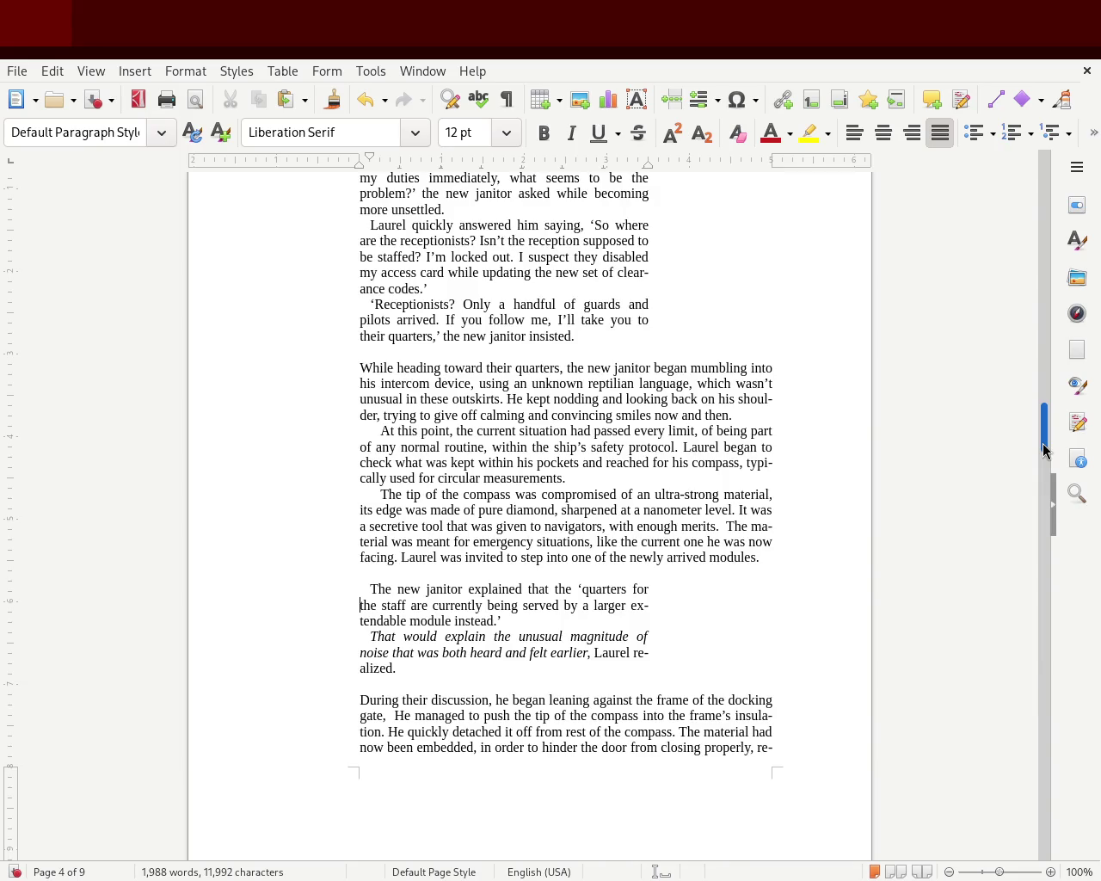
left_click_drag(1043, 449, 1043, 462)
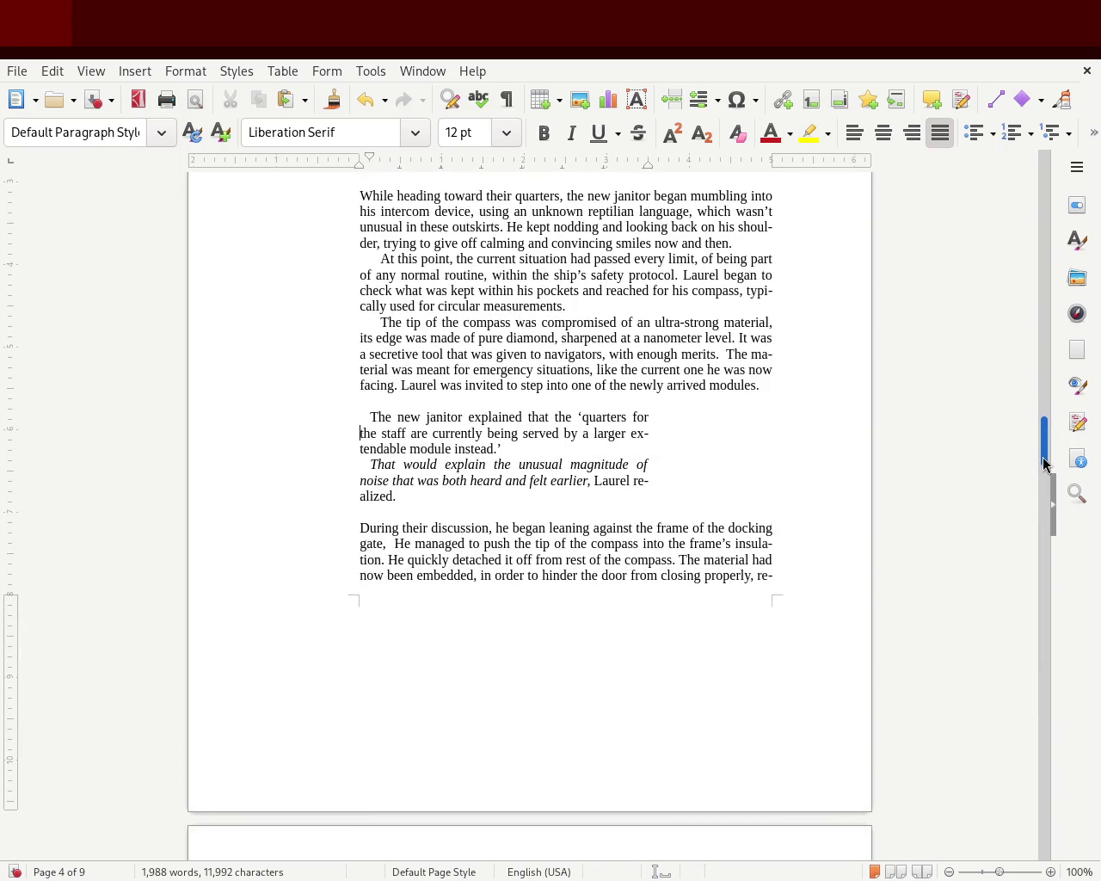
mouse_move(423, 499)
left_mouse_down()
mouse_move(361, 462)
mouse_move(329, 420)
left_mouse_up()
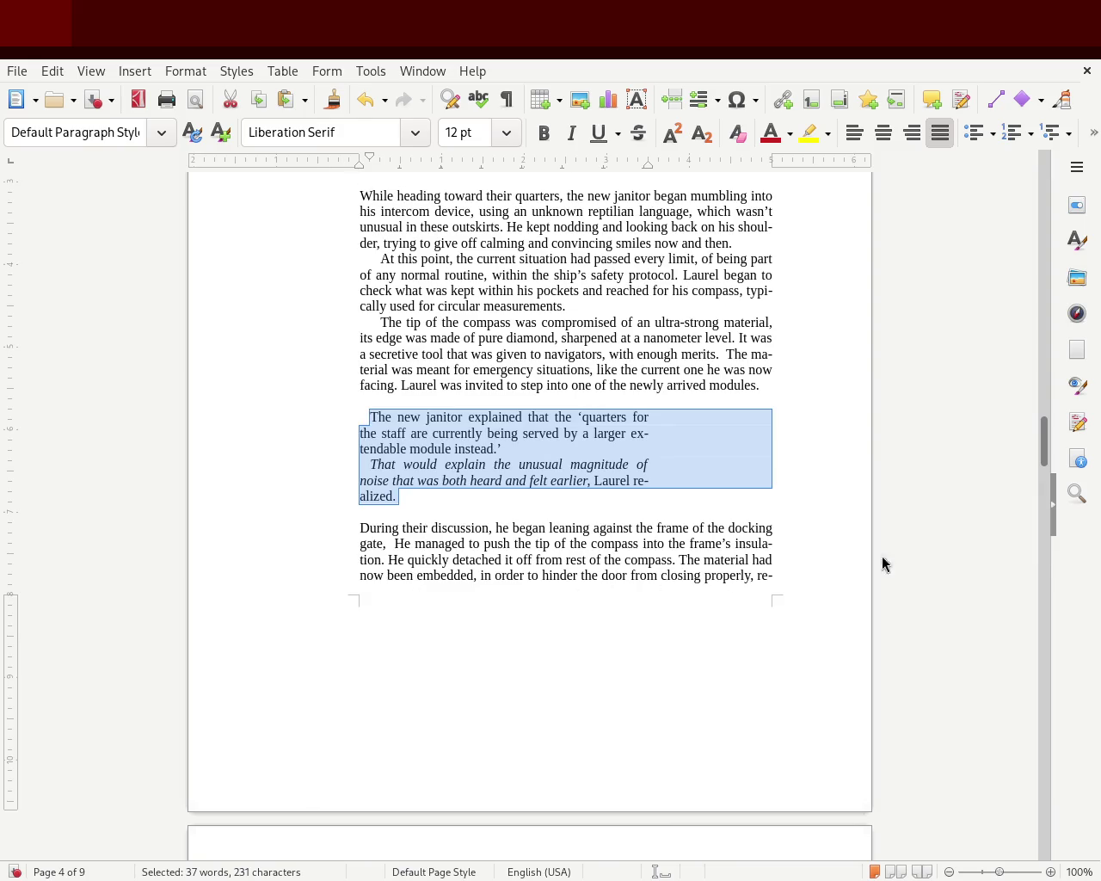
Clear direct formatting from the 'Heading towards' paragraph and justify it
left_click_drag(1045, 428, 1047, 489)
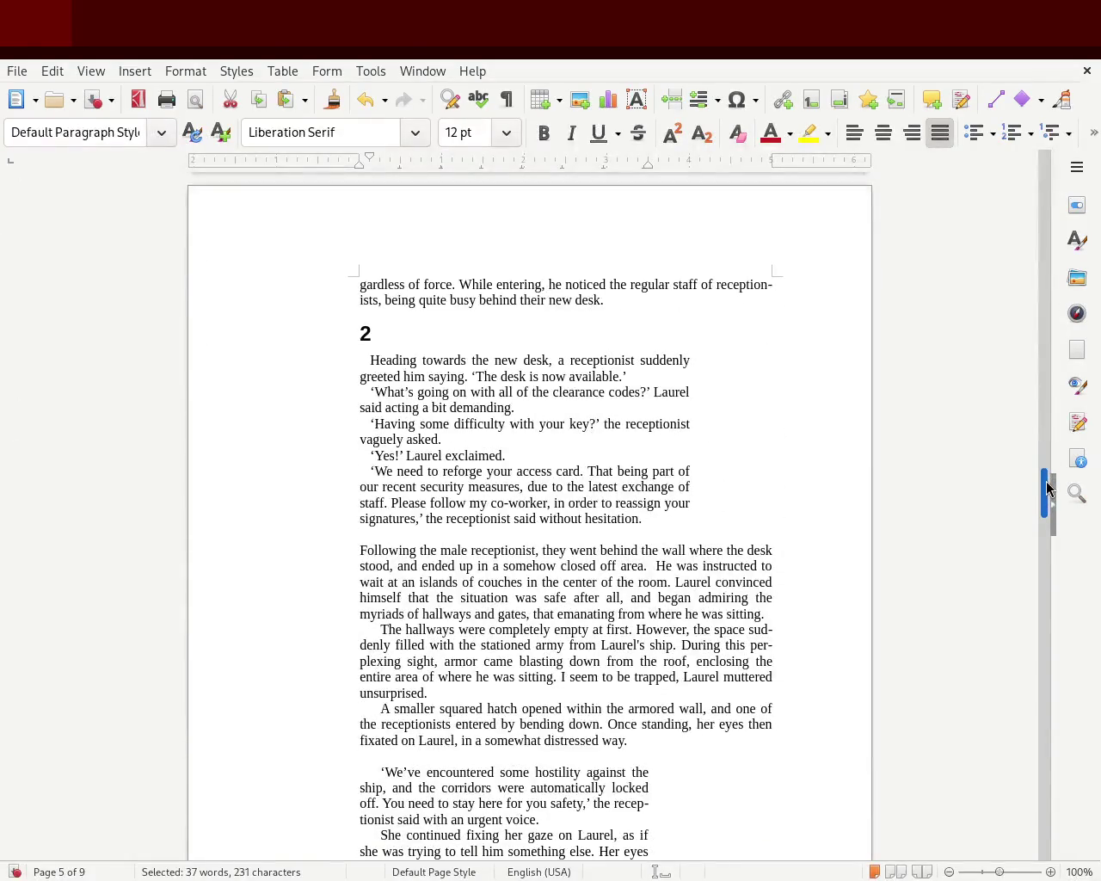
left_click_drag(641, 518, 283, 367)
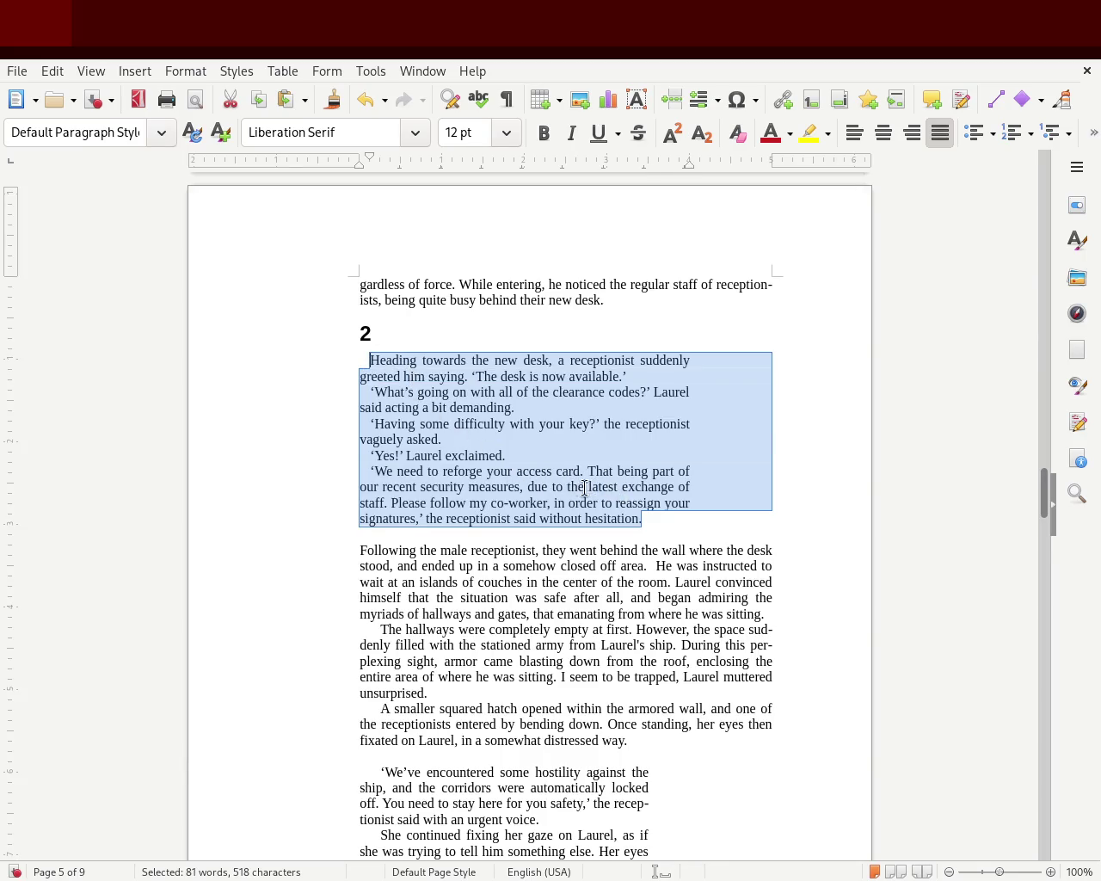
left_click(578, 402)
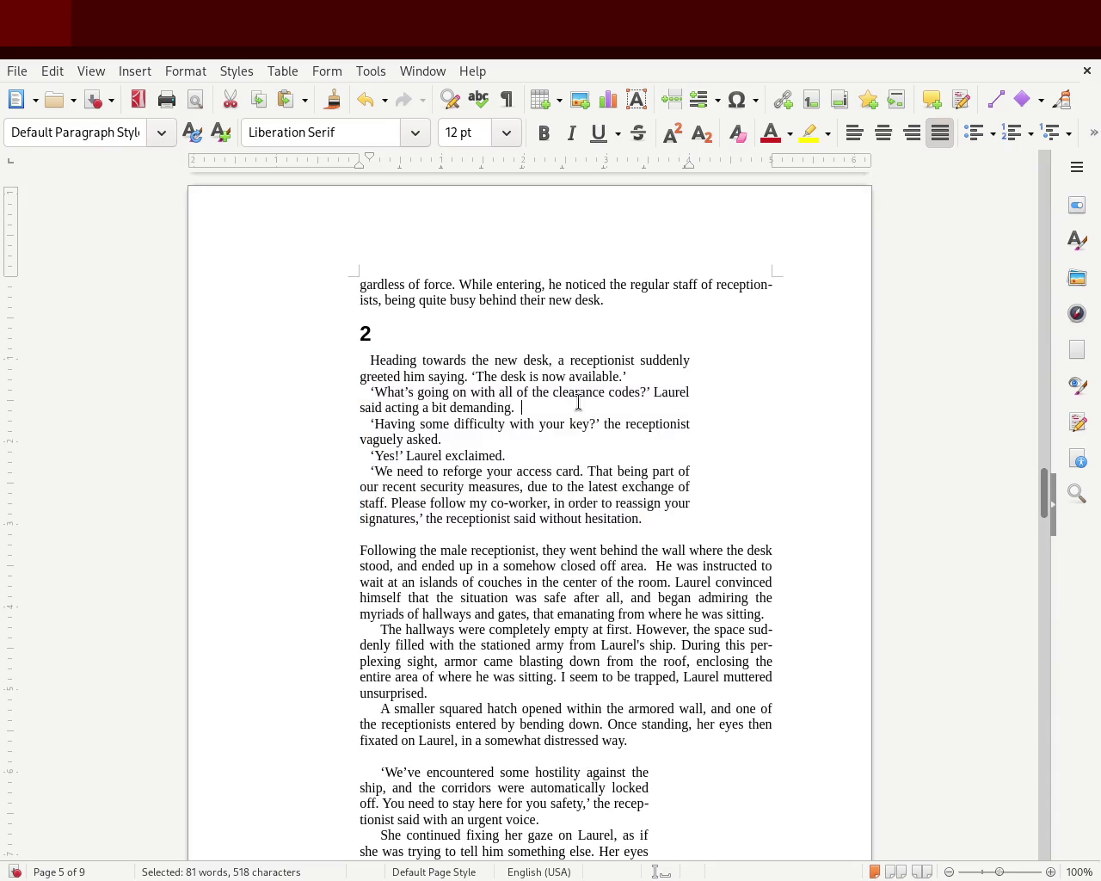
mouse_move(646, 375)
left_mouse_down()
mouse_move(283, 339)
mouse_move(258, 356)
left_mouse_up()
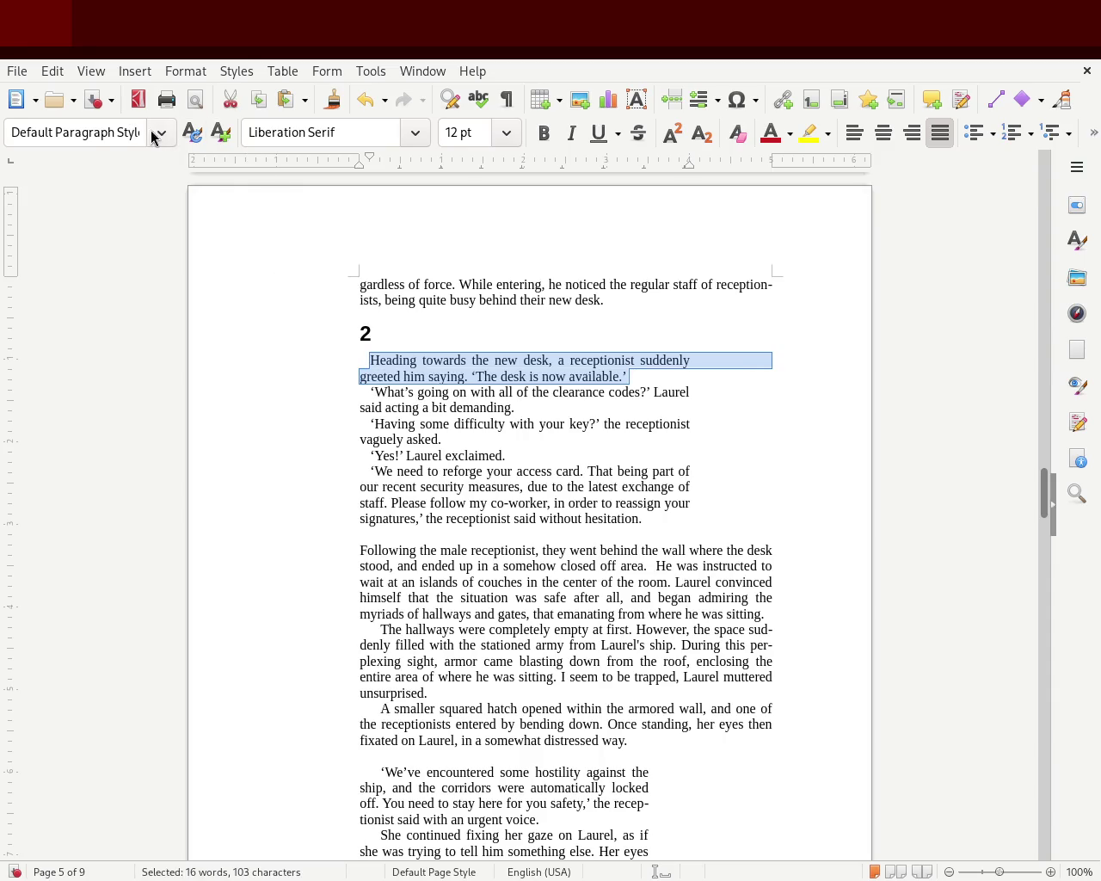
key("ctrl+m")
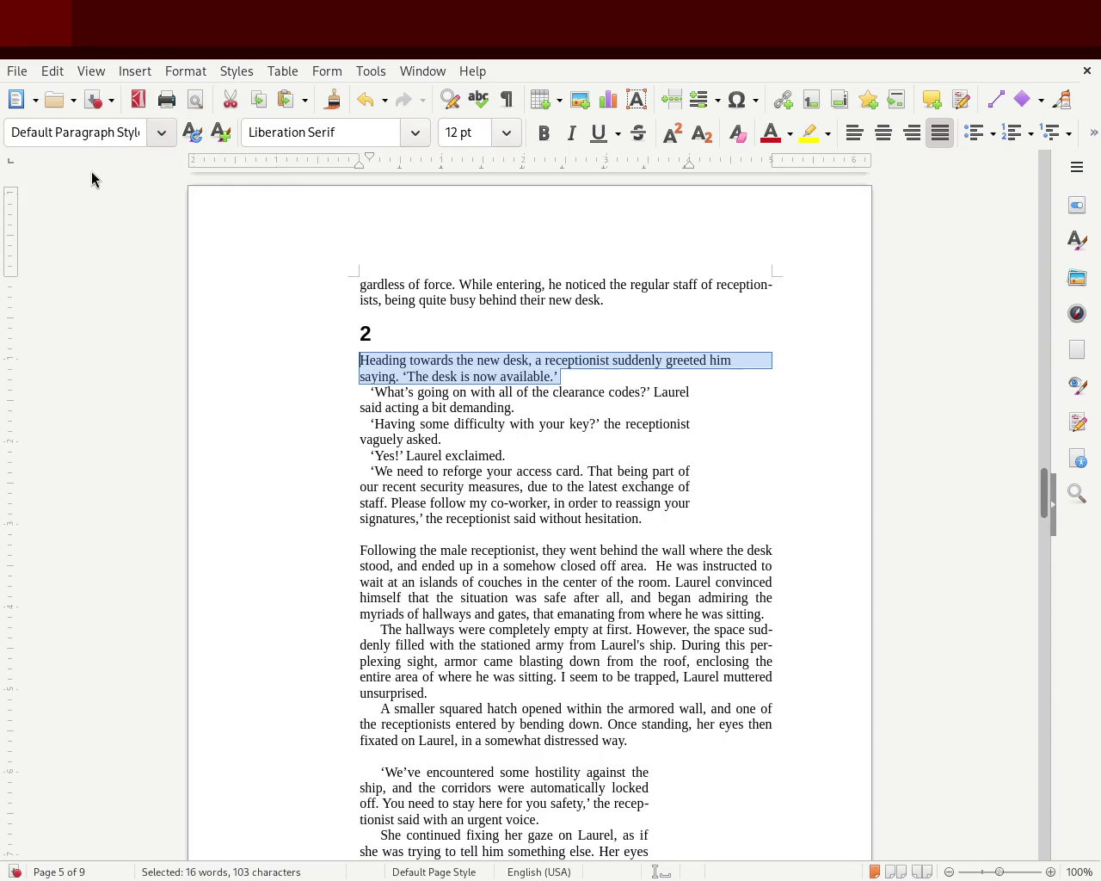
left_click(938, 134)
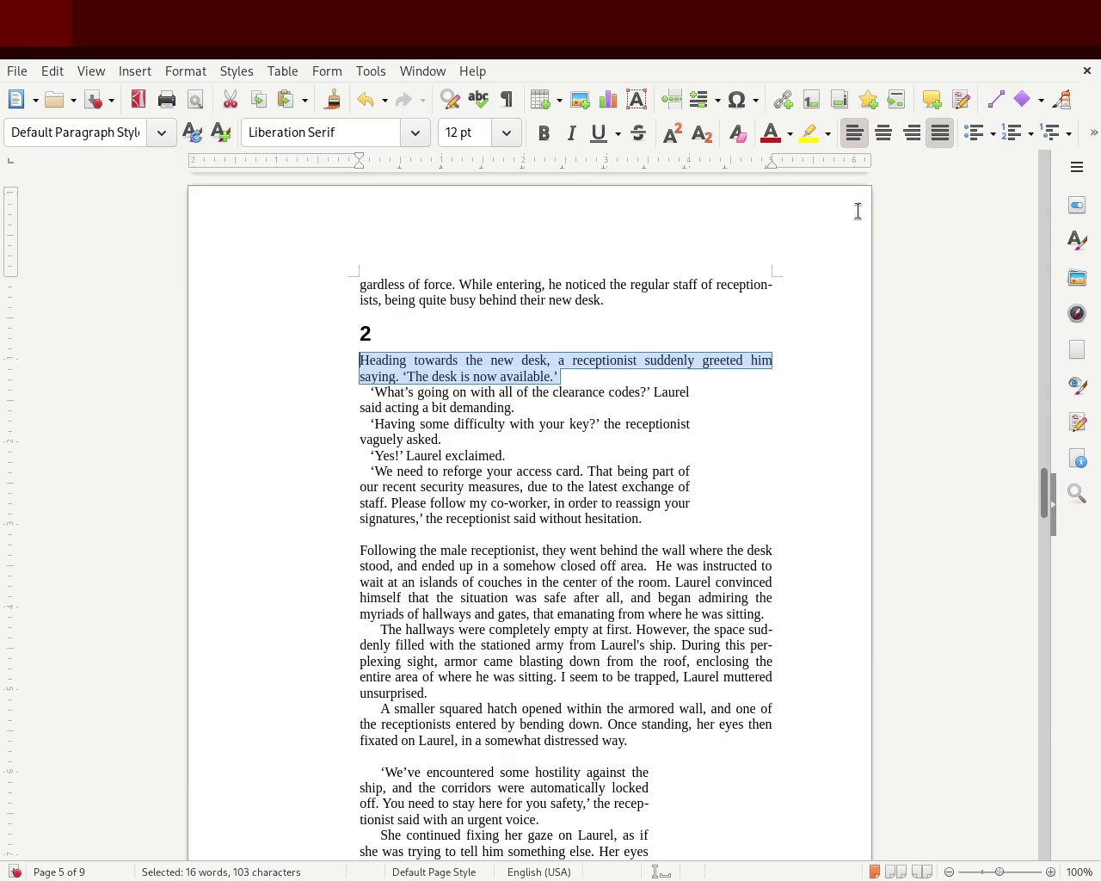
left_click(609, 390)
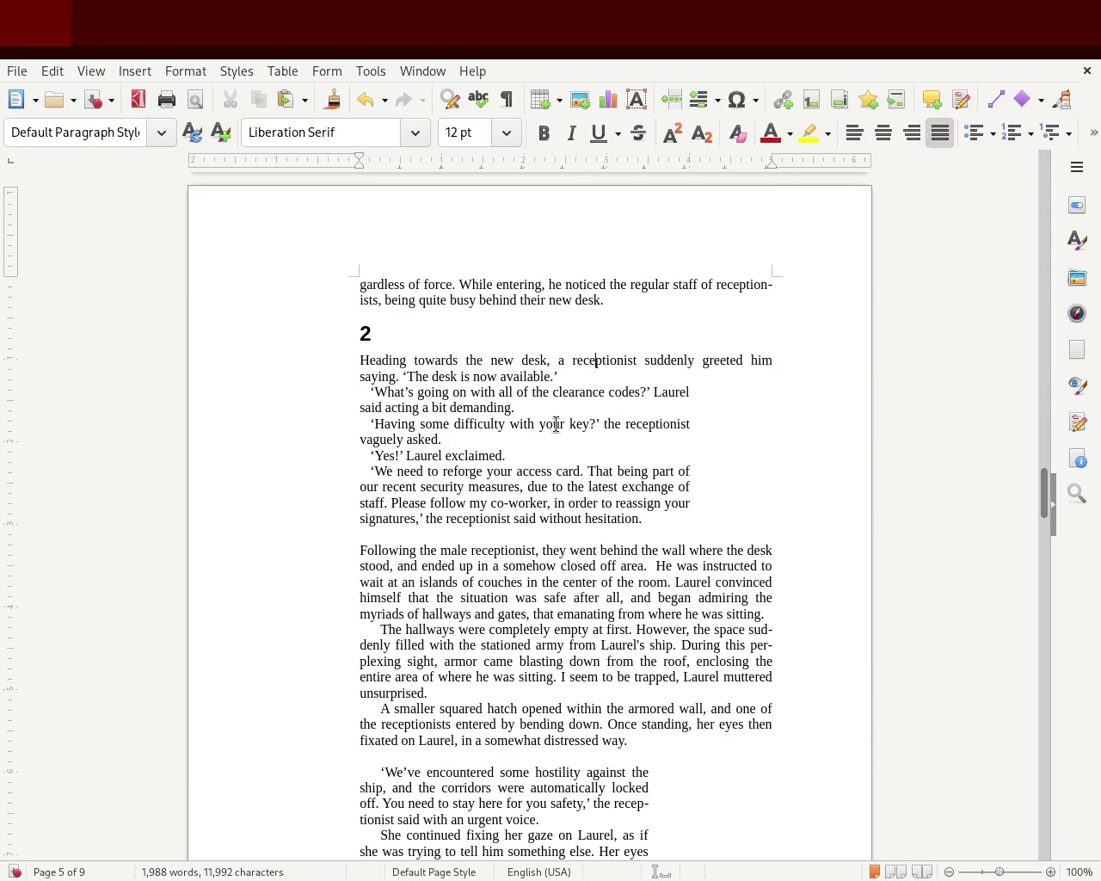
Undo the inserted empty paragraph and justification, restore the first paragraph's narrow layout, and save
left_click(571, 376)
key("Return")
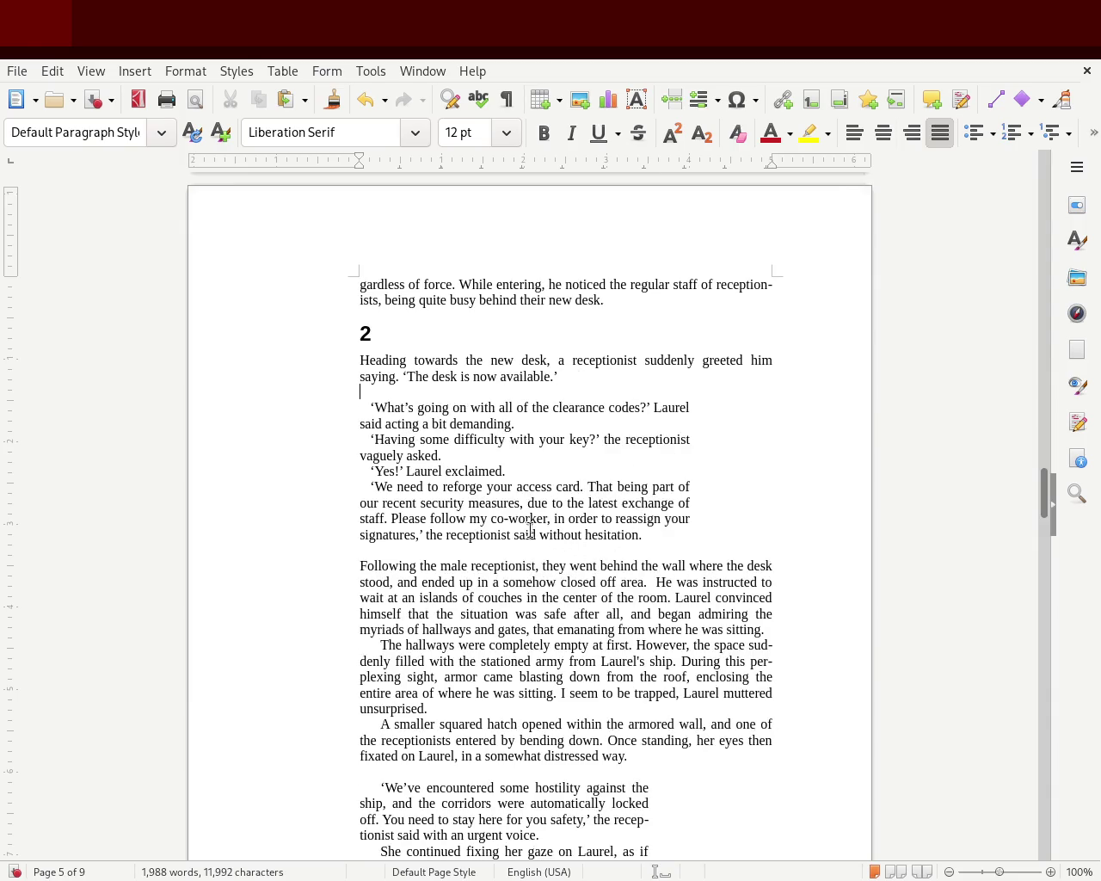
mouse_move(660, 530)
left_mouse_down()
mouse_move(307, 425)
mouse_move(290, 408)
left_mouse_up()
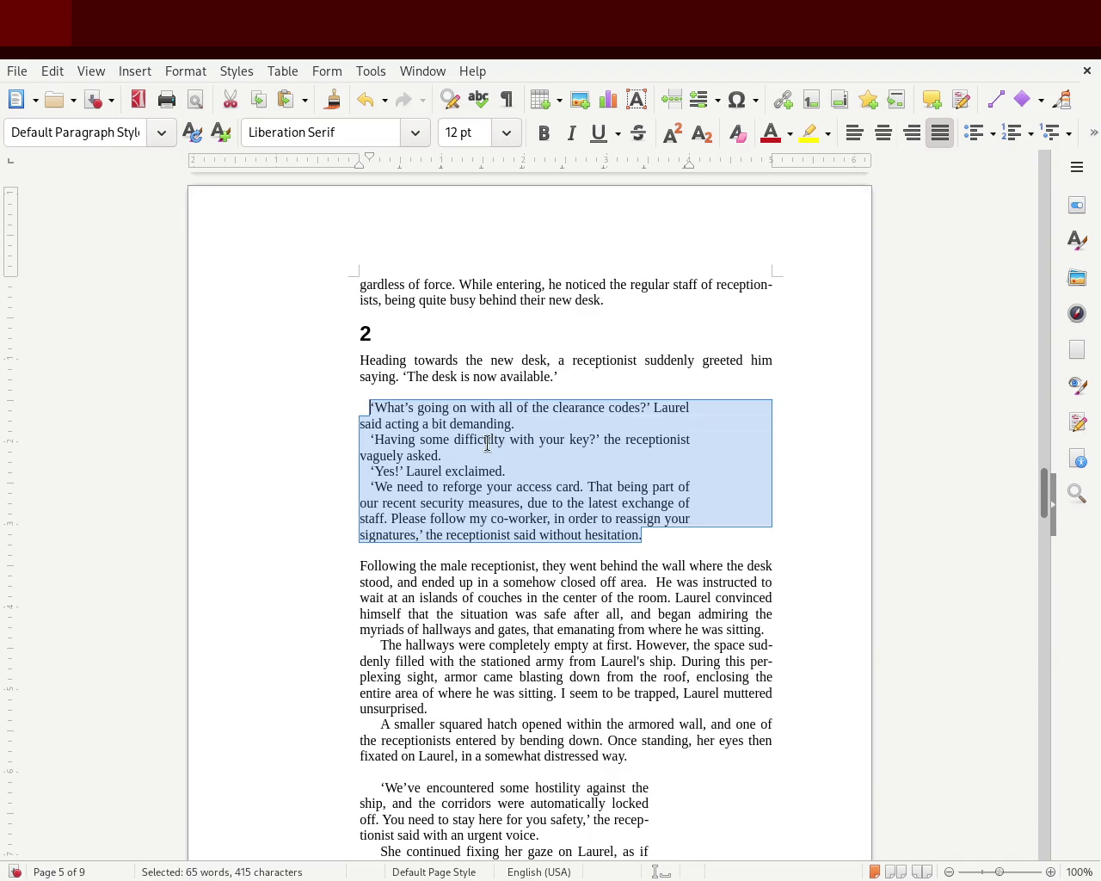
left_click(541, 449)
key("ctrl+z")
key("ctrl+z")
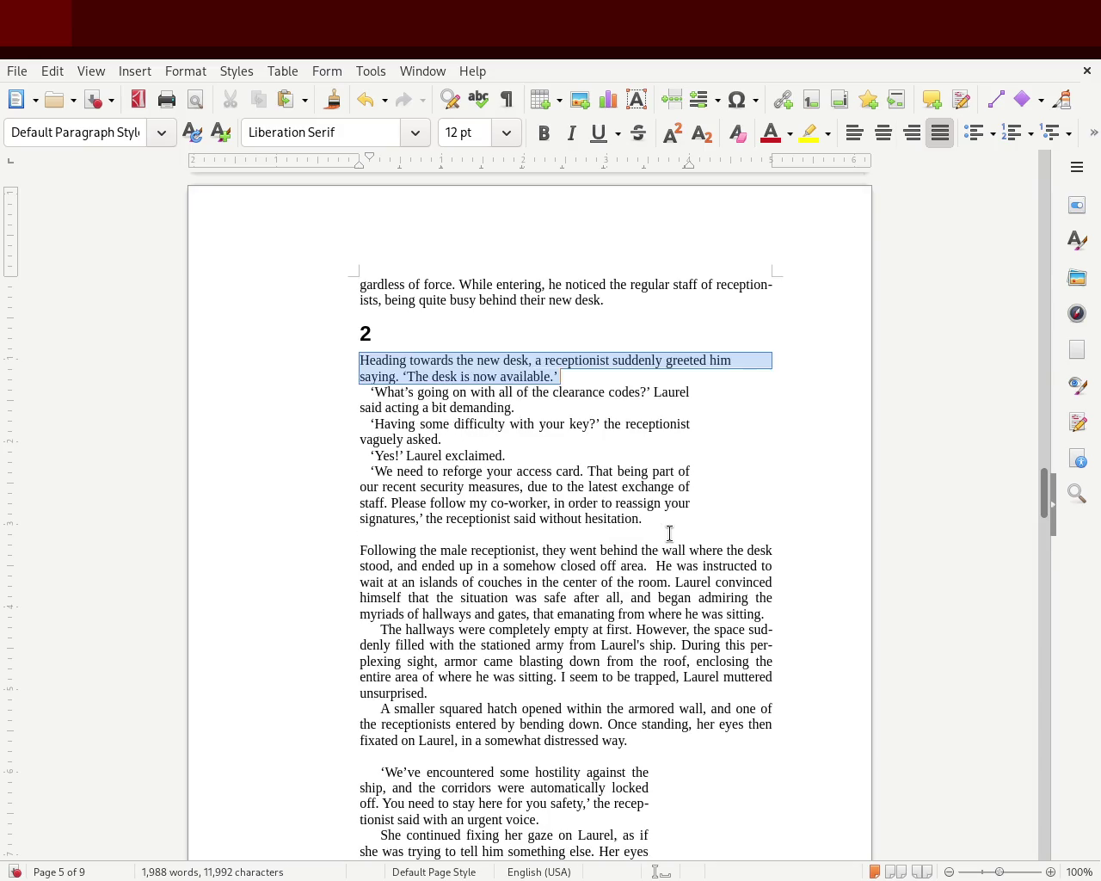
key("ctrl+z")
left_click(700, 550)
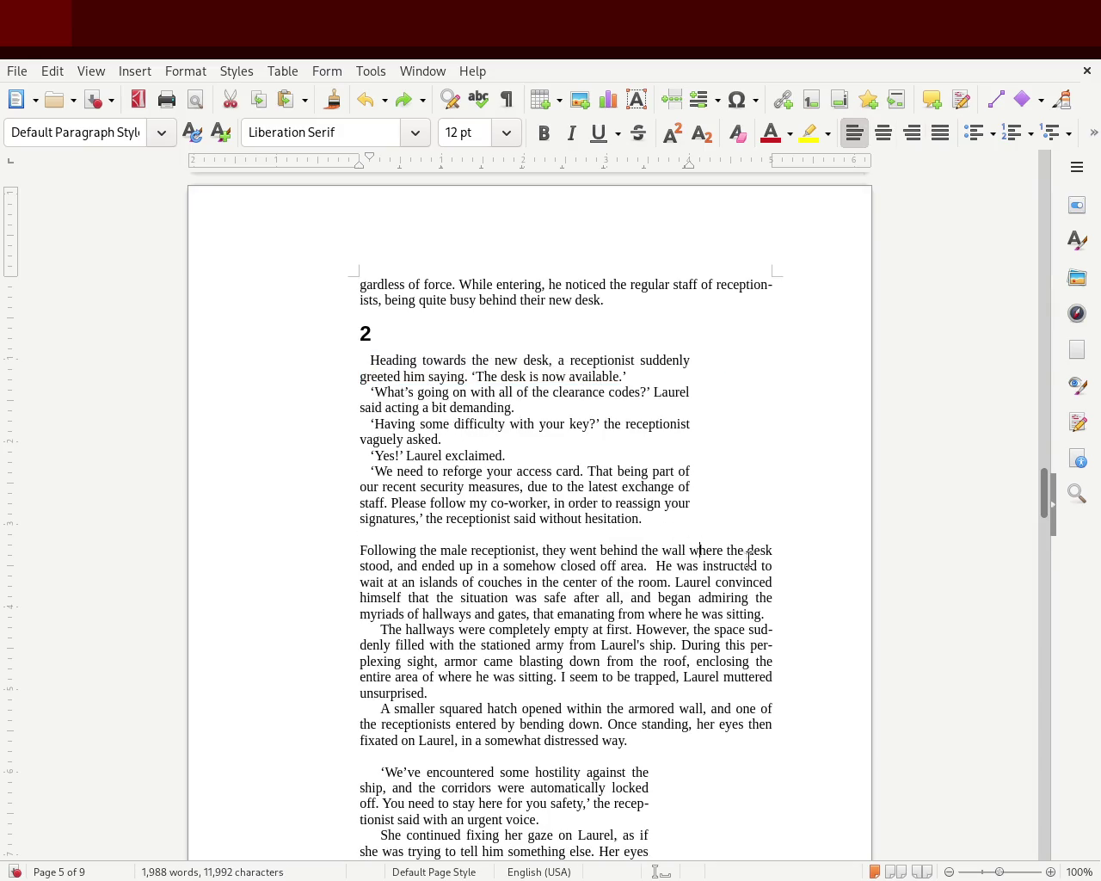
key("ctrl+s")
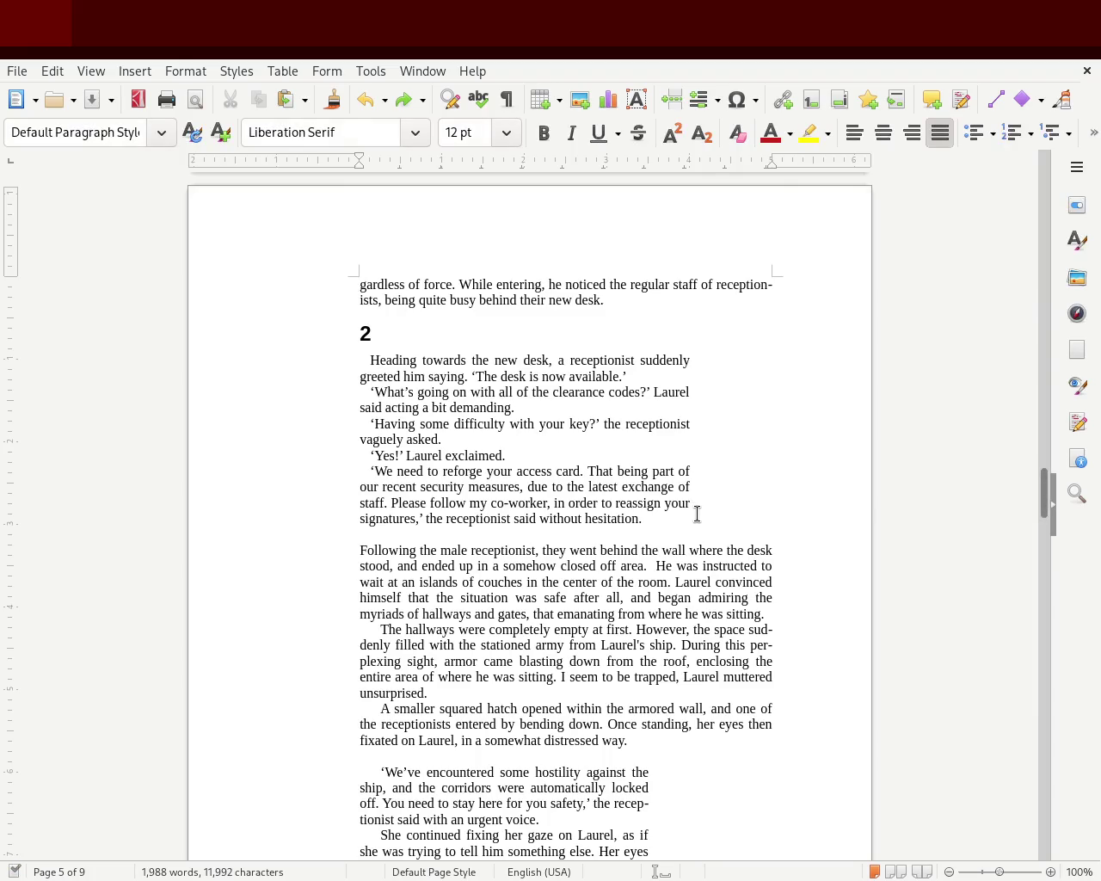
Clear, justify and narrow the opening chapter 2 dialogue with small first-line indents, then save
mouse_move(664, 518)
left_mouse_down()
mouse_move(440, 465)
mouse_move(282, 359)
left_mouse_up()
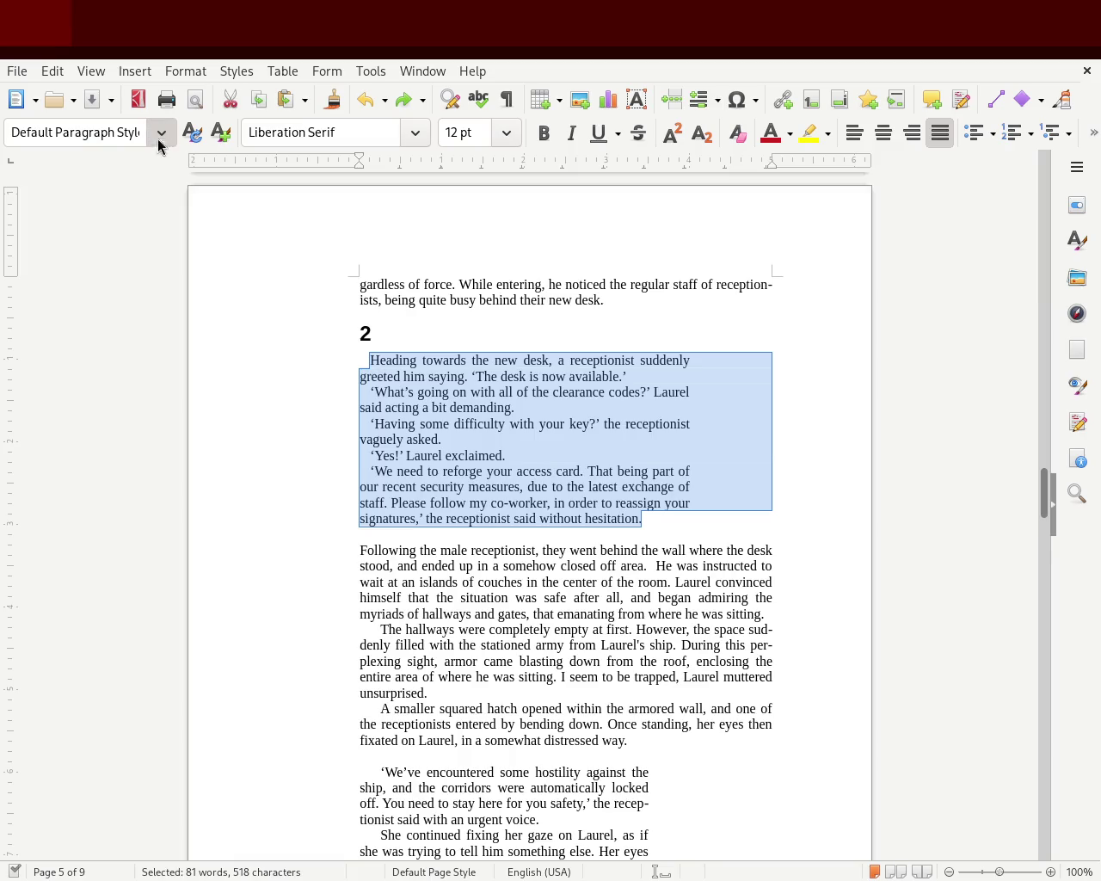
key("ctrl+m")
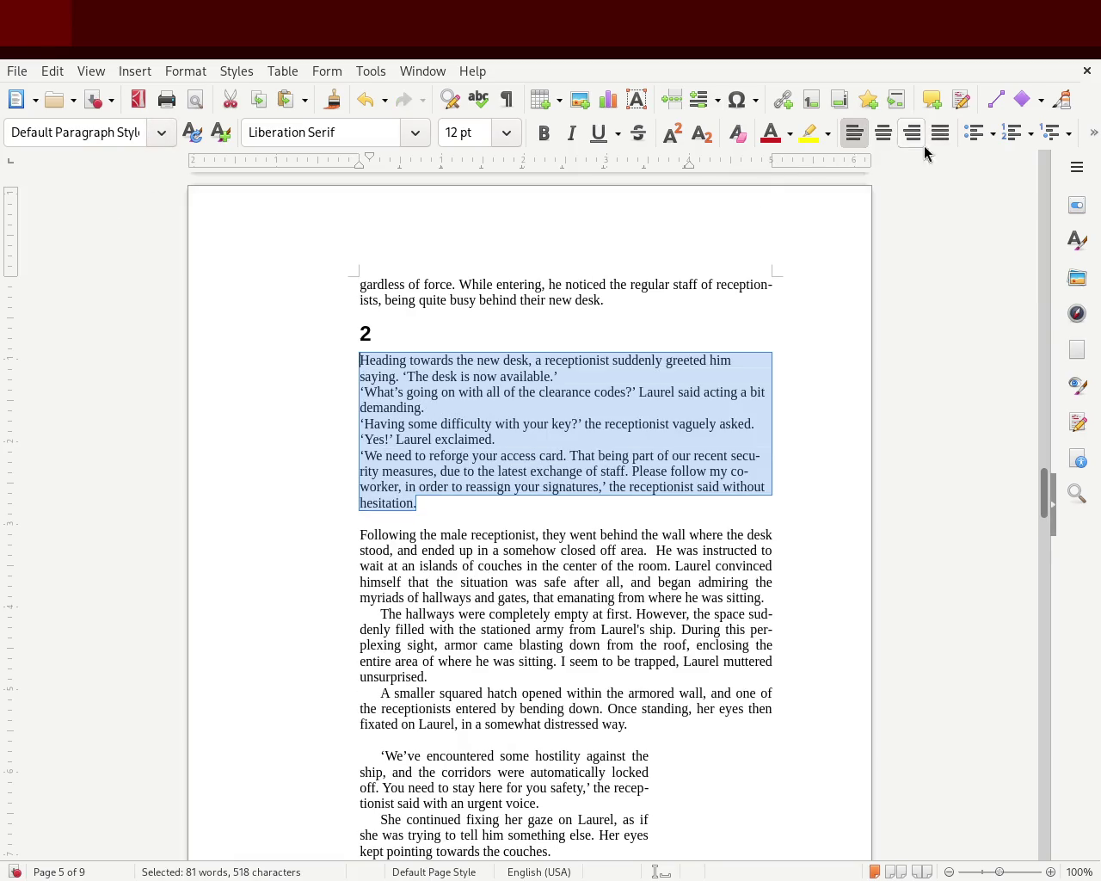
left_click(940, 133)
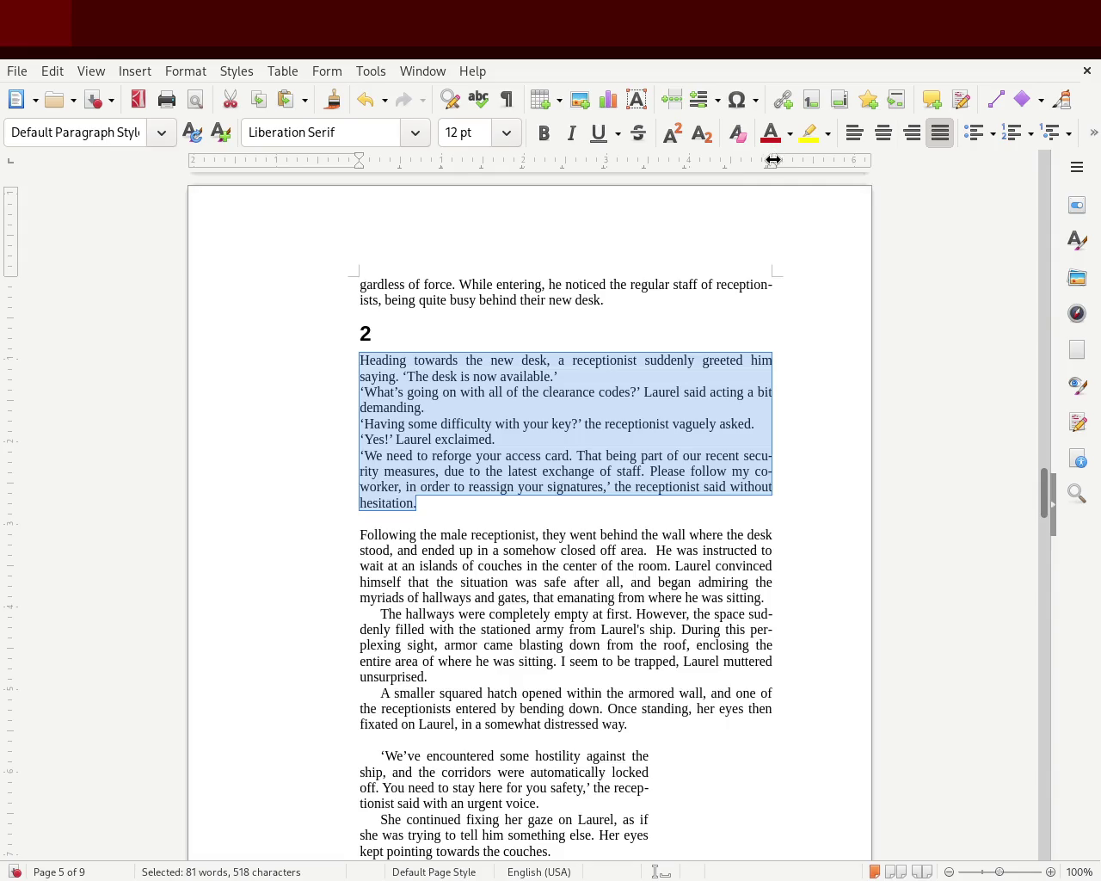
left_click_drag(772, 164, 647, 172)
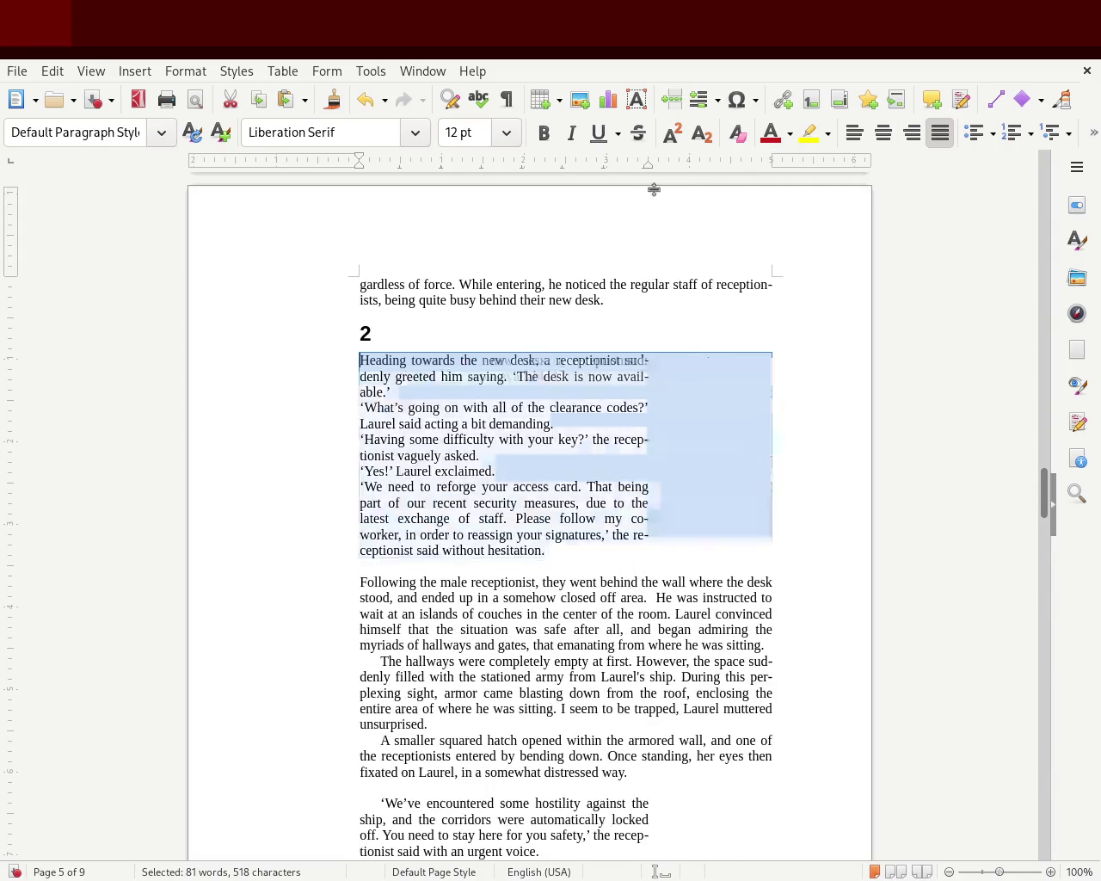
left_click_drag(359, 160, 368, 162)
left_click(233, 307)
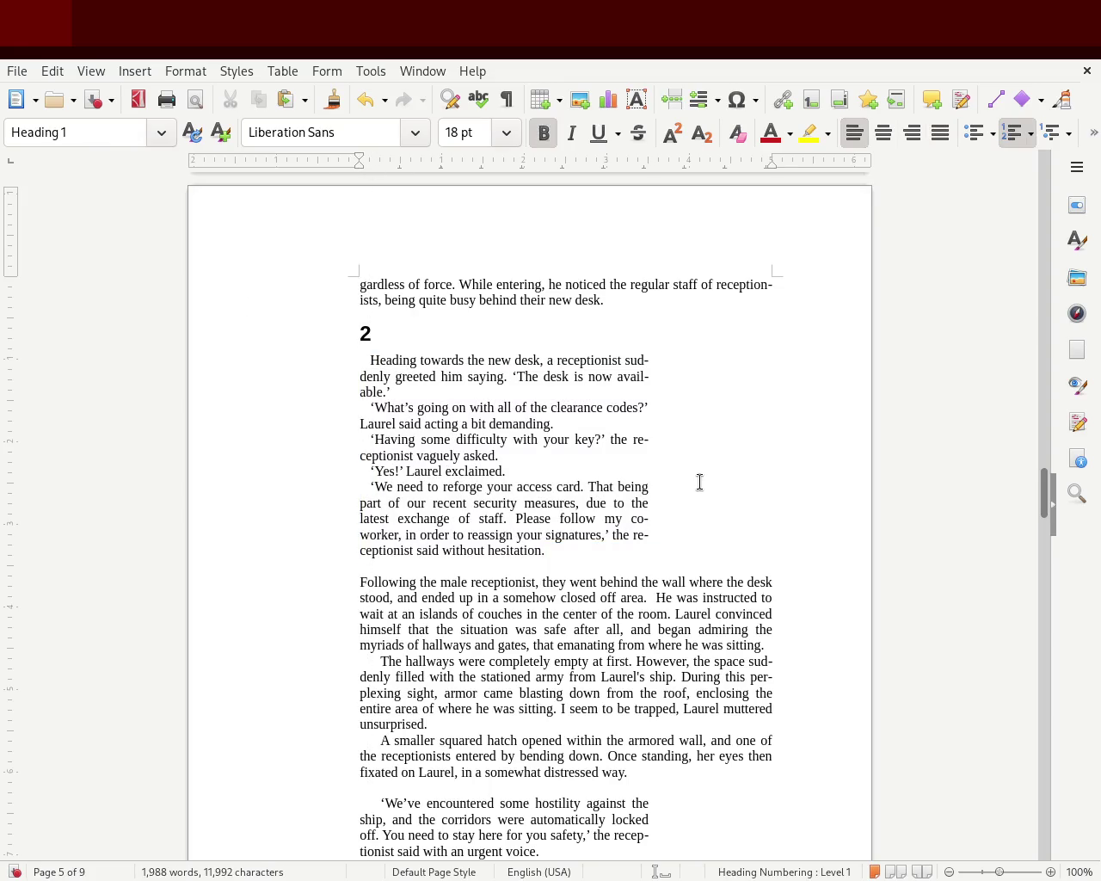
key("ctrl+s")
left_click_drag(1048, 487, 1045, 499)
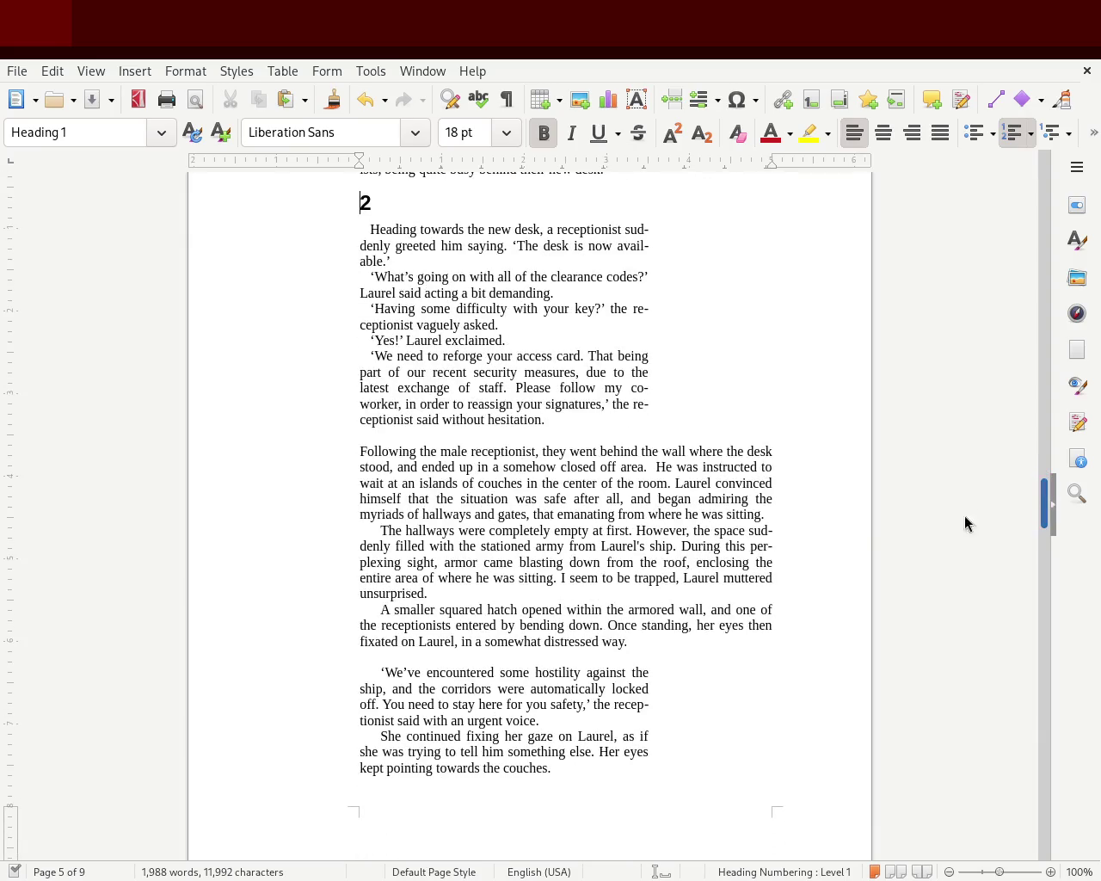
left_click_drag(659, 644, 301, 450)
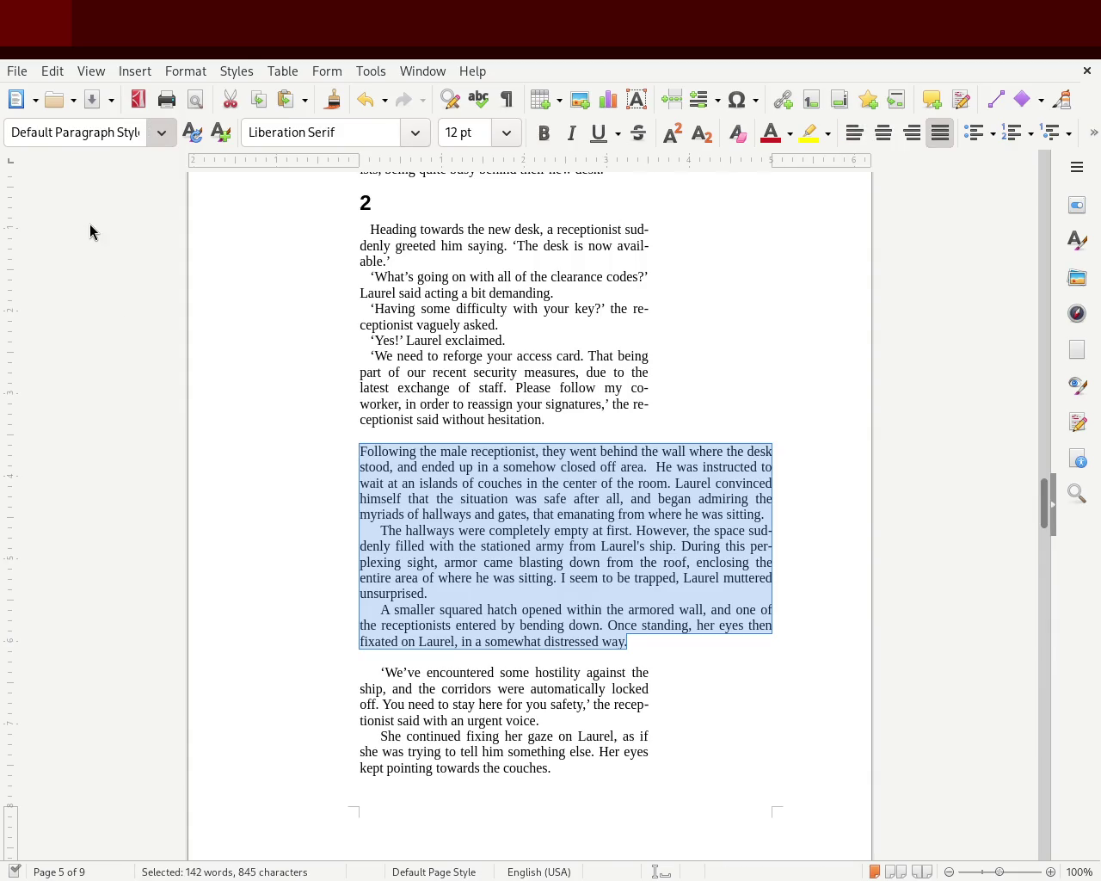
Justify the three narration paragraphs after the chapter 2 dialogue with first-line indents, and save
key("ctrl+m")
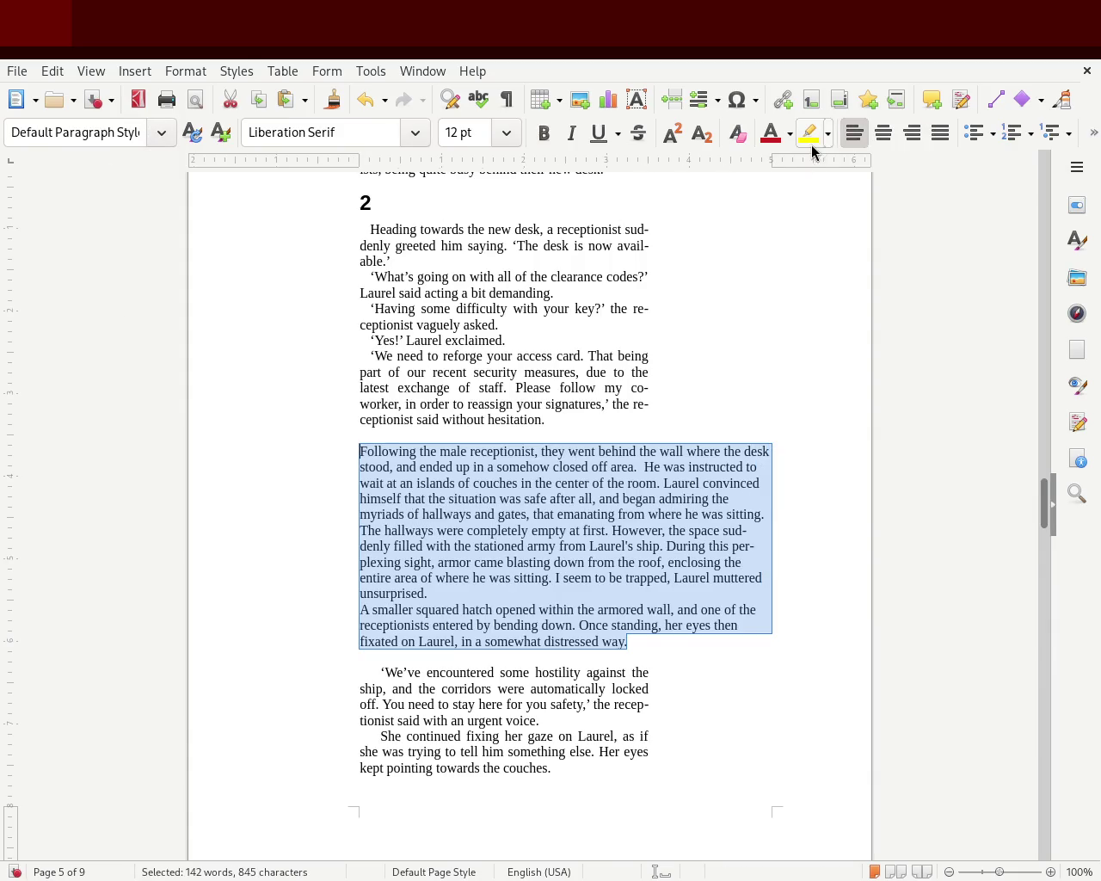
left_click(938, 135)
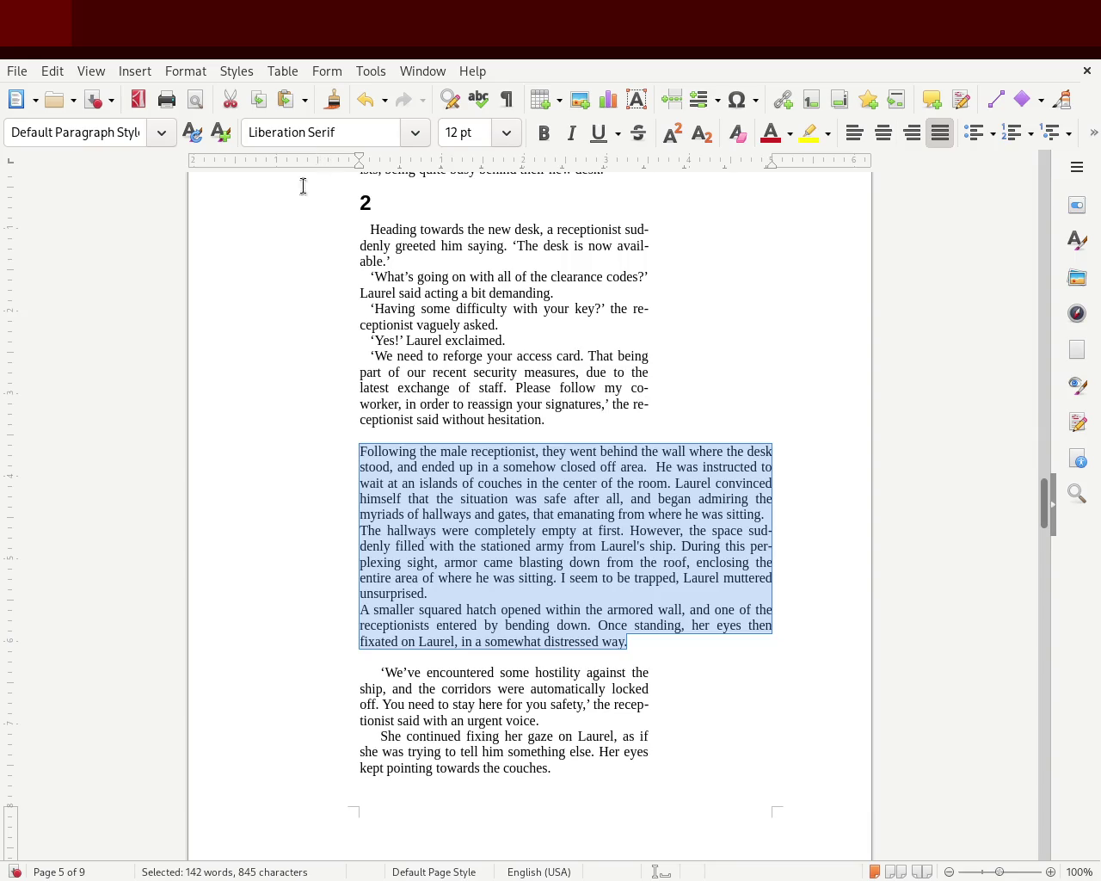
left_click_drag(359, 159, 379, 159)
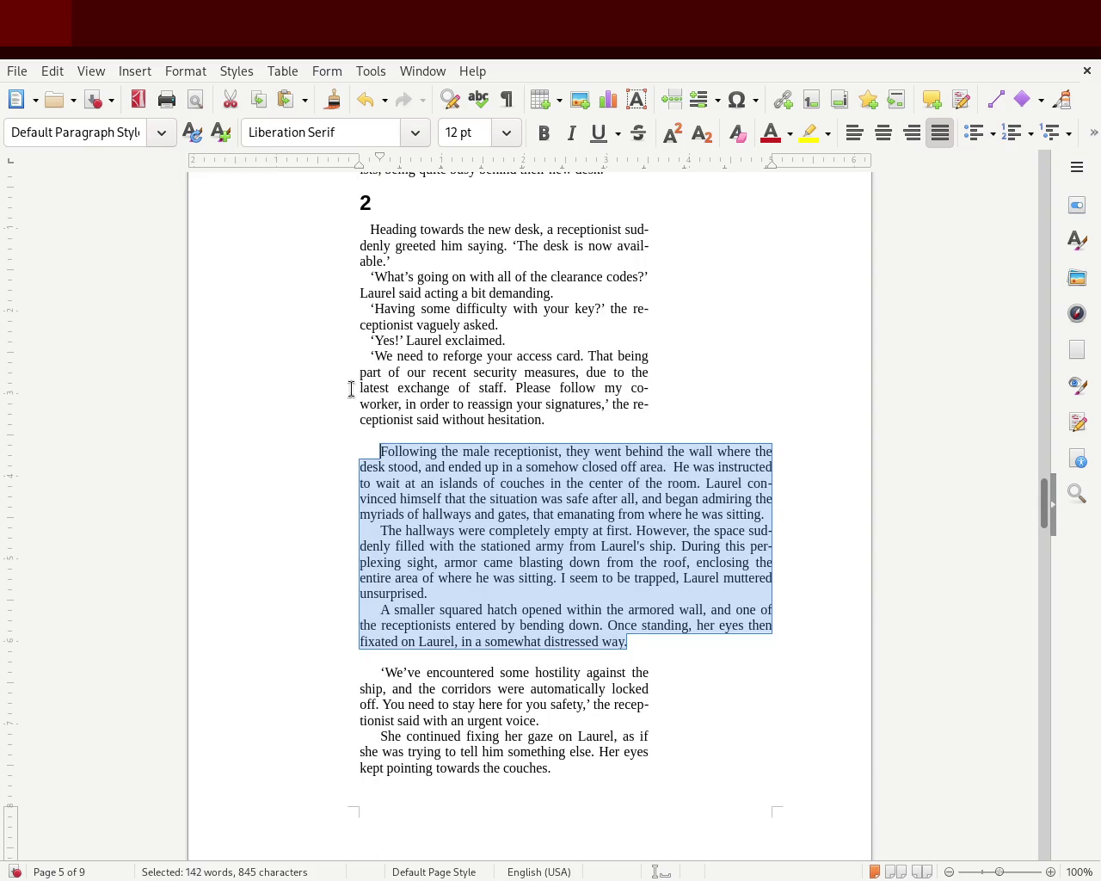
left_click(370, 442)
left_click_drag(381, 161, 359, 161)
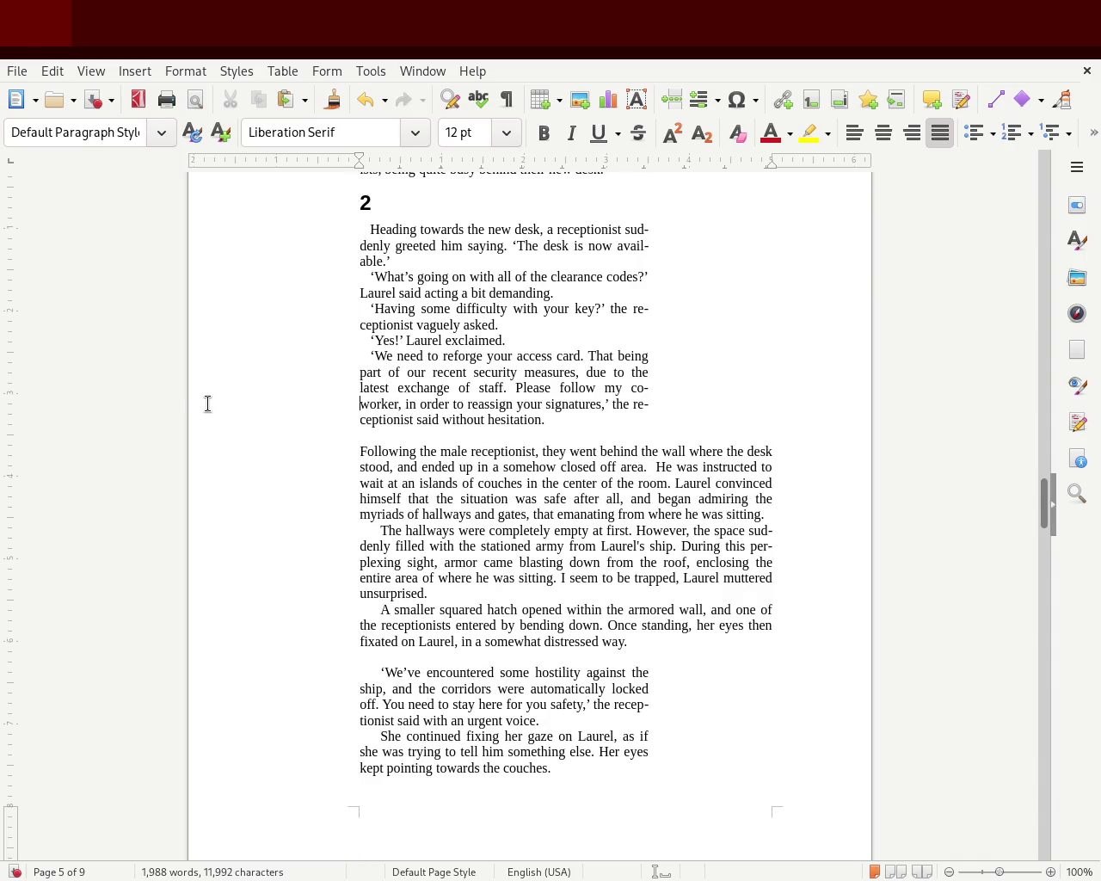
key("Up")
key("ctrl+s")
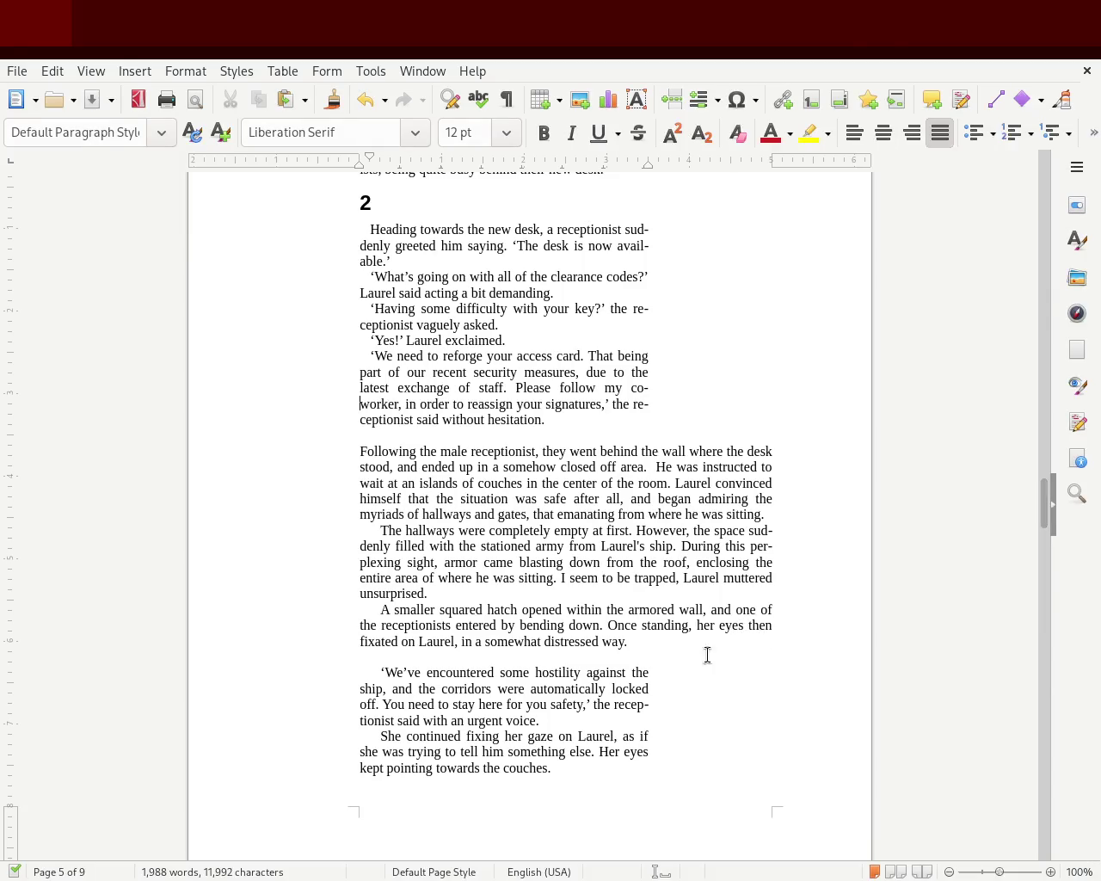
Clear the 'We've encountered some hostility' dialogue's formatting, add small first-line indents, and narrow it
mouse_move(1043, 493)
left_mouse_down()
mouse_move(1042, 519)
mouse_move(1032, 511)
mouse_move(1028, 526)
left_mouse_up()
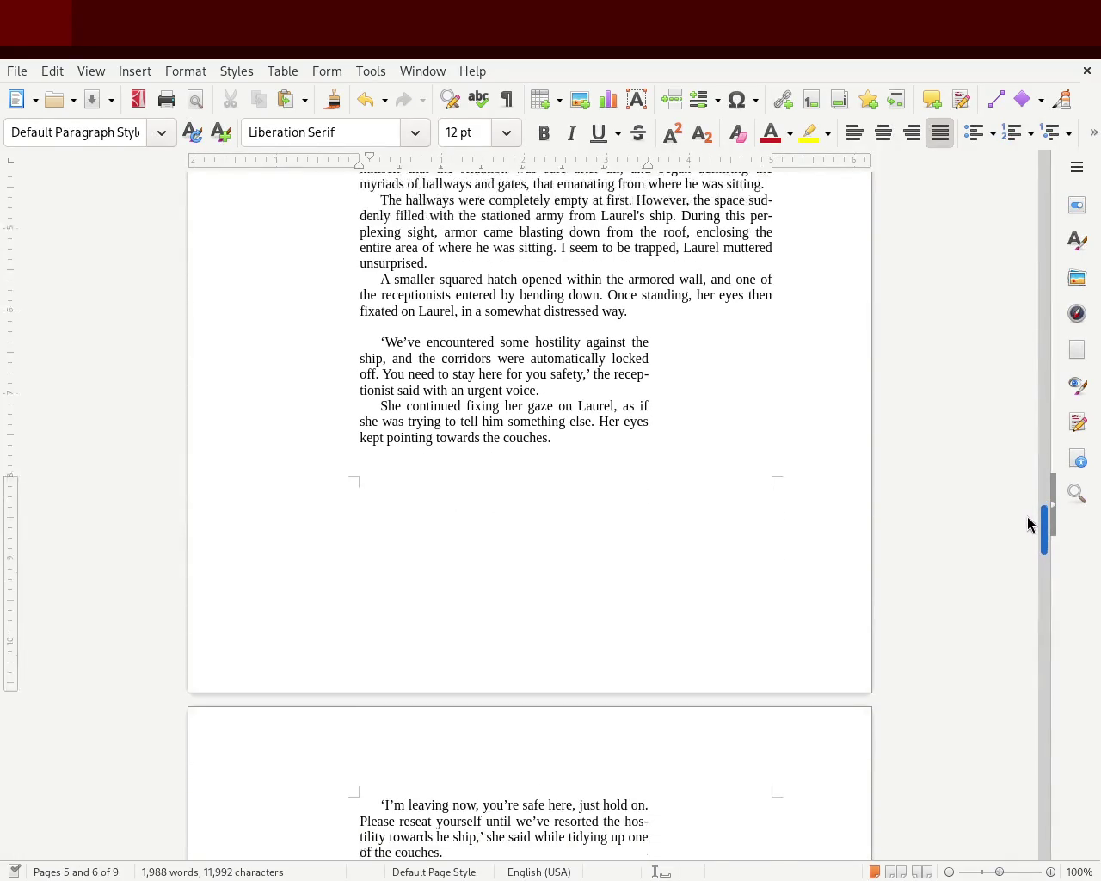
mouse_move(436, 800)
left_mouse_down()
mouse_move(352, 373)
mouse_move(359, 289)
left_mouse_up()
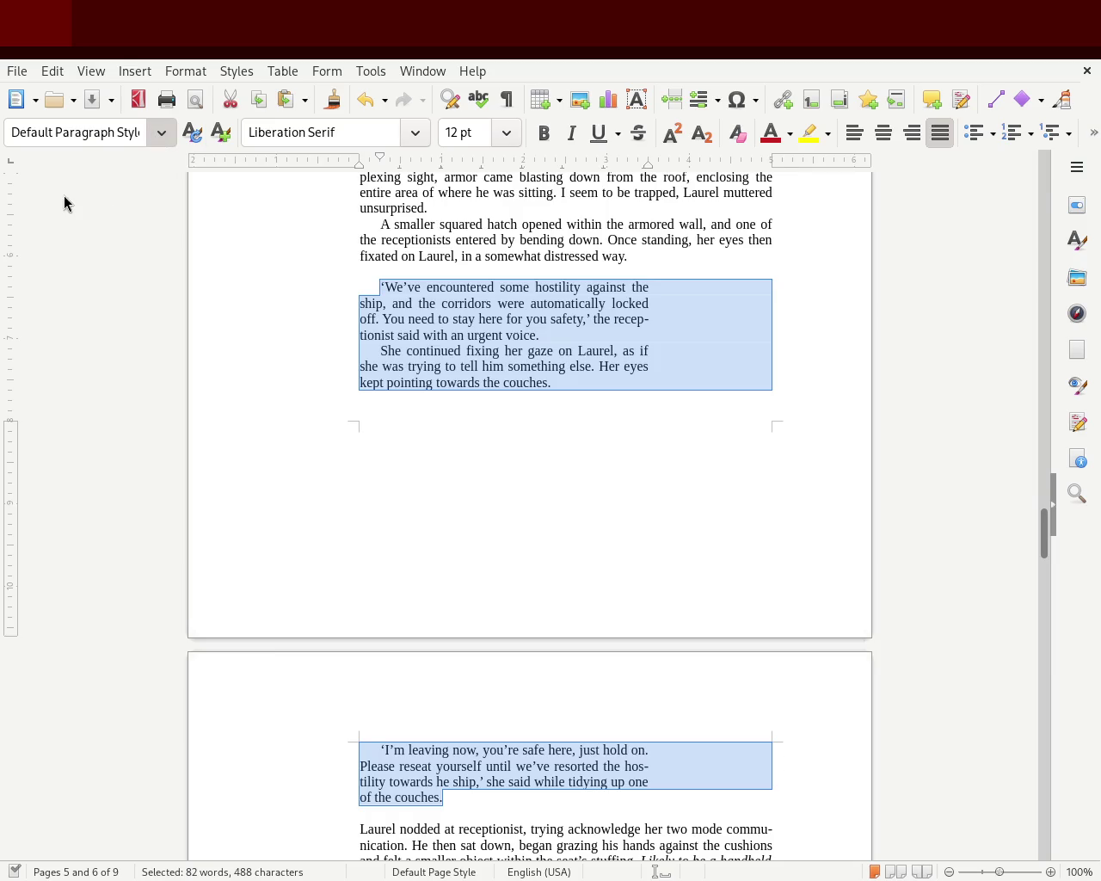
key("ctrl+m")
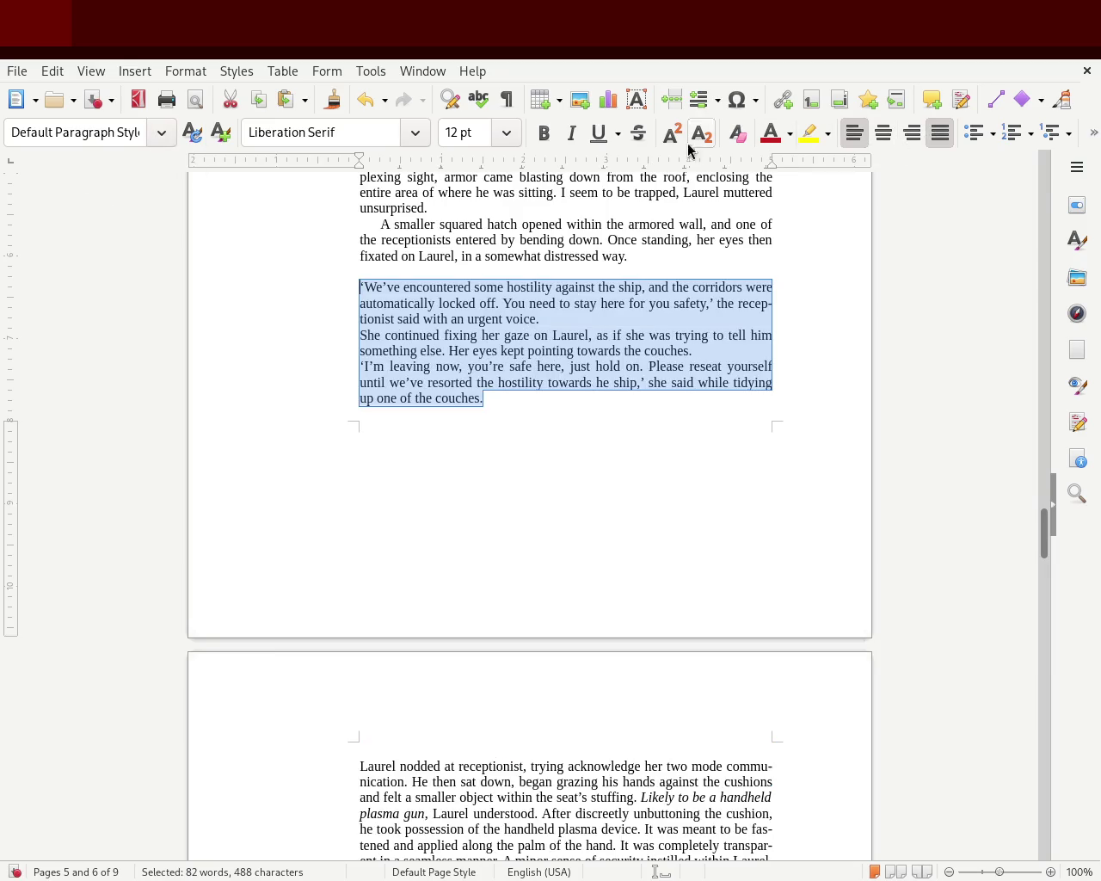
left_click_drag(359, 160, 369, 160)
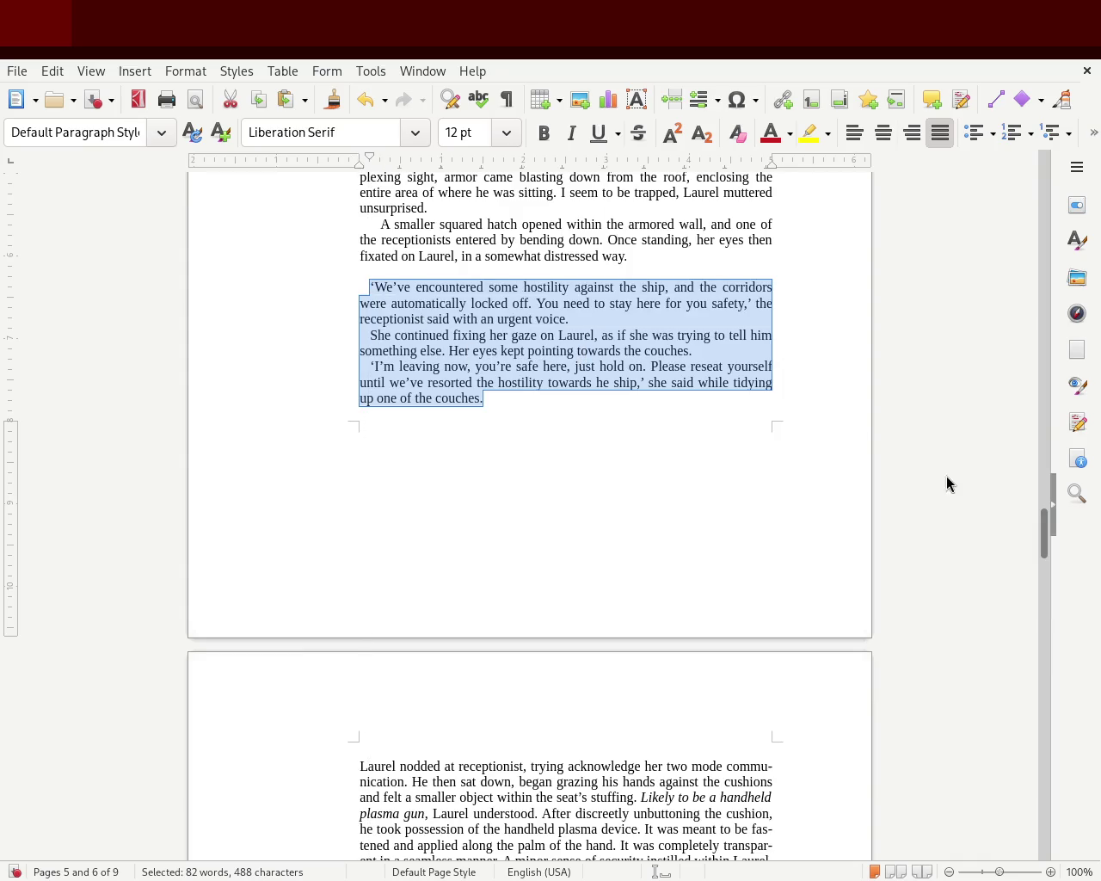
left_click_drag(770, 162, 648, 179)
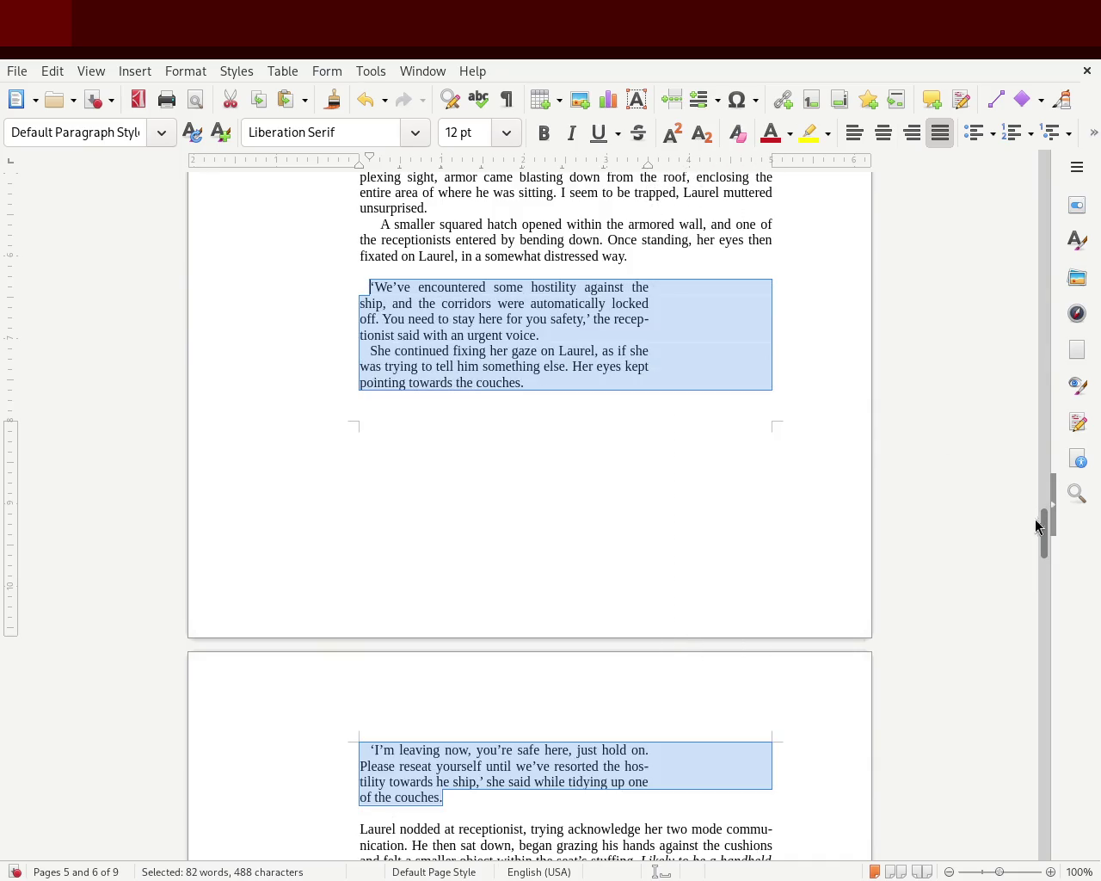
scroll(1032, 516, "up", 5)
left_click(912, 480)
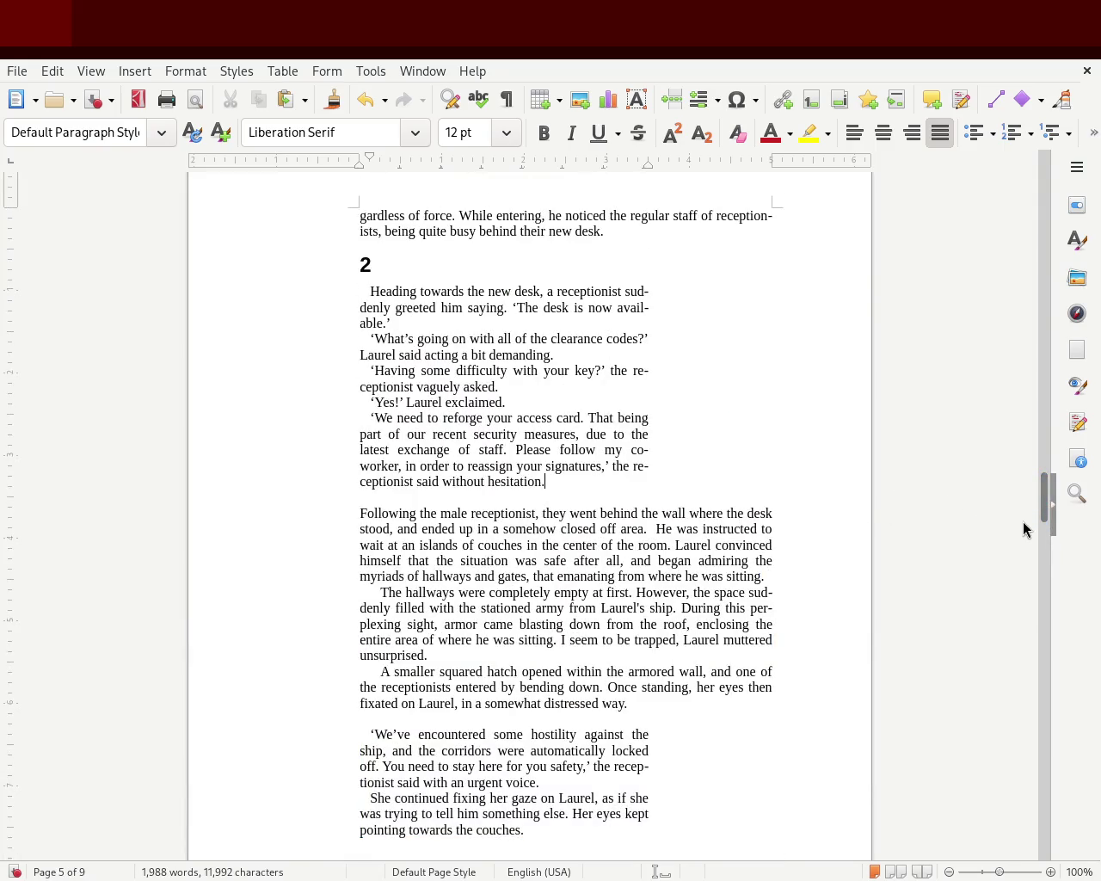
scroll(1046, 493, "up", 2)
Drag the first-line indent of the 'Are you suppose to inspect the rooms?' dialogue back to the margin
left_click_drag(1046, 493, 1047, 438)
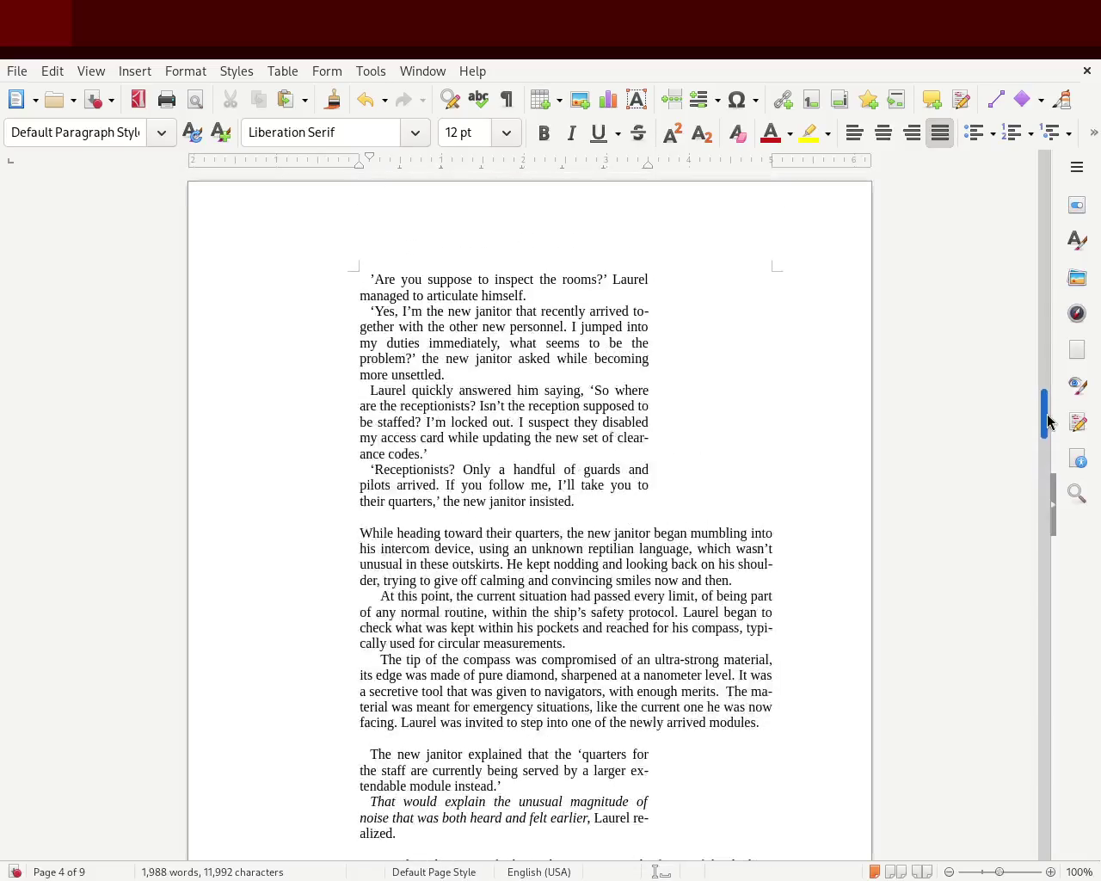
left_click_drag(1047, 439, 1047, 410)
left_click_drag(599, 660, 335, 438)
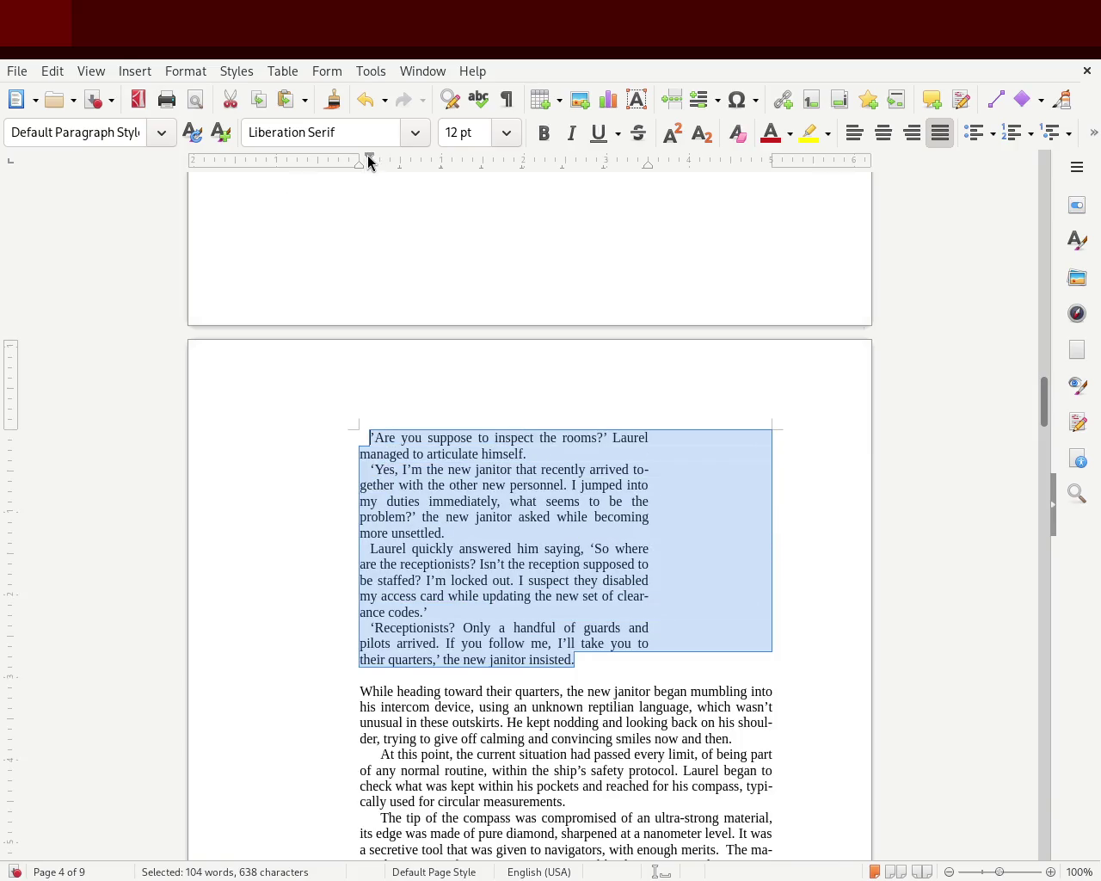
left_click_drag(375, 161, 379, 161)
left_click(531, 383)
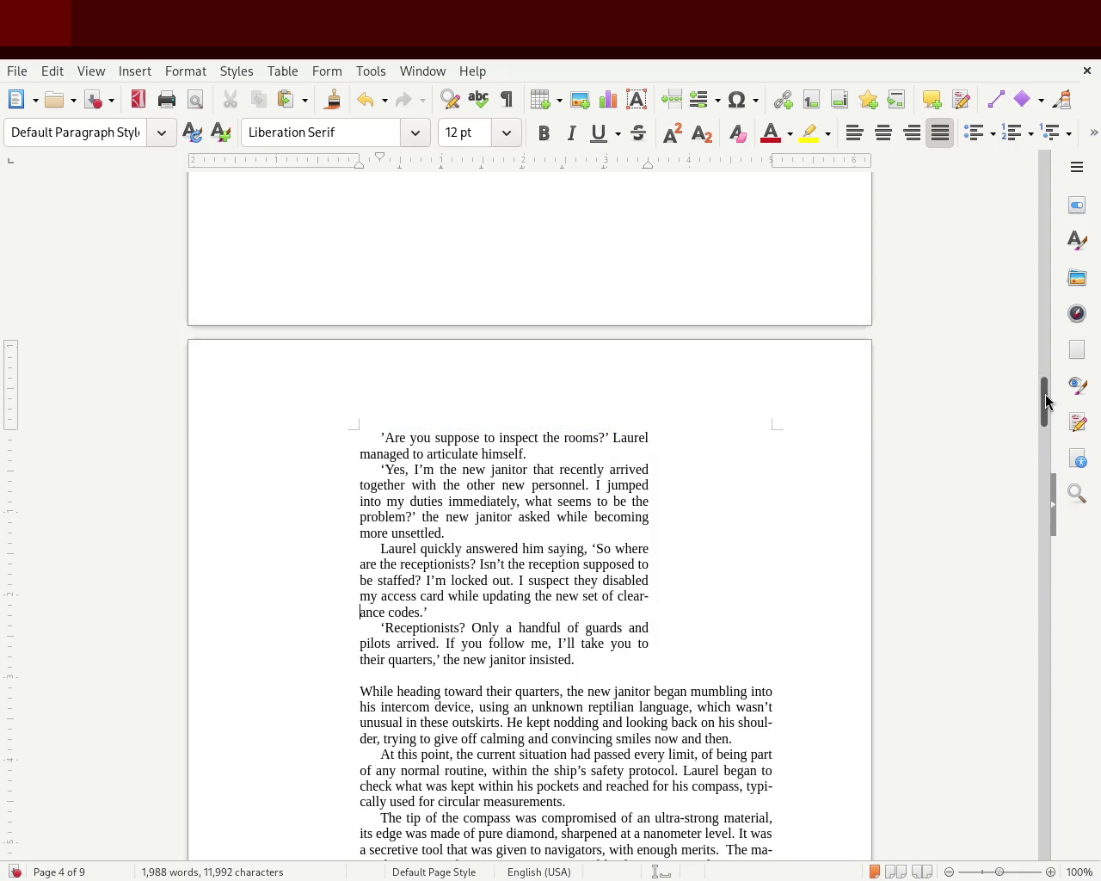
left_click_drag(1047, 393, 1045, 403)
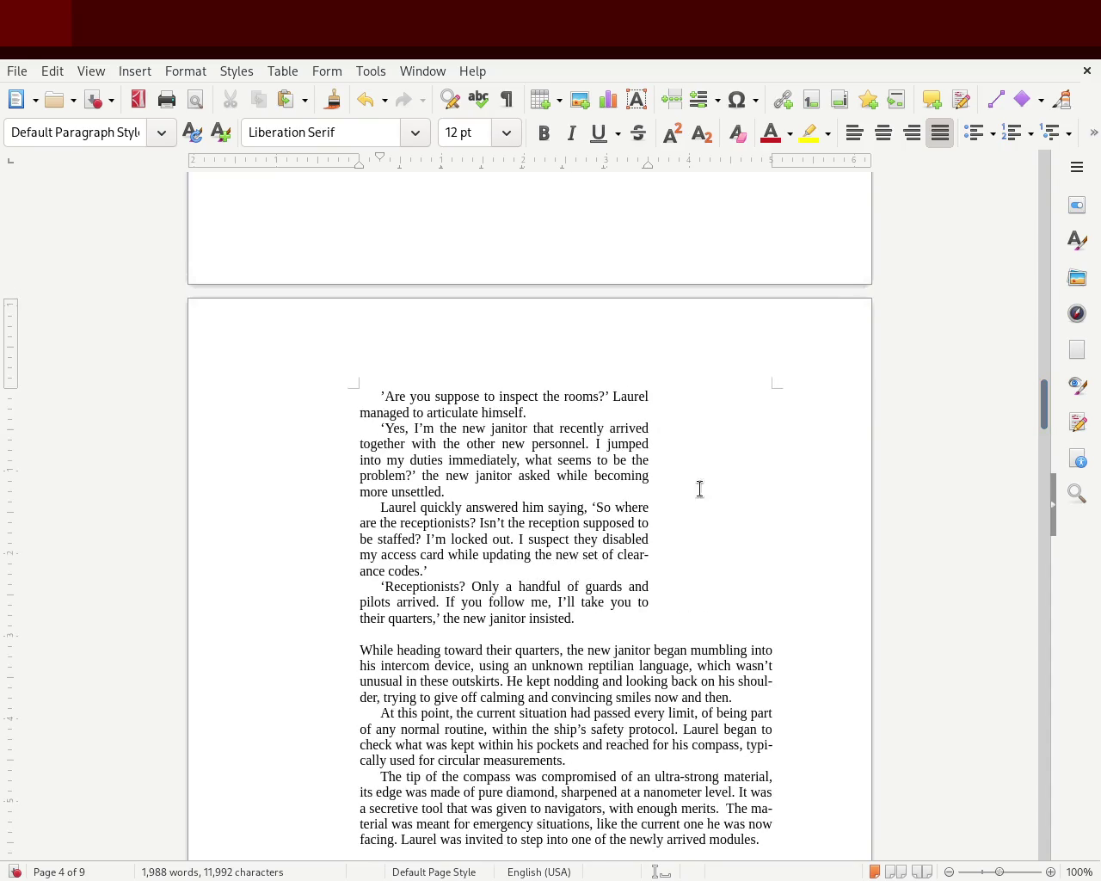
left_click_drag(582, 615, 270, 387)
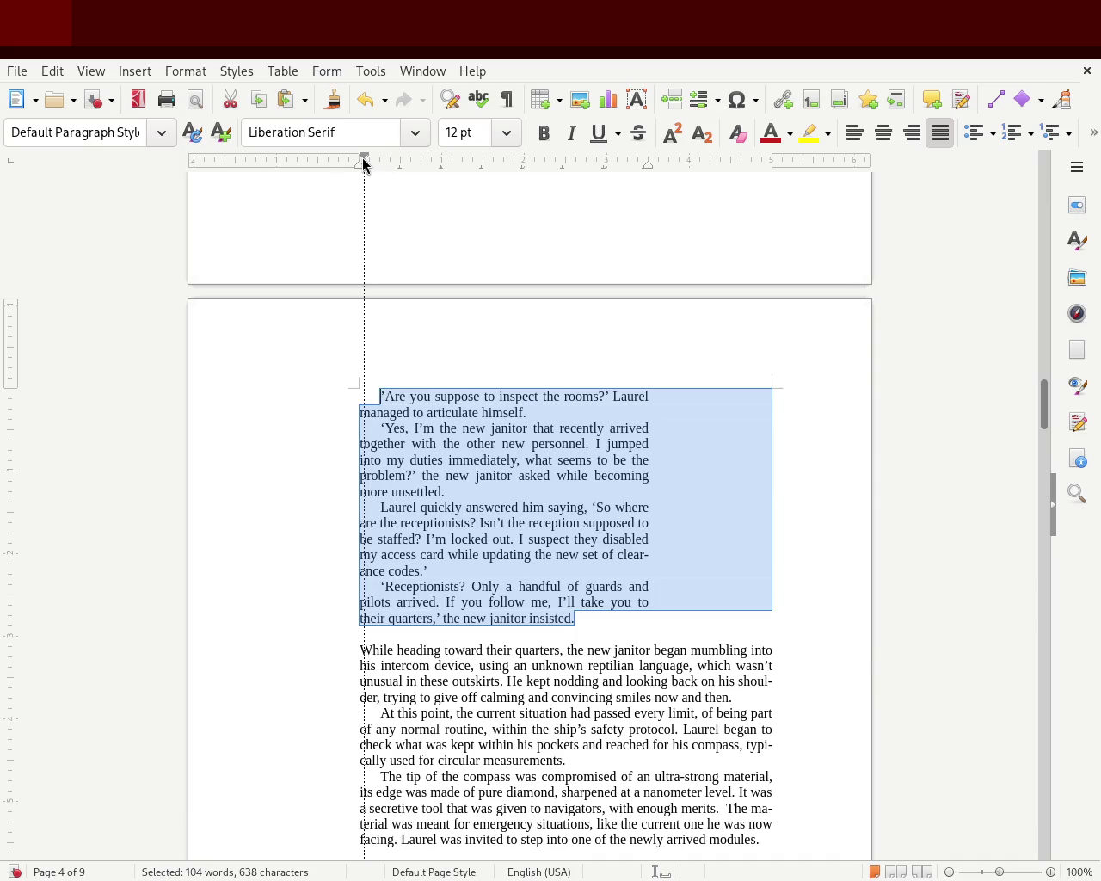
left_click_drag(360, 158, 359, 160)
left_click(270, 387)
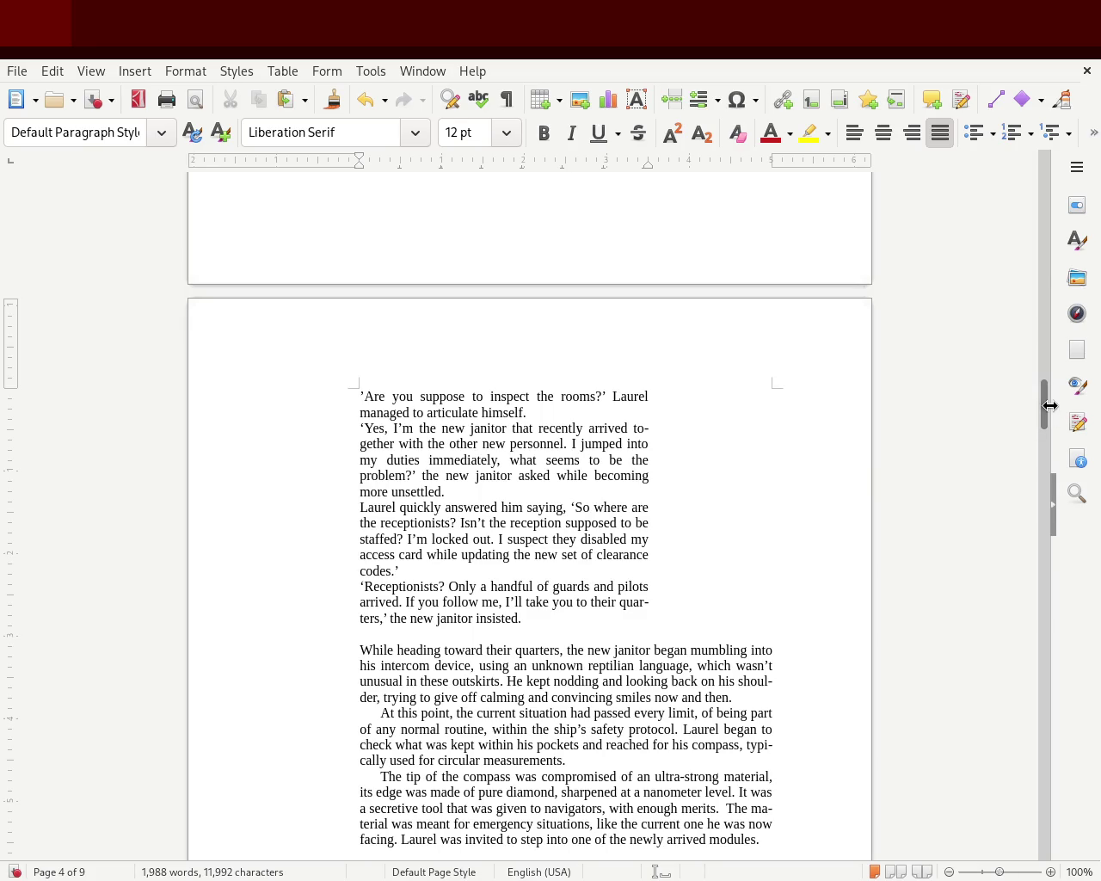
mouse_move(1044, 404)
left_mouse_down()
mouse_move(1034, 319)
mouse_move(1030, 344)
left_mouse_up()
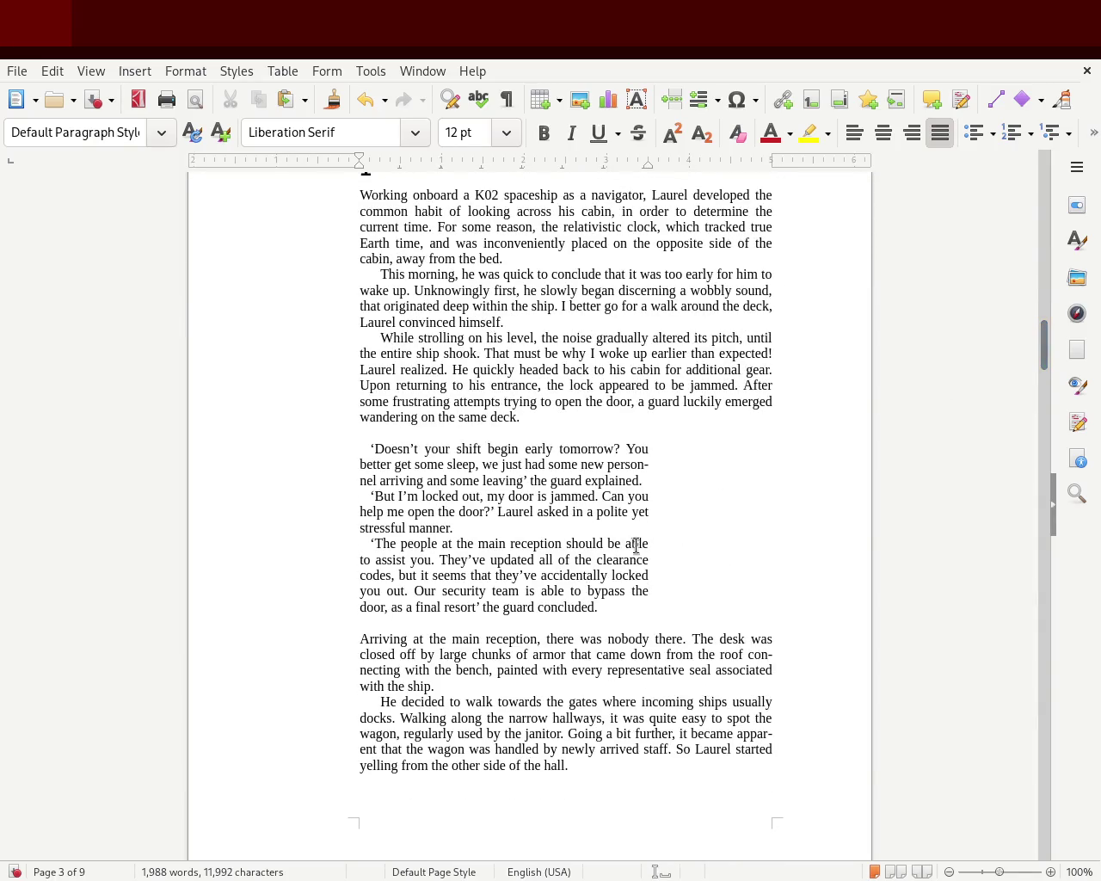
Narrow the guard's 'Doesn't your shift begin early tomorrow?' dialogue further from the right
mouse_move(607, 612)
left_mouse_down()
mouse_move(319, 467)
mouse_move(309, 450)
left_mouse_up()
left_click_drag(361, 160, 360, 160)
left_click(177, 377)
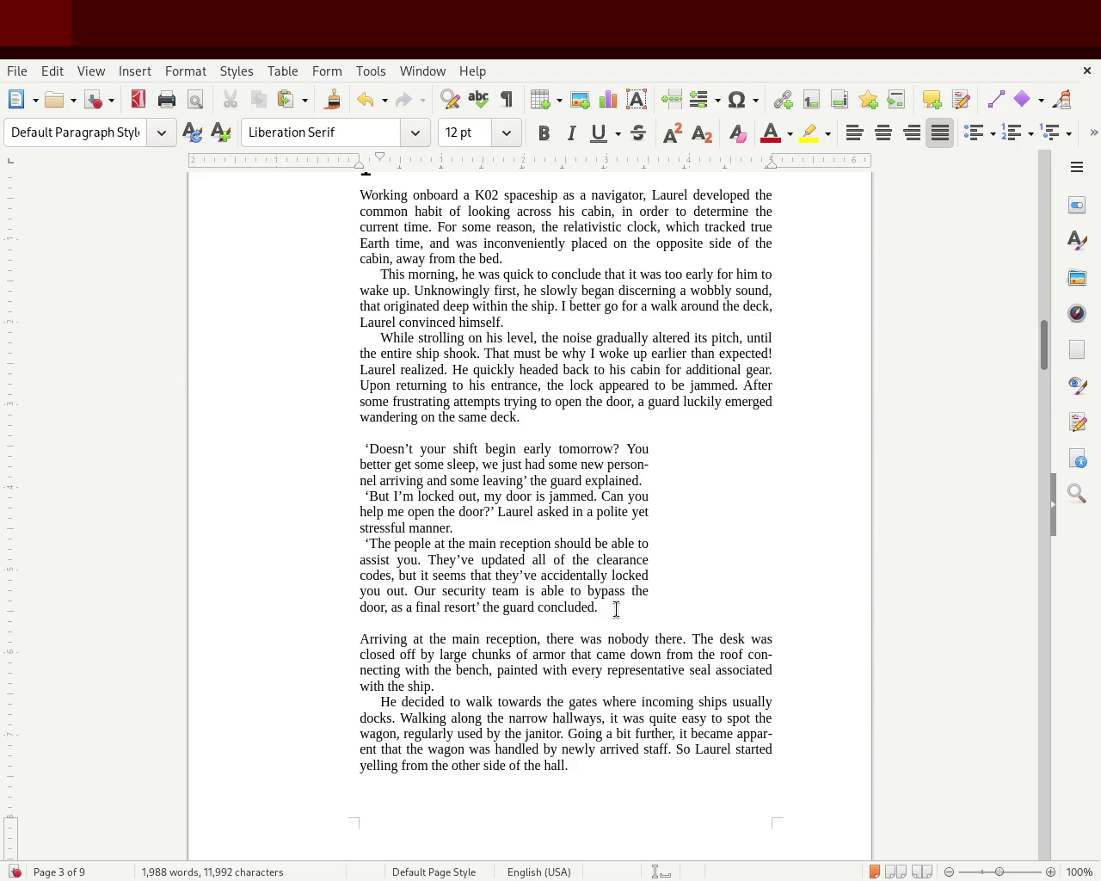
mouse_move(613, 607)
left_mouse_down()
mouse_move(319, 484)
mouse_move(295, 452)
left_mouse_up()
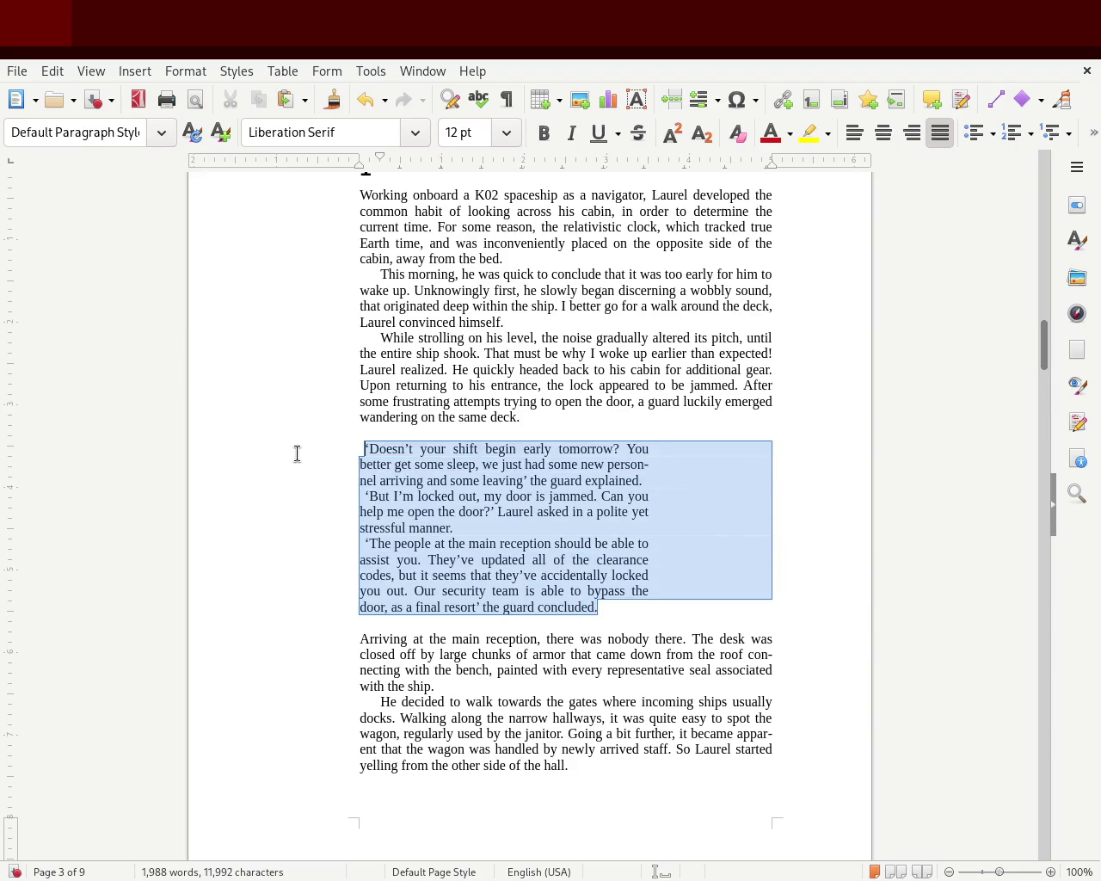
left_click_drag(369, 157, 372, 166)
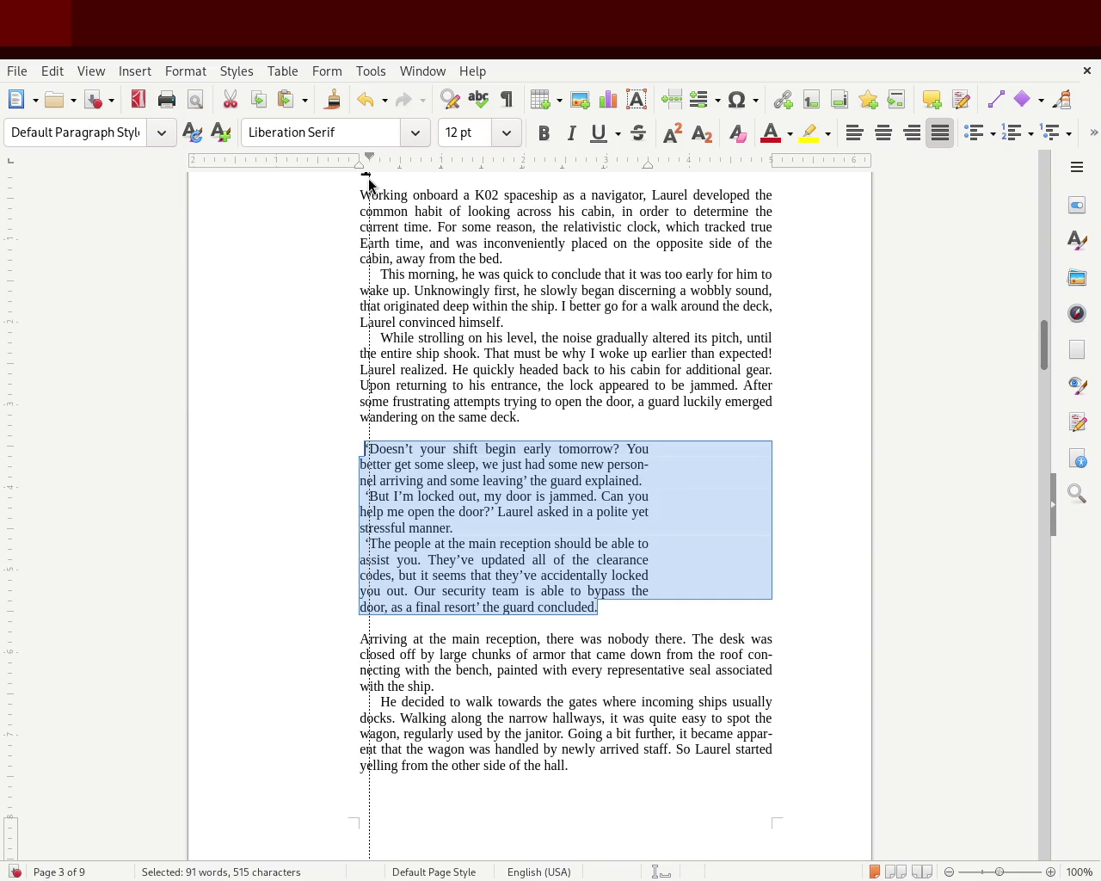
left_click_drag(373, 180, 378, 180)
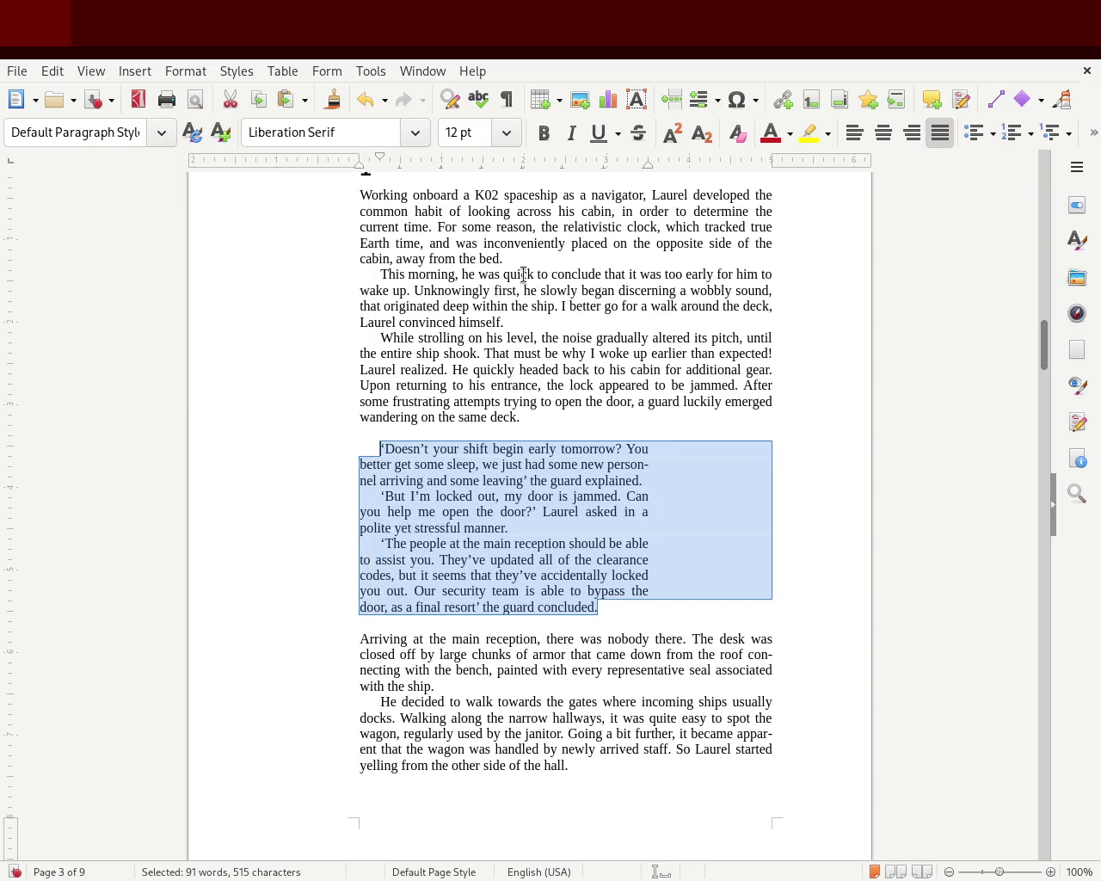
left_click_drag(649, 166, 564, 173)
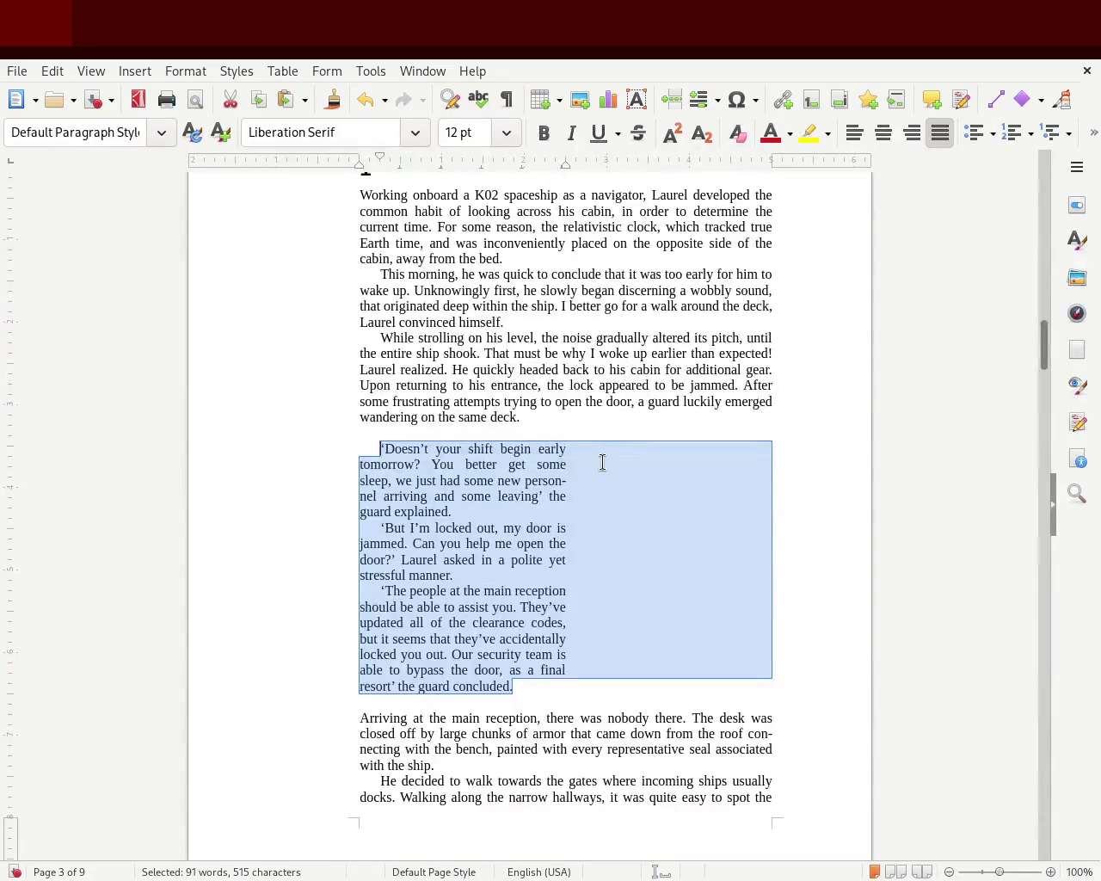
left_click(603, 461)
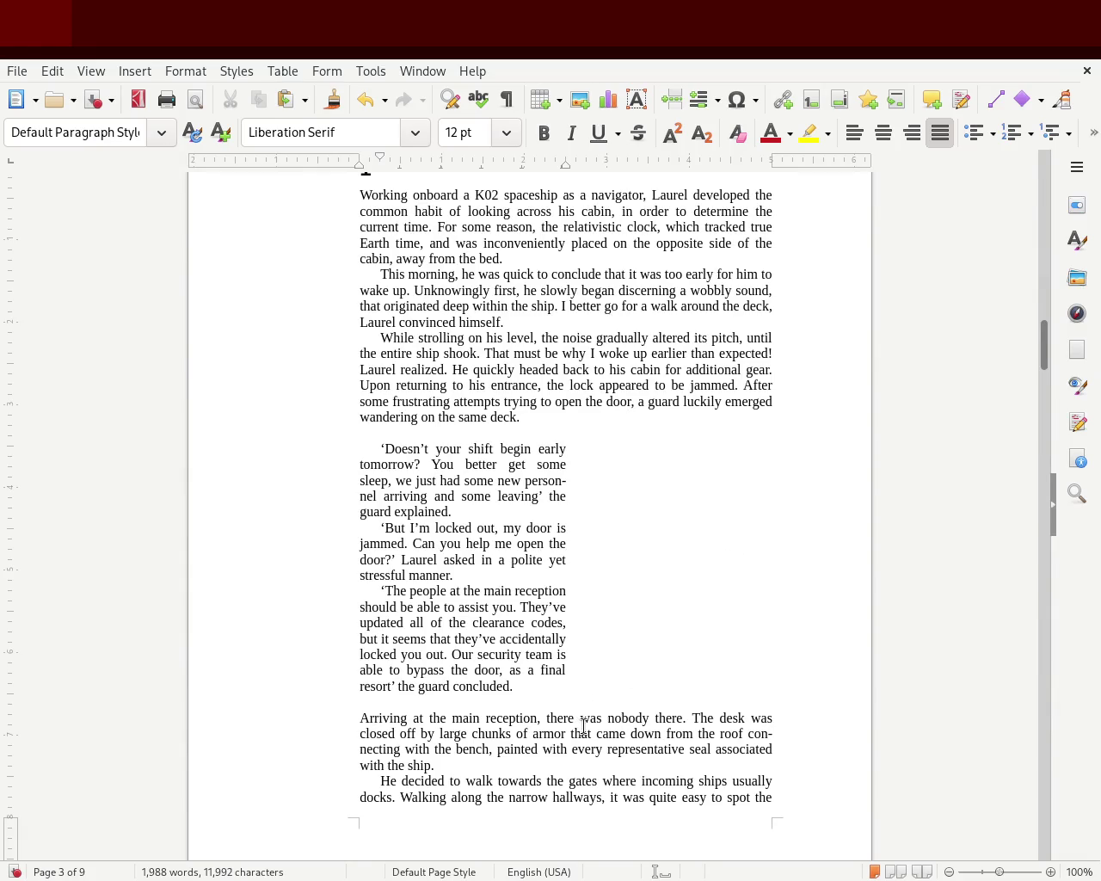
Reduce the first-line indent of the guard's three dialogue paragraphs
mouse_move(543, 692)
left_mouse_down()
mouse_move(197, 409)
mouse_move(185, 454)
left_mouse_up()
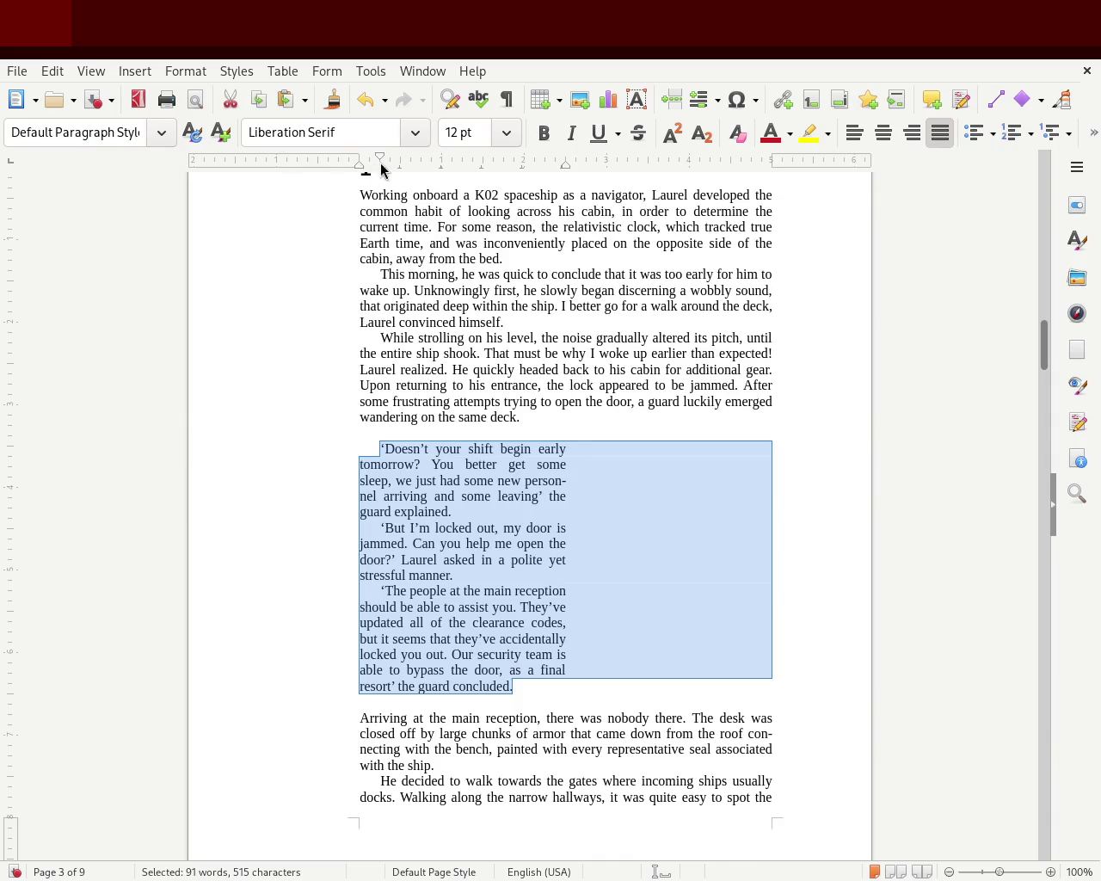
left_click_drag(379, 156, 369, 156)
left_click(270, 358)
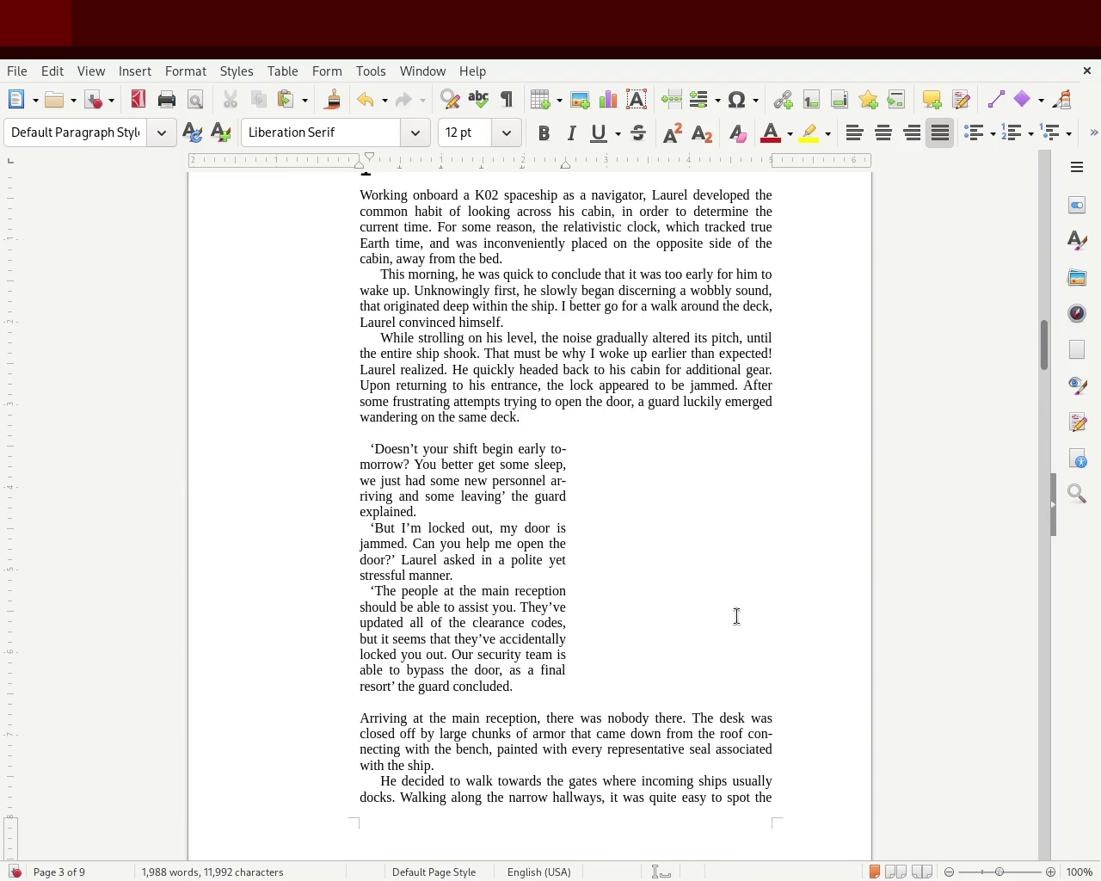
mouse_move(1041, 365)
left_mouse_down()
mouse_move(1048, 342)
mouse_move(1024, 432)
left_mouse_up()
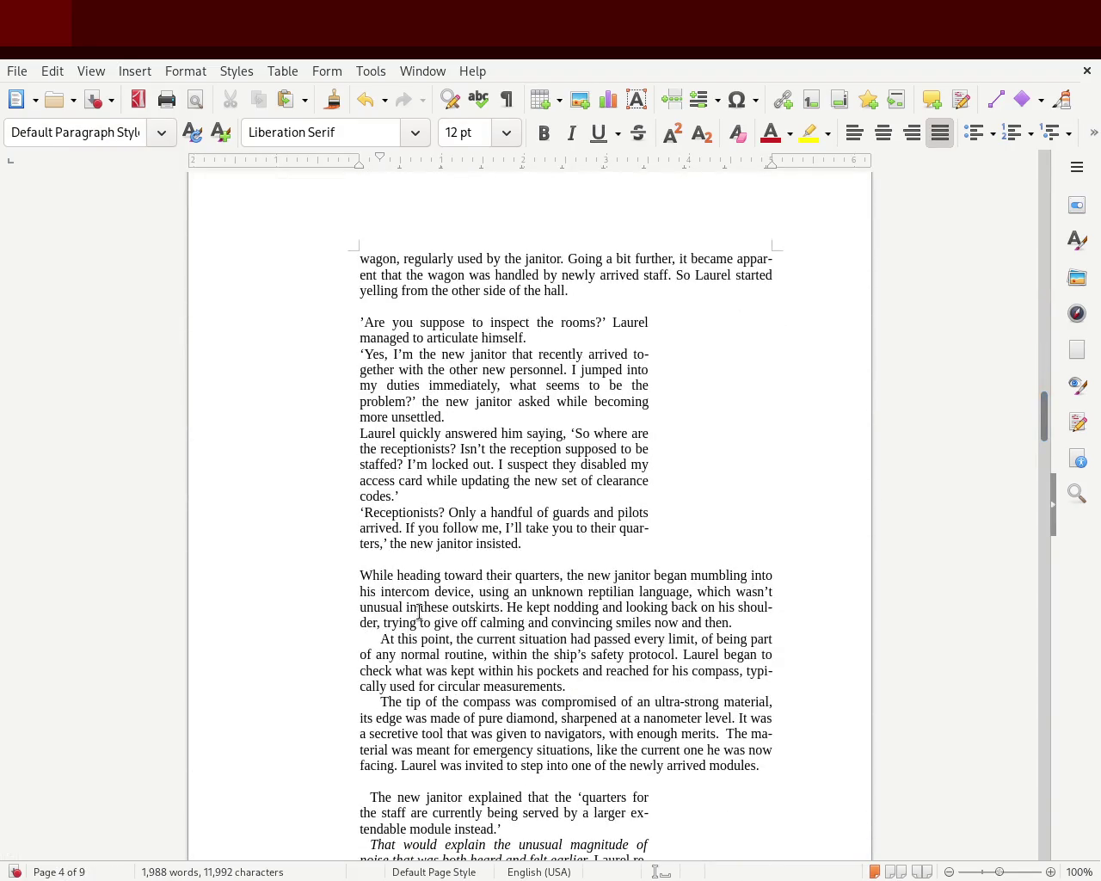
Give the page 4 janitor dialogue a first-line indent and the standard narrowed width
left_click_drag(535, 546, 314, 321)
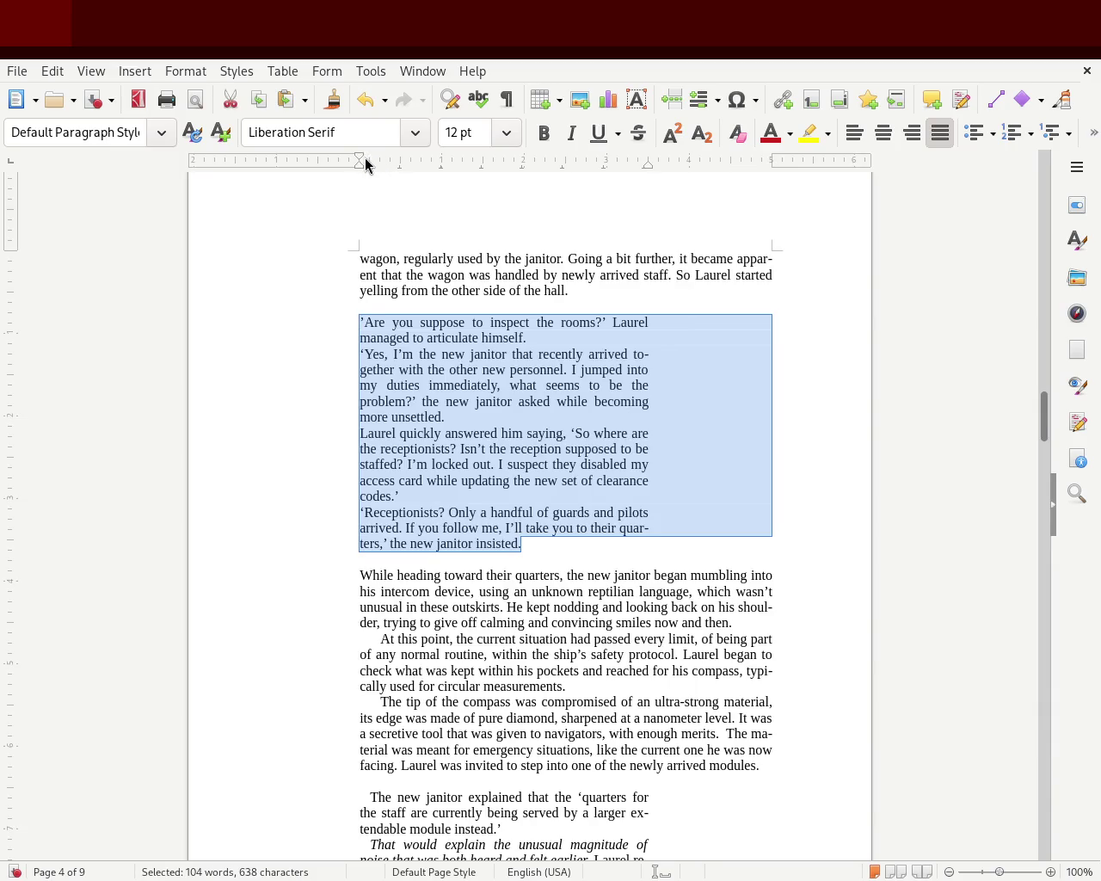
left_click_drag(361, 160, 370, 160)
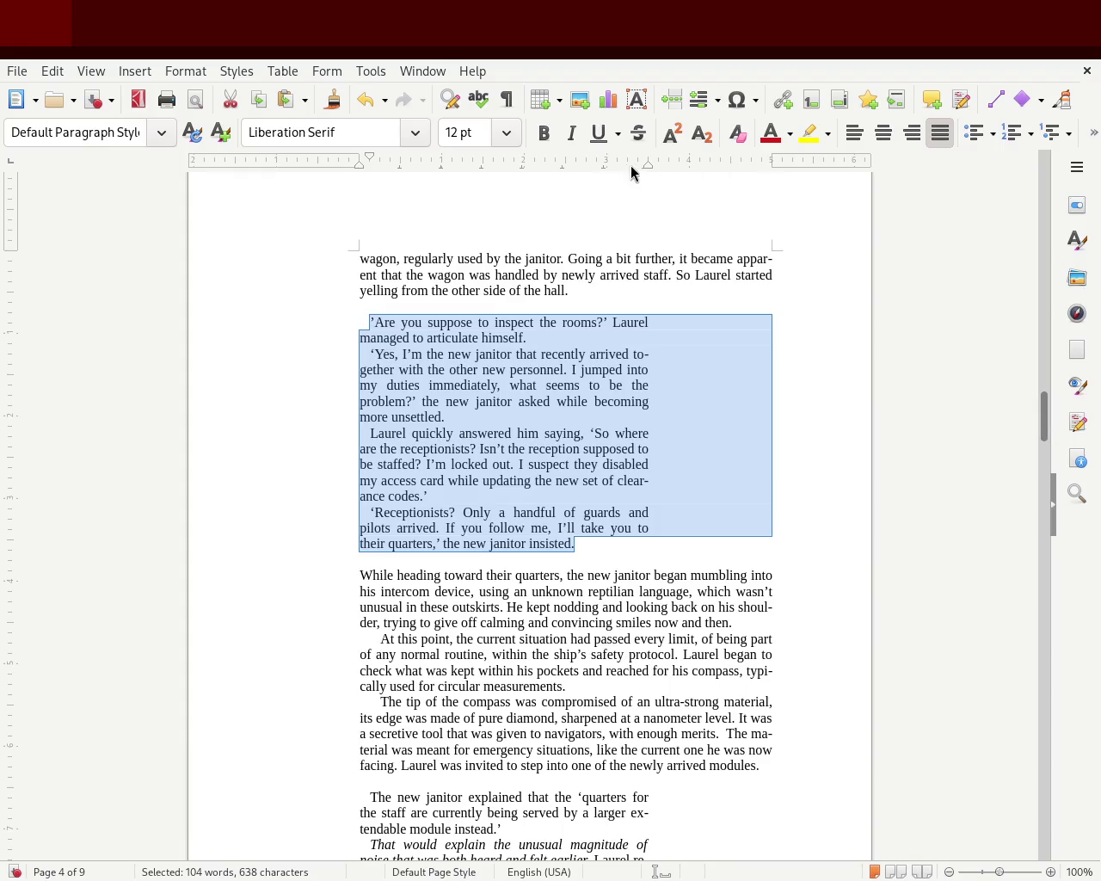
left_click_drag(605, 171, 604, 171)
left_click(160, 341)
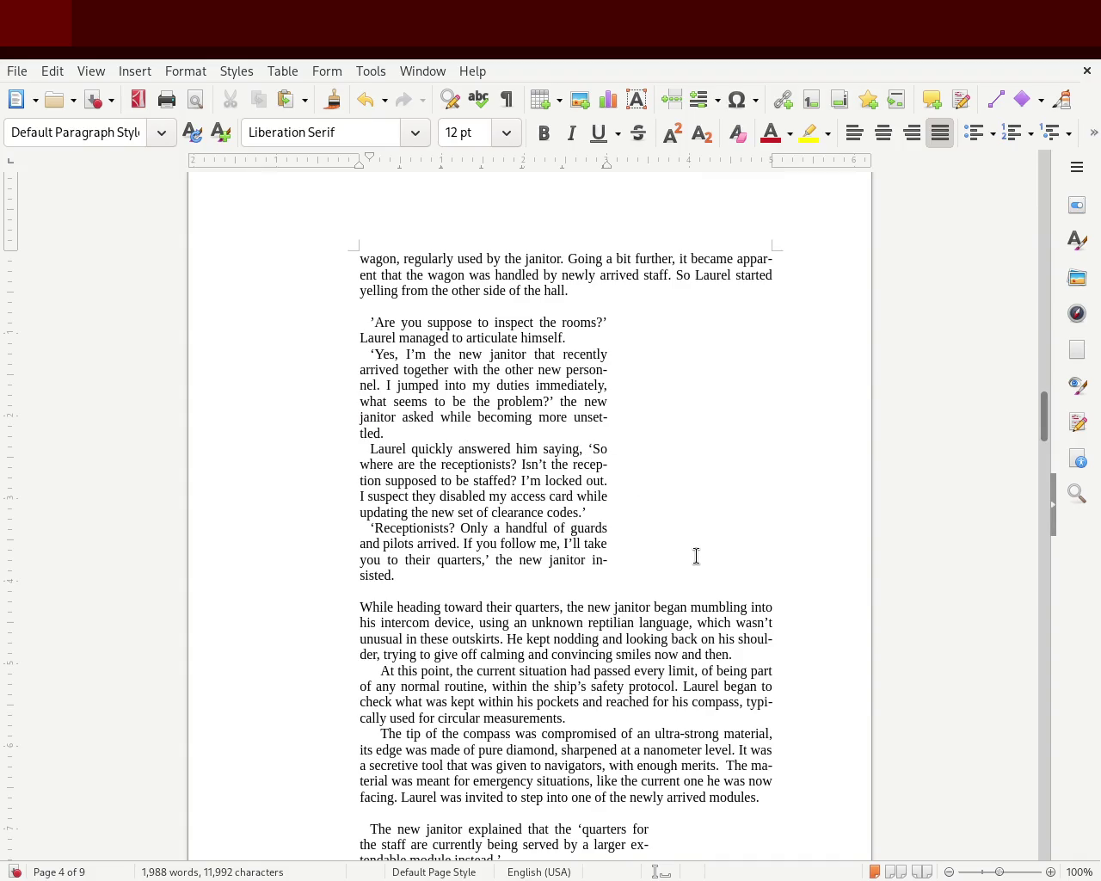
left_click_drag(1044, 422, 1045, 353)
Widen the guard's page 3 dialogue so its right edge matches the other blocks
left_click_drag(516, 733, 293, 494)
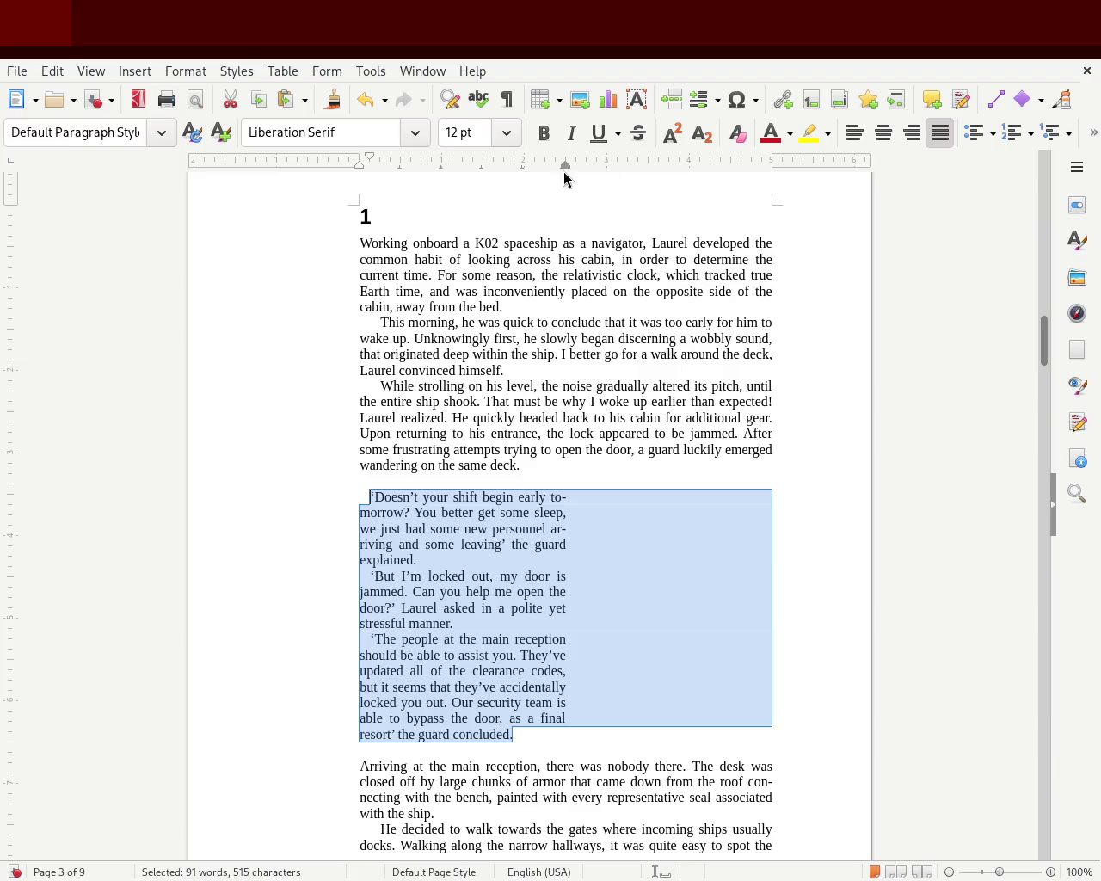
left_click_drag(563, 167, 607, 166)
left_click(141, 397)
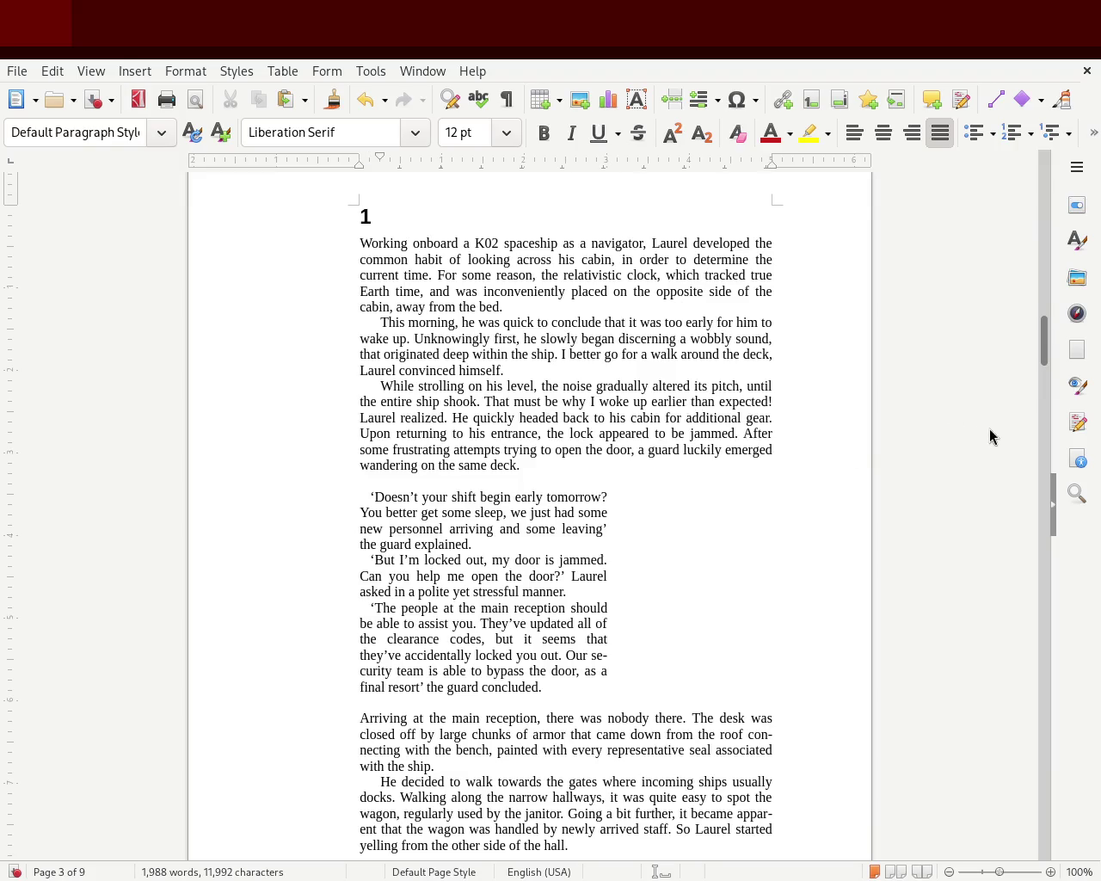
mouse_move(1043, 344)
left_mouse_down()
mouse_move(1038, 354)
mouse_move(1041, 335)
mouse_move(1019, 415)
left_mouse_up()
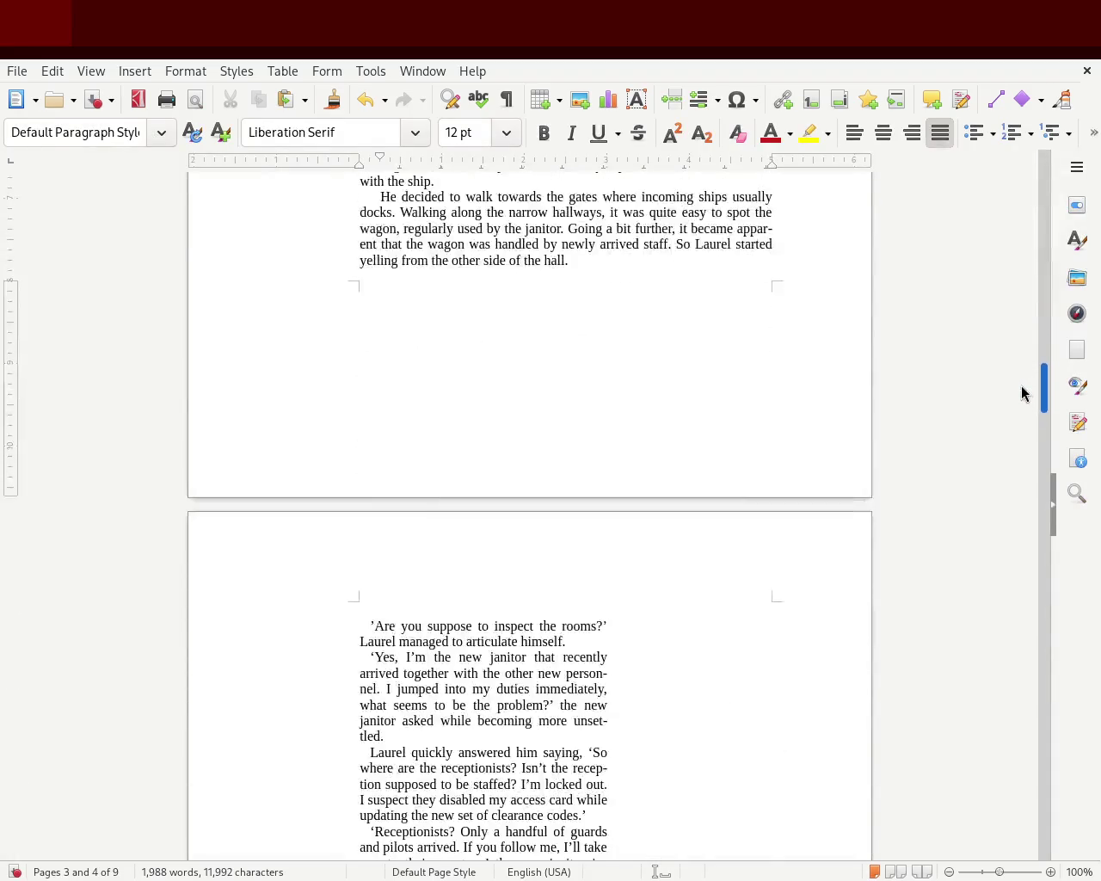
mouse_move(1019, 415)
left_mouse_down()
mouse_move(1008, 472)
mouse_move(1012, 444)
left_mouse_up()
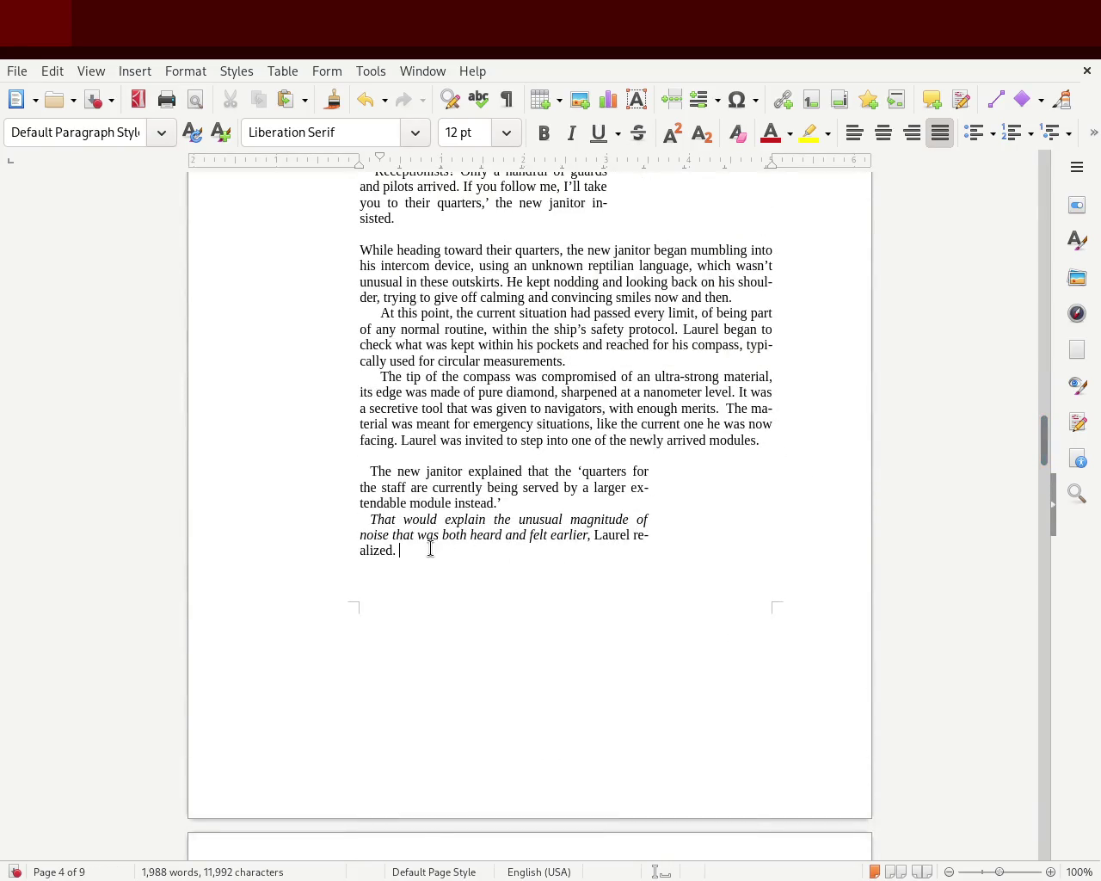
Narrow the last dialogue block on page 4 to the same right edge
left_click_drag(430, 550, 307, 470)
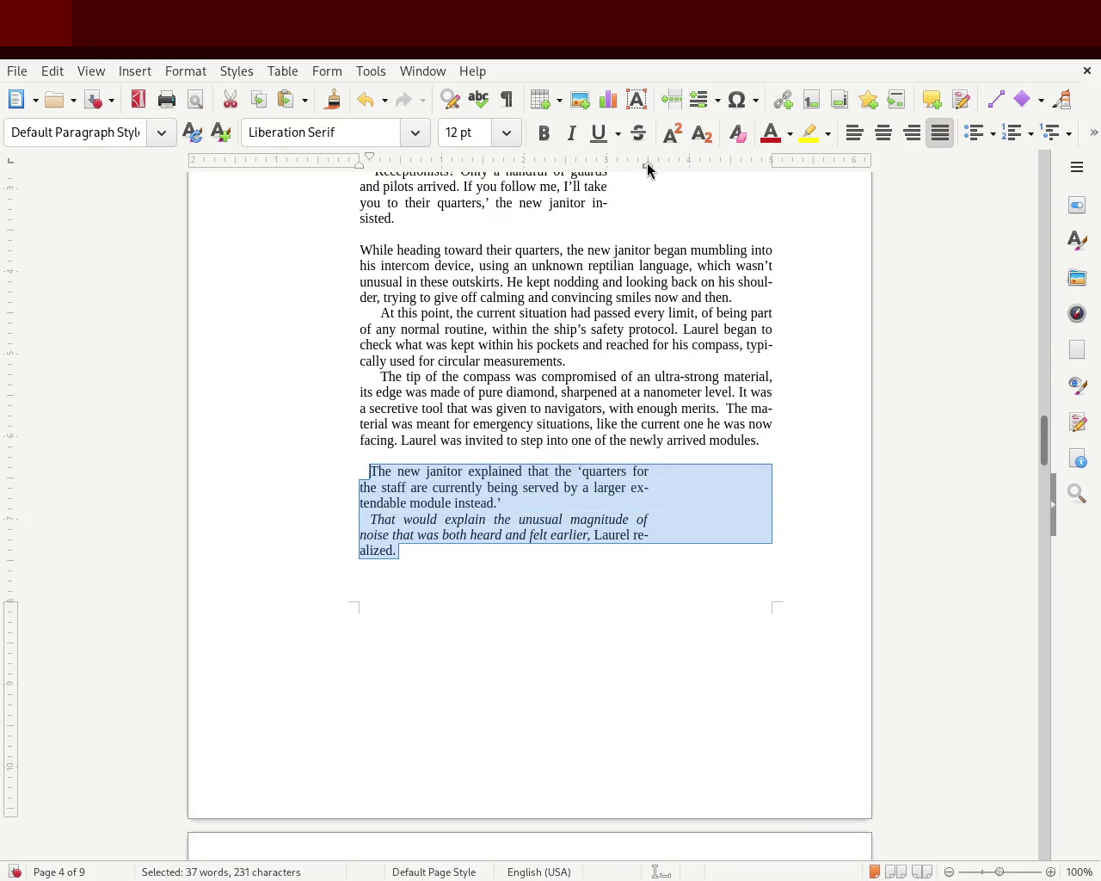
left_click_drag(648, 165, 606, 163)
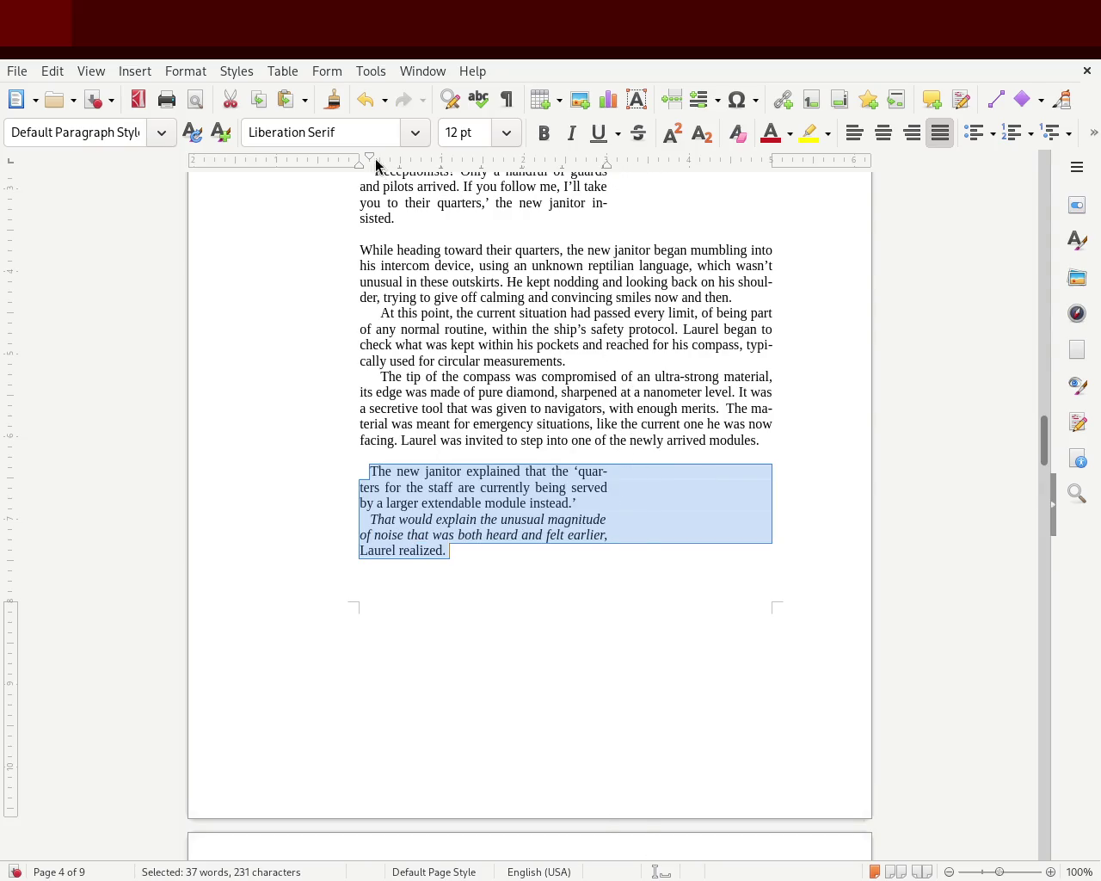
left_click(241, 449)
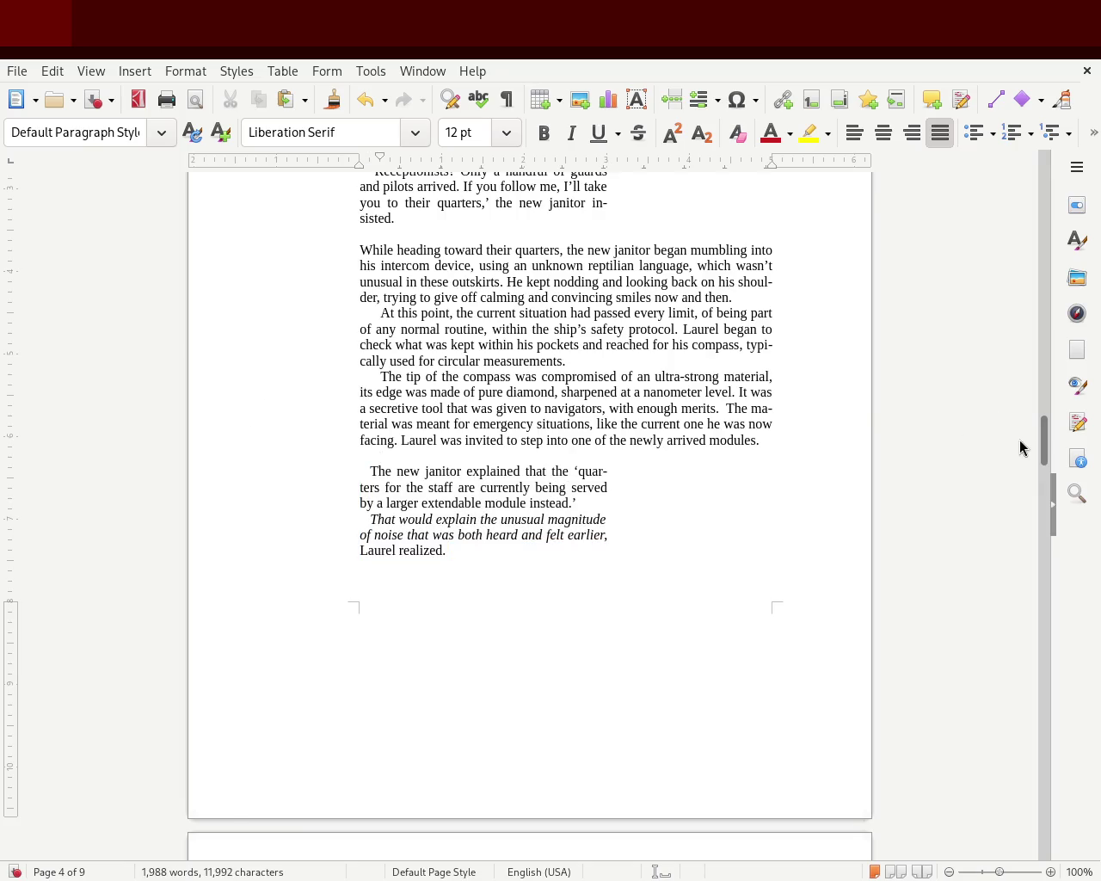
left_click_drag(1041, 449, 1037, 357)
Save the 9-page manuscript and scroll through it to check the dialogue layout
key("ctrl+s")
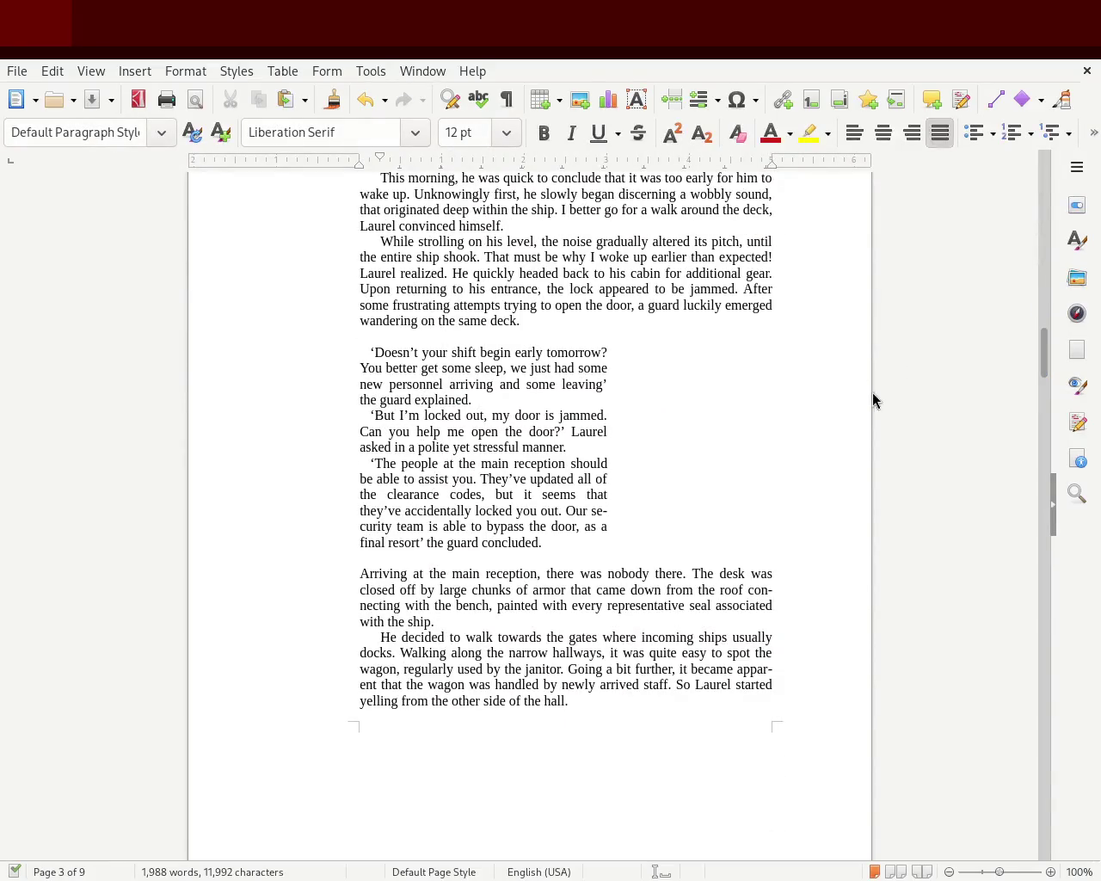
left_click_drag(1039, 361, 1018, 506)
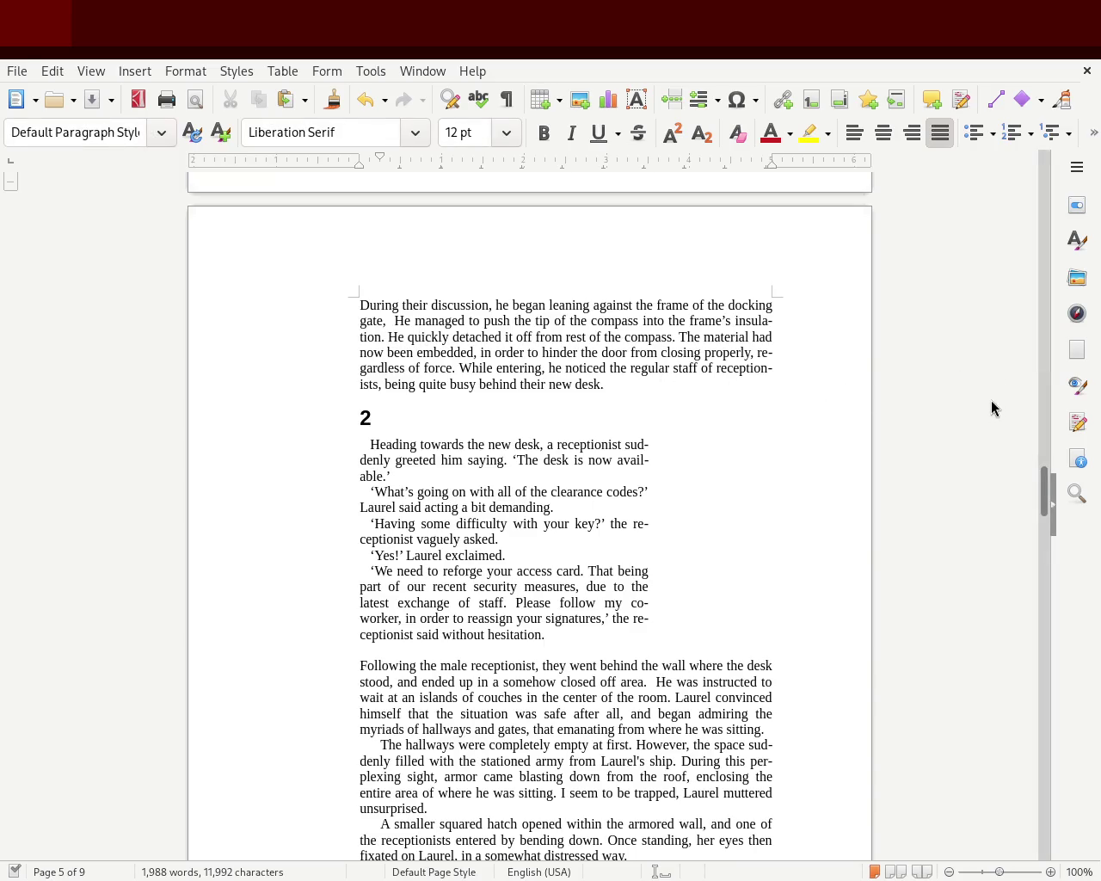
left_click_drag(1044, 492, 1043, 346)
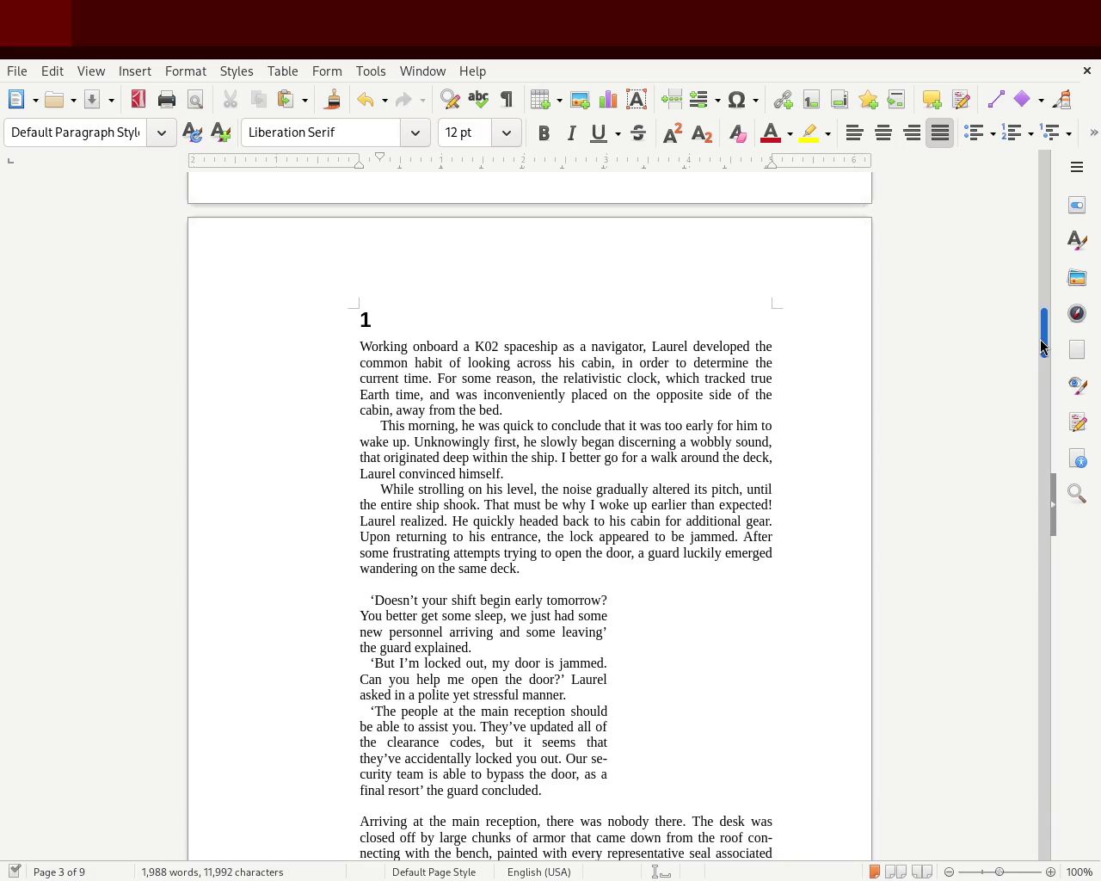
left_click_drag(1040, 346, 1032, 445)
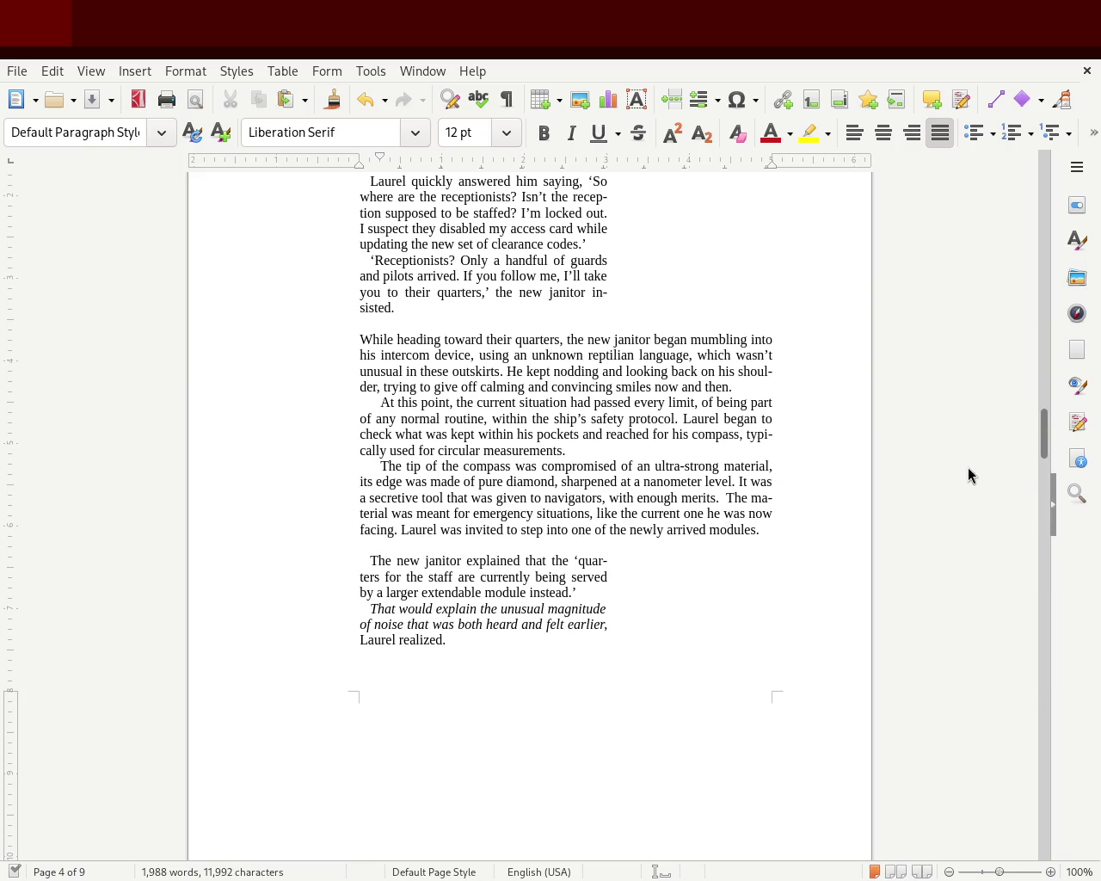
mouse_move(1042, 440)
left_mouse_down()
mouse_move(1044, 195)
mouse_move(1042, 258)
mouse_move(1039, 219)
left_mouse_up()
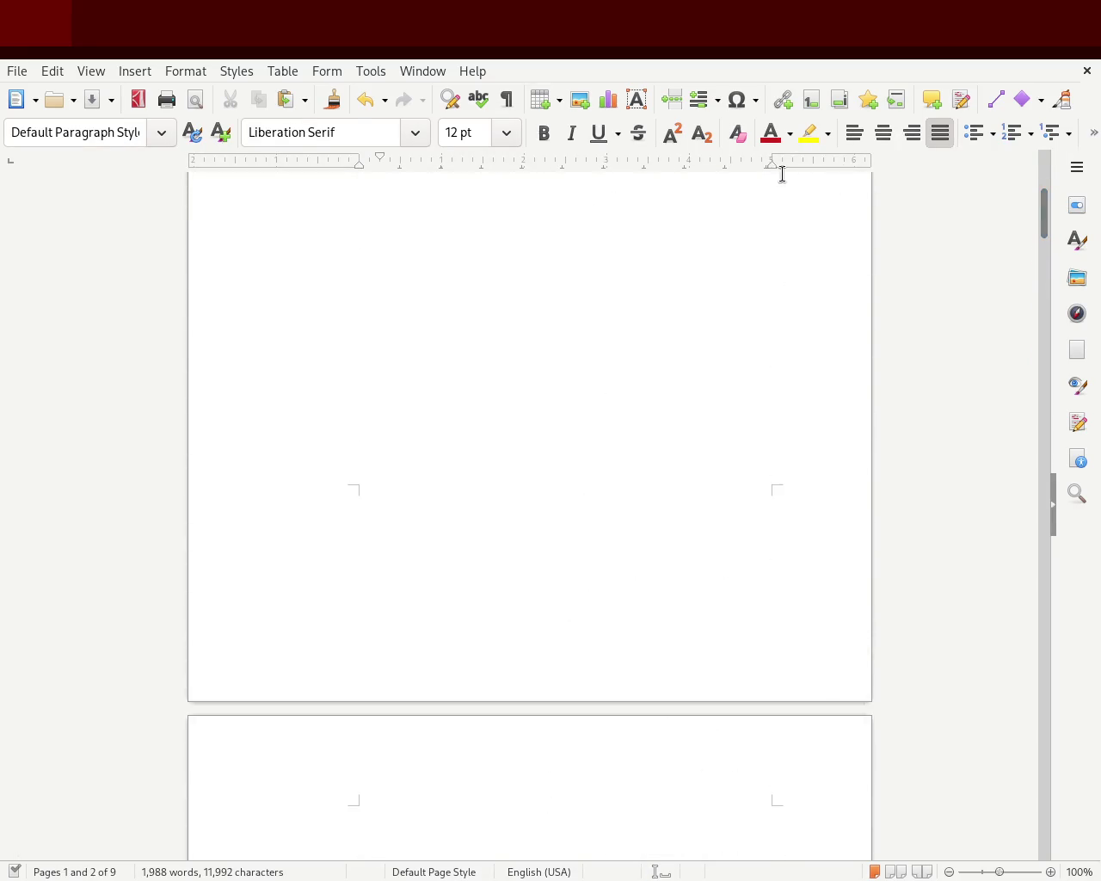
Pull the page's right margin in and widen the guard's dialogue back to standard width
left_click_drag(769, 154, 689, 156)
mouse_move(1043, 439)
left_mouse_down()
mouse_move(1046, 166)
mouse_move(1051, 353)
left_mouse_up()
left_click(471, 603)
mouse_move(470, 602)
left_mouse_down()
mouse_move(304, 290)
mouse_move(298, 300)
left_mouse_up()
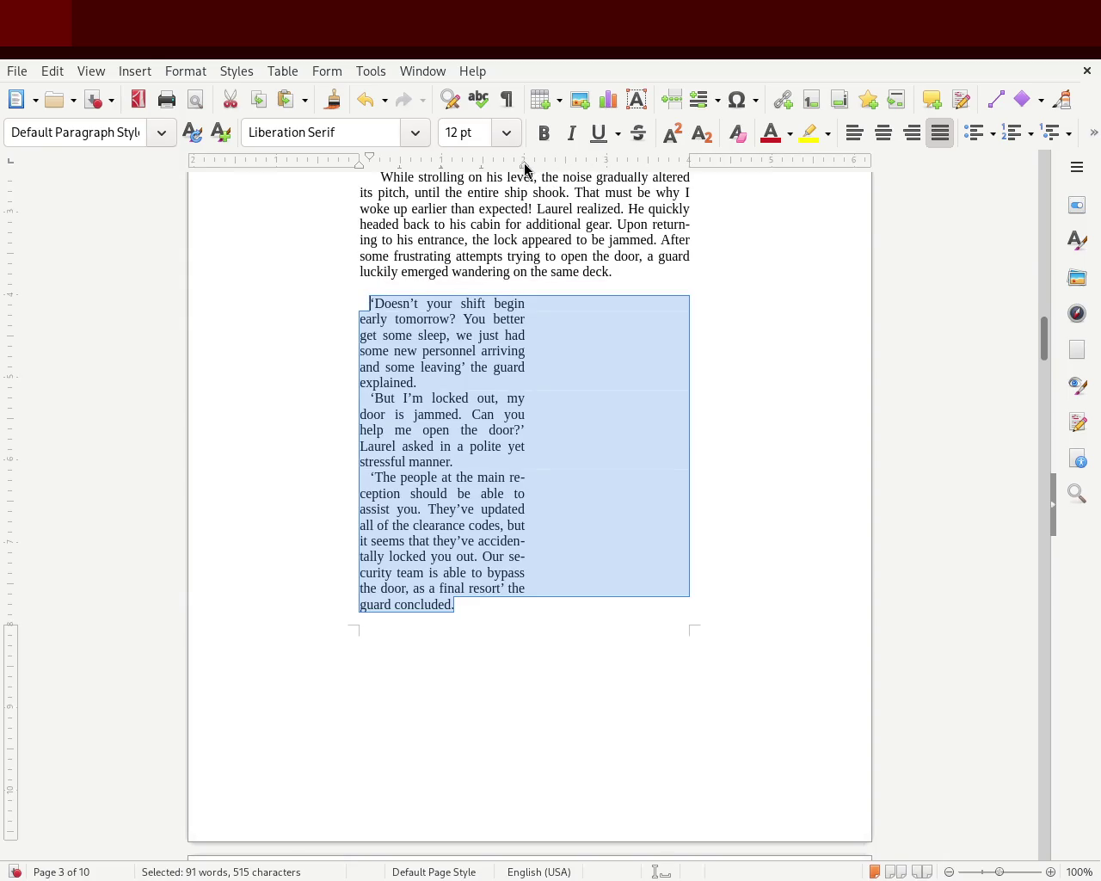
left_click_drag(522, 163, 605, 178)
left_click(727, 475)
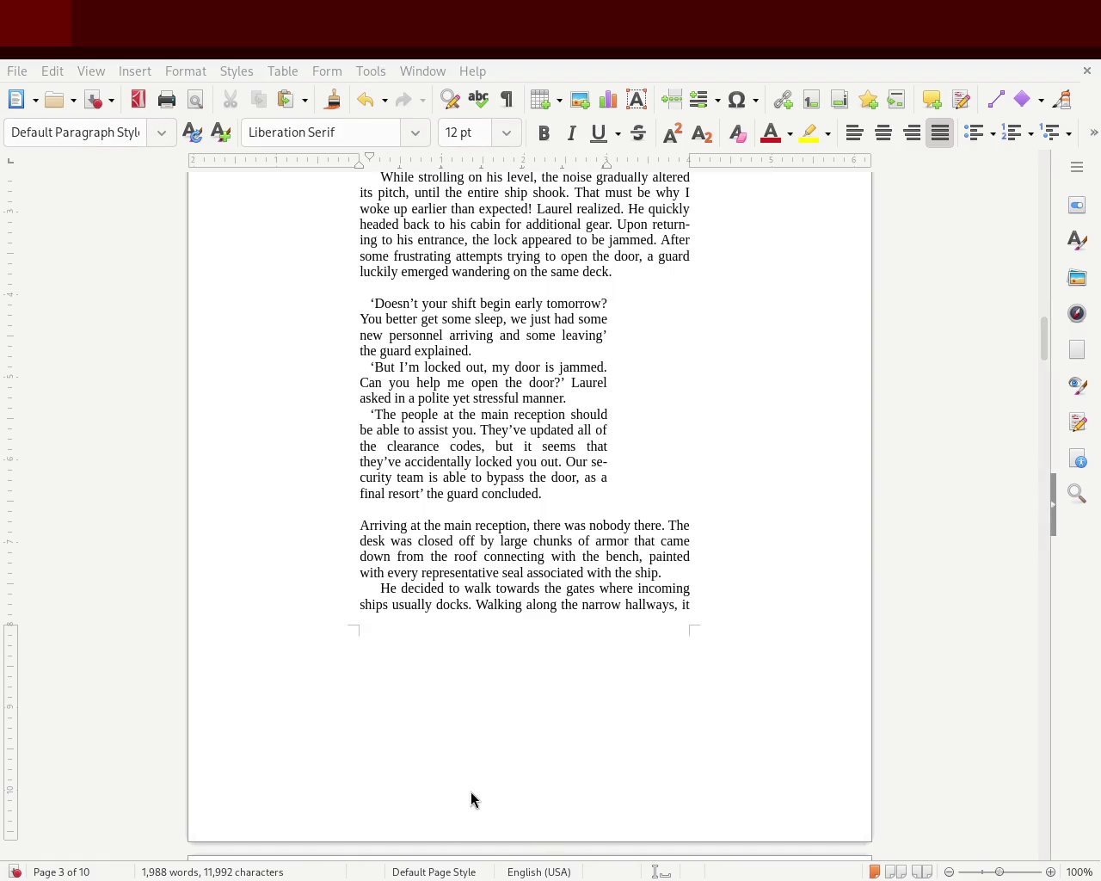
Shrink the bottom margin so the three epigraph lines fit together on one page
mouse_move(1038, 352)
left_mouse_down()
mouse_move(1037, 266)
mouse_move(1030, 358)
left_mouse_up()
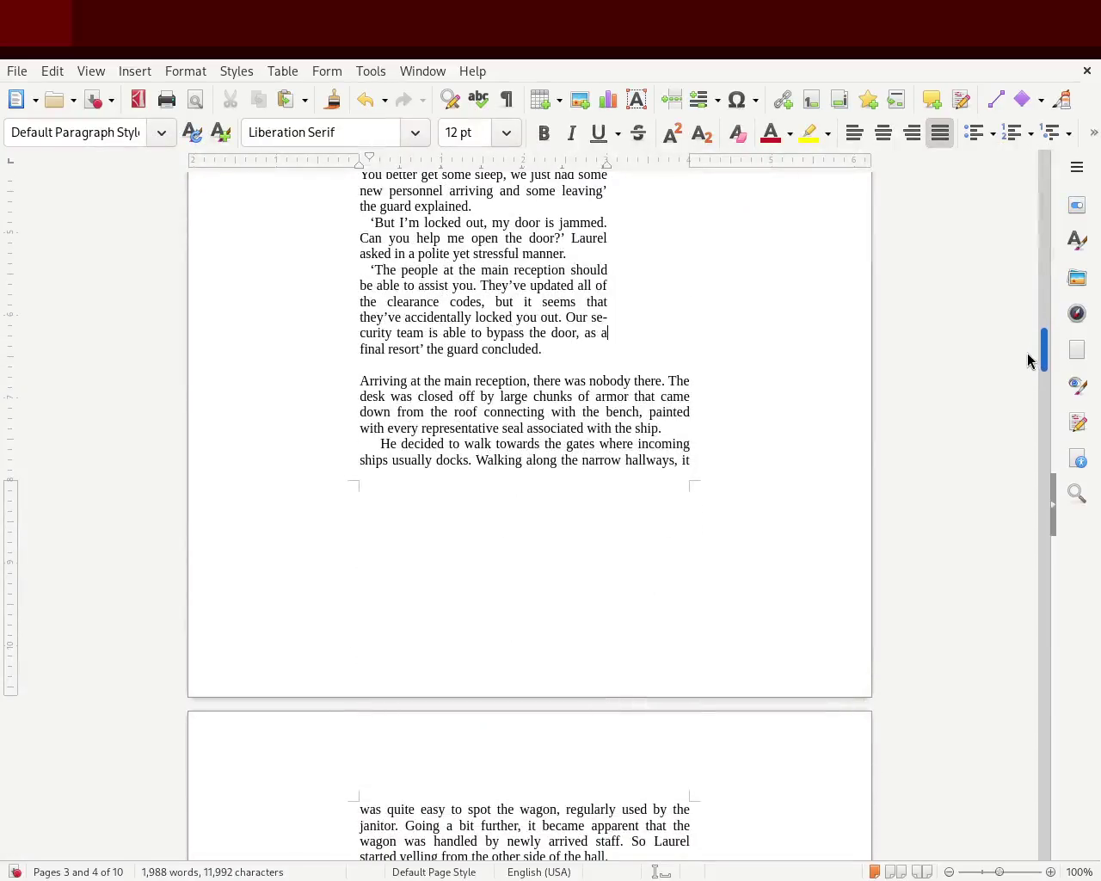
mouse_move(11, 479)
left_mouse_down()
mouse_move(40, 575)
mouse_move(47, 563)
left_mouse_up()
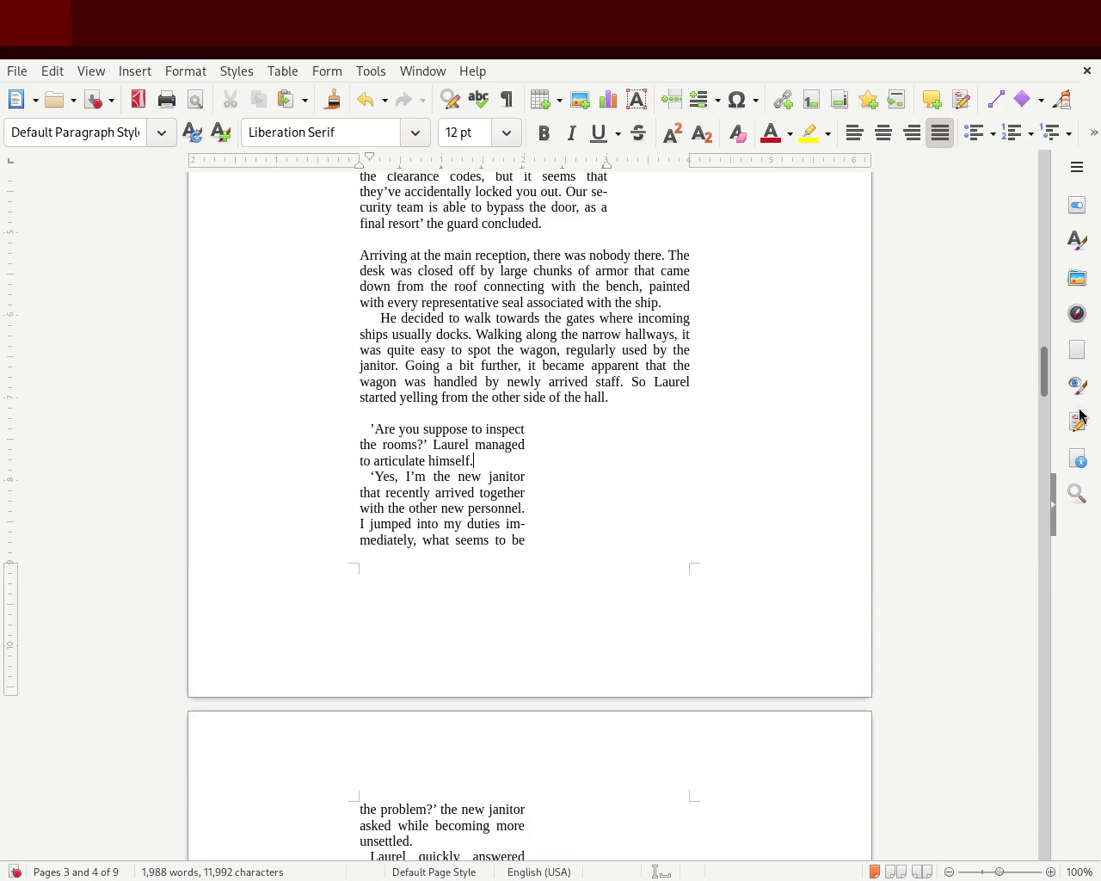
mouse_move(1044, 378)
left_mouse_down()
mouse_move(1040, 324)
mouse_move(1035, 344)
mouse_move(1043, 152)
mouse_move(1040, 249)
left_mouse_up()
Add blank paragraphs above the chapter 1 heading so it starts at the top of page 3
left_click(586, 276)
key("Return")
left_click_drag(1041, 234, 1042, 302)
left_click(543, 253)
key("Return")
key("Return")
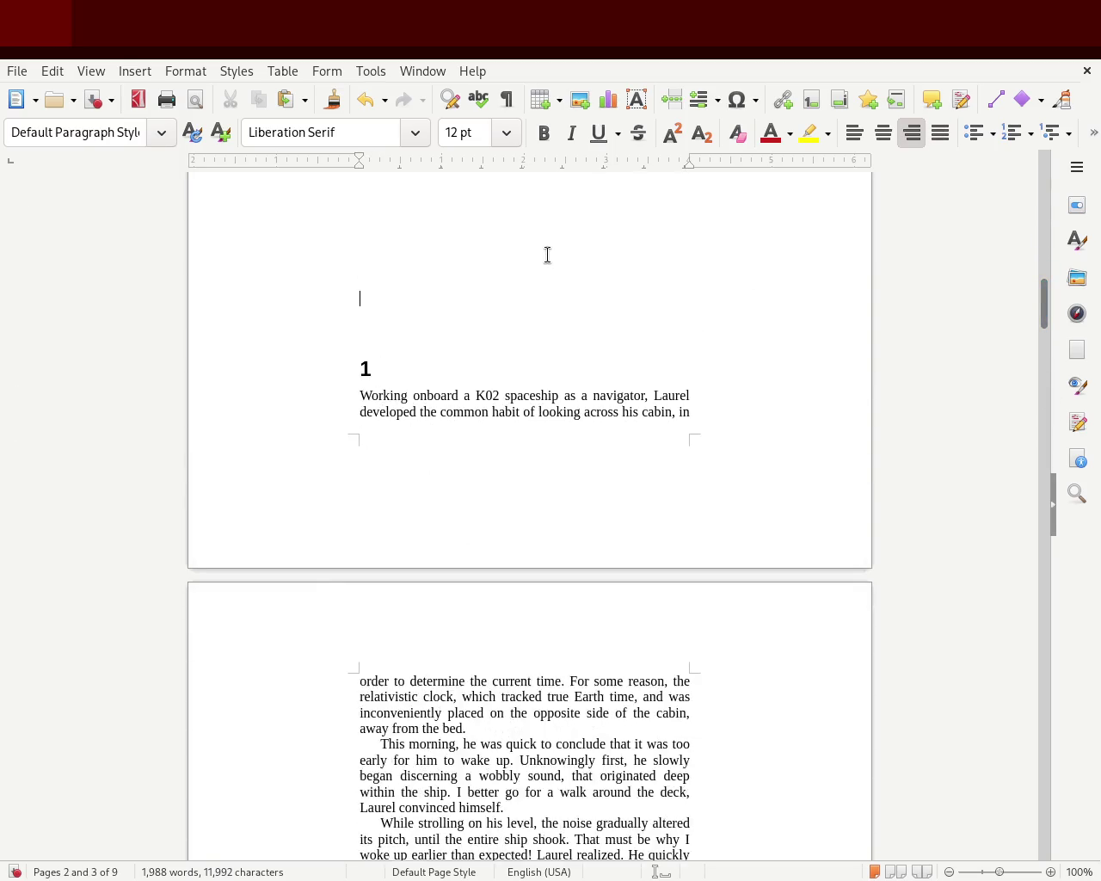
key("Return")
mouse_move(1040, 305)
left_mouse_down()
mouse_move(1042, 347)
mouse_move(1042, 336)
left_mouse_up()
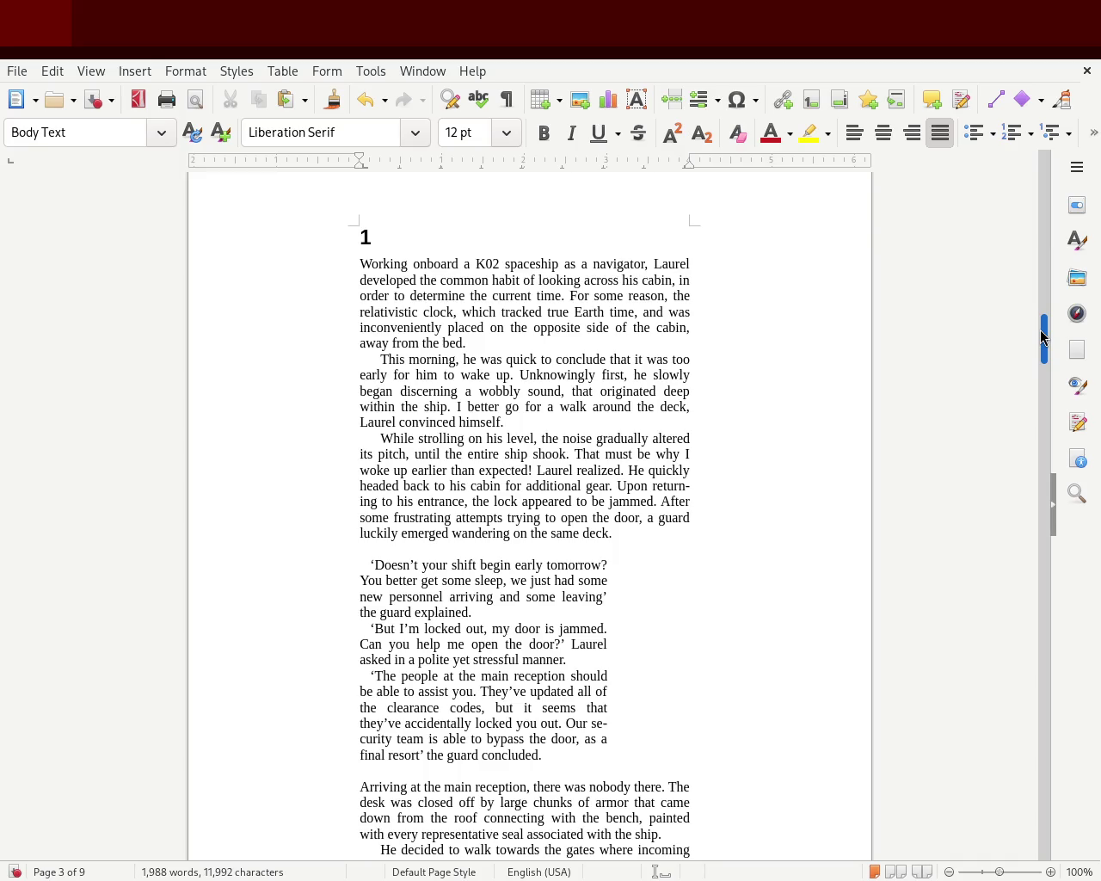
left_click_drag(1042, 336, 1039, 328)
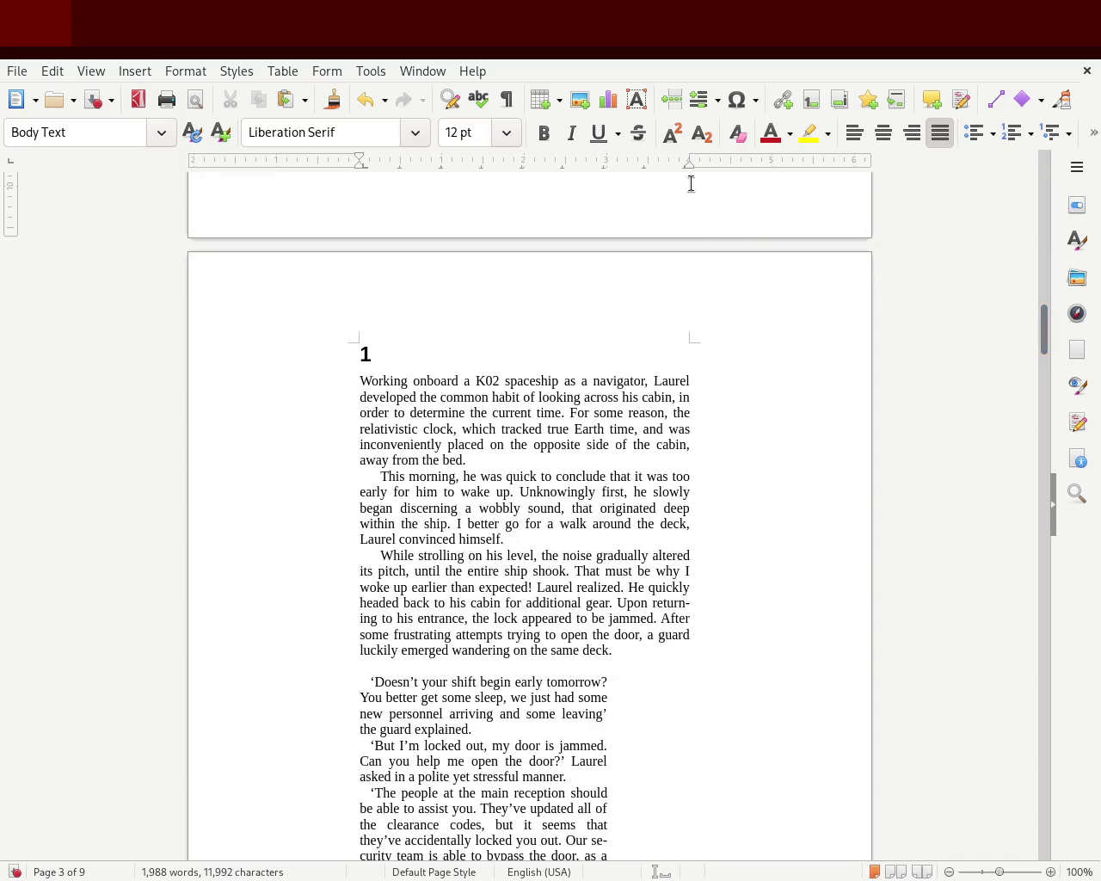
left_click_drag(690, 162, 728, 166)
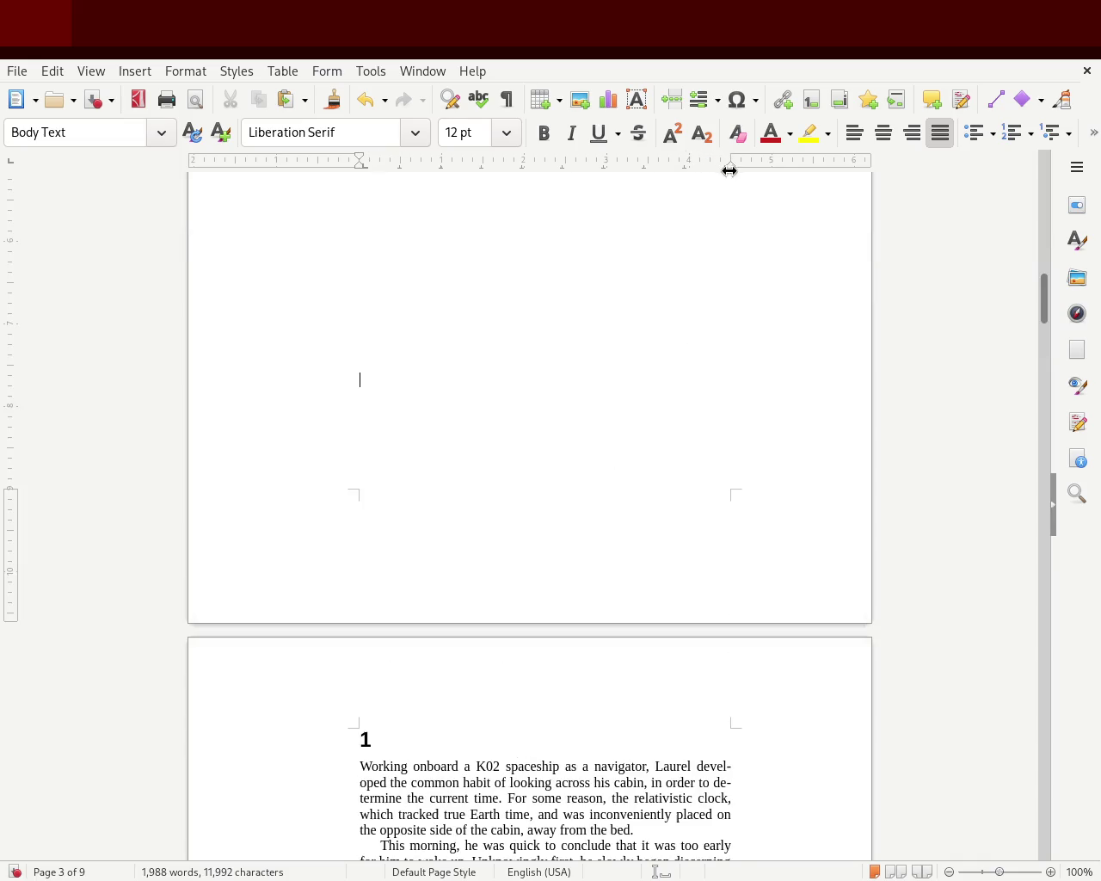
mouse_move(1039, 289)
left_mouse_down()
mouse_move(1045, 254)
mouse_move(1036, 337)
left_mouse_up()
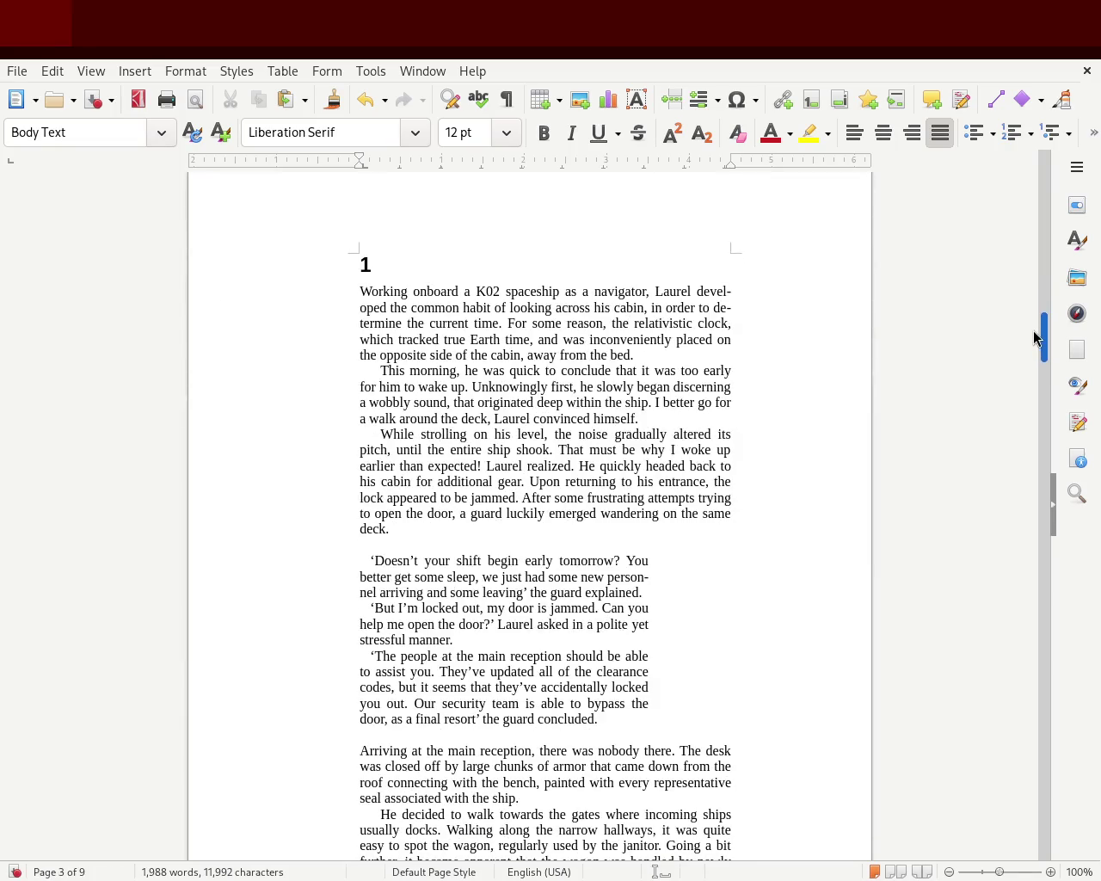
left_click_drag(1036, 337, 1037, 344)
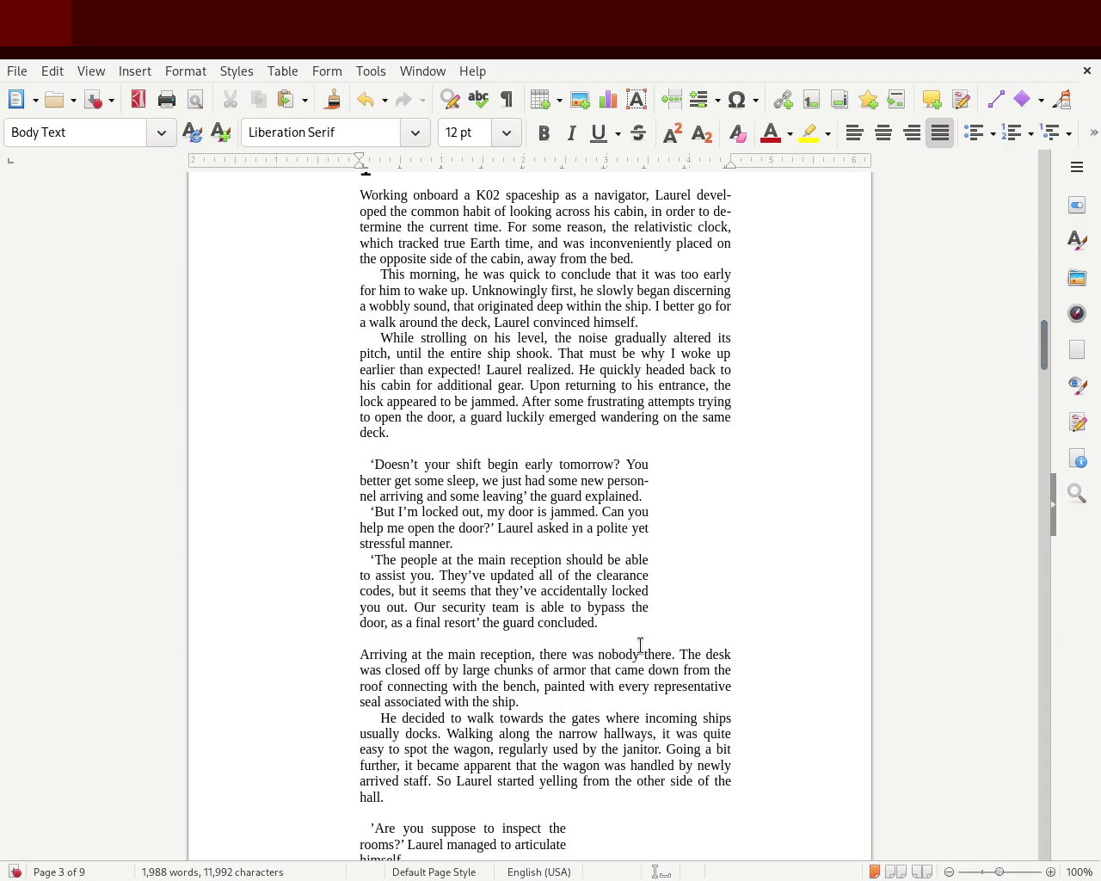
left_click_drag(624, 626, 318, 465)
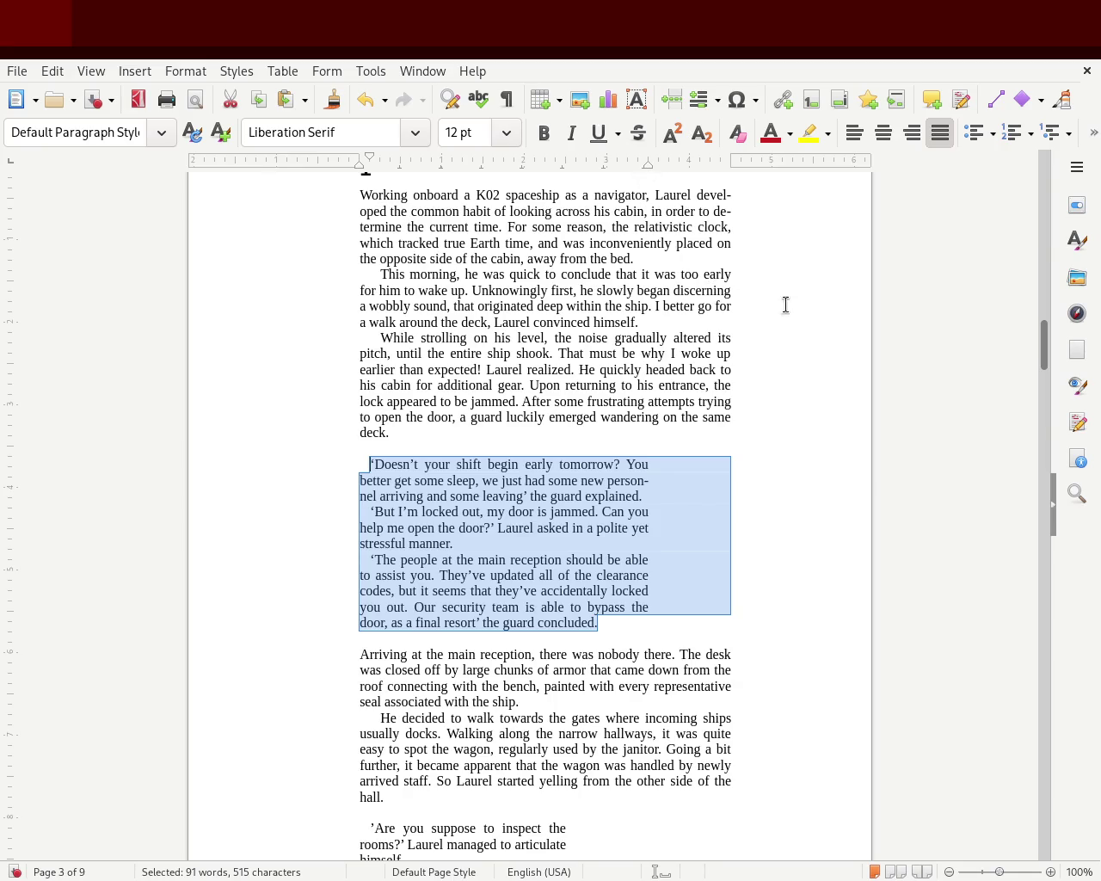
left_click(829, 270)
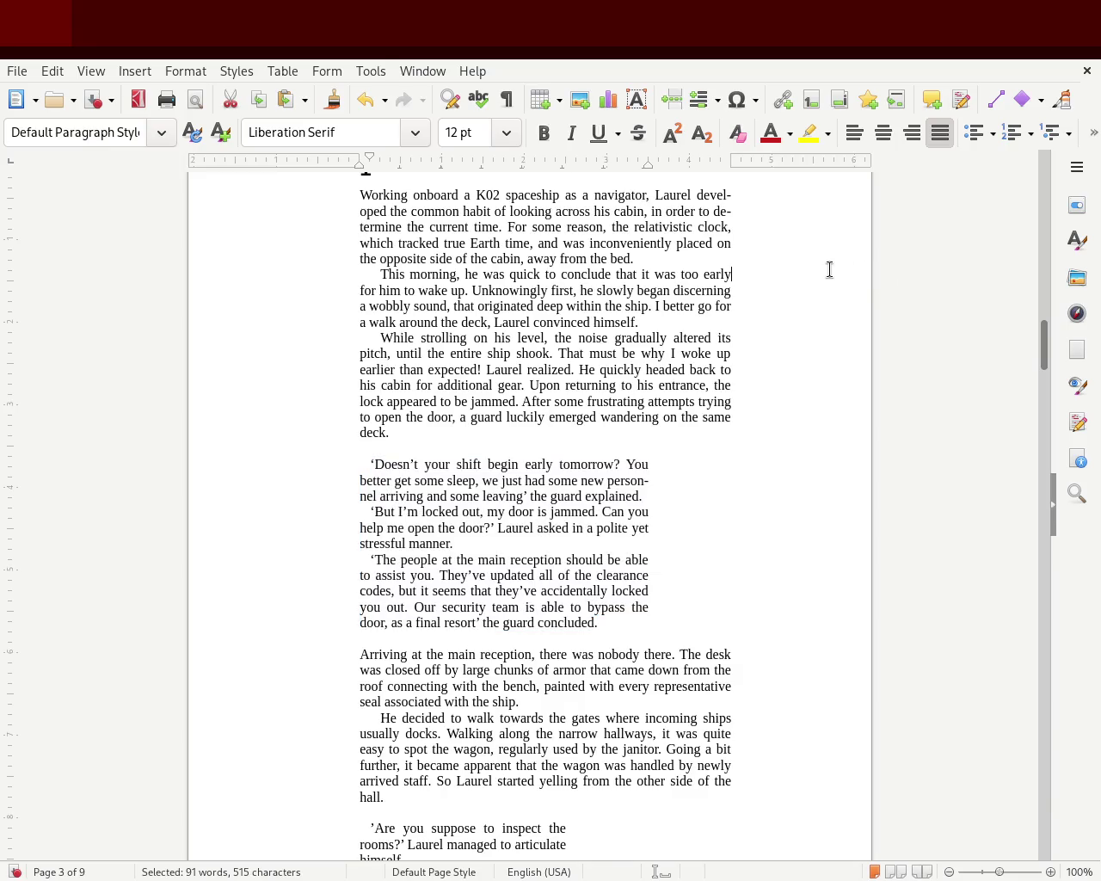
mouse_move(1043, 359)
left_mouse_down()
mouse_move(1044, 307)
mouse_move(1033, 361)
mouse_move(1035, 229)
mouse_move(1022, 339)
left_mouse_up()
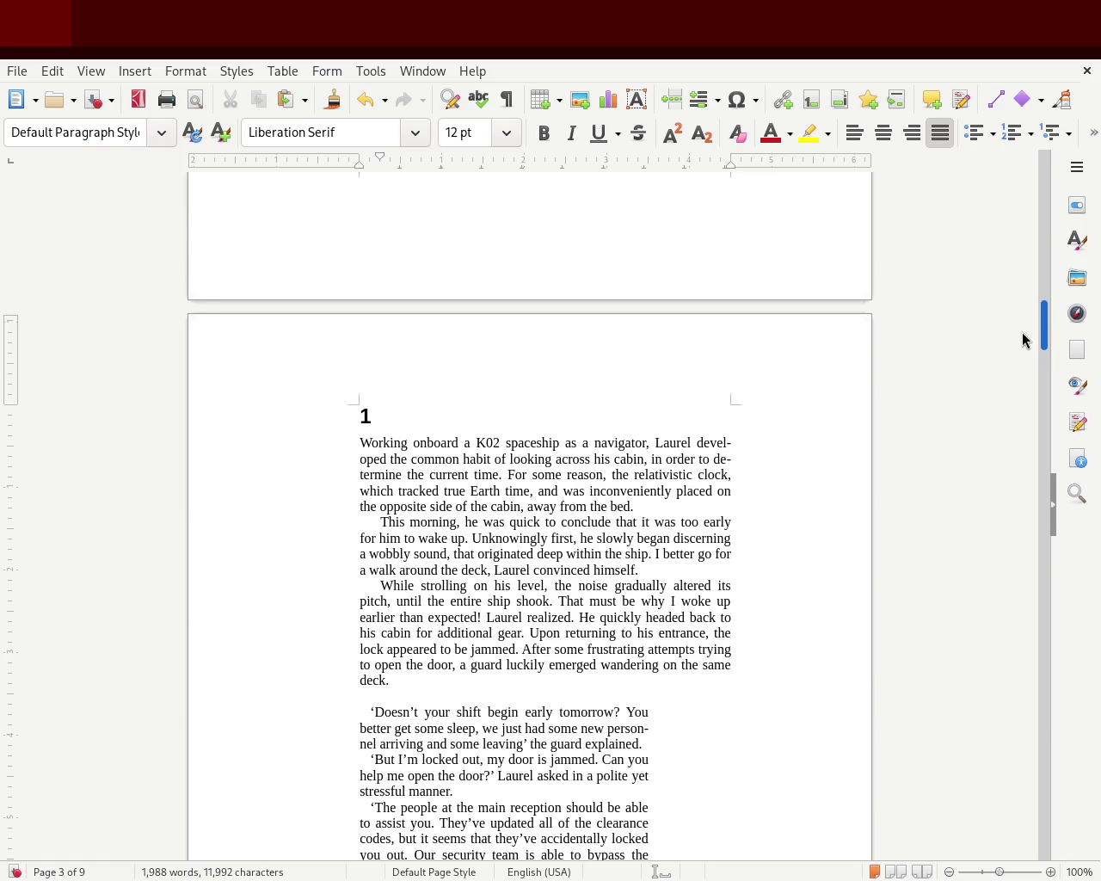
Widen the dialogue across the page 3/4 break and delete the empty line above it
mouse_move(1023, 339)
left_mouse_down()
mouse_move(1015, 389)
mouse_move(1026, 177)
mouse_move(1021, 351)
left_mouse_up()
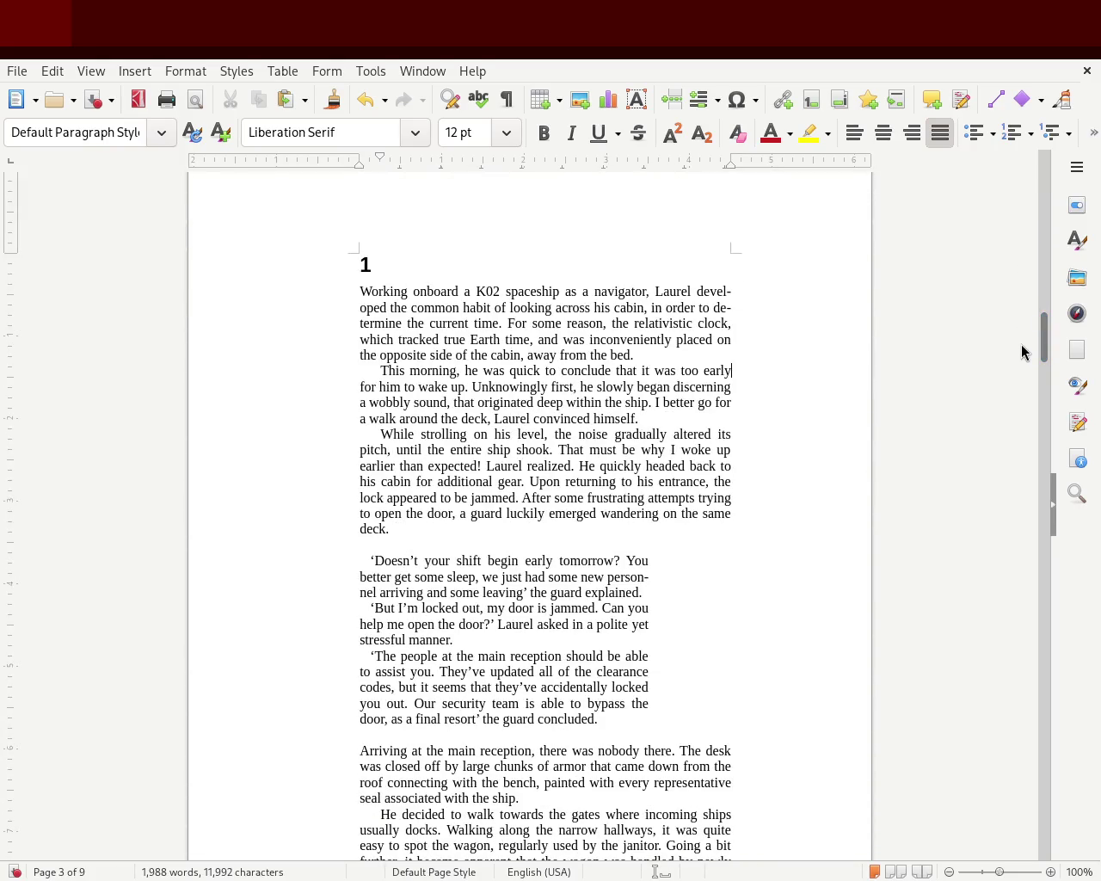
left_click_drag(1042, 343, 1035, 401)
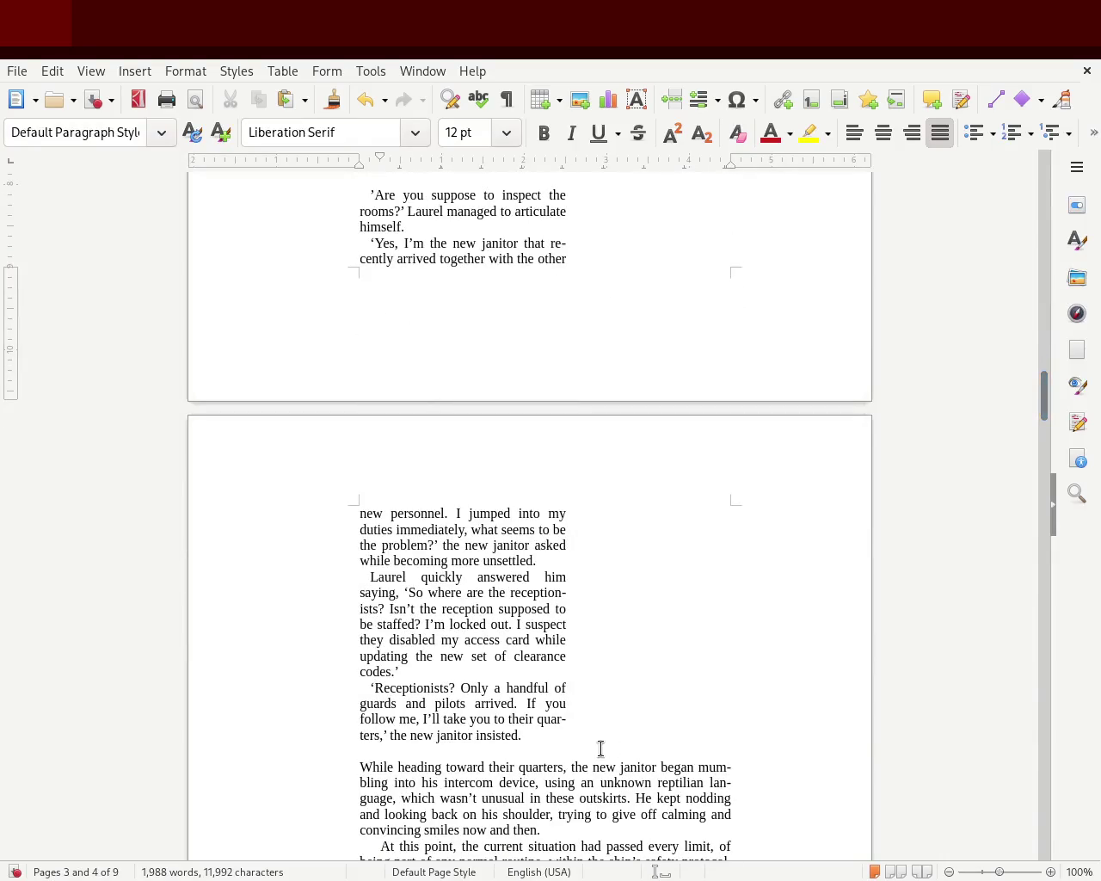
mouse_move(525, 735)
left_mouse_down()
mouse_move(370, 359)
mouse_move(370, 192)
left_mouse_up()
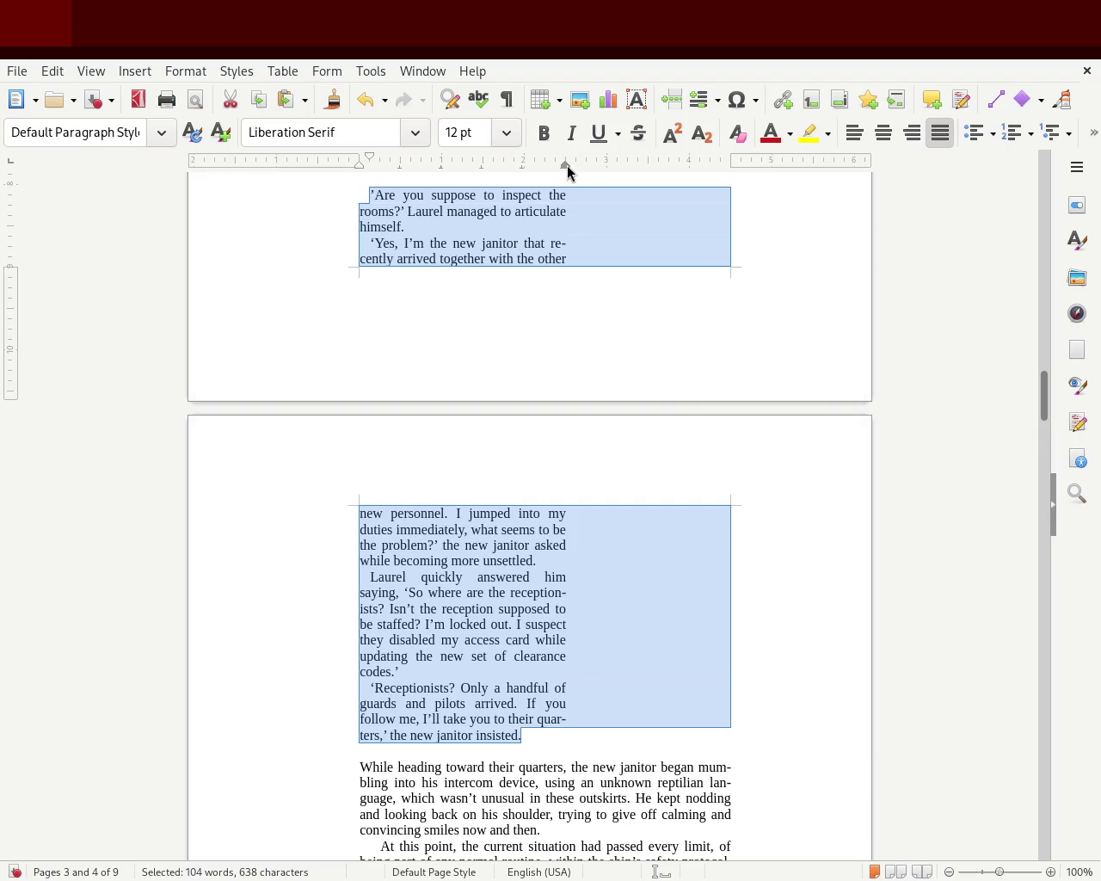
left_click_drag(605, 168, 606, 165)
left_click(907, 379)
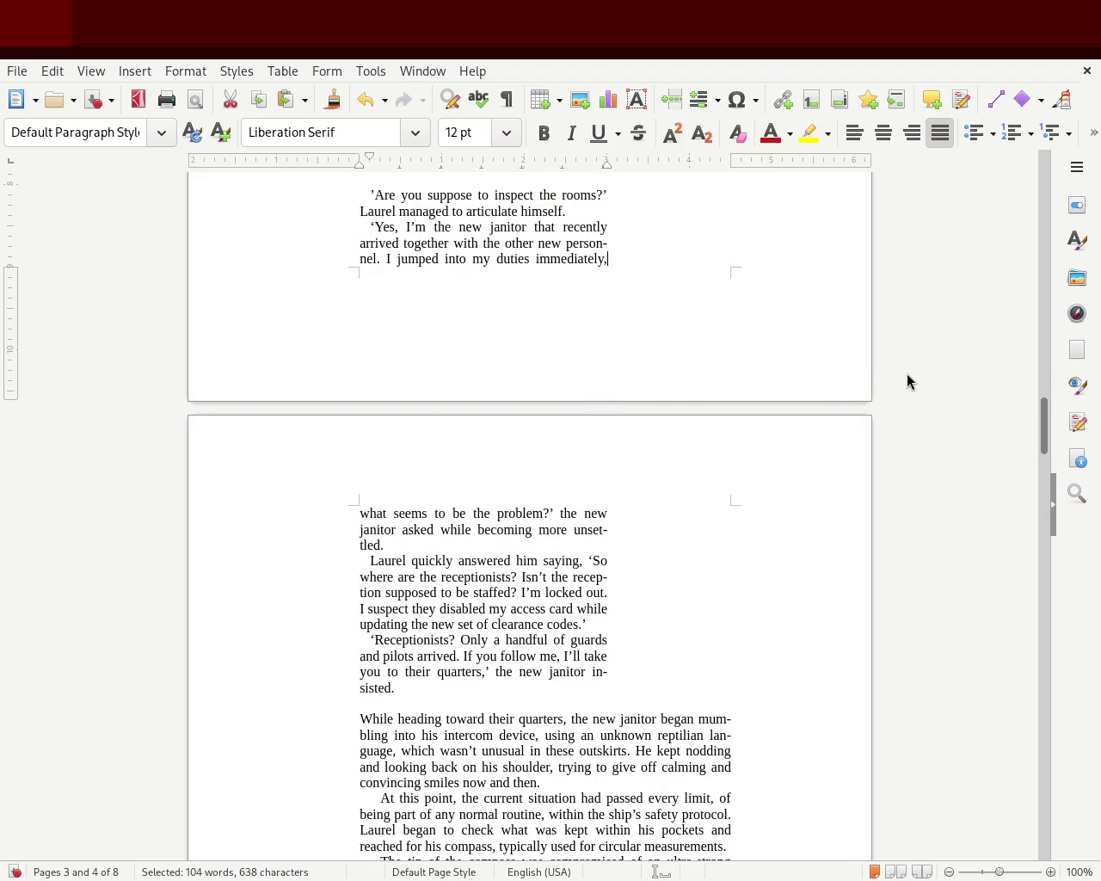
mouse_move(1047, 439)
left_mouse_down()
mouse_move(1044, 370)
mouse_move(1045, 389)
left_mouse_up()
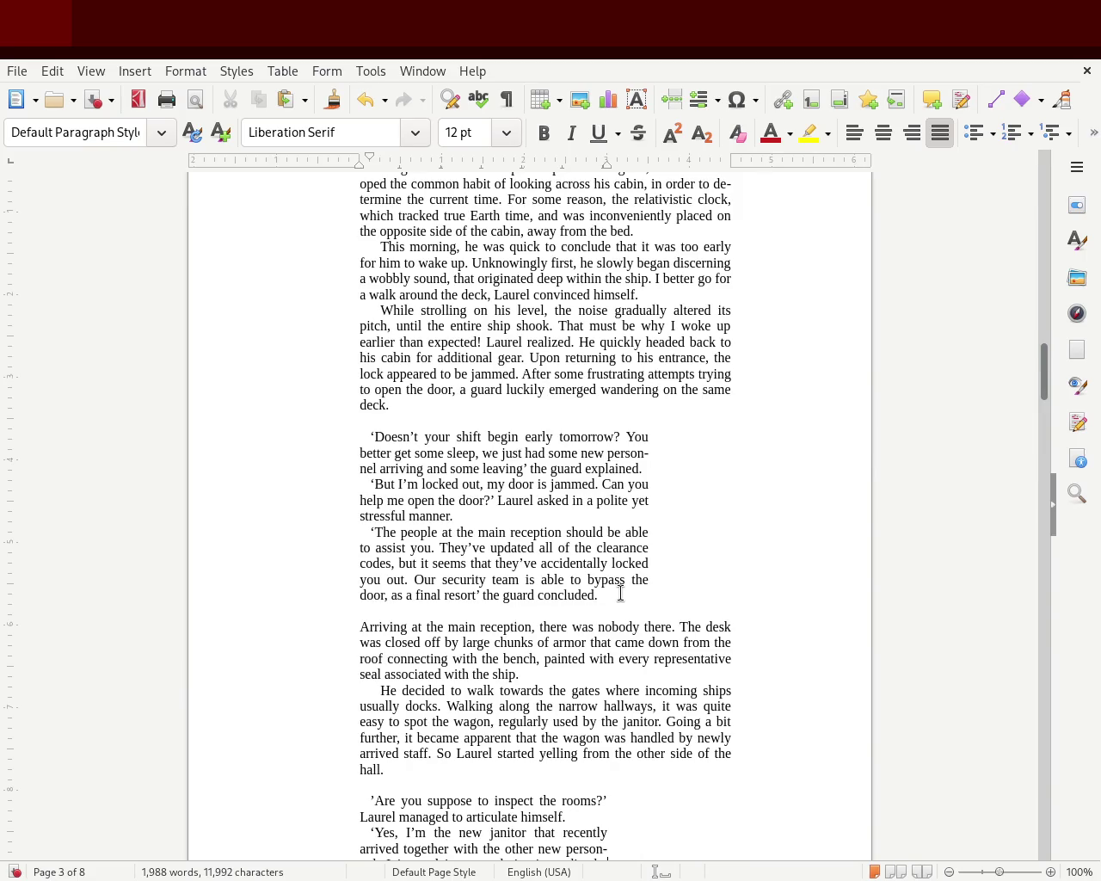
left_click(430, 420)
key("Delete")
Delete the empty line below the dialogue and narrow the guard's three paragraphs to a shorter width
left_click(465, 599)
key("Delete")
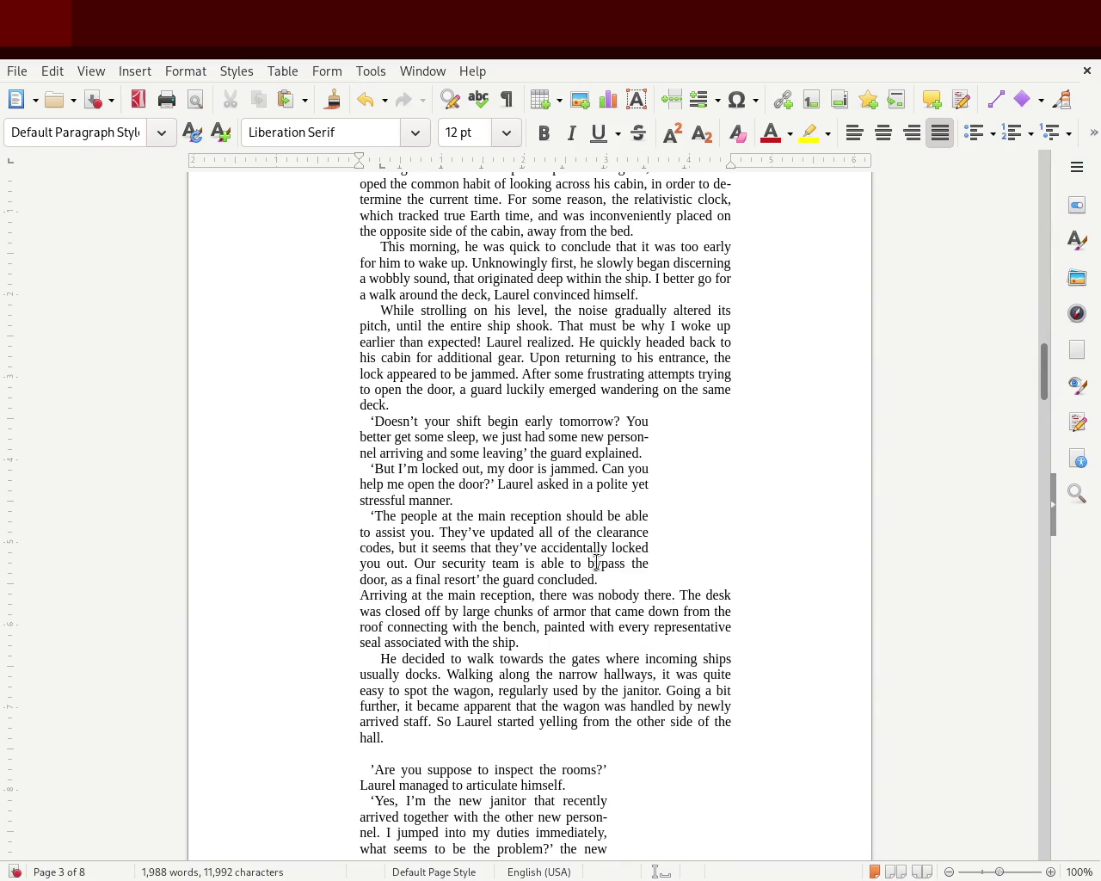
mouse_move(608, 573)
left_mouse_down()
mouse_move(305, 438)
mouse_move(295, 408)
left_mouse_up()
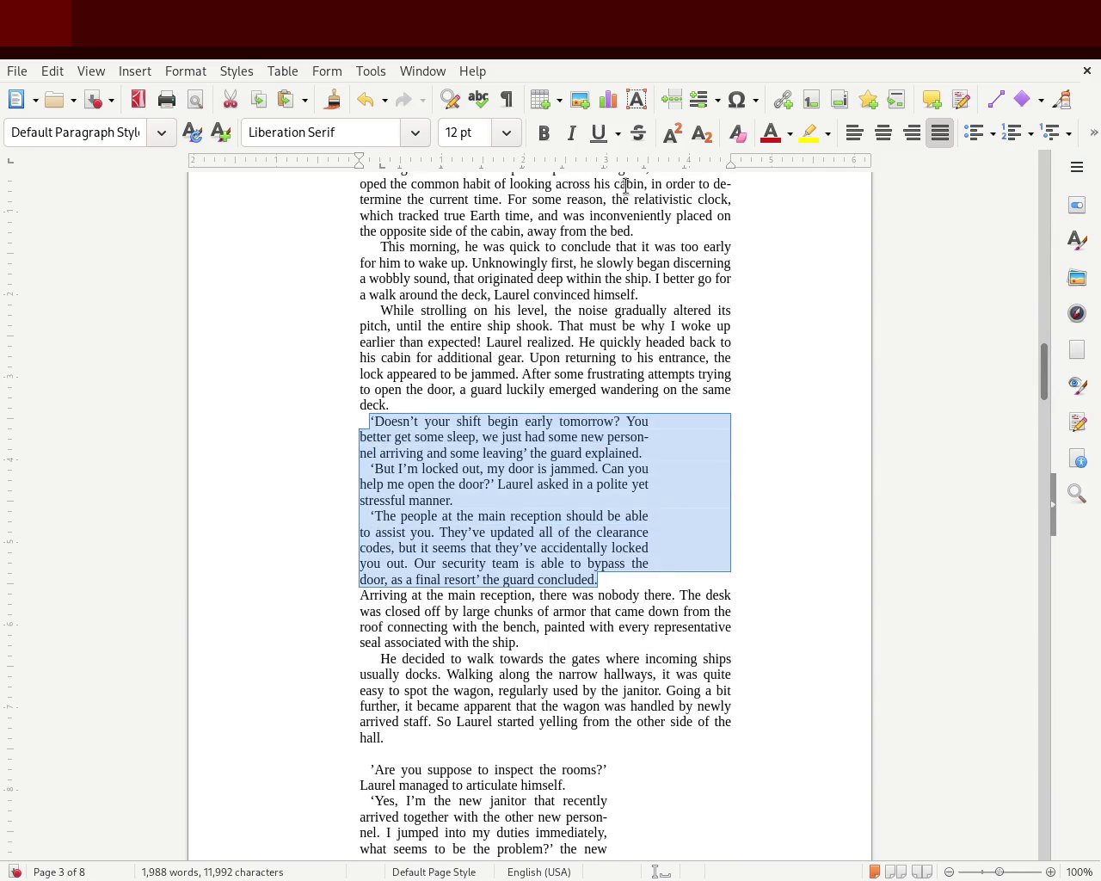
left_click_drag(622, 166, 607, 169)
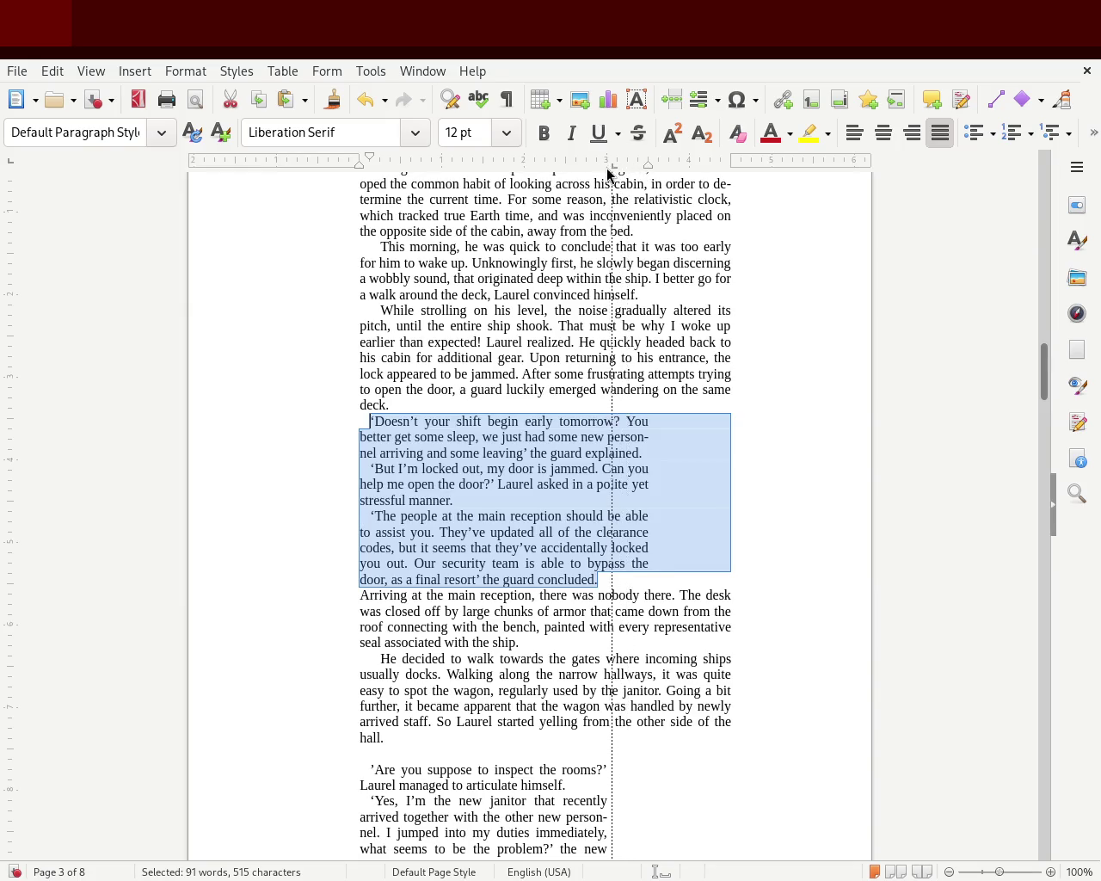
key("ctrl+z")
left_click_drag(650, 165, 607, 165)
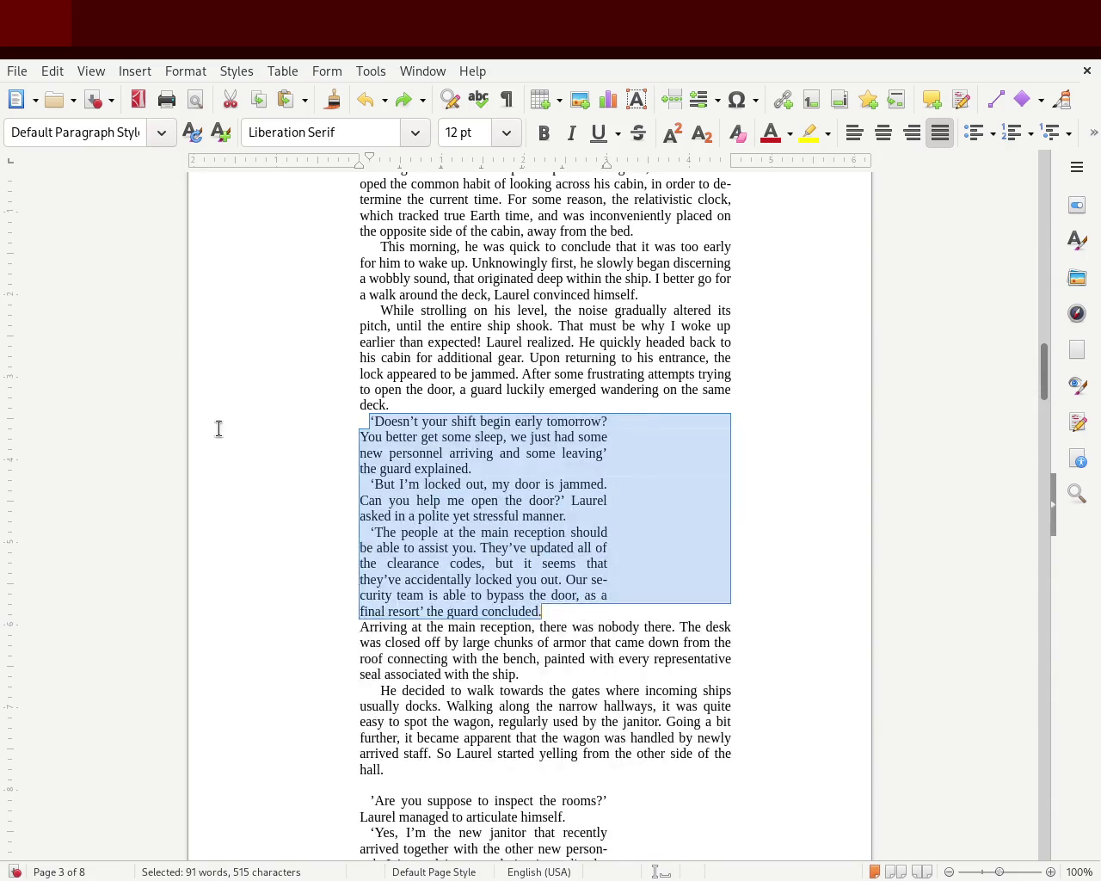
left_click(216, 430)
Restore the blank line after 'concluded.' below the guard's dialogue
left_click(551, 609)
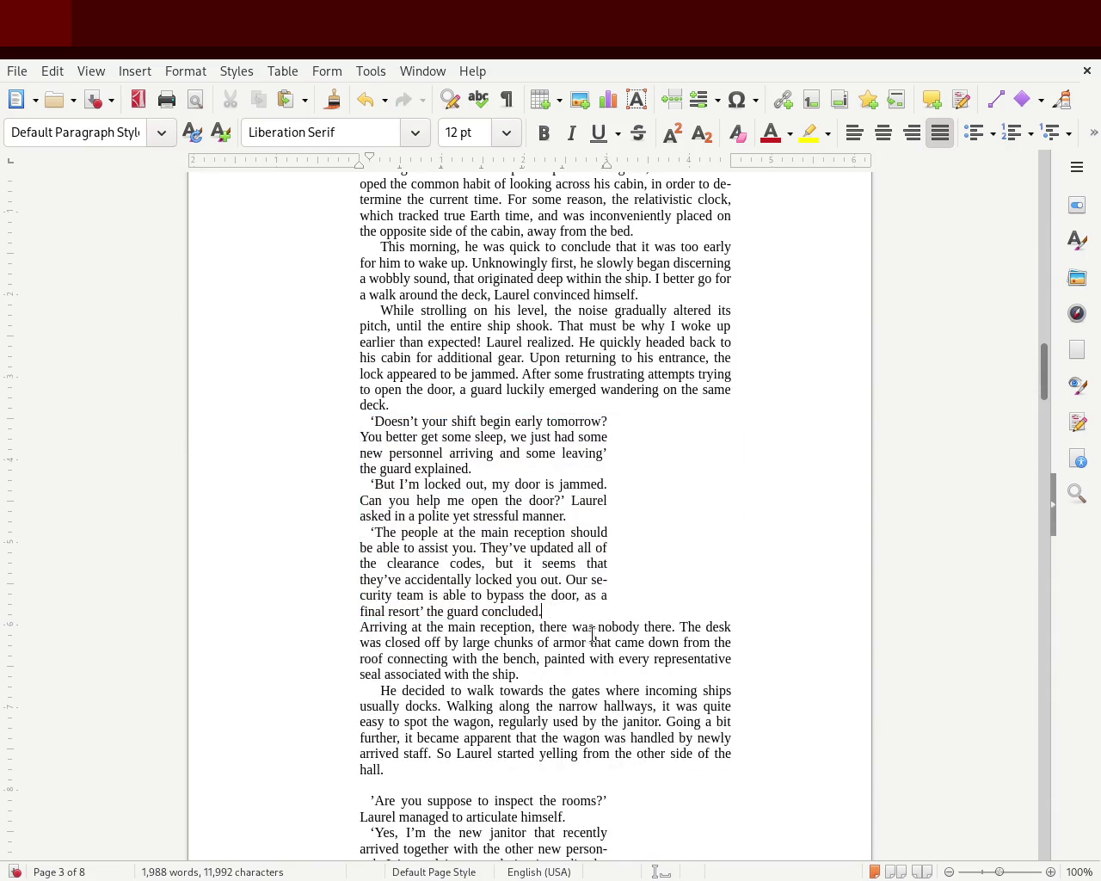
key("Return")
key("Return")
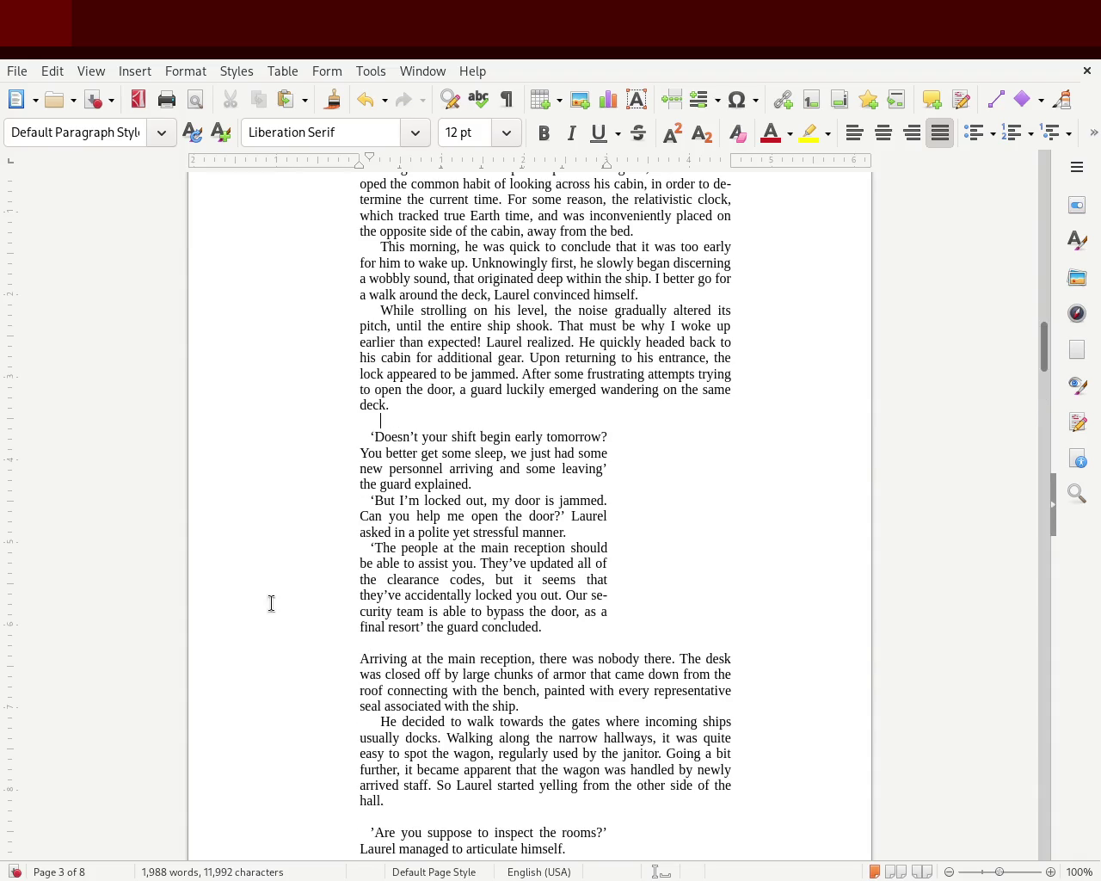
mouse_move(1041, 364)
left_mouse_down()
mouse_move(1044, 322)
mouse_move(1046, 349)
mouse_move(1047, 334)
left_mouse_up()
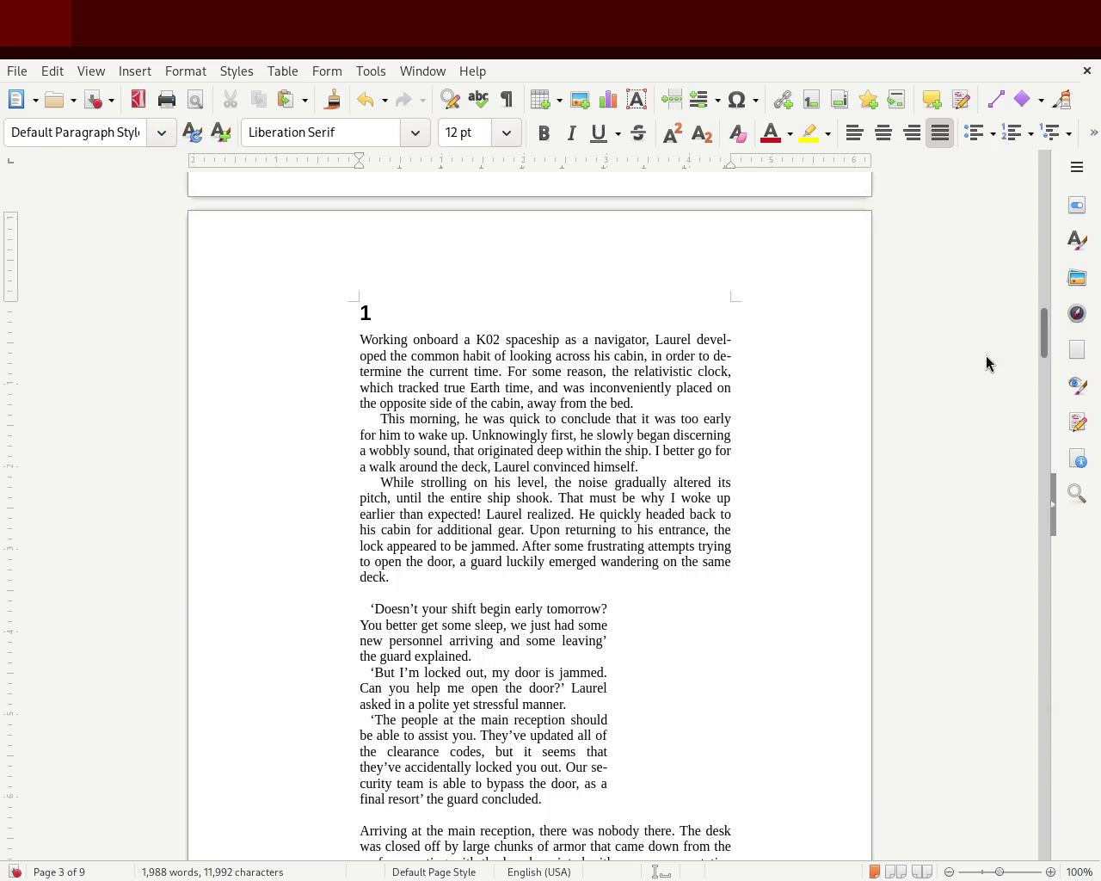
Scroll through the pages, save the manuscript, and select the new janitor's explanation paragraphs
mouse_move(1043, 336)
left_mouse_down()
mouse_move(1056, 361)
mouse_move(1067, 349)
left_mouse_up()
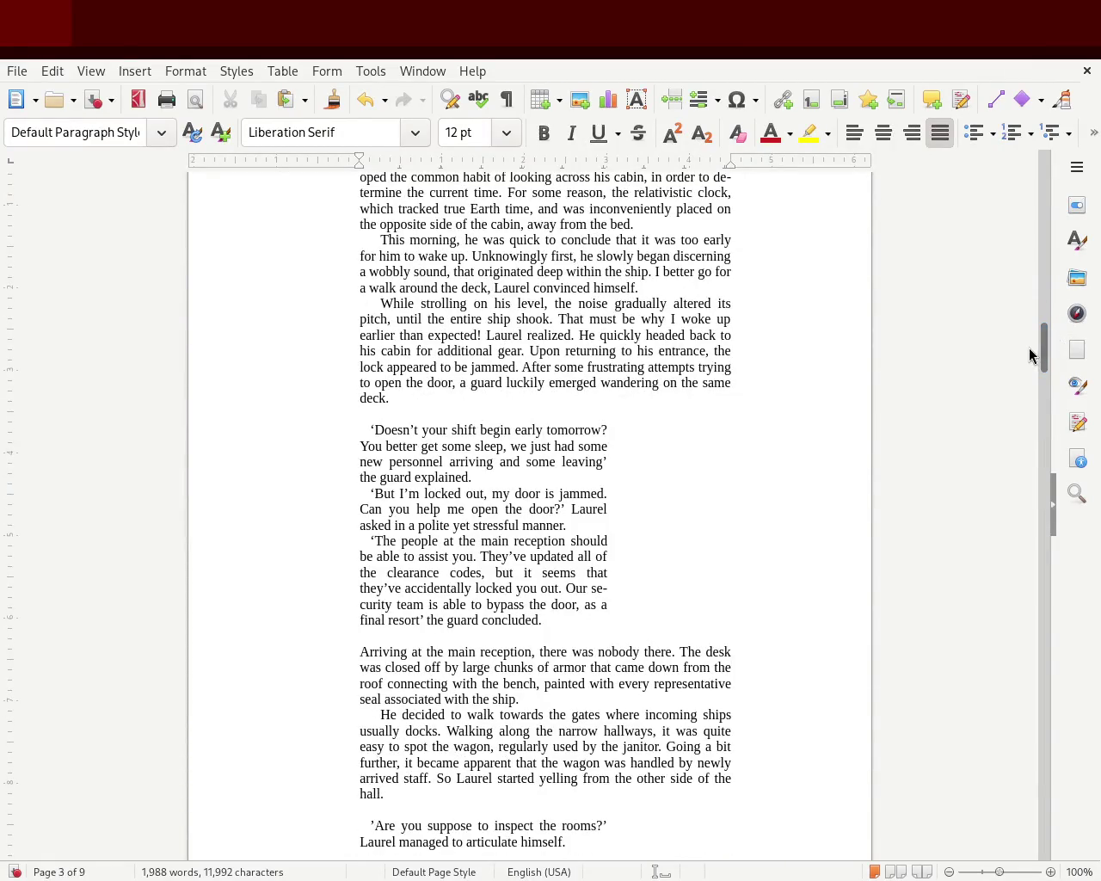
mouse_move(1045, 347)
left_mouse_down()
mouse_move(1044, 385)
mouse_move(1042, 185)
mouse_move(1027, 350)
mouse_move(1028, 333)
left_mouse_up()
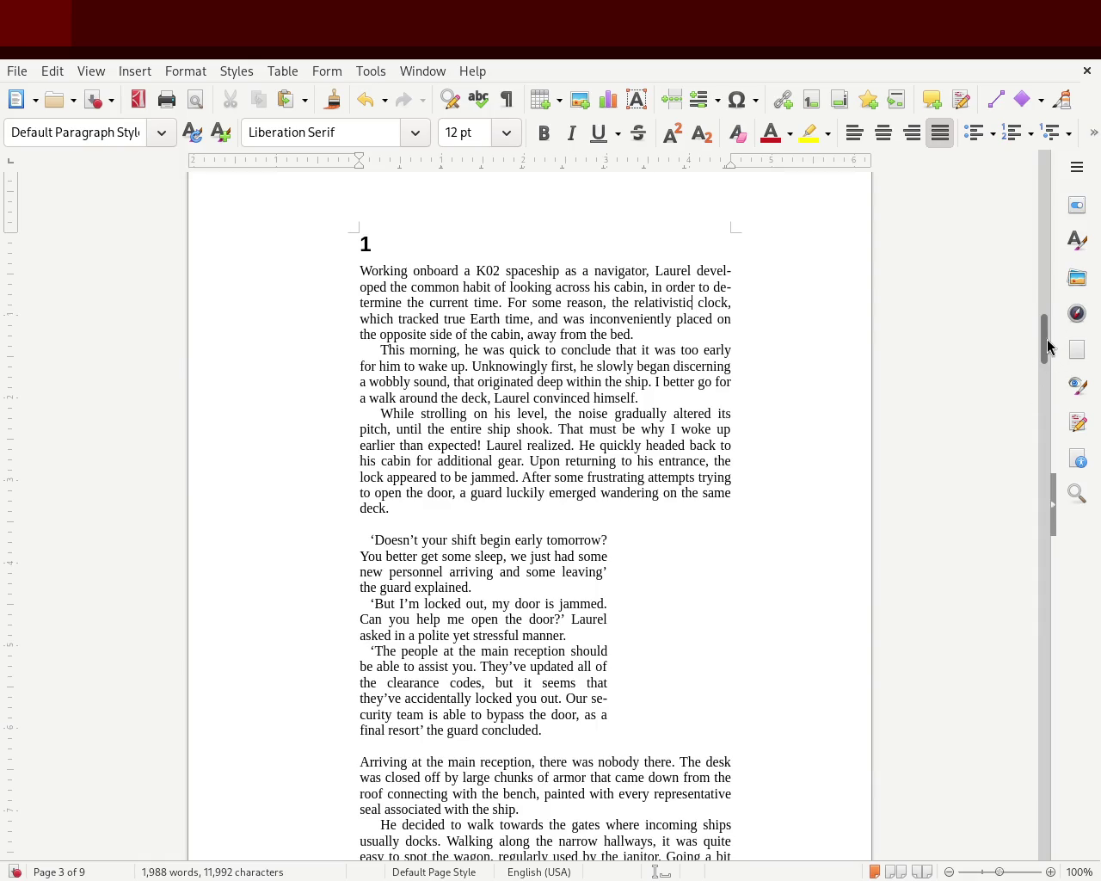
key("ctrl+s")
left_click_drag(1046, 344, 1042, 357)
mouse_move(1035, 380)
left_mouse_down()
mouse_move(1025, 410)
mouse_move(1028, 365)
mouse_move(1025, 430)
mouse_move(1028, 344)
mouse_move(1022, 442)
left_mouse_up()
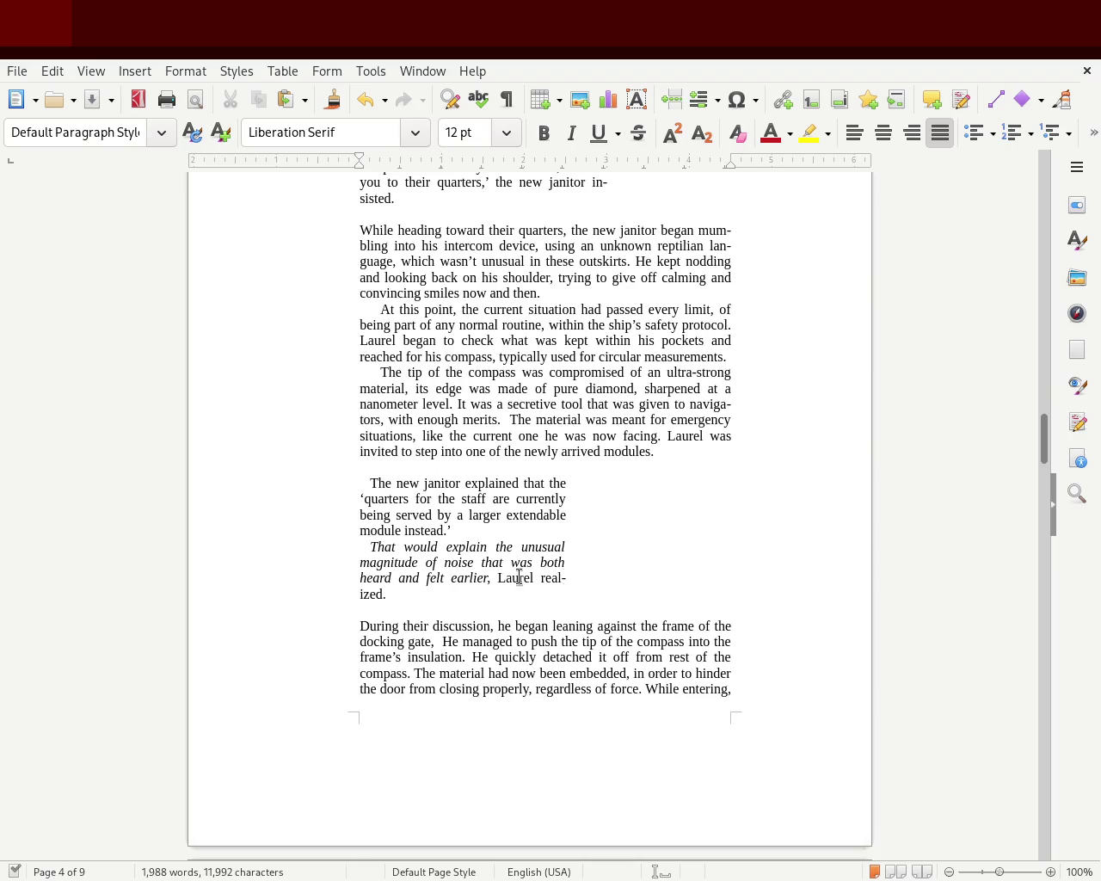
left_click_drag(420, 593, 289, 482)
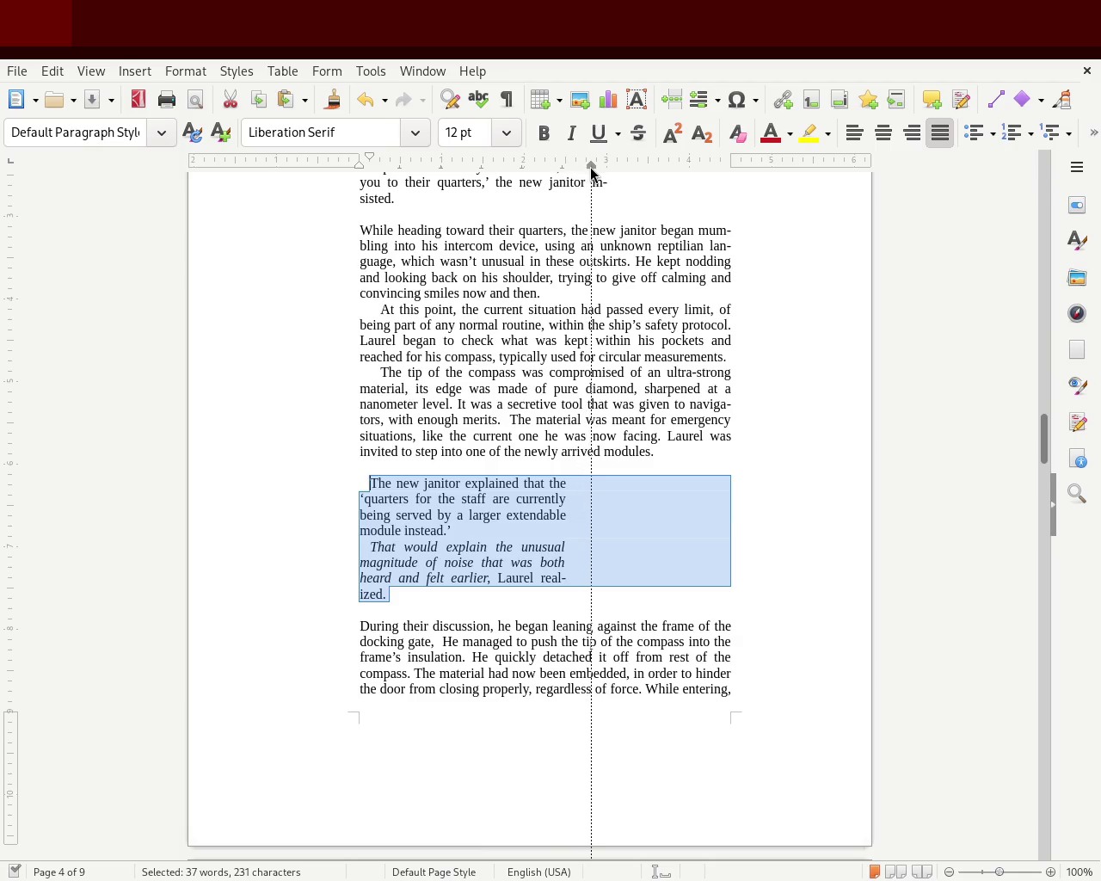
Widen the new janitor's explanation on page 4 by moving its right indent outward
left_click_drag(582, 167, 606, 167)
left_click(636, 311)
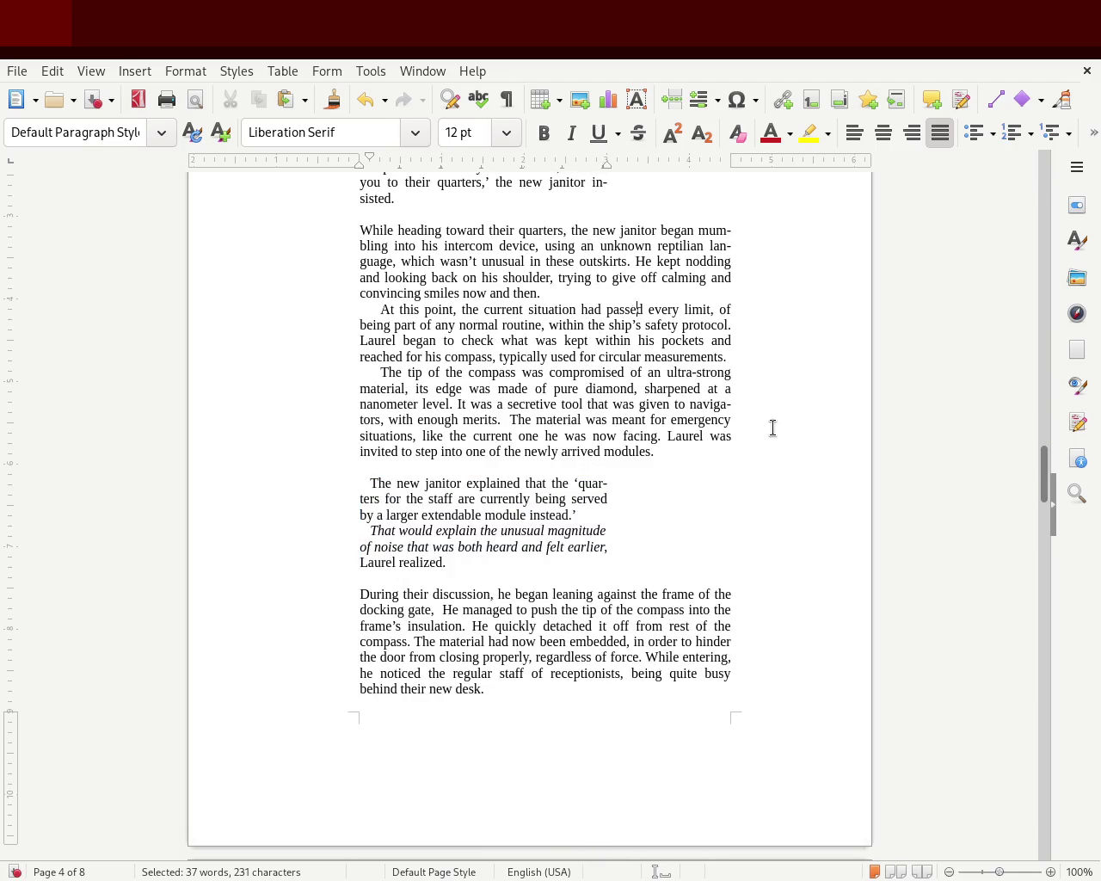
mouse_move(1039, 471)
left_mouse_down()
mouse_move(1031, 390)
mouse_move(1022, 468)
left_mouse_up()
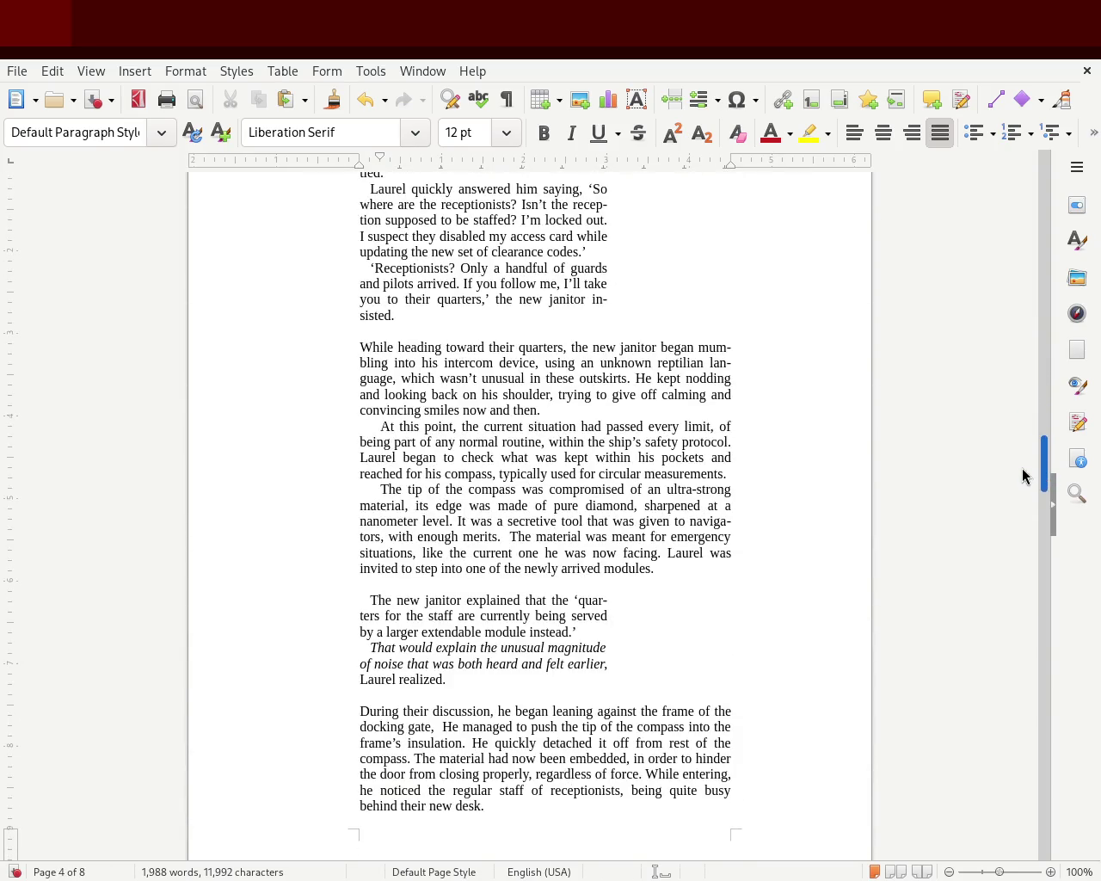
Undo the widening to compare, then redo it and deselect the reflowed paragraphs
key("ctrl+z")
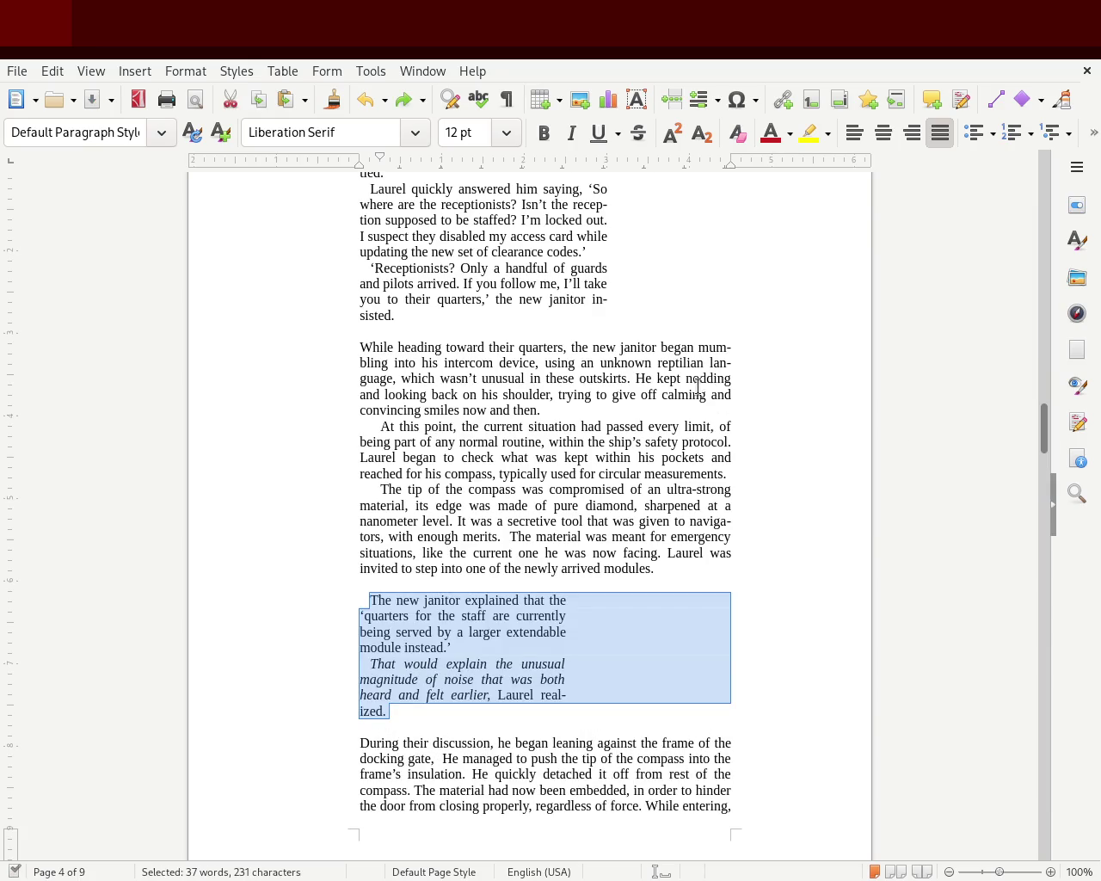
left_click(763, 327)
left_click(742, 284)
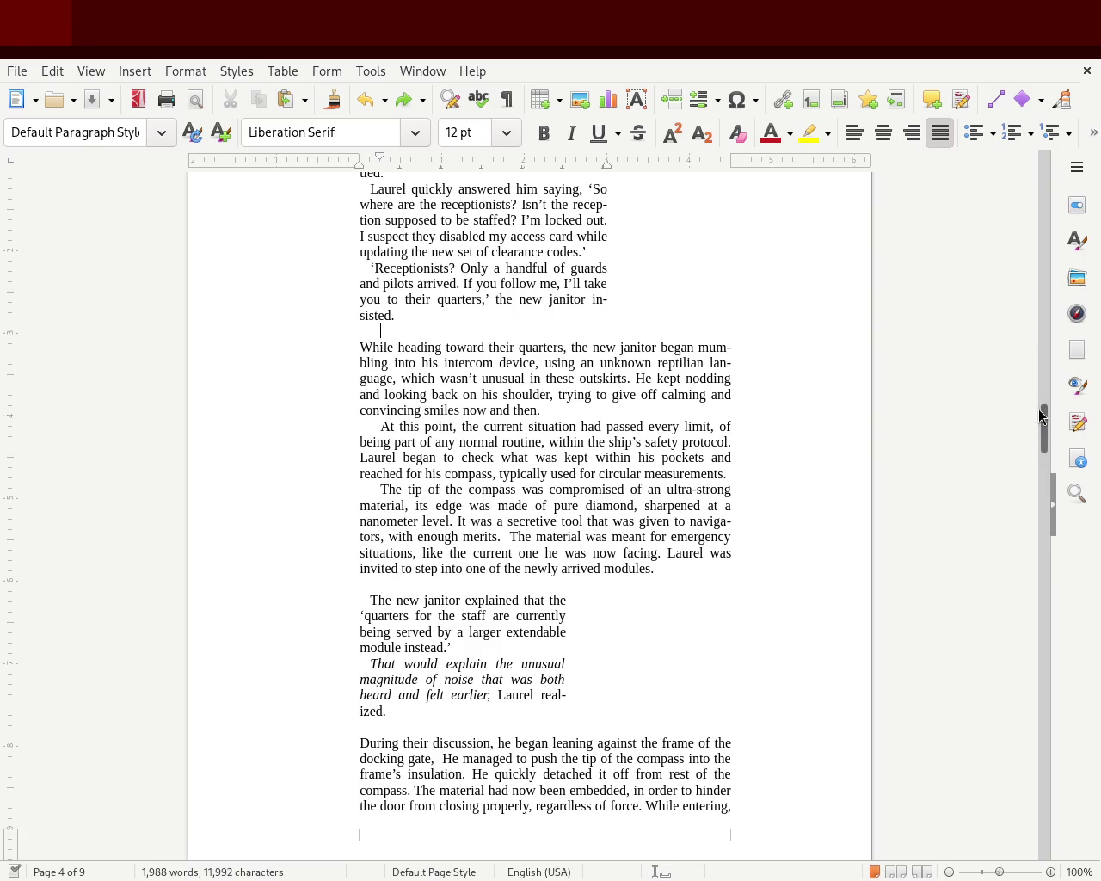
scroll(1039, 393, "up", 1)
scroll(1039, 392, "up", 4)
left_click_drag(1041, 392, 1041, 441)
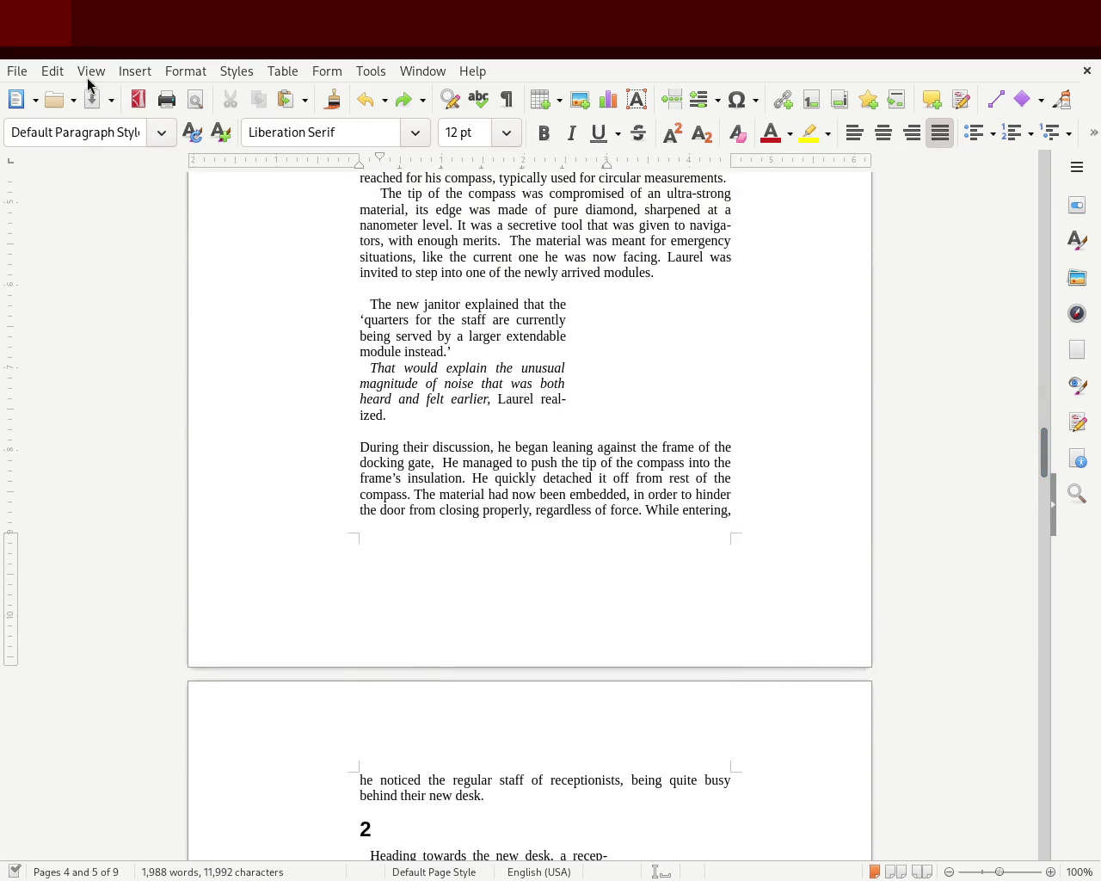
key("ctrl+z")
left_click(640, 432)
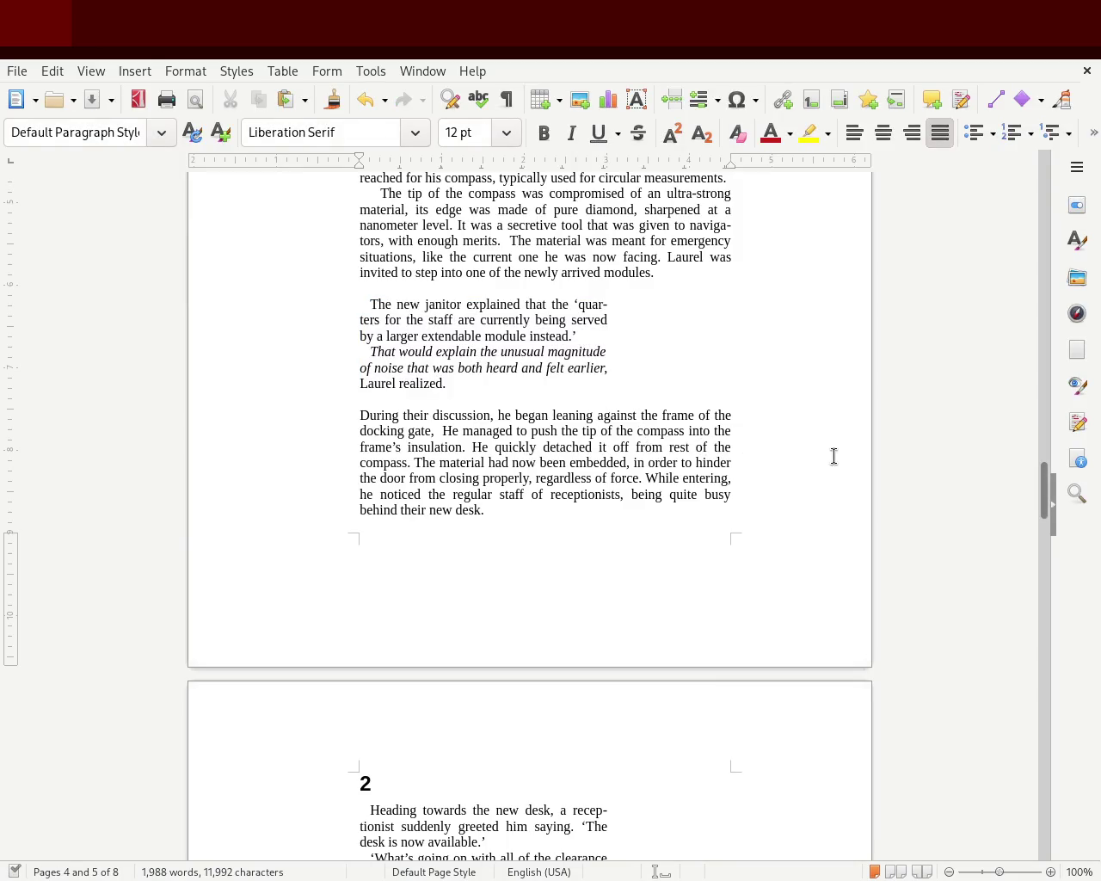
mouse_move(1044, 504)
left_mouse_down()
mouse_move(1038, 367)
mouse_move(1030, 472)
mouse_move(1025, 454)
left_mouse_up()
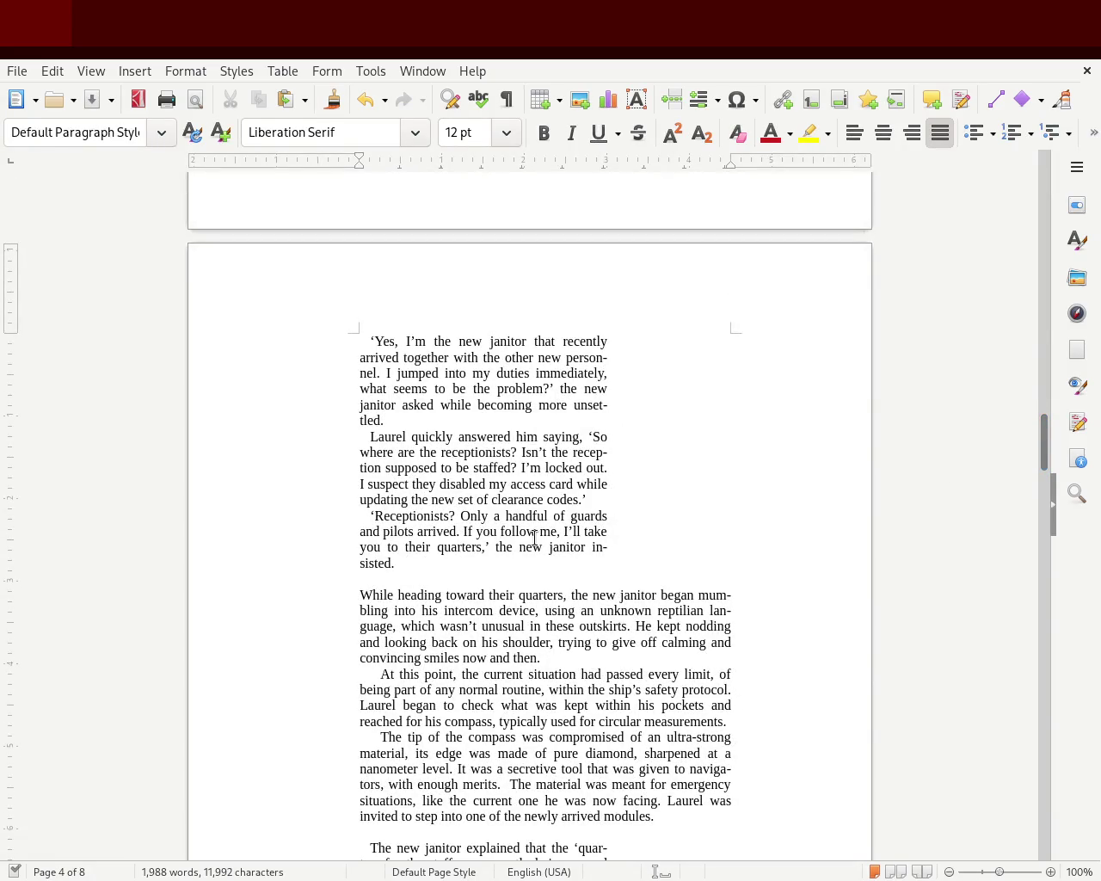
Widen the 'Yes, I'm the new janitor…' dialogue at the top of page 4
left_click_drag(427, 565, 334, 343)
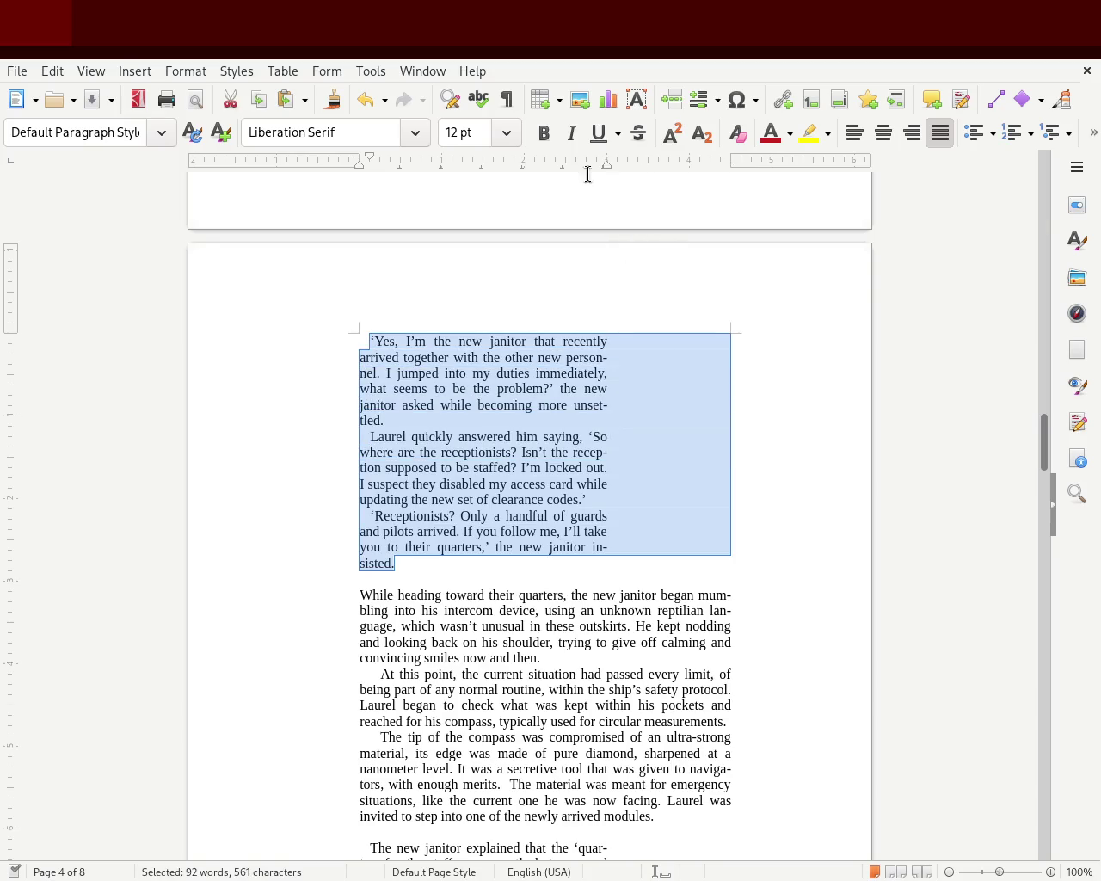
left_click_drag(642, 168, 646, 166)
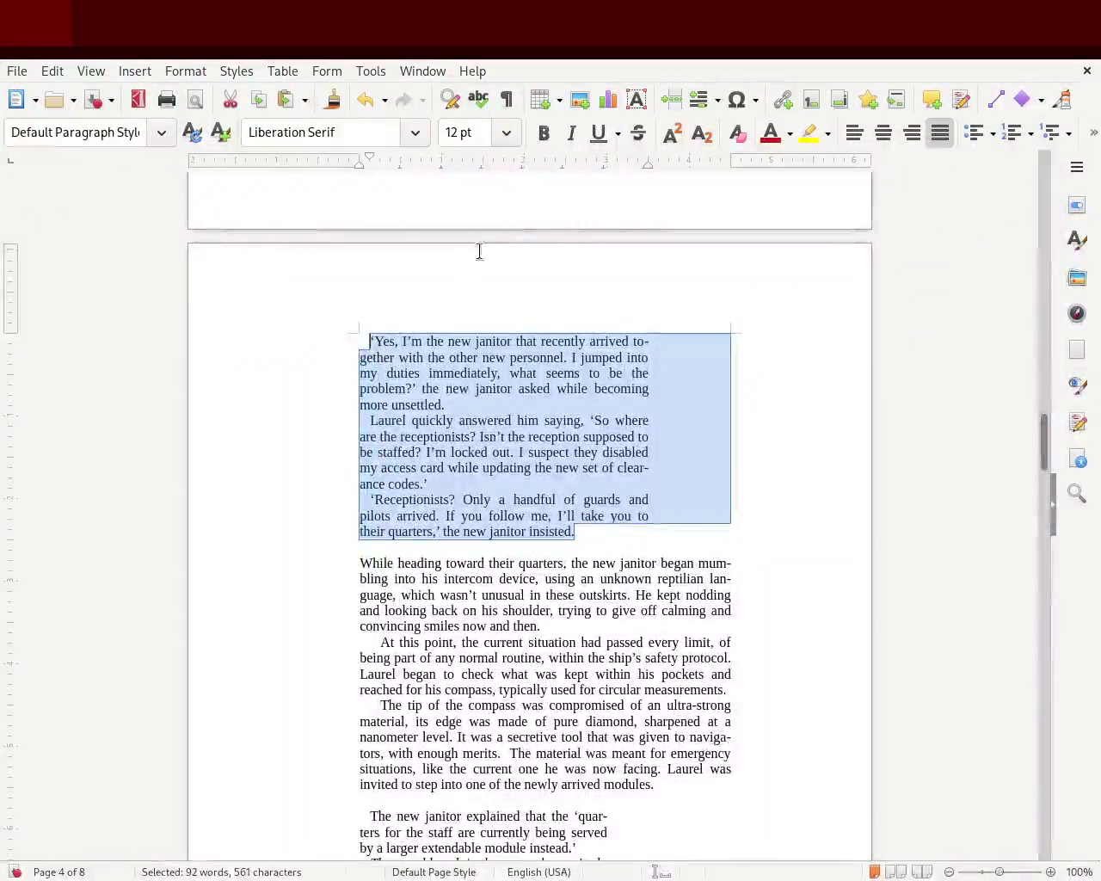
left_click(279, 418)
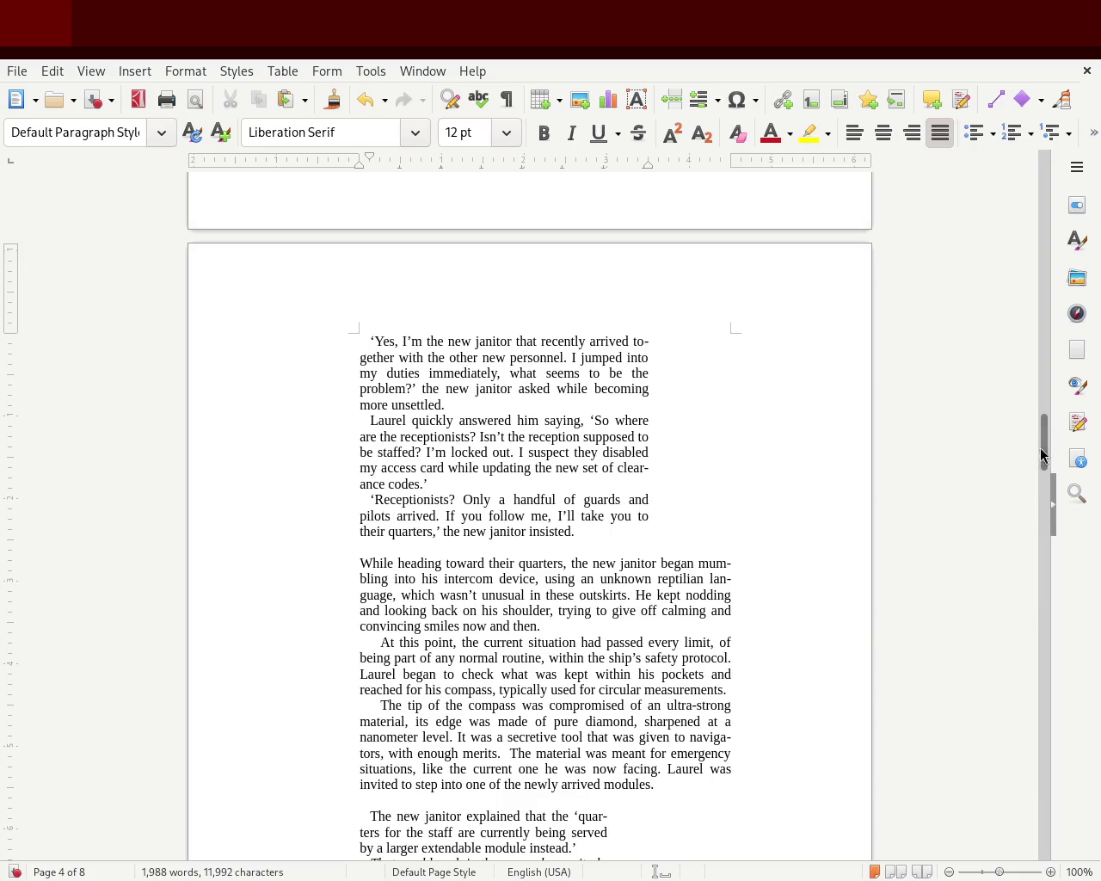
mouse_move(1044, 451)
left_mouse_down()
mouse_move(1048, 426)
mouse_move(1003, 400)
left_mouse_up()
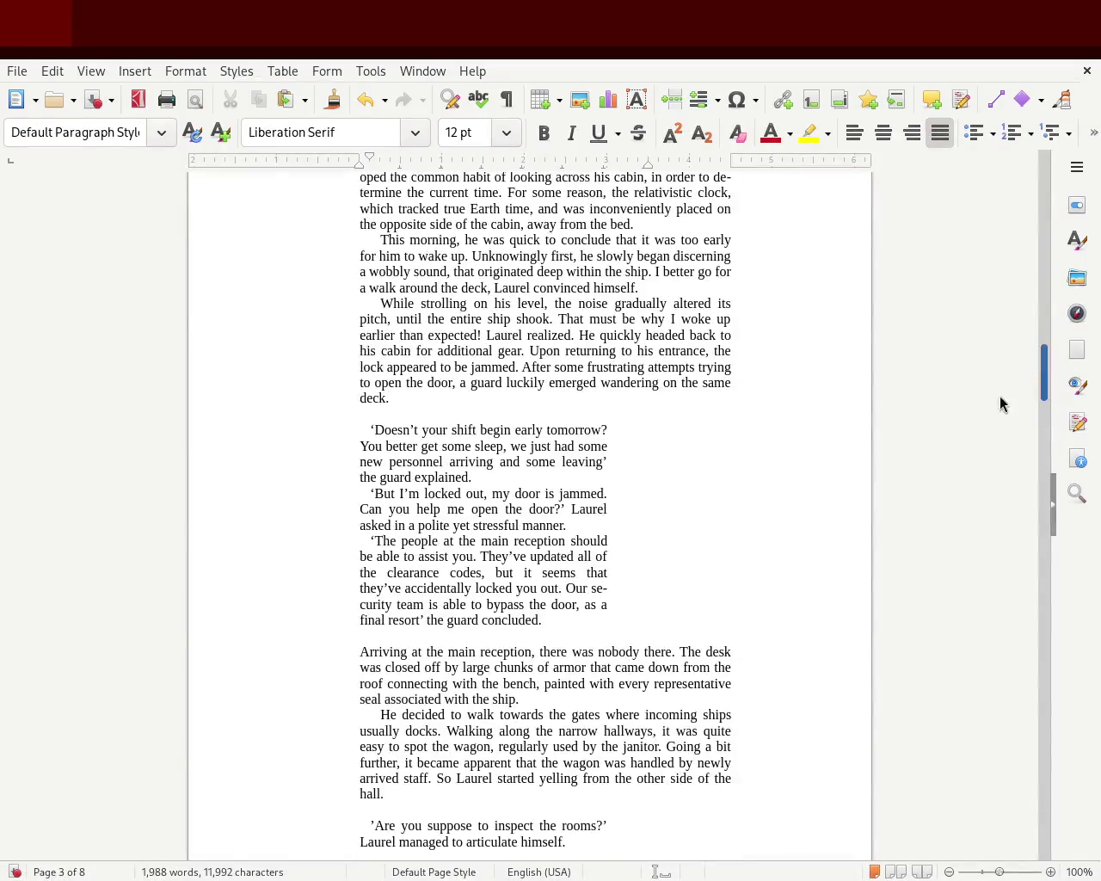
Widen the guard's three dialogue paragraphs on page 3 to the same new width
left_click_drag(539, 651, 370, 429)
left_click_drag(647, 163, 646, 168)
left_click(222, 476)
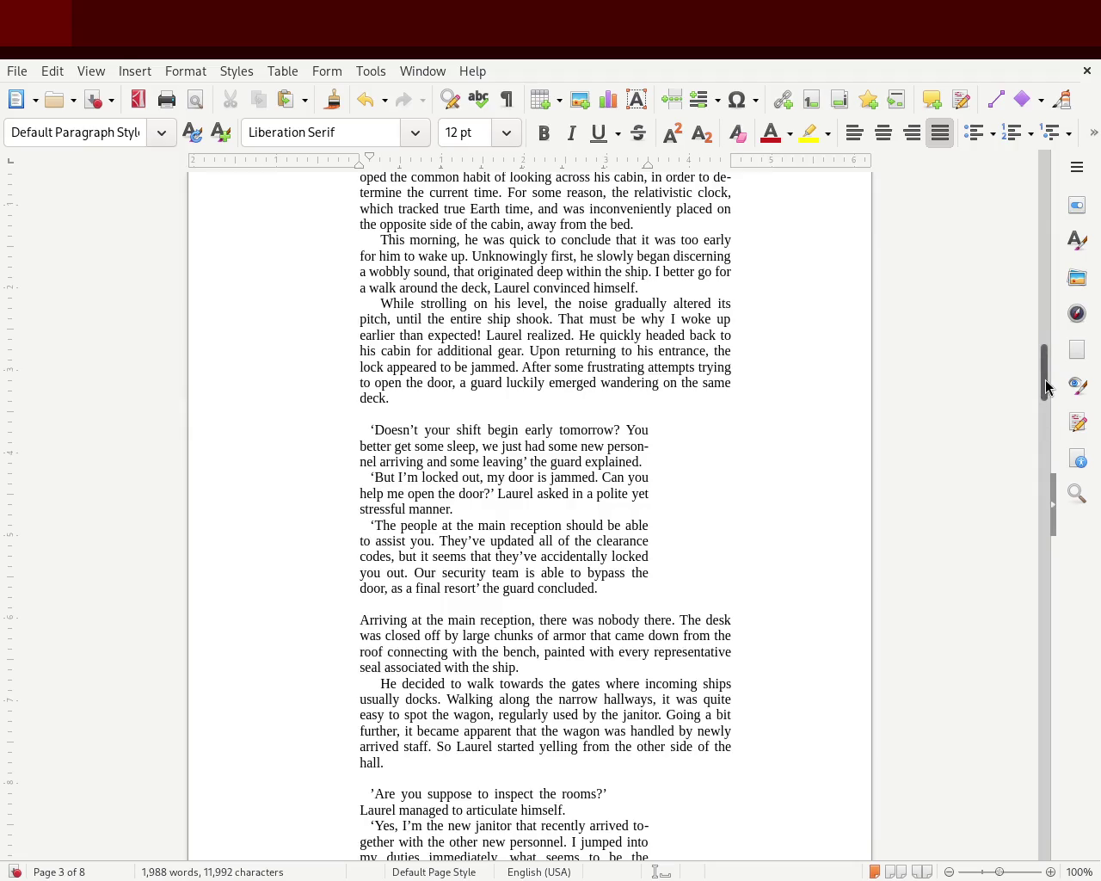
Save the manuscript and scroll to the staff-quarters dialogue on page 4
left_click_drag(1042, 370, 1040, 381)
key("ctrl+s")
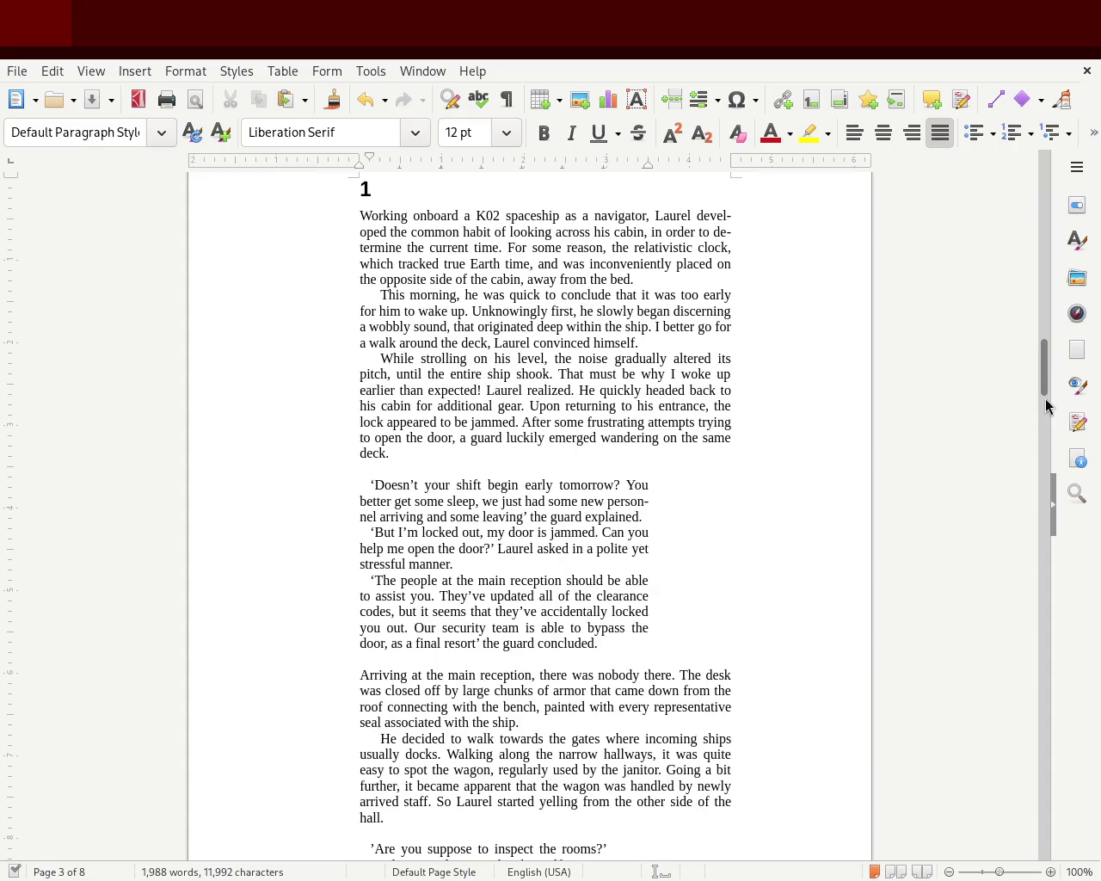
mouse_move(1044, 375)
left_mouse_down()
mouse_move(1045, 366)
mouse_move(1018, 464)
left_mouse_up()
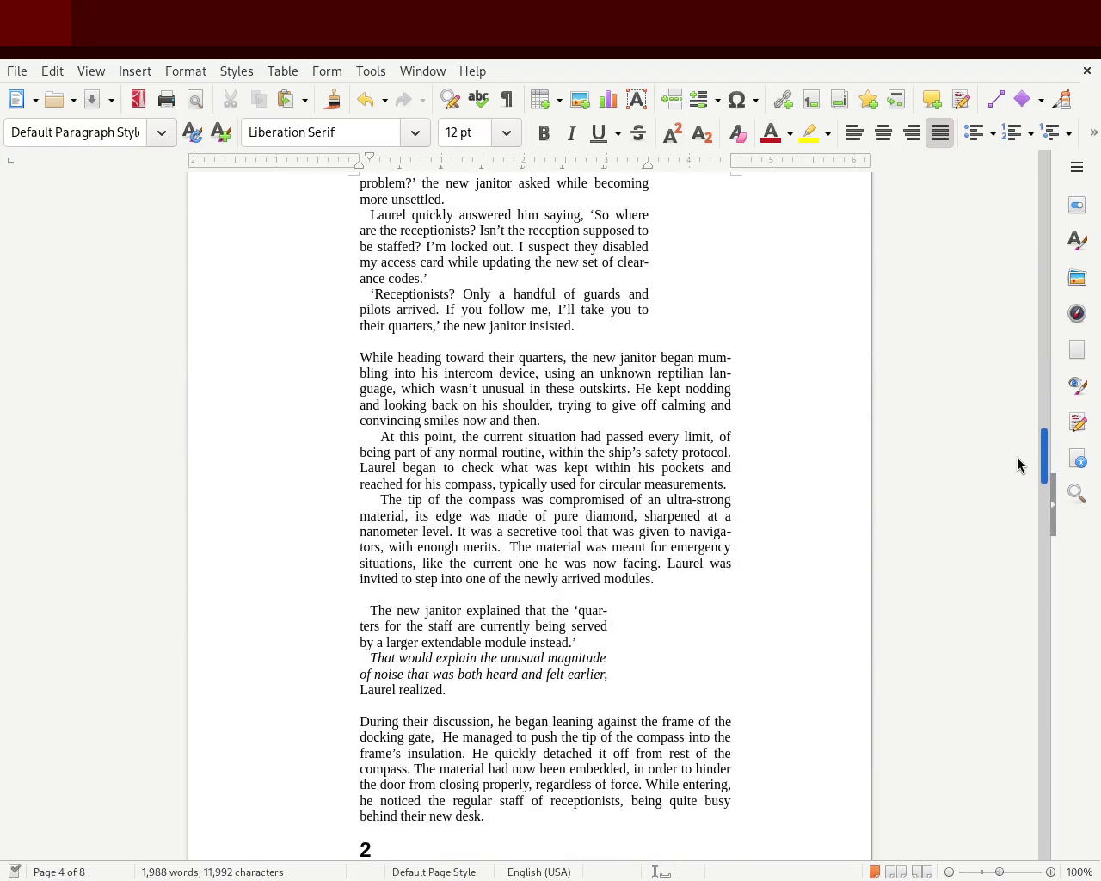
left_click_drag(1018, 465, 1018, 481)
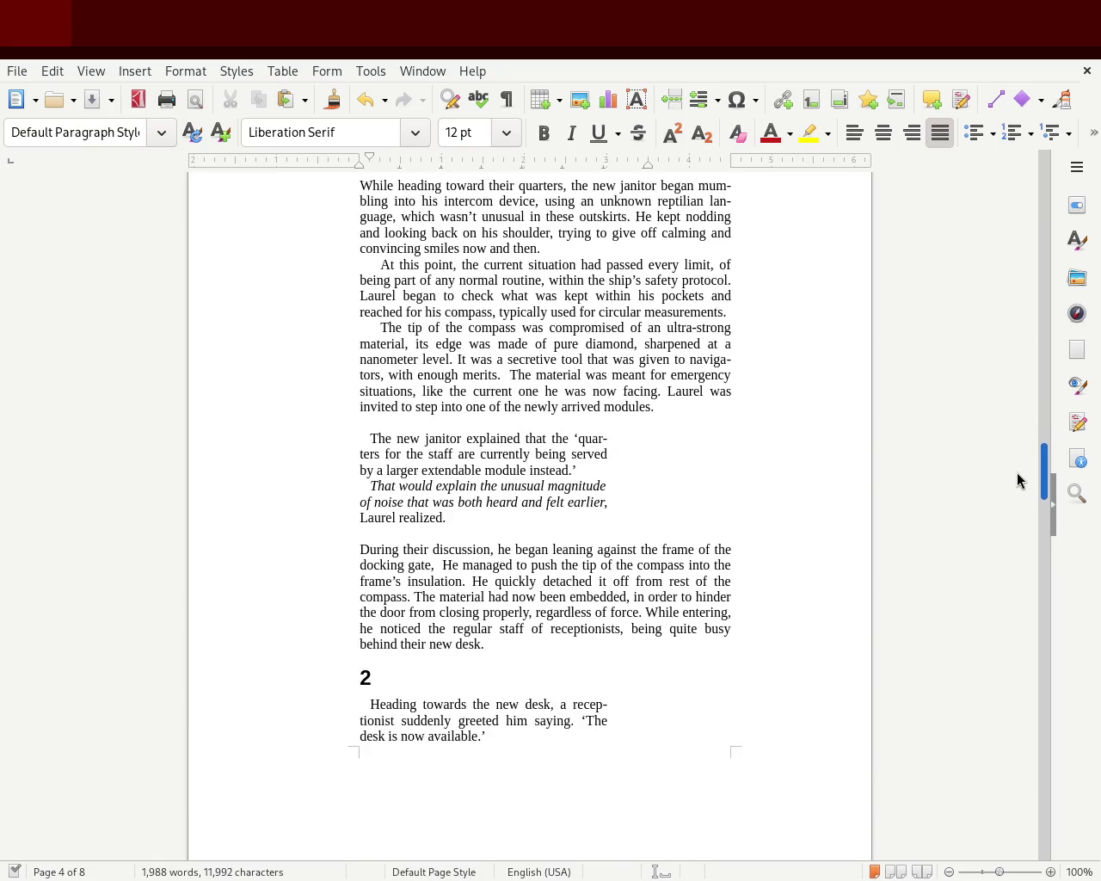
Widen the staff-quarters dialogue block's right indent to match the other dialogue, and save
mouse_move(479, 501)
left_mouse_down()
mouse_move(407, 483)
mouse_move(336, 428)
left_mouse_up()
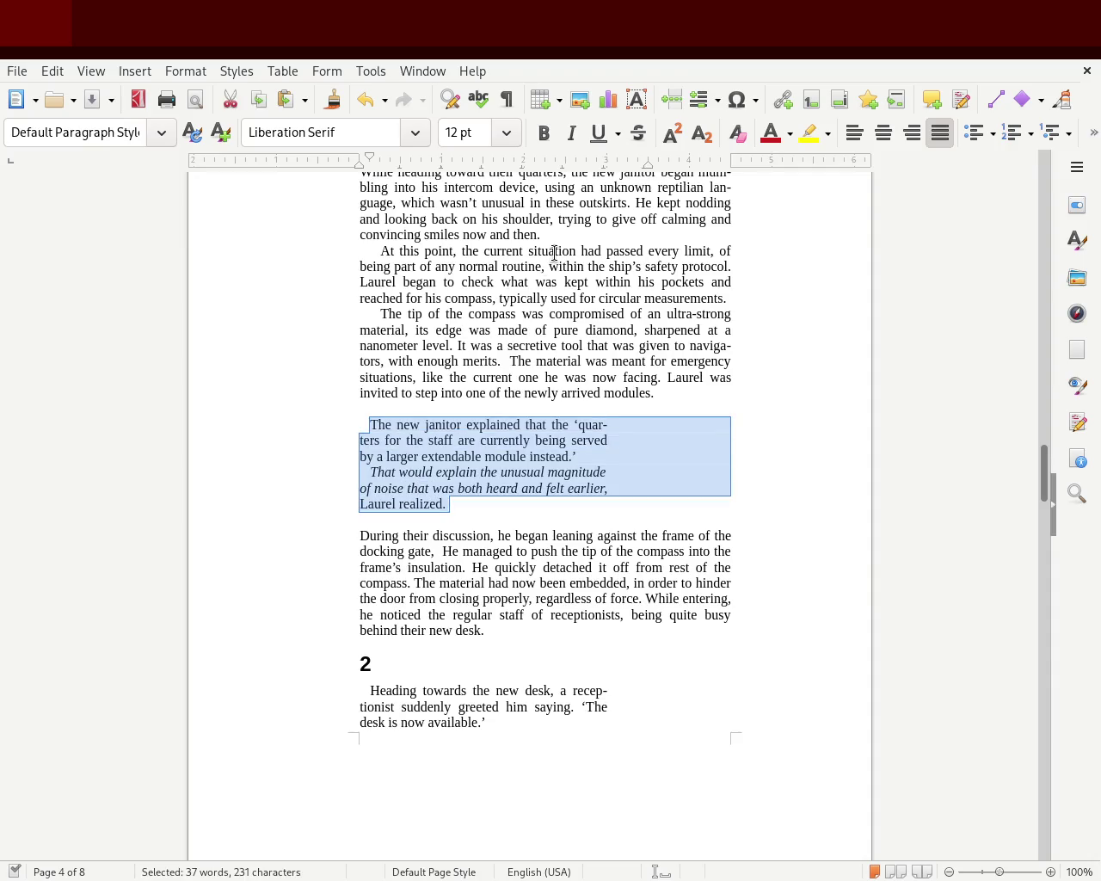
left_click_drag(608, 167, 647, 168)
left_click(741, 315)
key("ctrl+s")
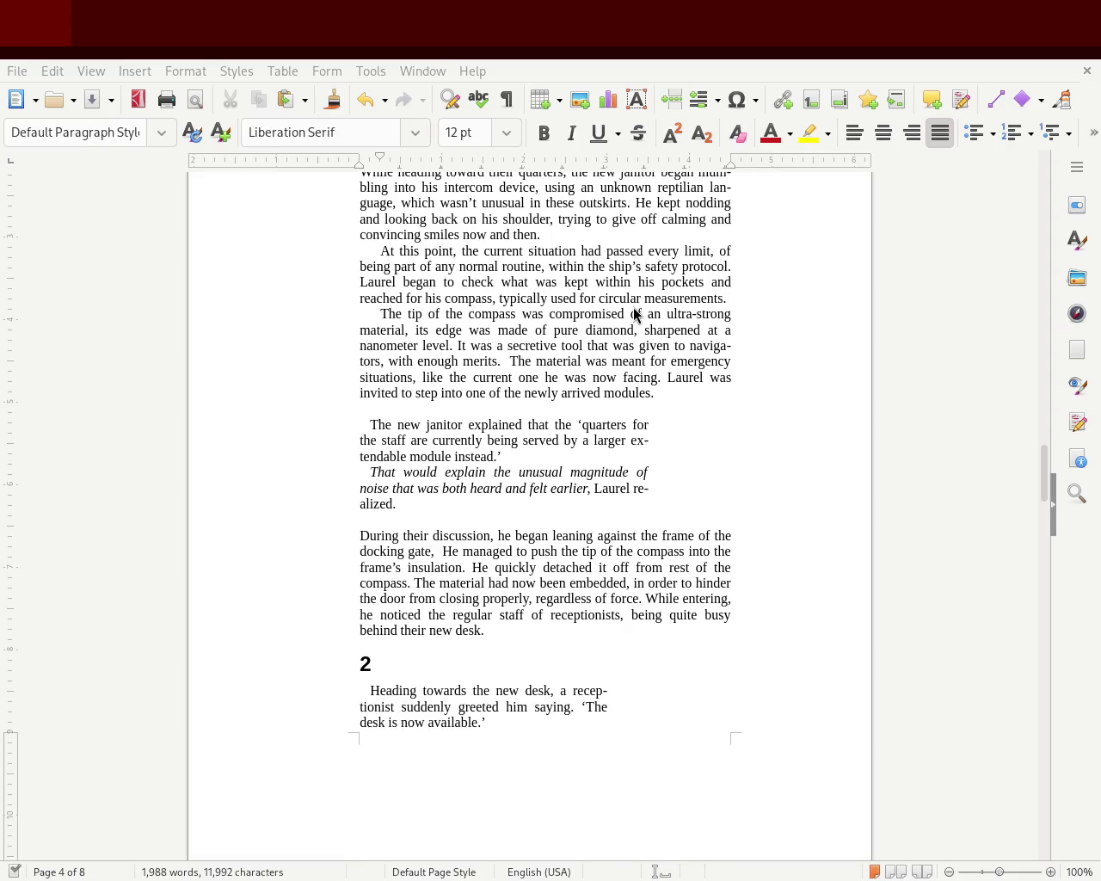
key("ctrl+s")
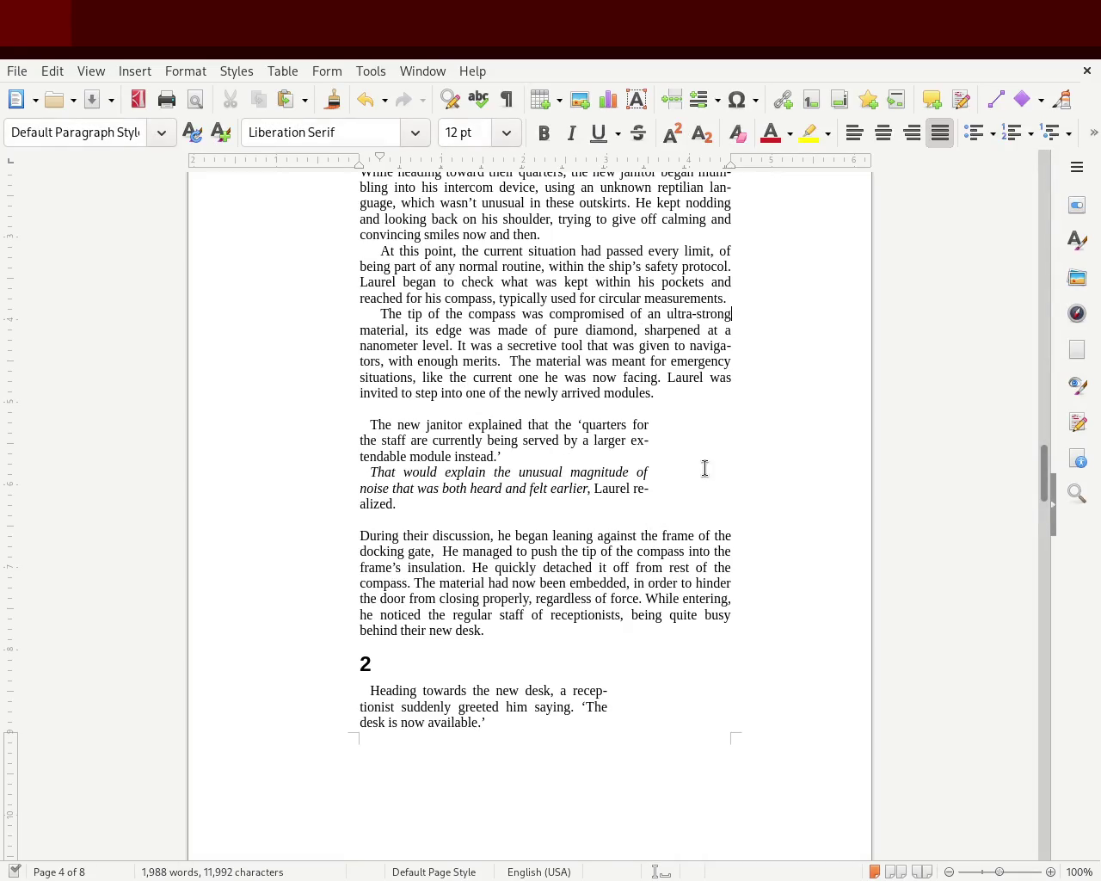
scroll(1043, 484, "up", 1)
left_click_drag(1043, 483, 1030, 210)
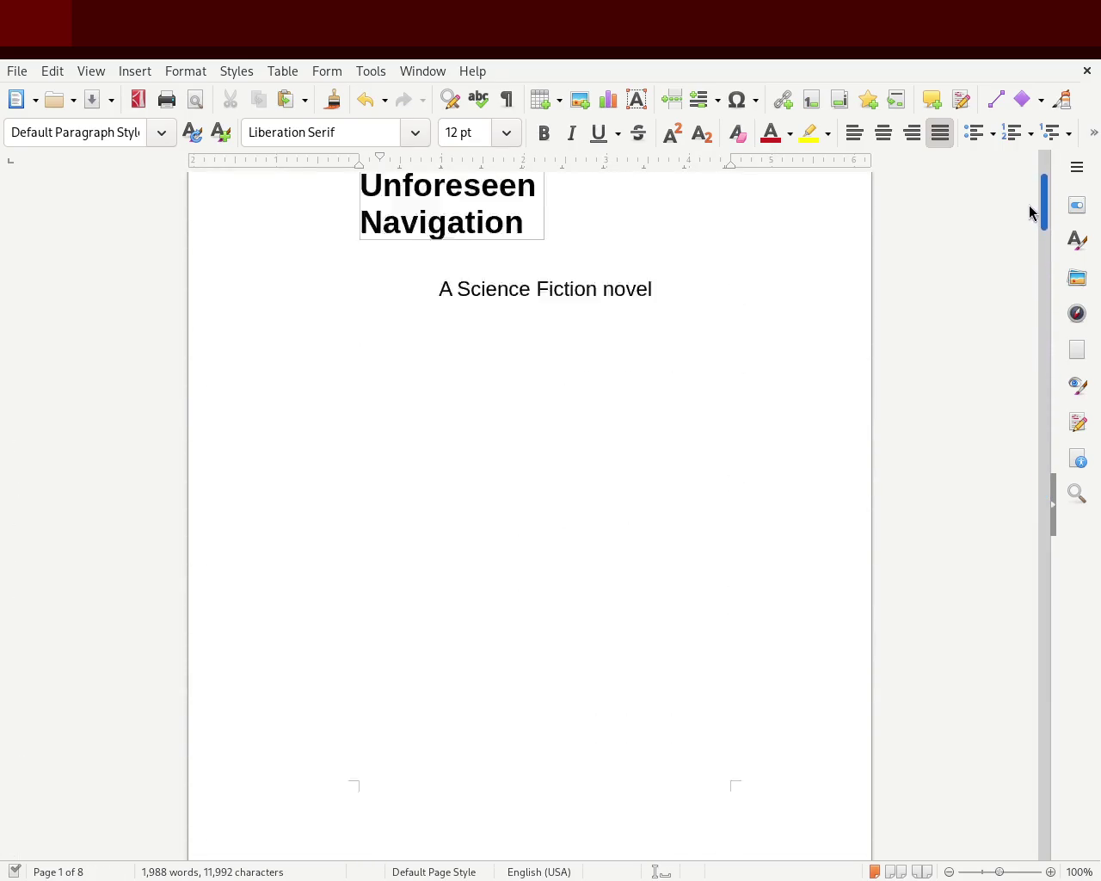
left_click_drag(1030, 211, 1020, 453)
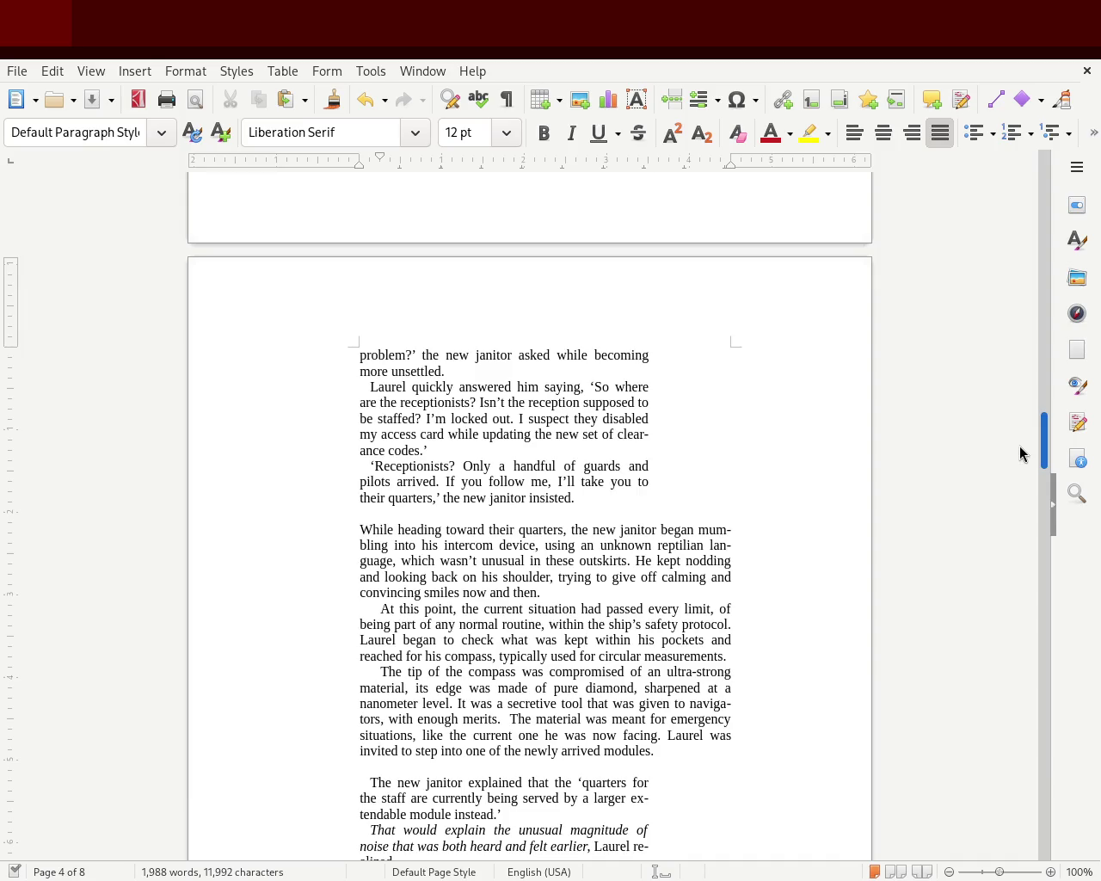
left_click_drag(1020, 454, 1024, 476)
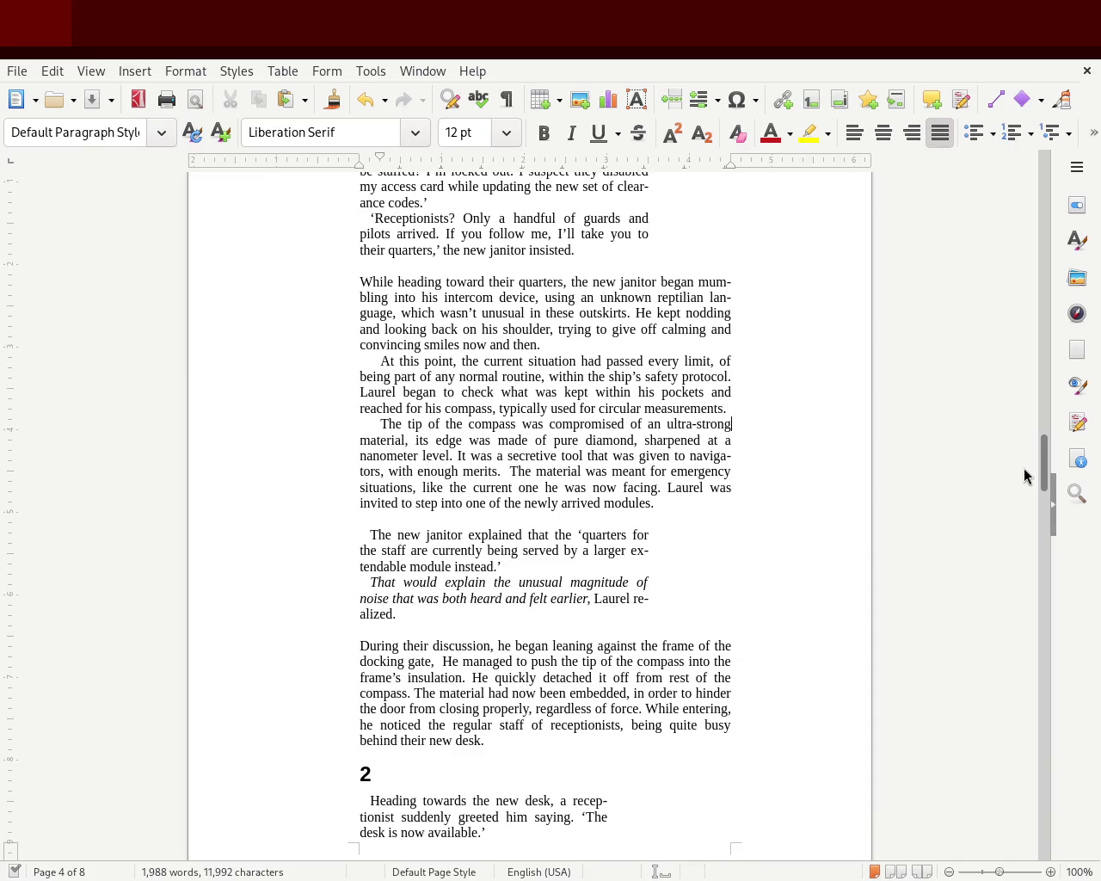
mouse_move(1041, 449)
left_mouse_down()
mouse_move(1043, 435)
mouse_move(1035, 509)
left_mouse_up()
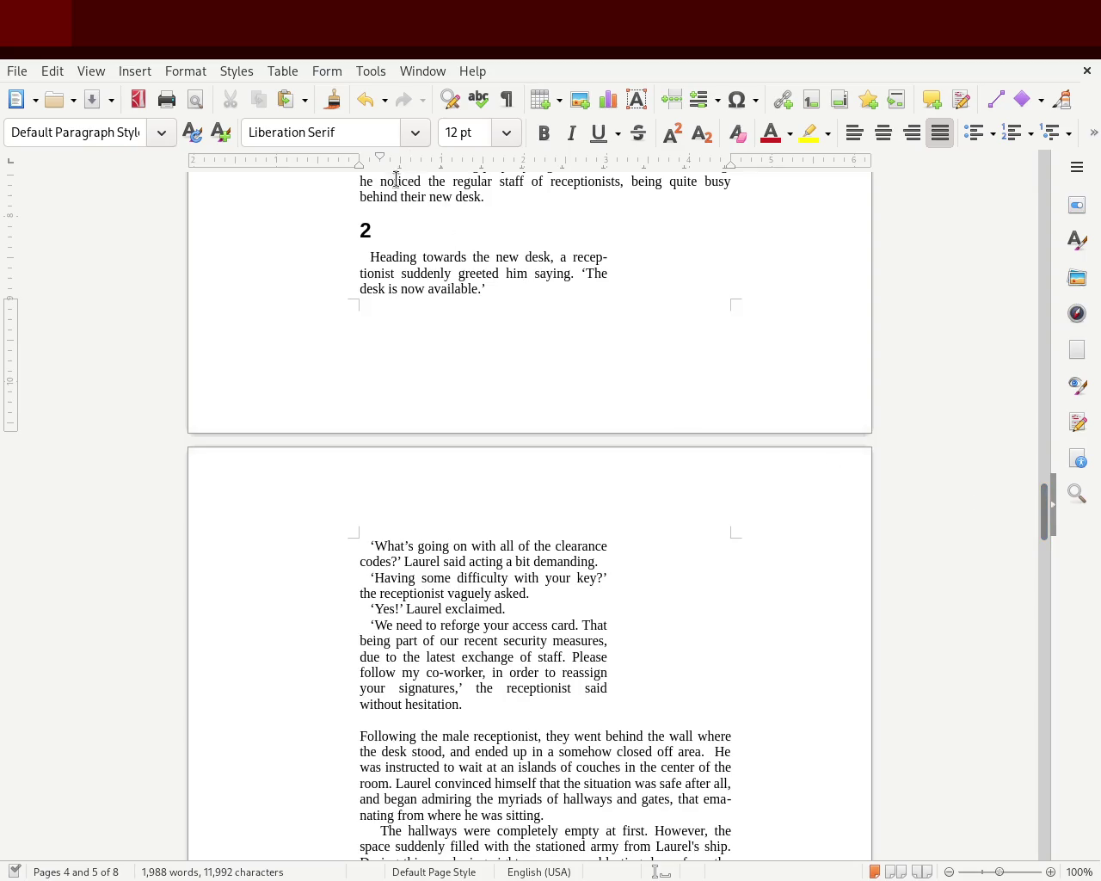
Insert a page break so chapter 2 starts on a new page, and save
key("Return")
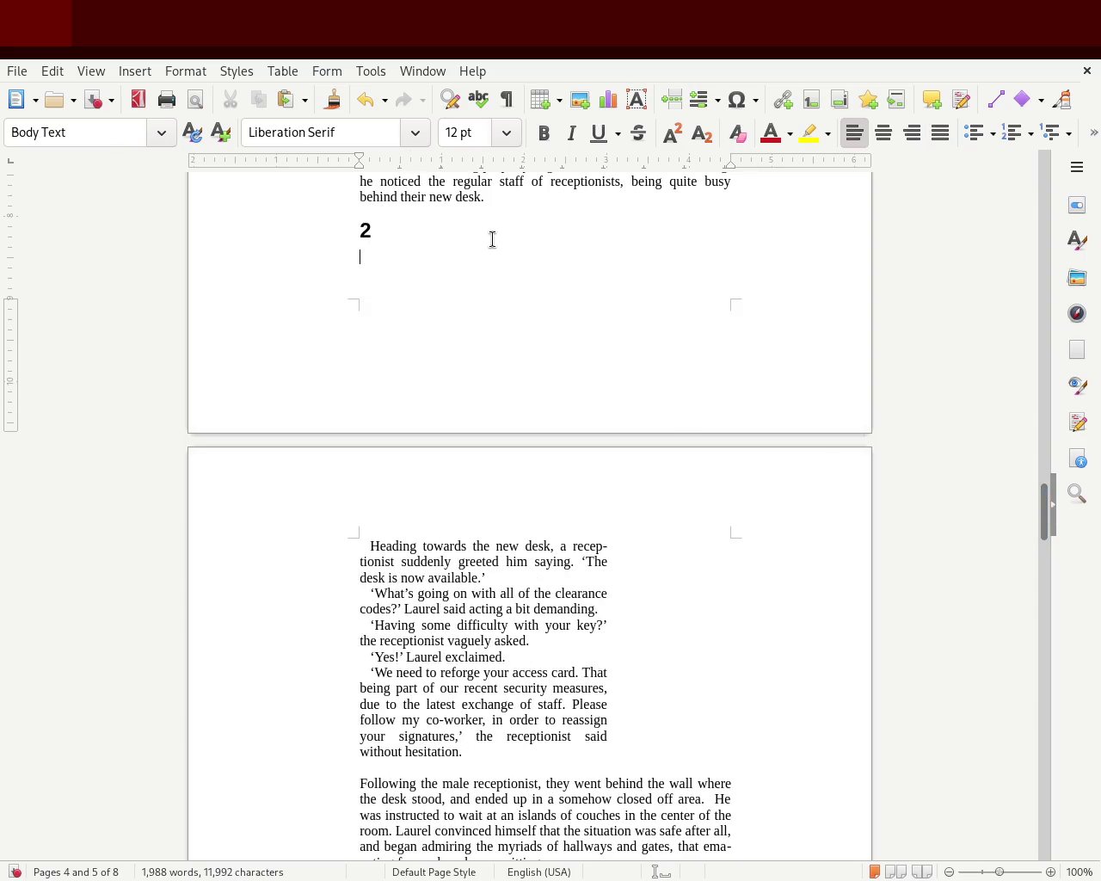
key("BackSpace")
key("ctrl+Return")
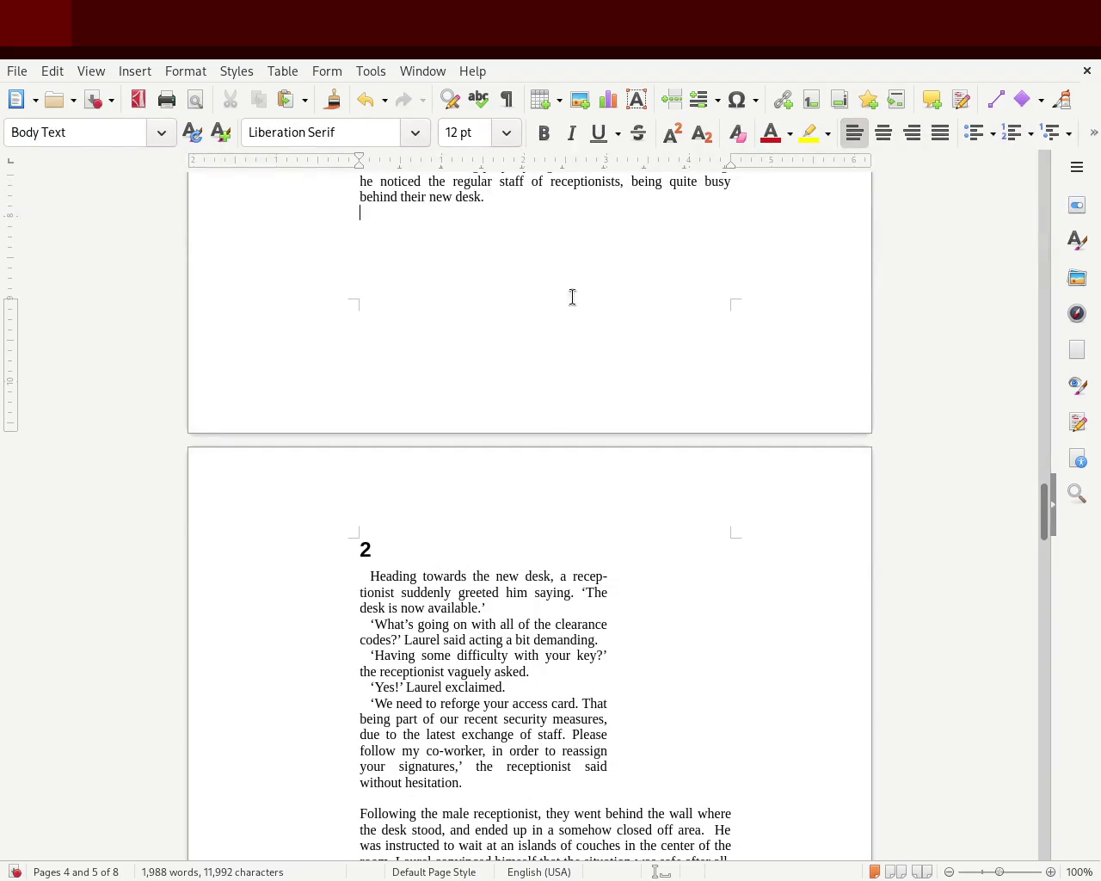
key("ctrl+s")
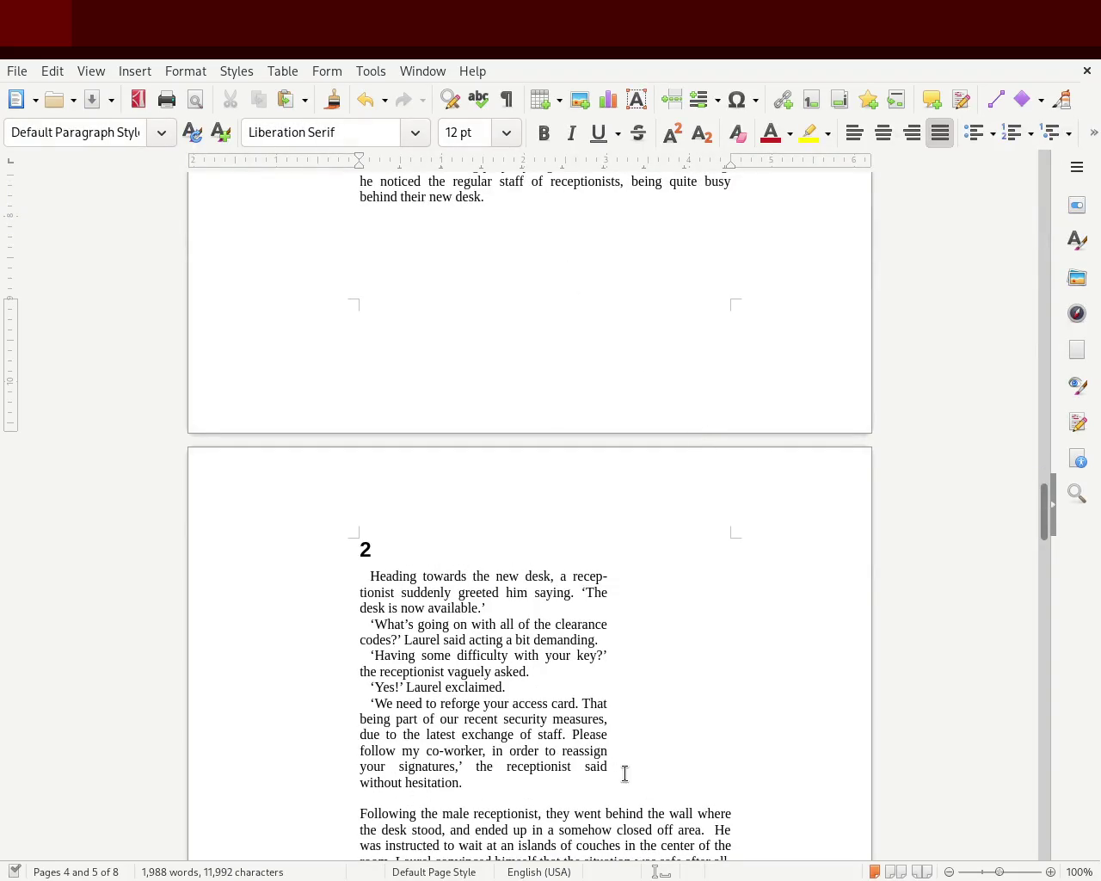
Widen chapter 2's opening receptionist dialogue block on the right
left_click_drag(475, 780, 324, 580)
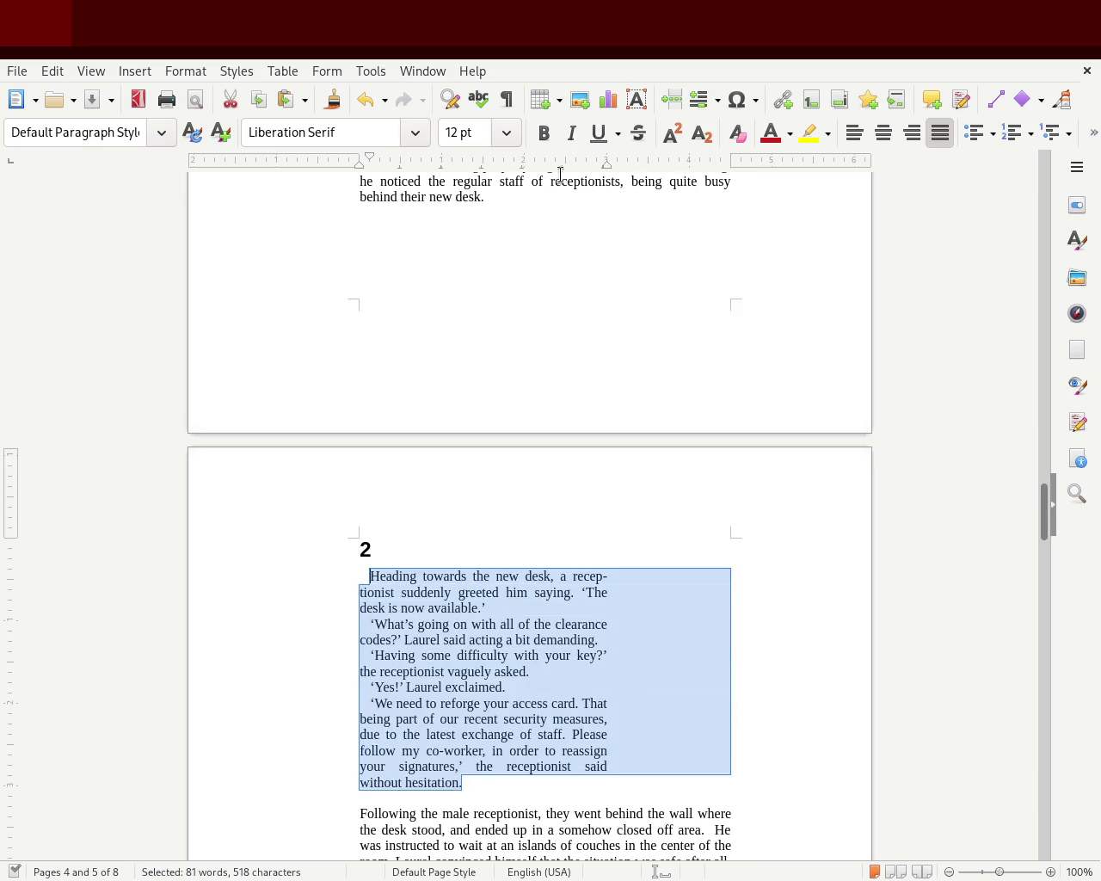
key("ctrl+z")
left_click_drag(646, 169, 647, 170)
left_click(745, 635)
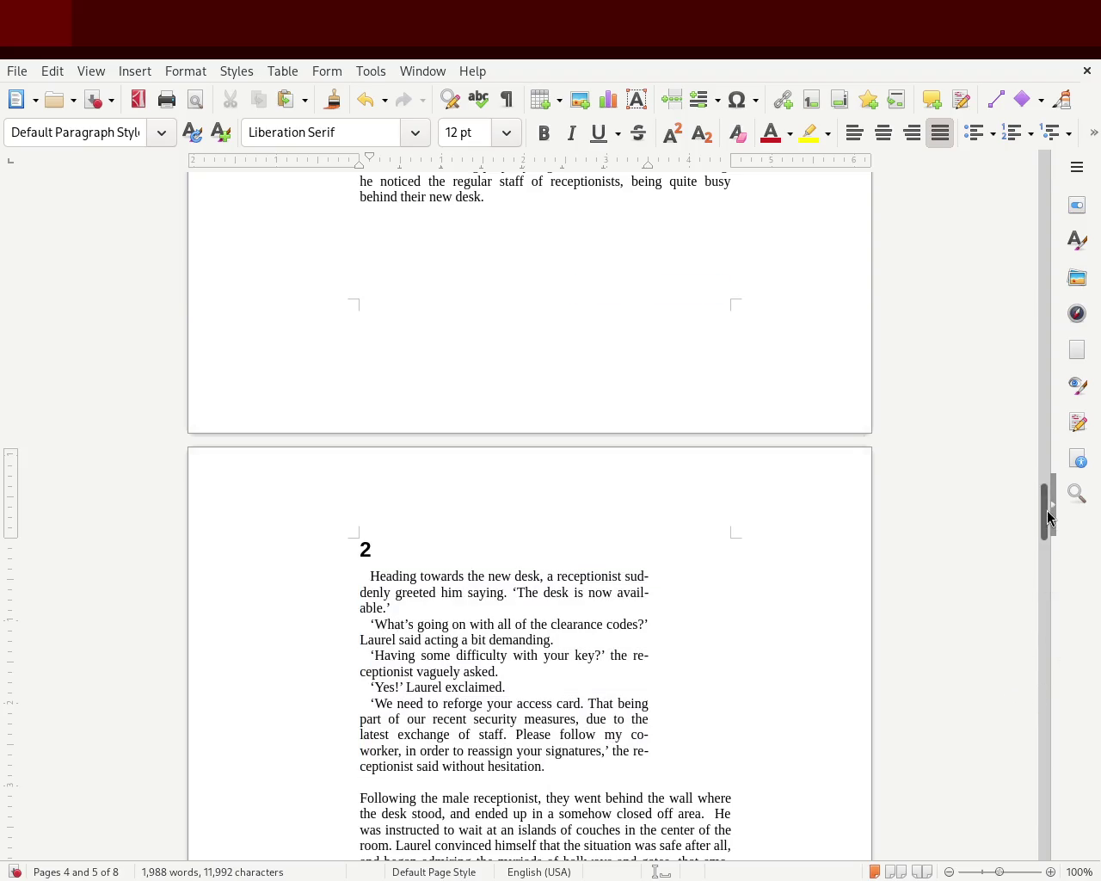
left_click_drag(1048, 516, 1049, 454)
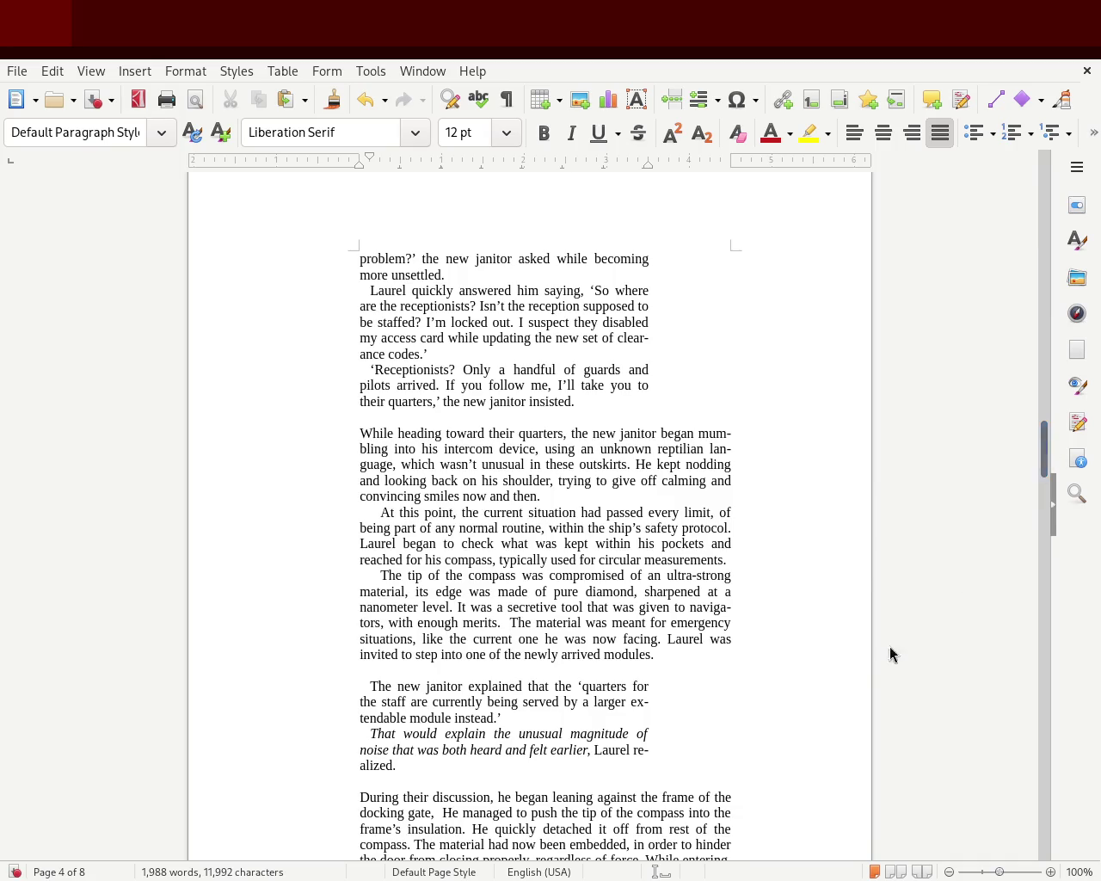
Indent the staff-quarters dialogue block on page 4 further from the left
left_click_drag(430, 765, 302, 689)
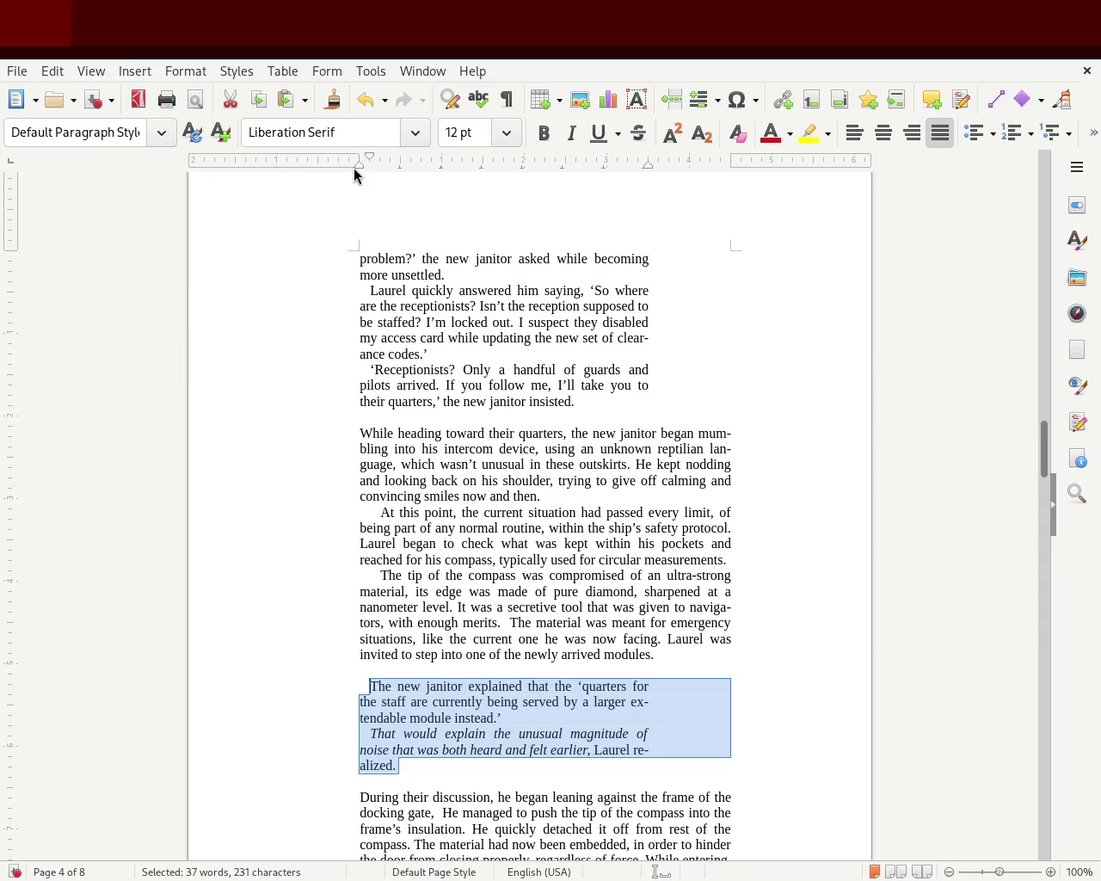
left_click_drag(356, 166, 379, 166)
left_click(257, 387)
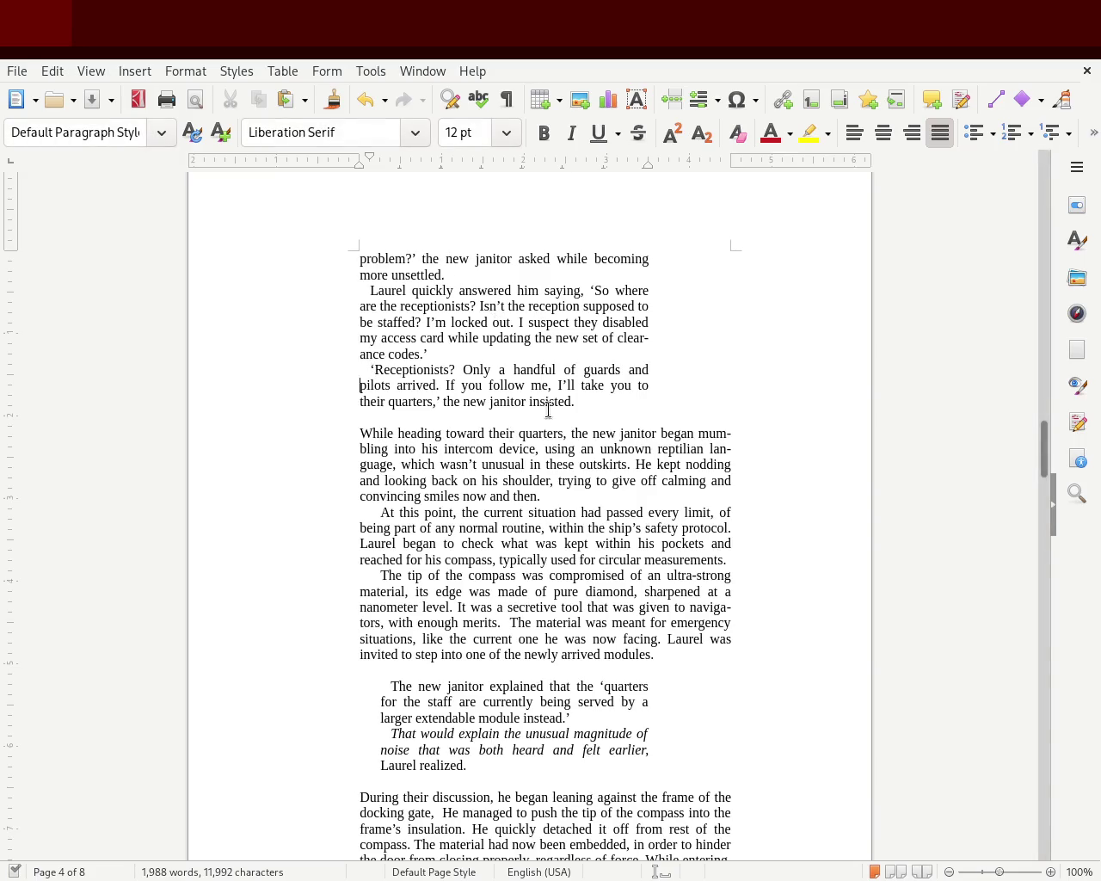
mouse_move(1041, 461)
left_mouse_down()
mouse_move(1044, 365)
mouse_move(1045, 386)
left_mouse_up()
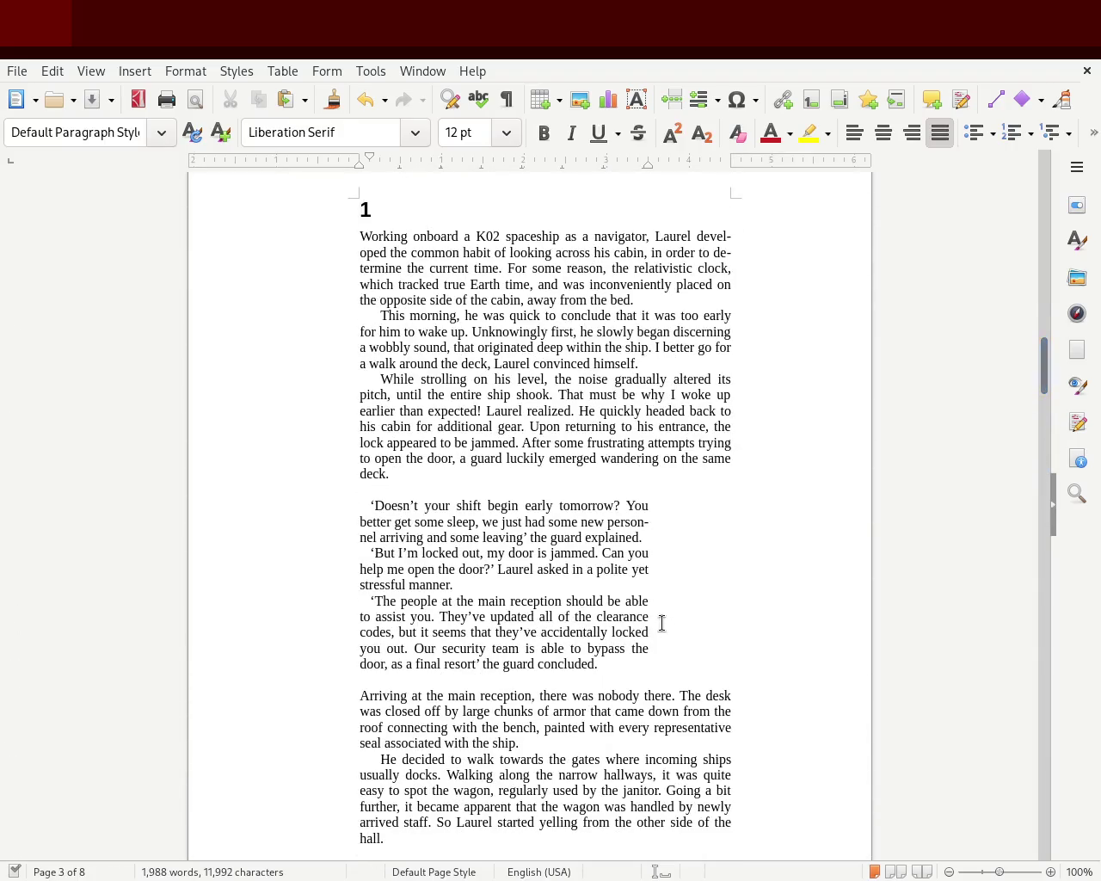
Indent chapter 1's guard dialogue from the left, widen it rightward, save, and remove the blank line above it
mouse_move(602, 668)
left_mouse_down()
mouse_move(597, 649)
mouse_move(302, 507)
left_mouse_up()
left_click_drag(359, 166, 381, 166)
left_click(370, 557)
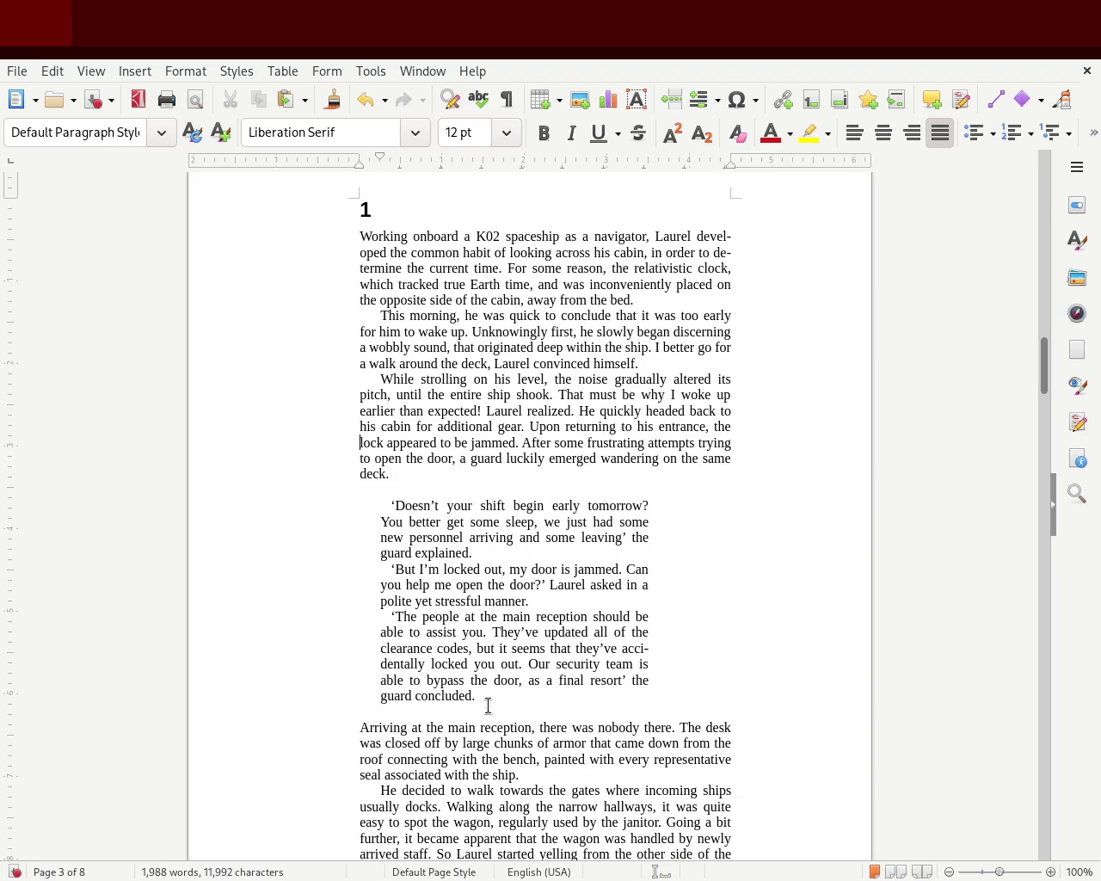
left_click_drag(481, 703, 258, 504)
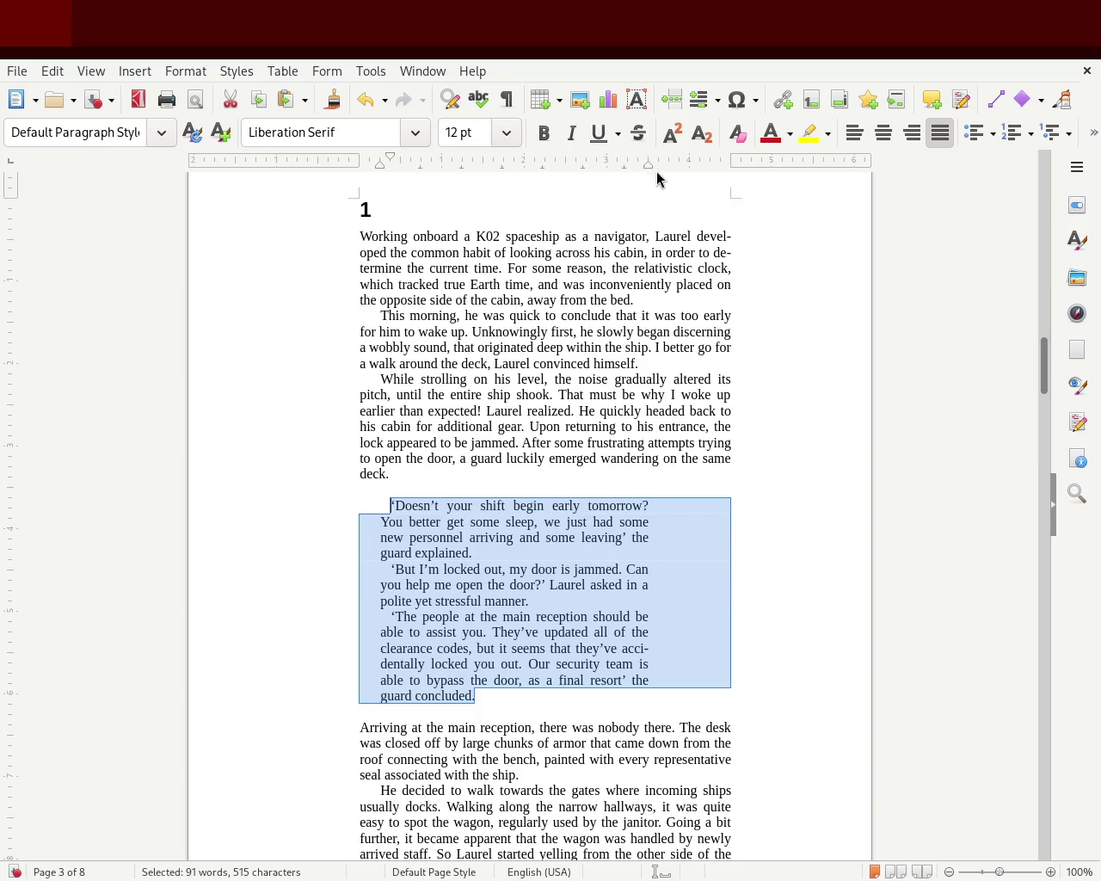
left_click_drag(647, 169, 688, 169)
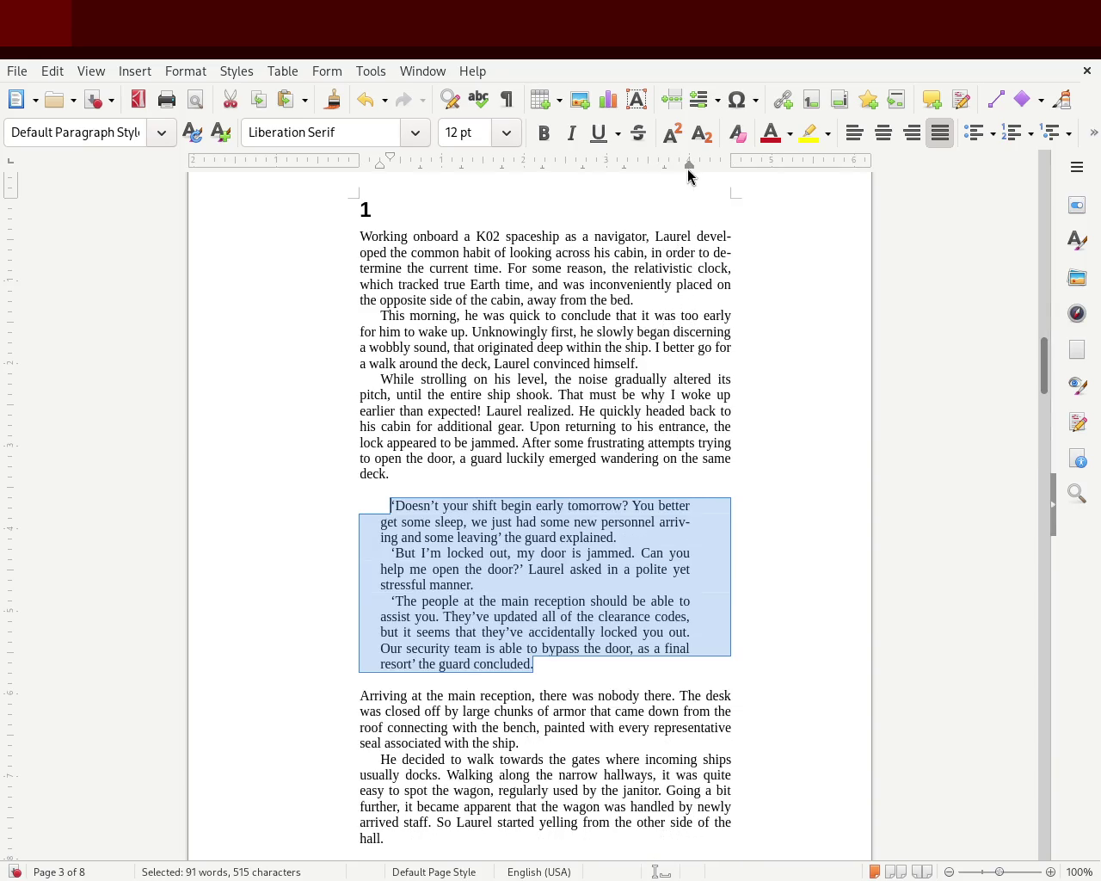
left_click(324, 385)
key("ctrl+s")
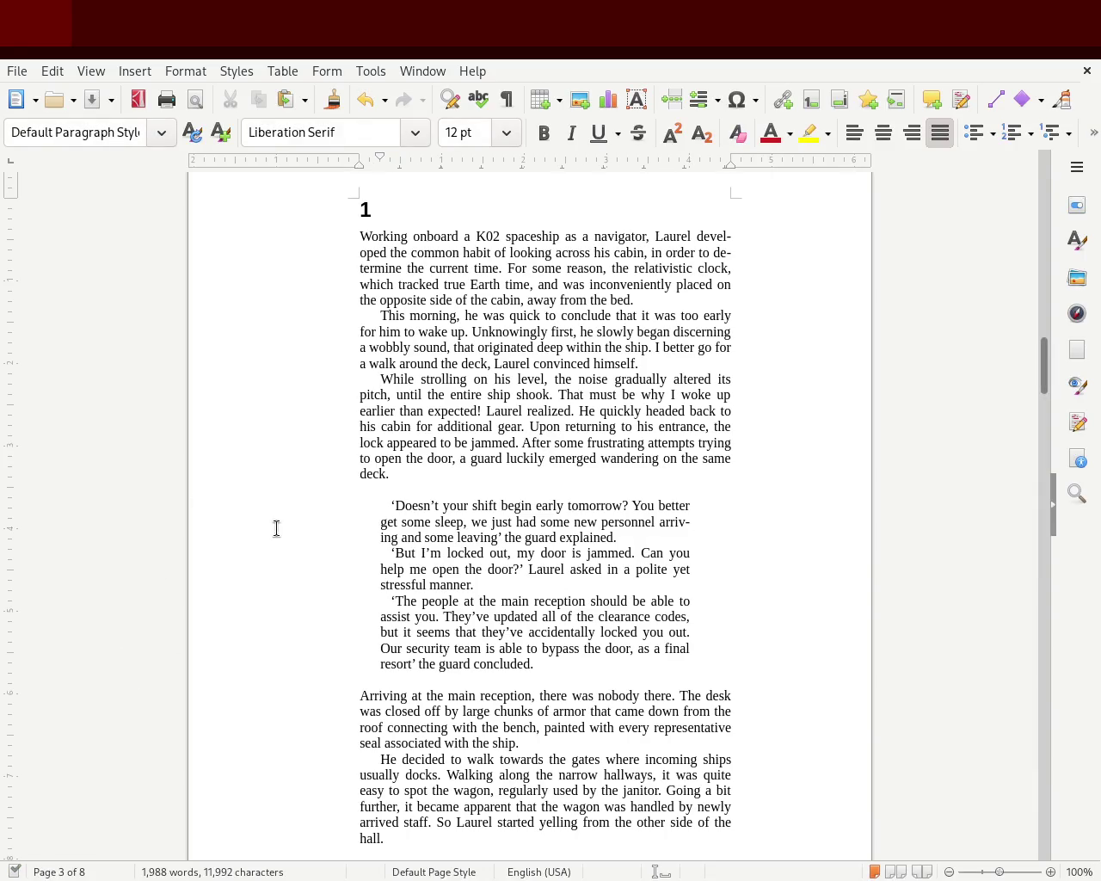
left_click(348, 492)
key("BackSpace")
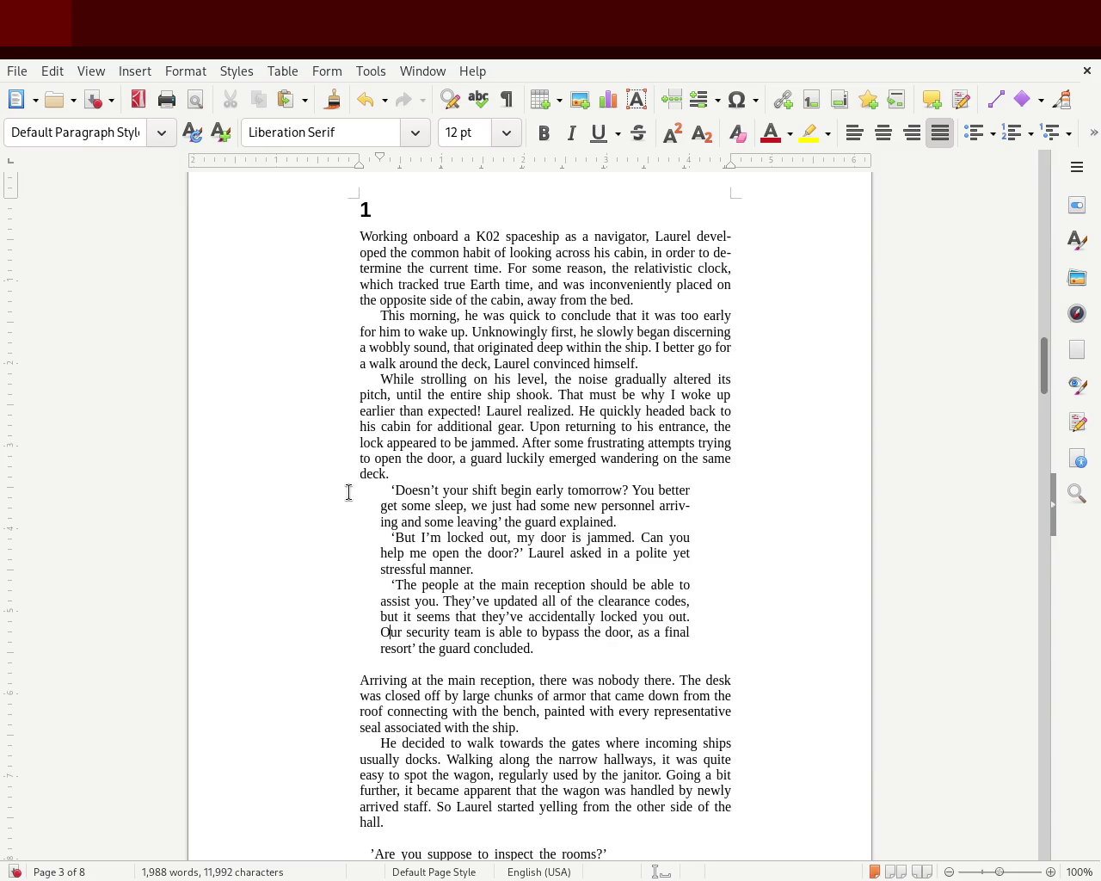
key("BackSpace")
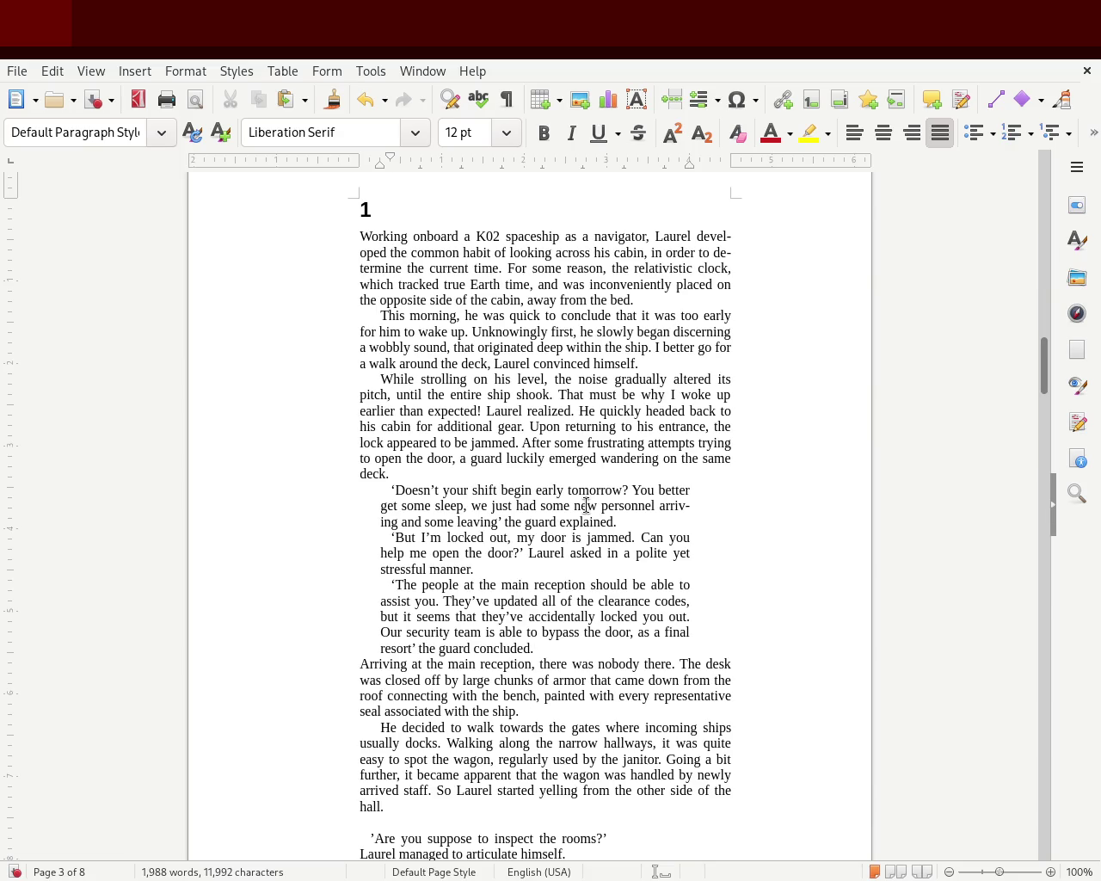
key("Return")
left_click(500, 469)
key("Return")
key("ctrl+s")
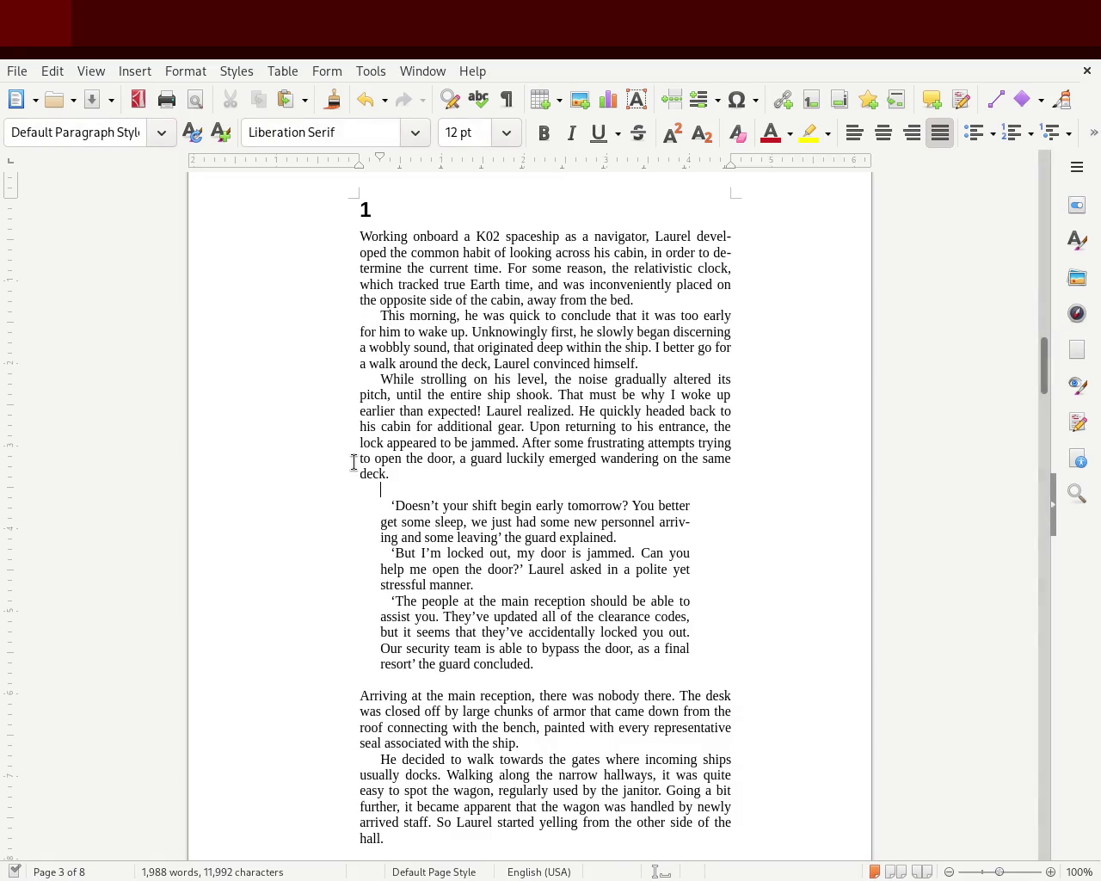
left_click(367, 315)
left_click_drag(379, 160, 369, 163)
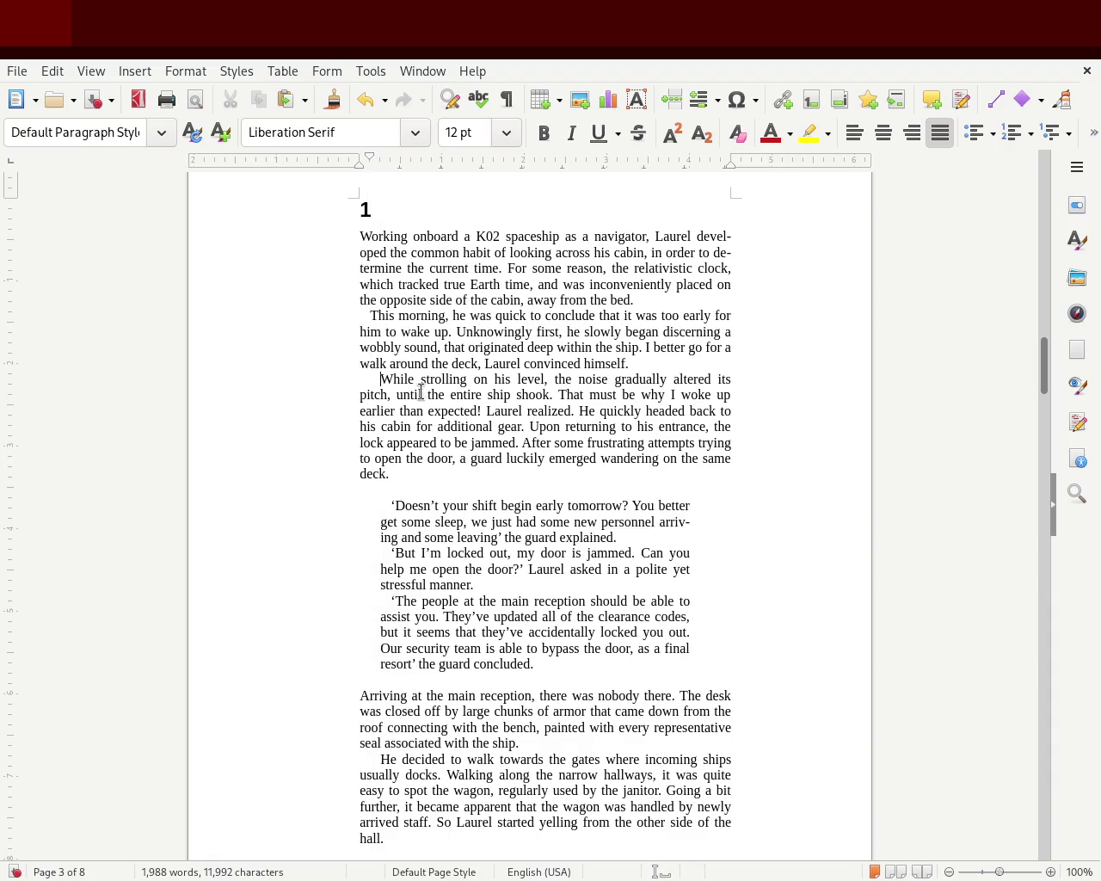
left_click_drag(379, 158, 369, 160)
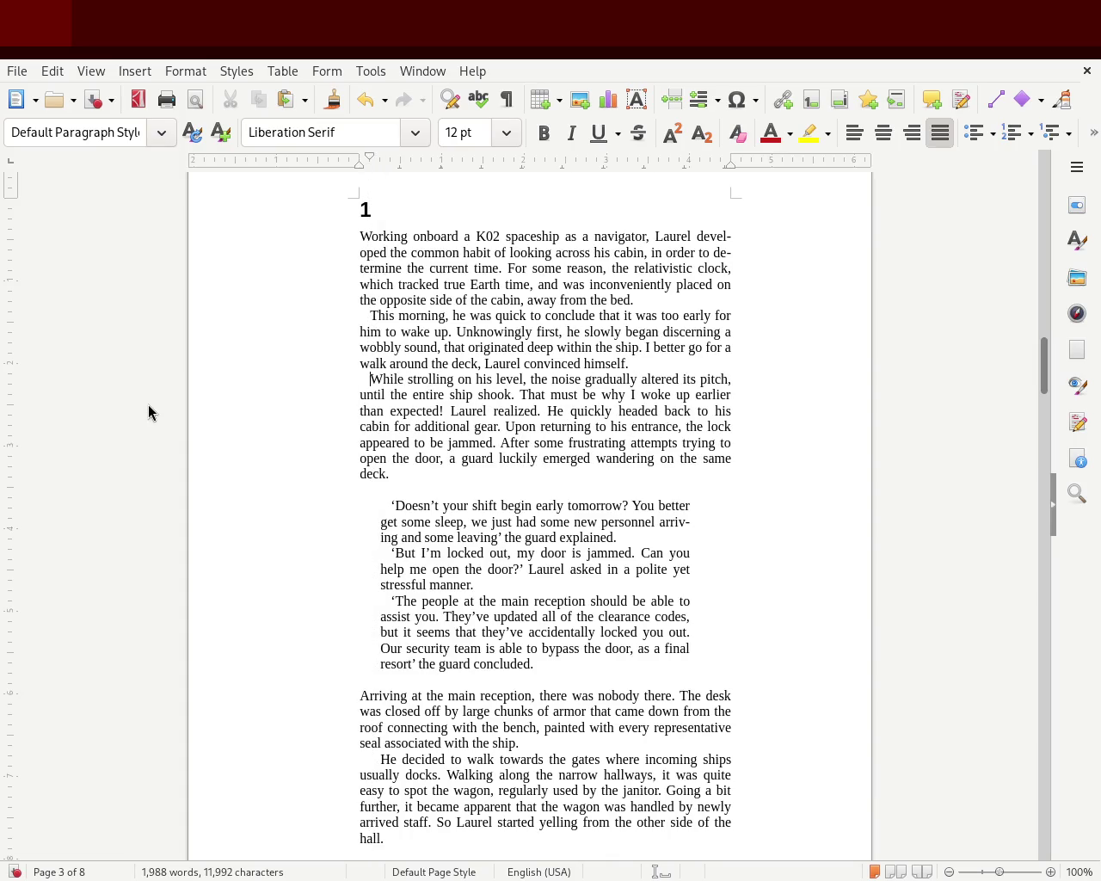
key("ctrl+z")
key("ctrl+z")
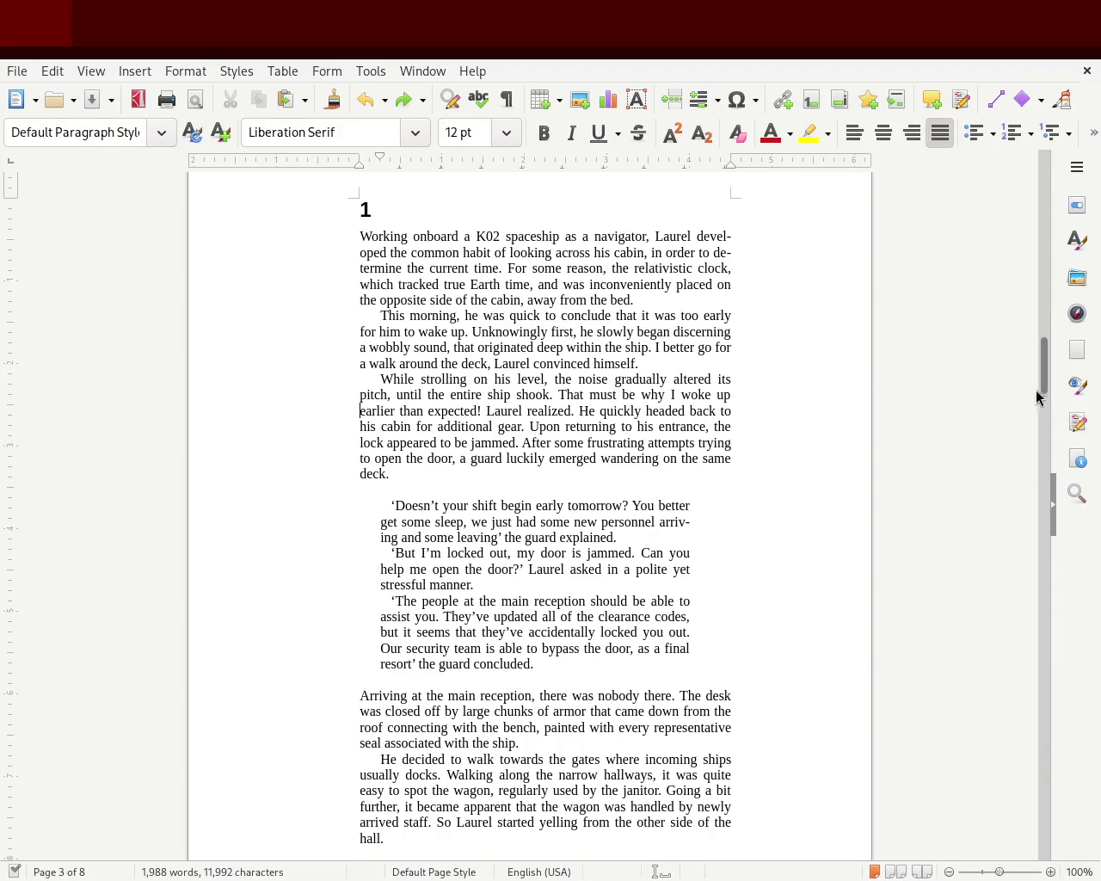
mouse_move(1042, 377)
left_mouse_down()
mouse_move(1032, 344)
mouse_move(1017, 376)
left_mouse_up()
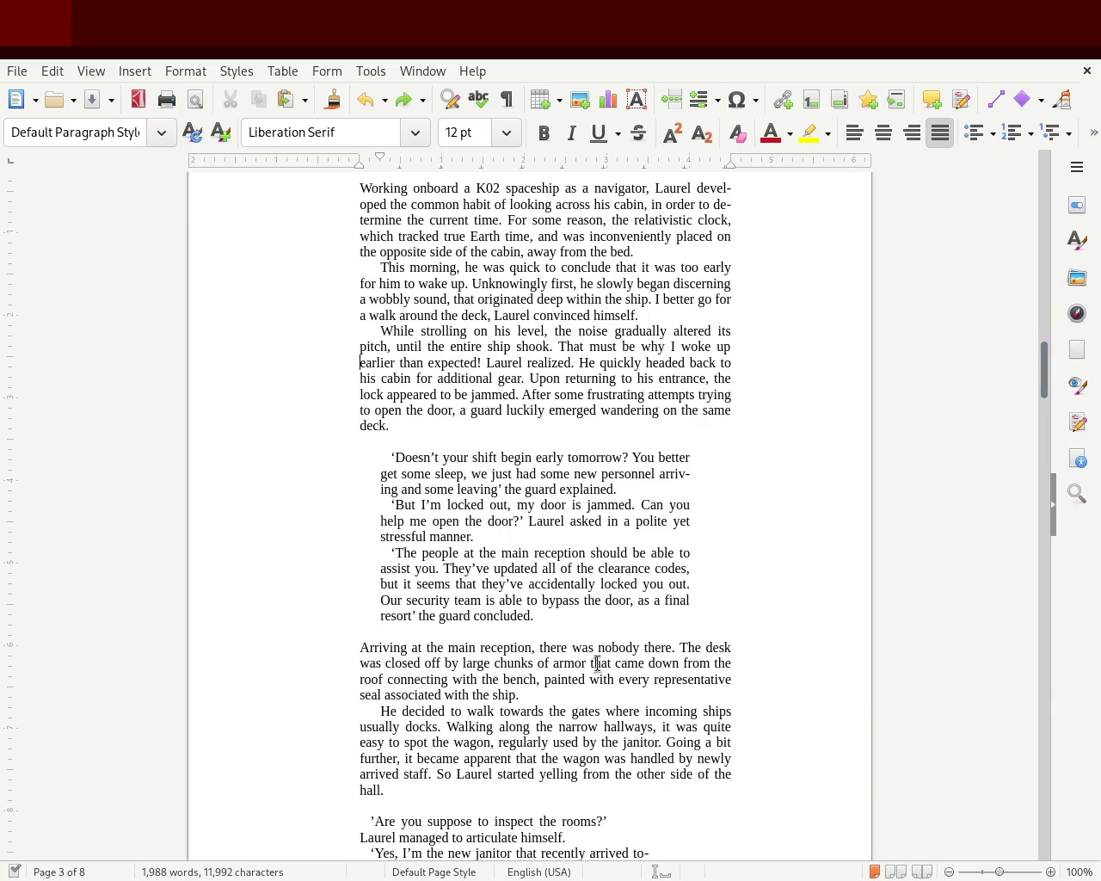
Try widening the guard dialogue's right edge, then undo both width changes
mouse_move(568, 615)
left_mouse_down()
mouse_move(480, 599)
mouse_move(285, 459)
left_mouse_up()
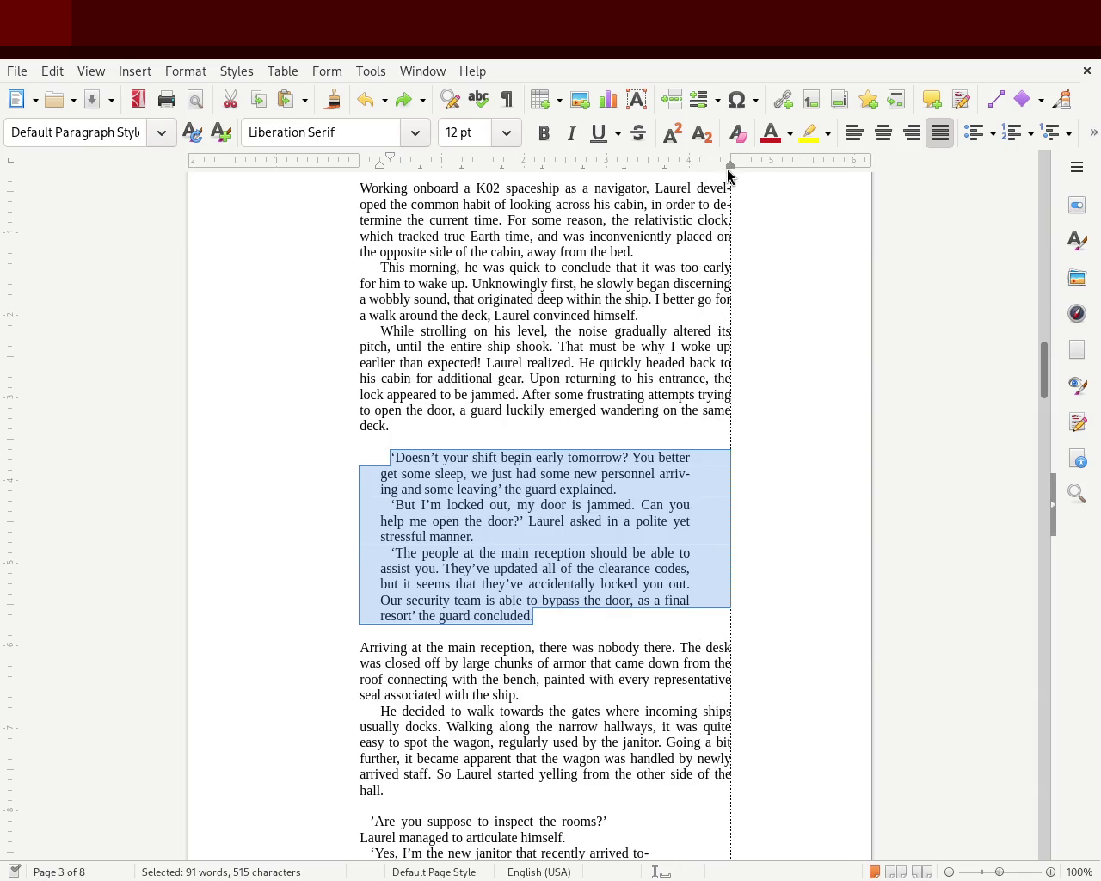
left_click_drag(727, 176, 730, 175)
left_click(157, 490)
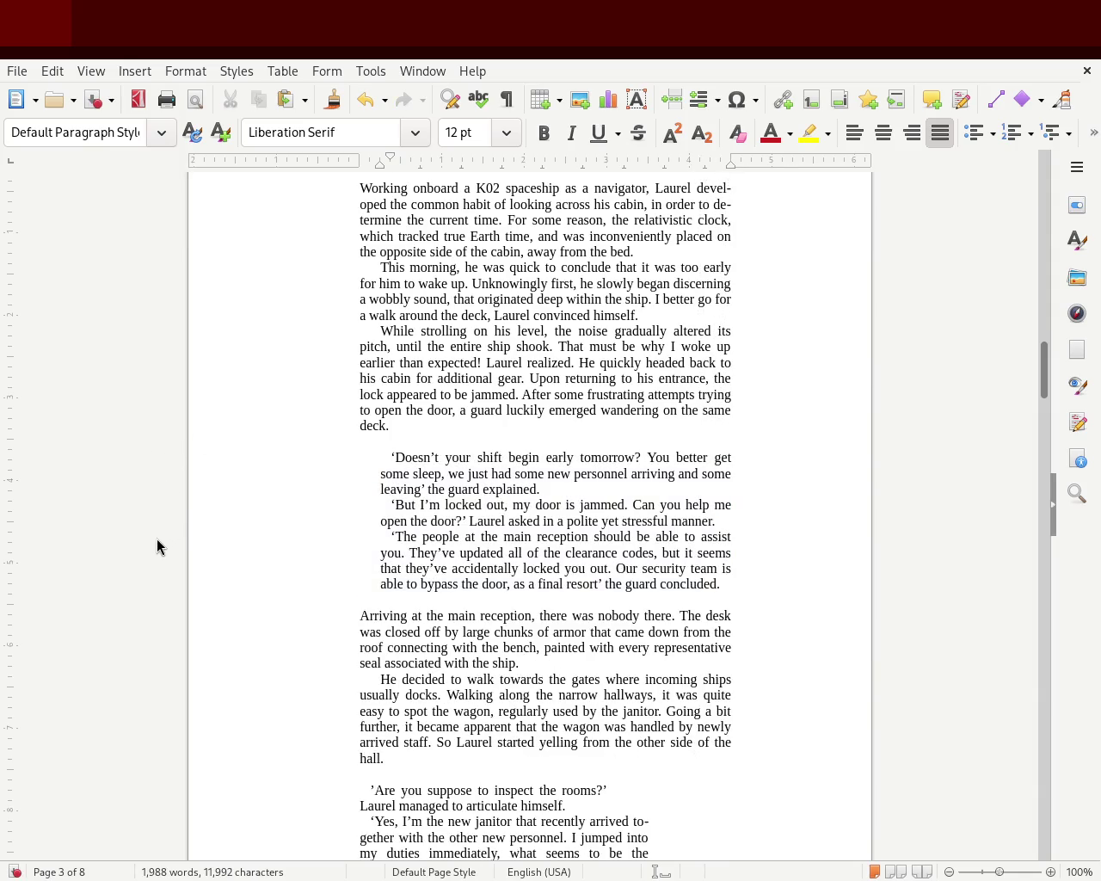
key("ctrl+z")
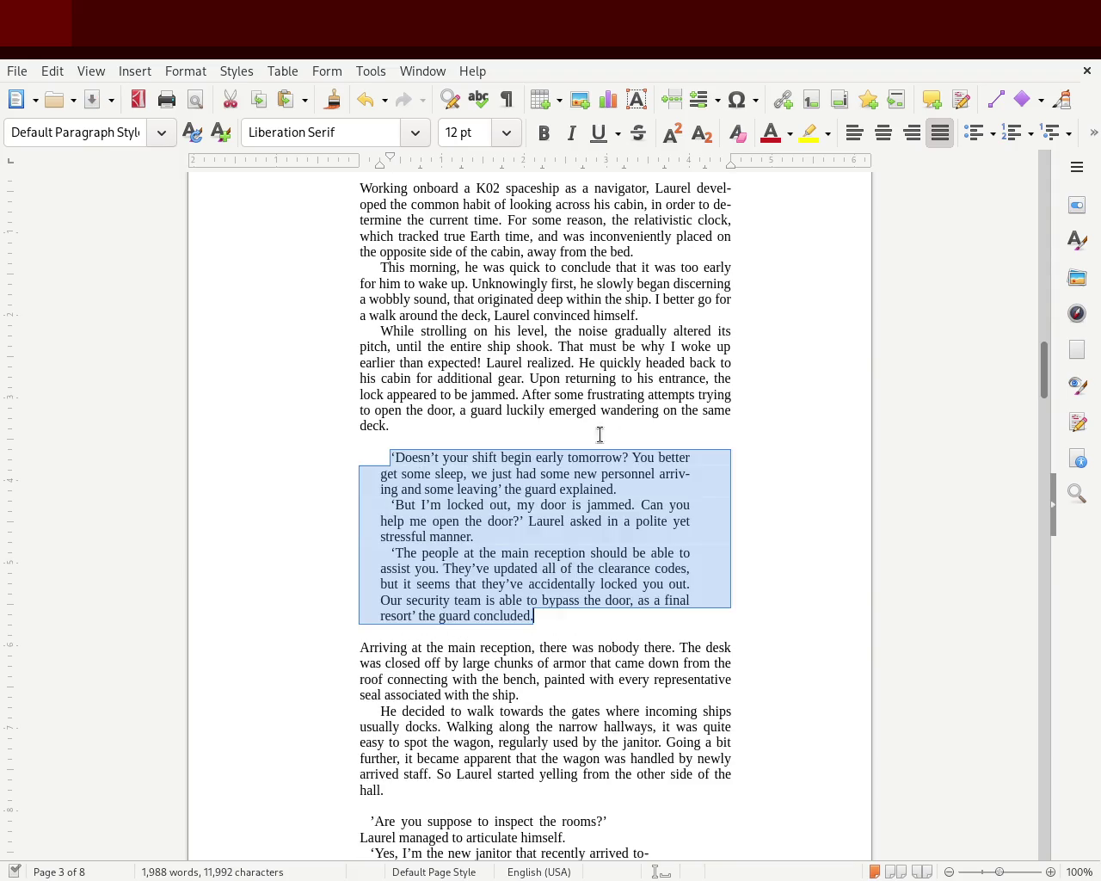
key("ctrl+z")
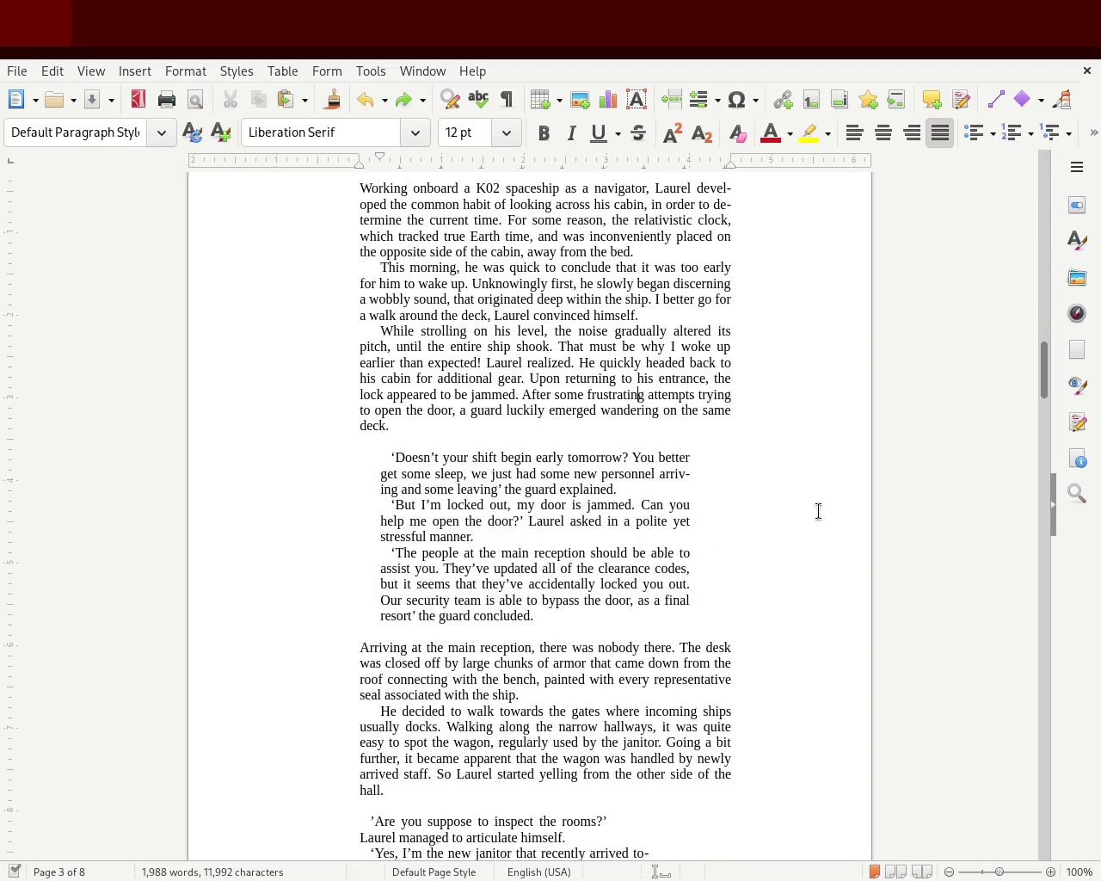
mouse_move(1047, 385)
left_mouse_down()
mouse_move(1044, 320)
mouse_move(1043, 388)
mouse_move(1026, 439)
left_mouse_up()
Clear the janitor dialogue's formatting, match its left, first-line and right indents to the guard's, and save
mouse_move(574, 636)
left_mouse_down()
mouse_move(360, 205)
mouse_move(330, 581)
left_mouse_up()
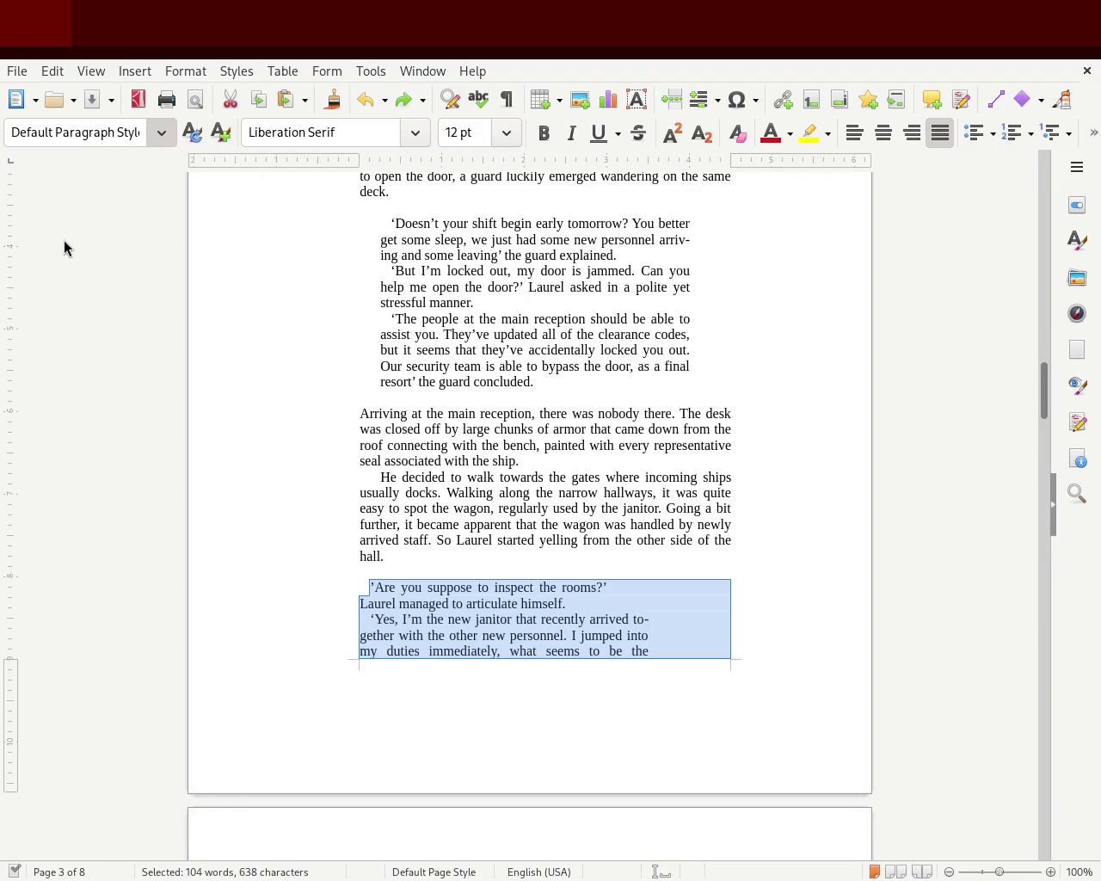
key("ctrl+m")
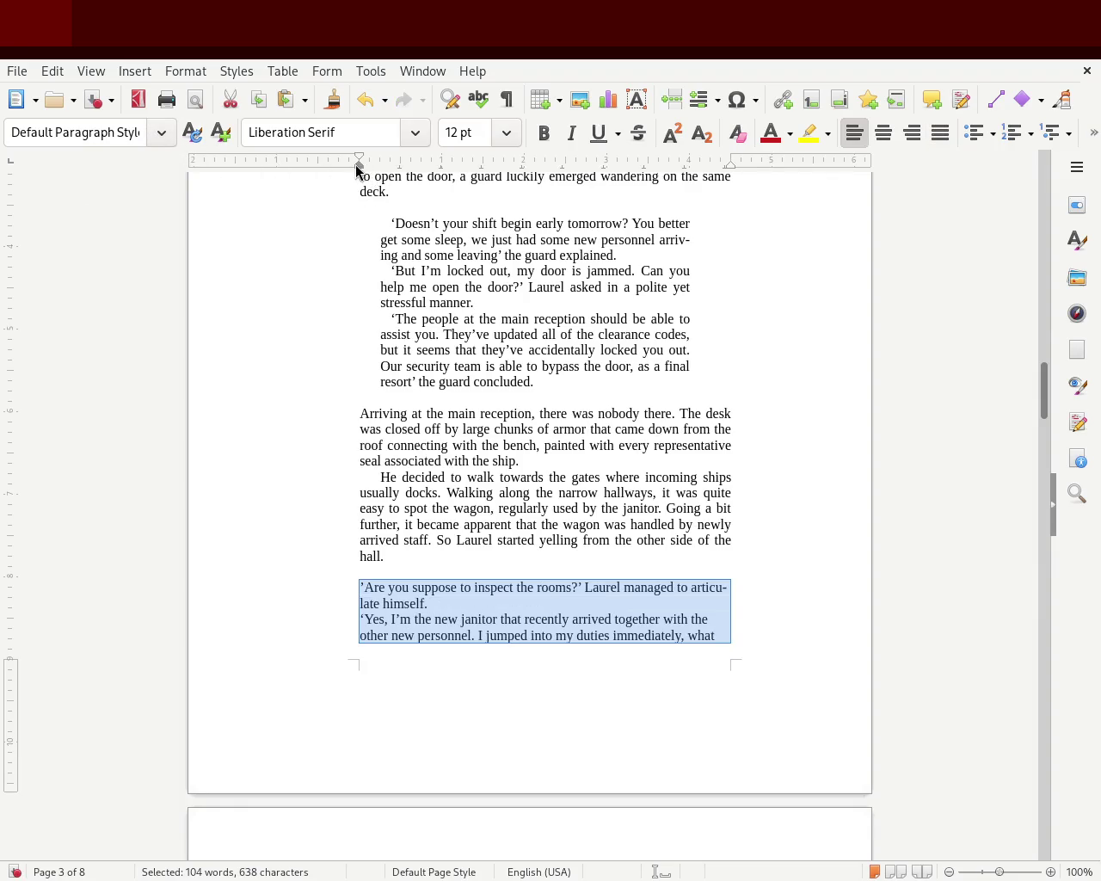
left_click_drag(359, 168, 375, 167)
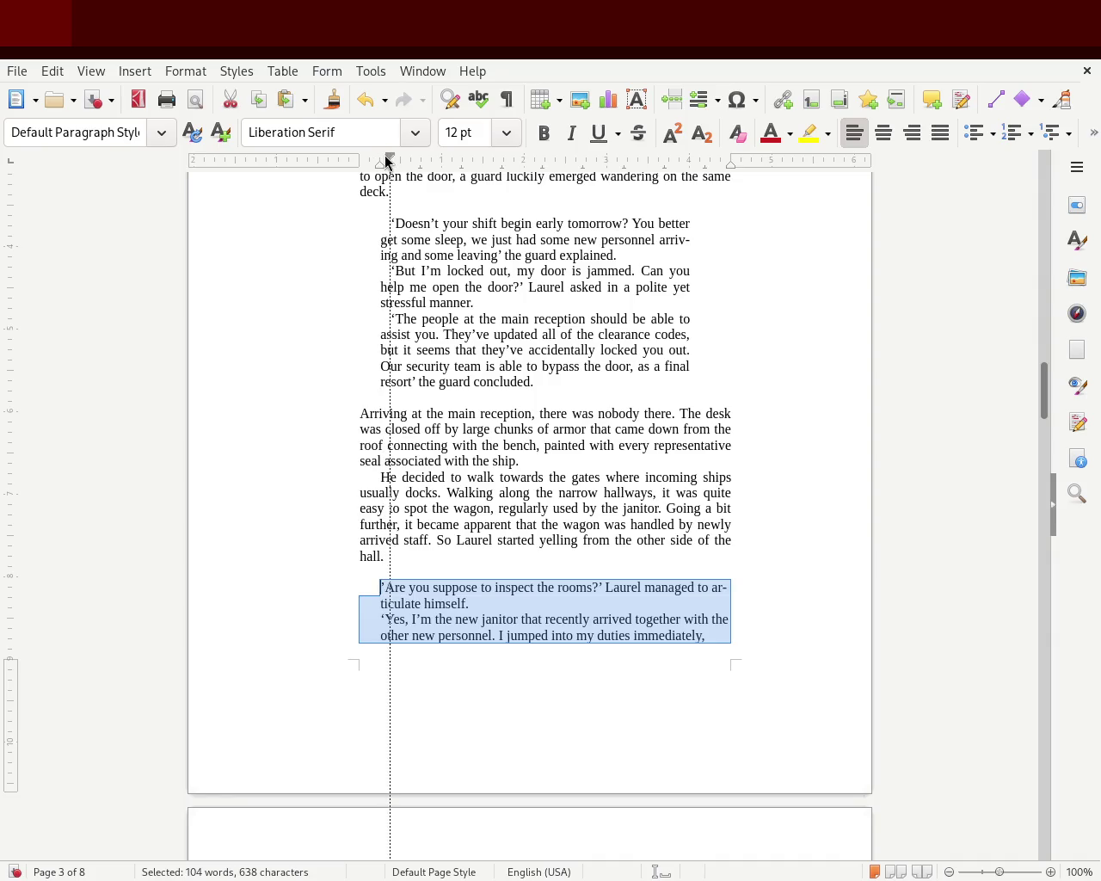
left_click_drag(384, 160, 392, 160)
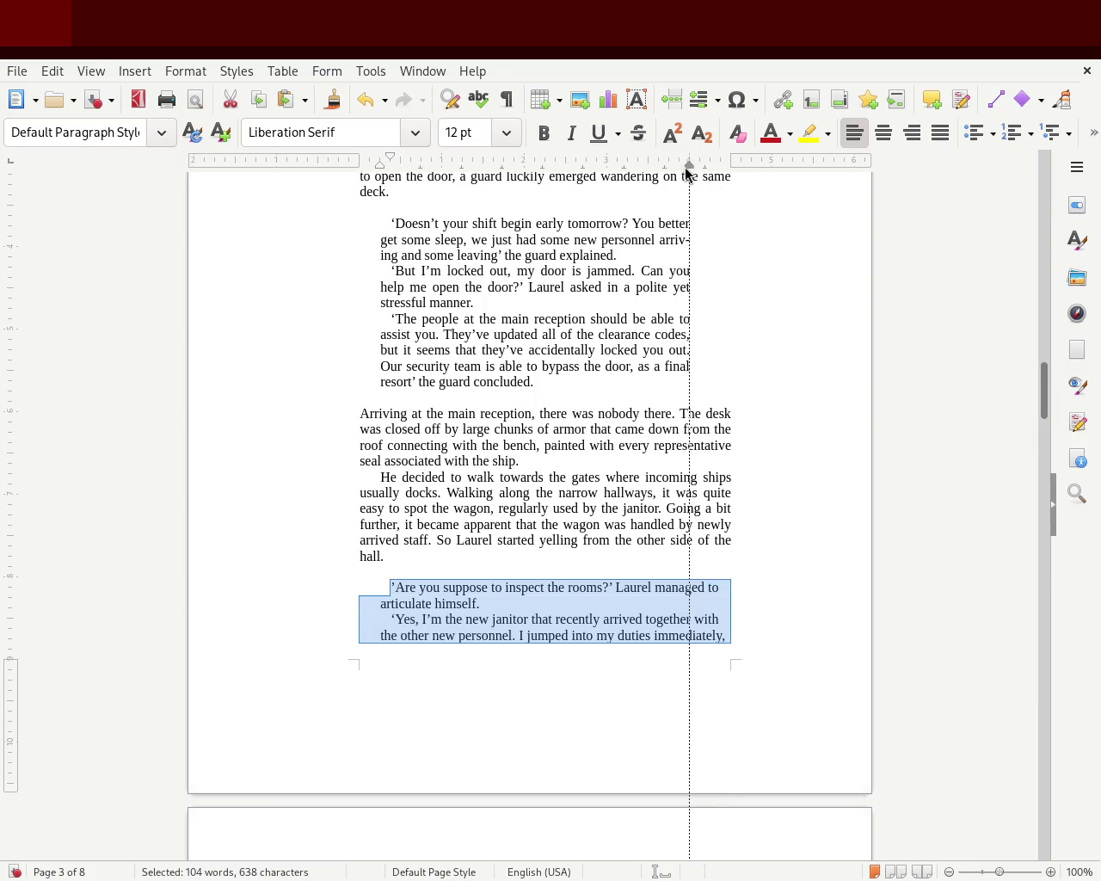
left_click_drag(688, 172, 689, 172)
left_click(612, 571)
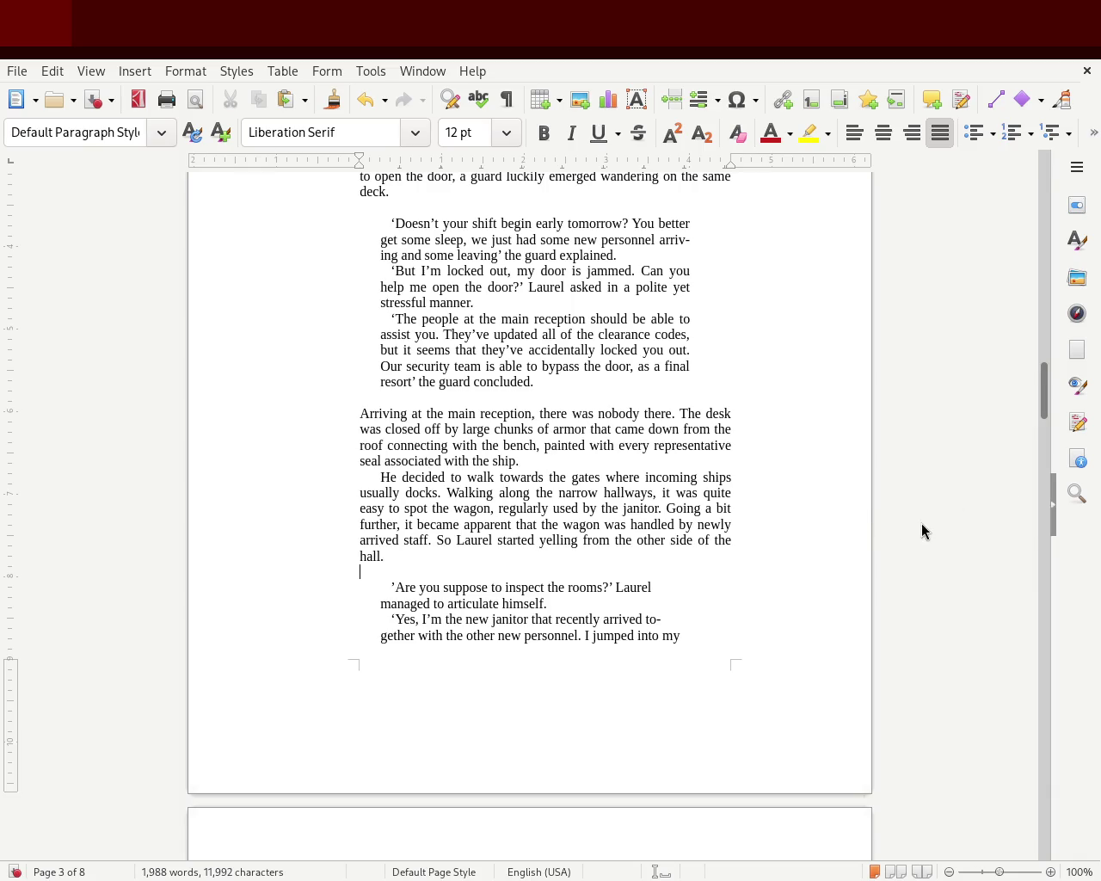
key("ctrl+s")
mouse_move(1047, 404)
left_mouse_down()
mouse_move(1045, 364)
mouse_move(1012, 422)
mouse_move(1008, 367)
left_mouse_up()
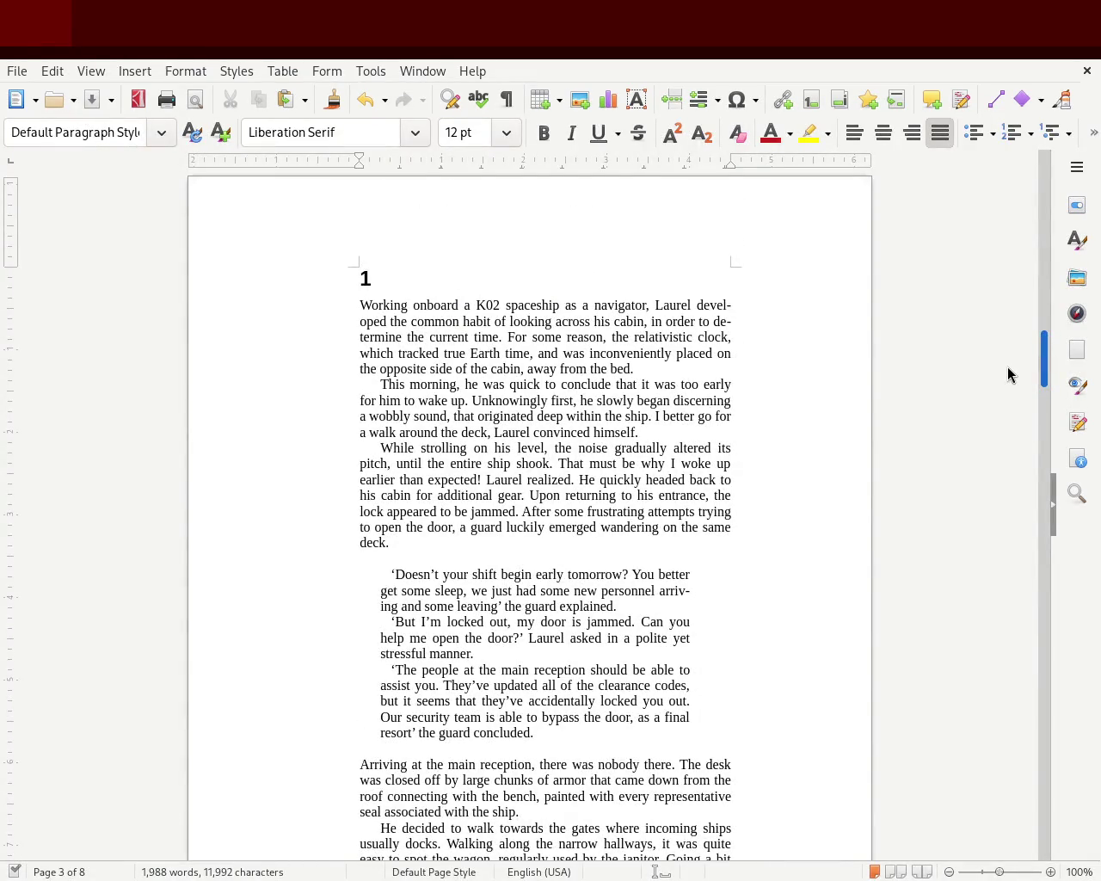
left_click_drag(1008, 374, 982, 451)
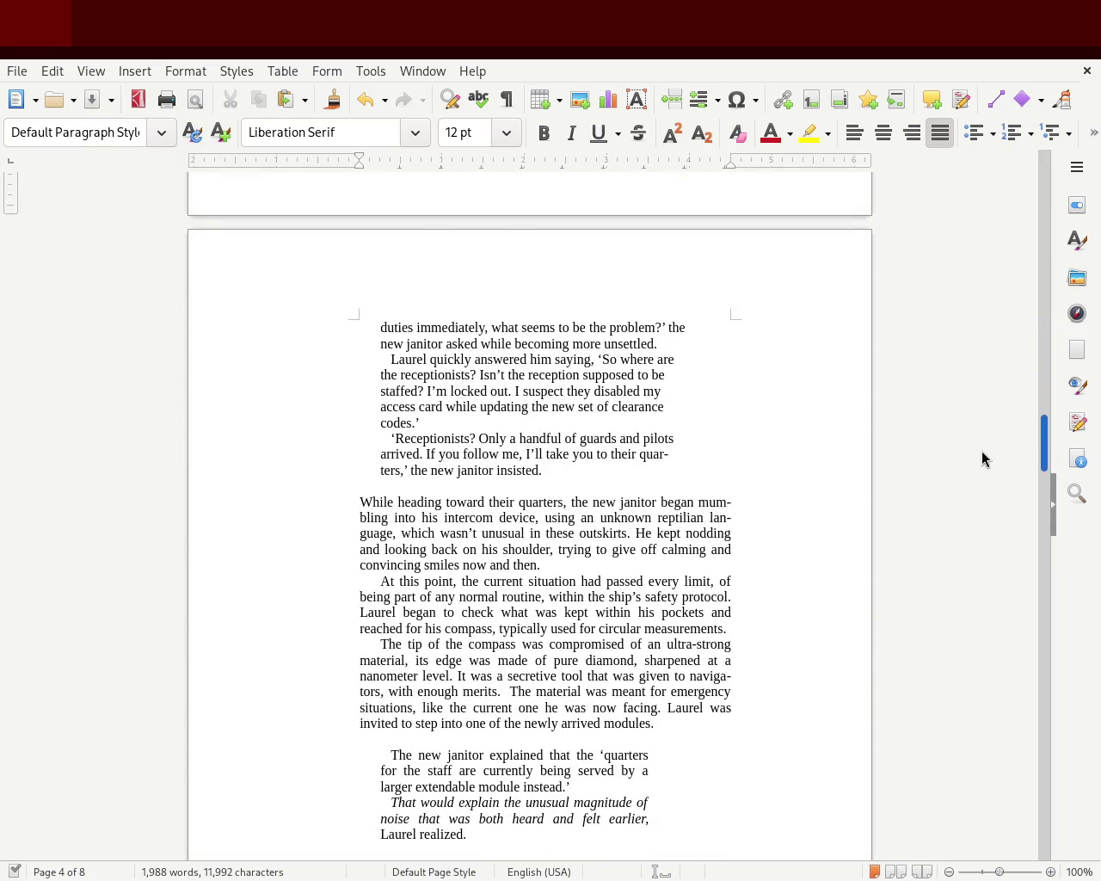
left_click_drag(981, 451, 989, 414)
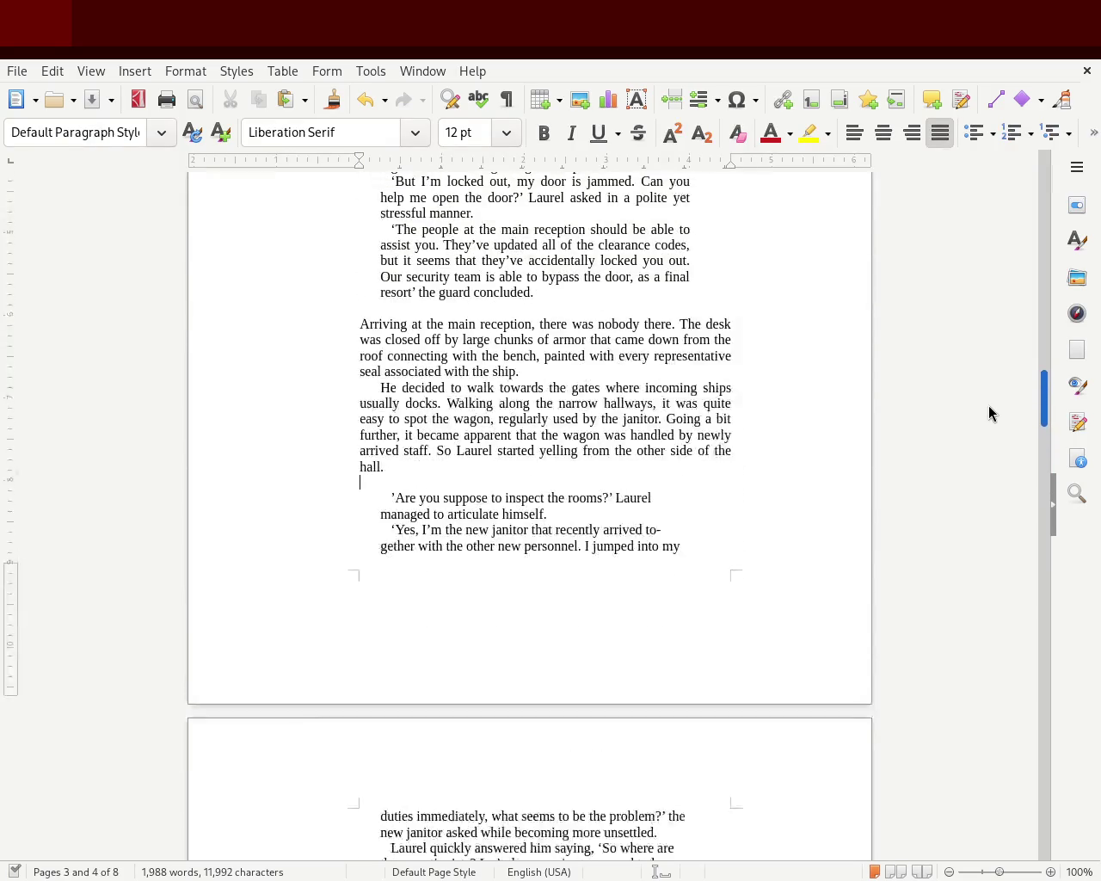
scroll(989, 412, "up", 1)
scroll(990, 403, "up", 7)
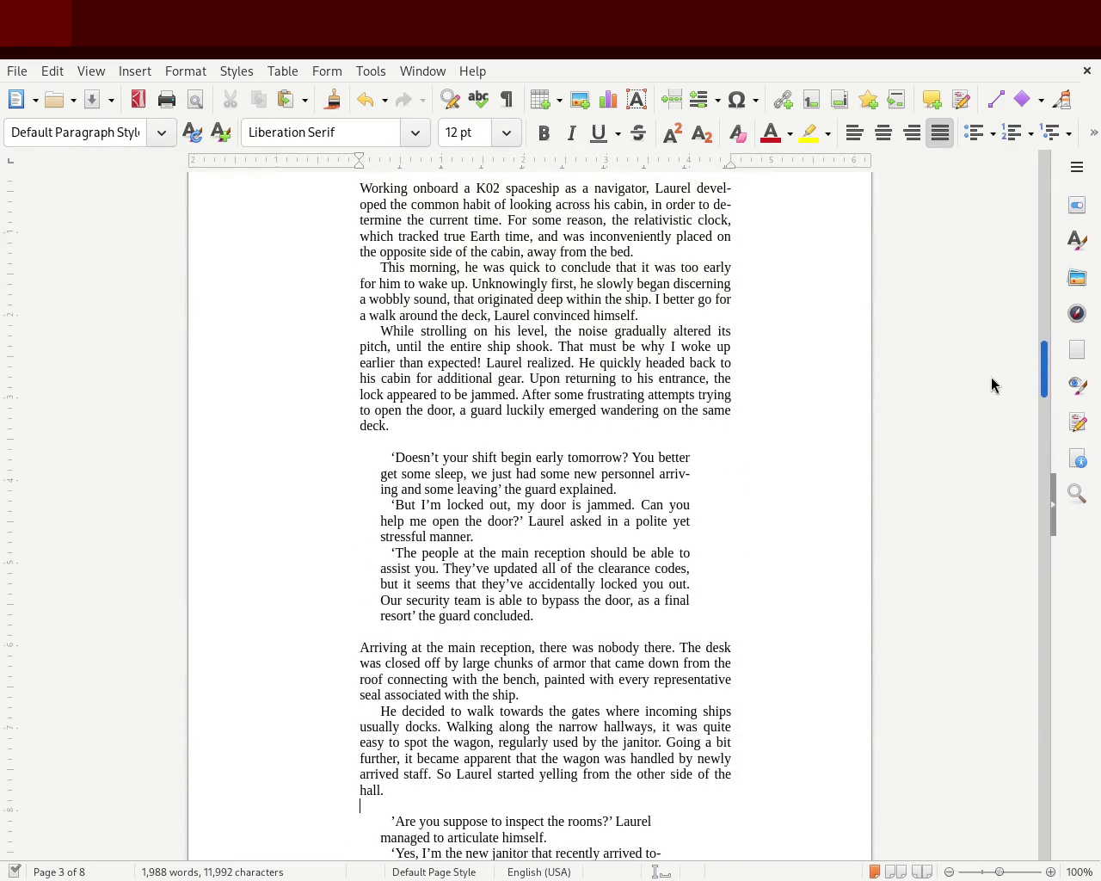
scroll(990, 370, "up", 7)
scroll(988, 373, "down", 4)
scroll(990, 376, "down", 1)
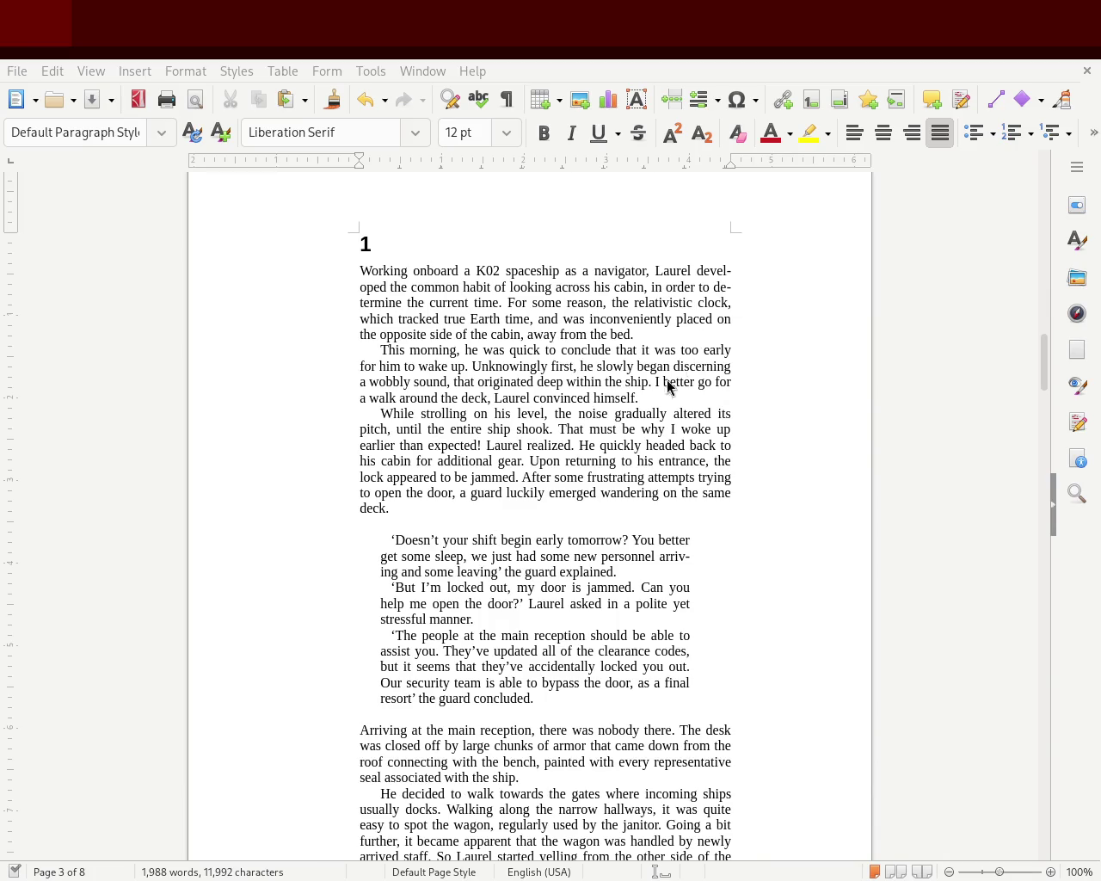
left_click(581, 349)
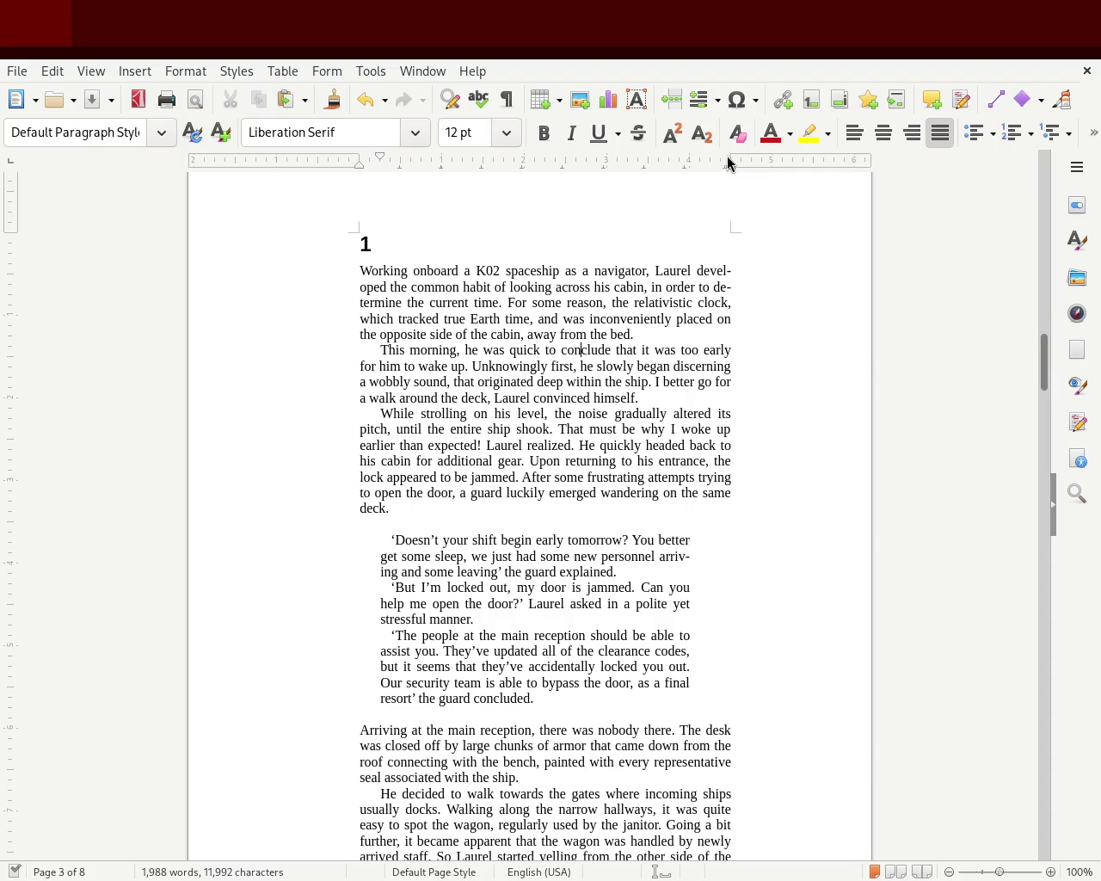
left_click_drag(728, 159, 771, 171)
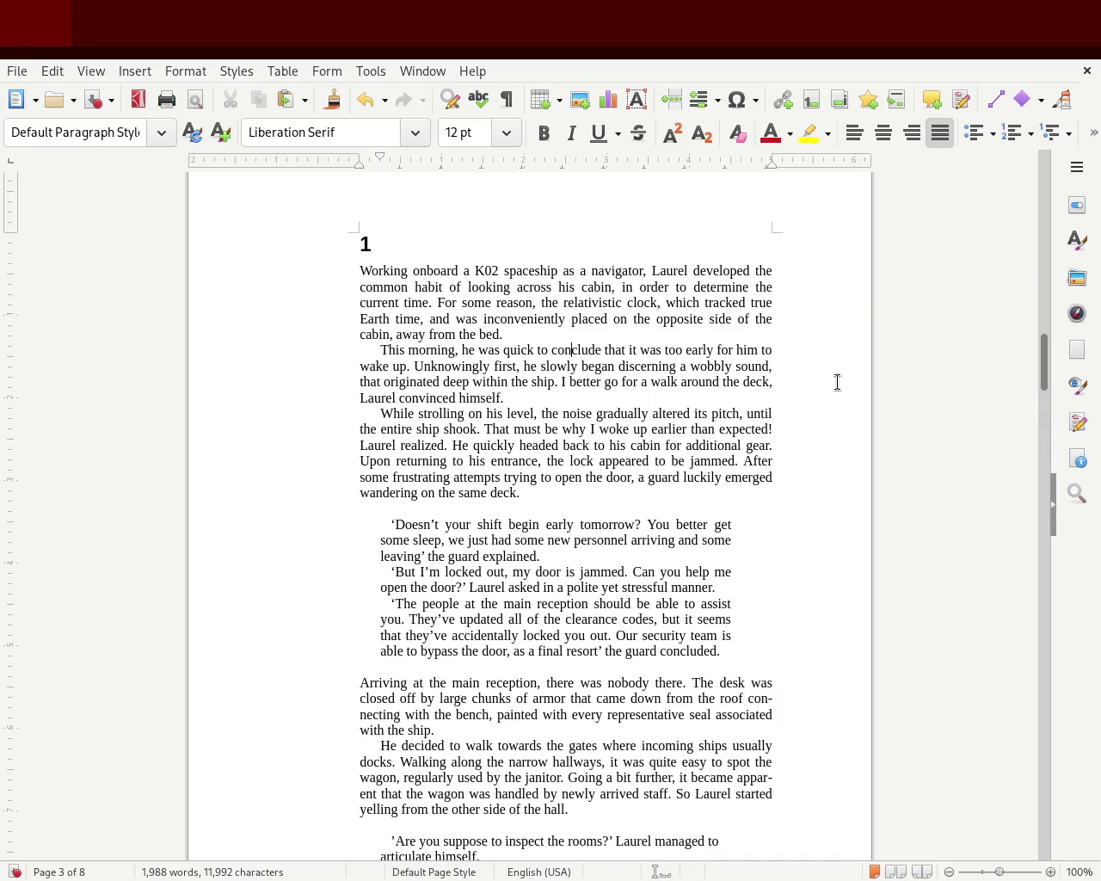
left_click_drag(1043, 364, 1043, 399)
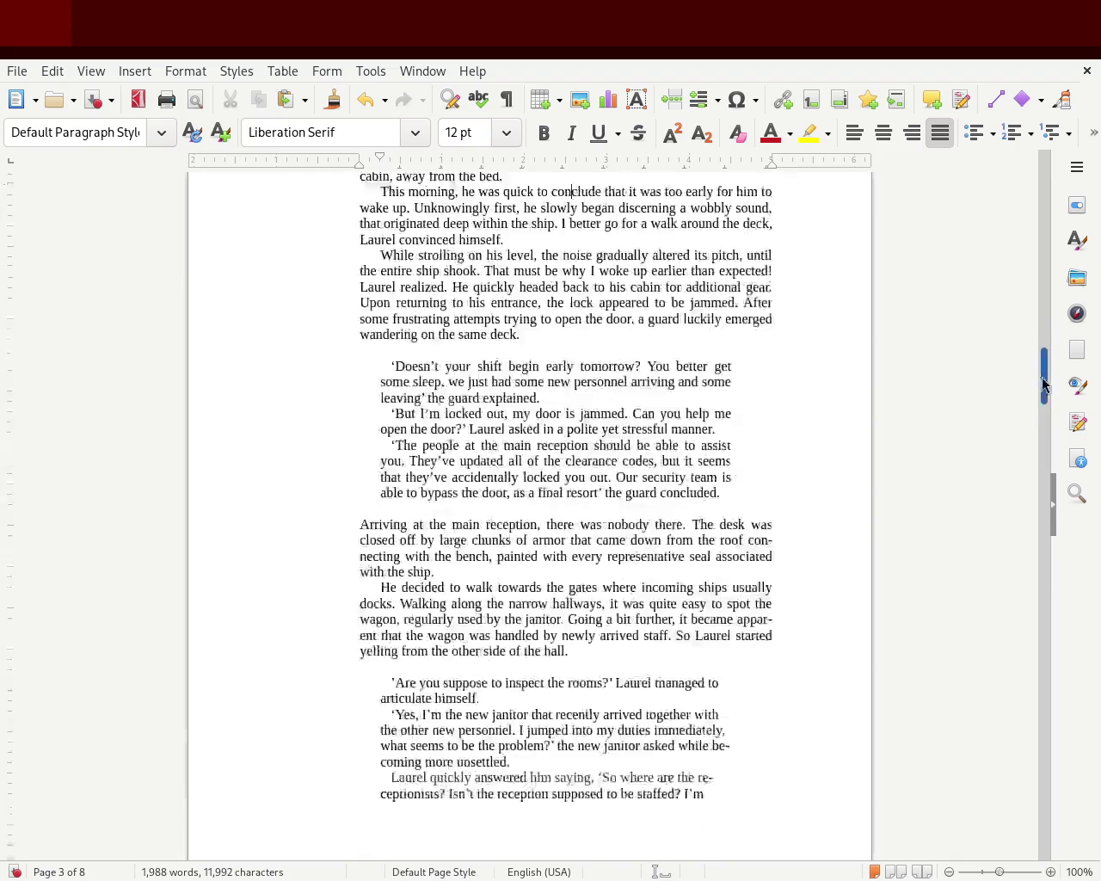
key("ctrl+z")
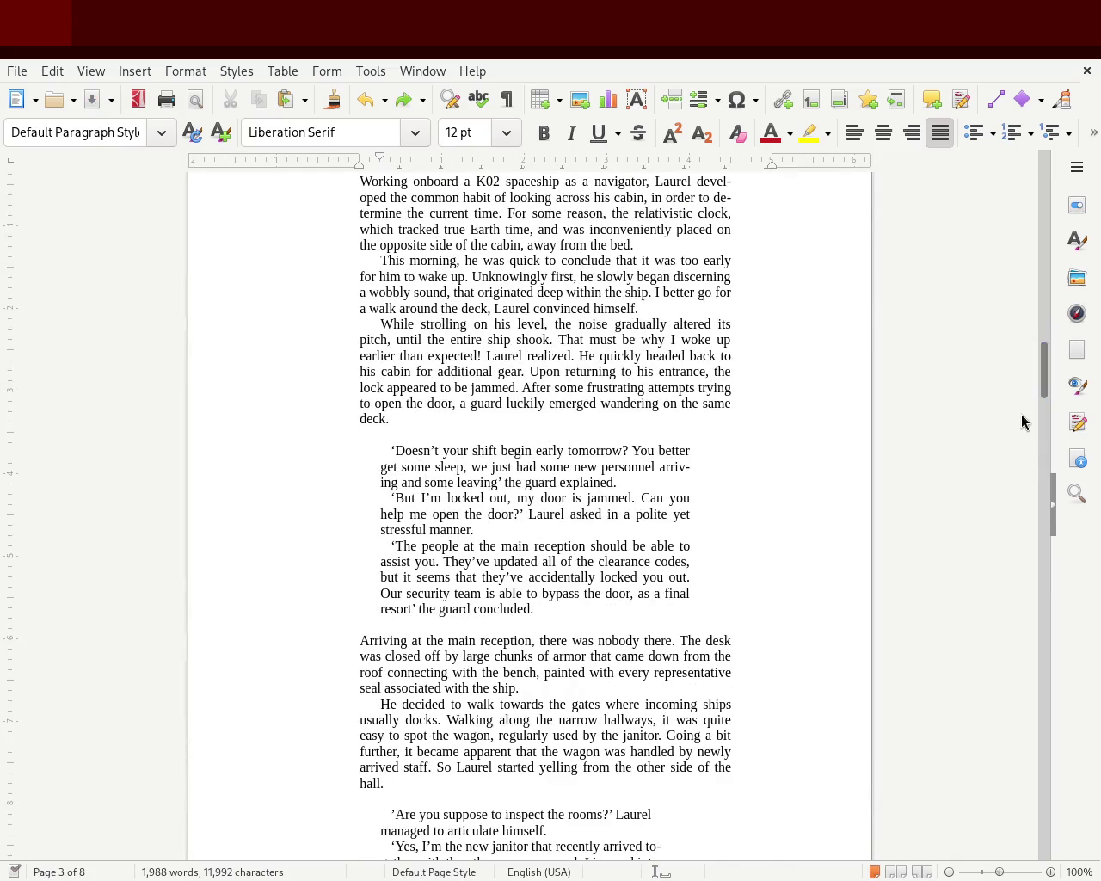
left_click_drag(1044, 391, 1050, 389)
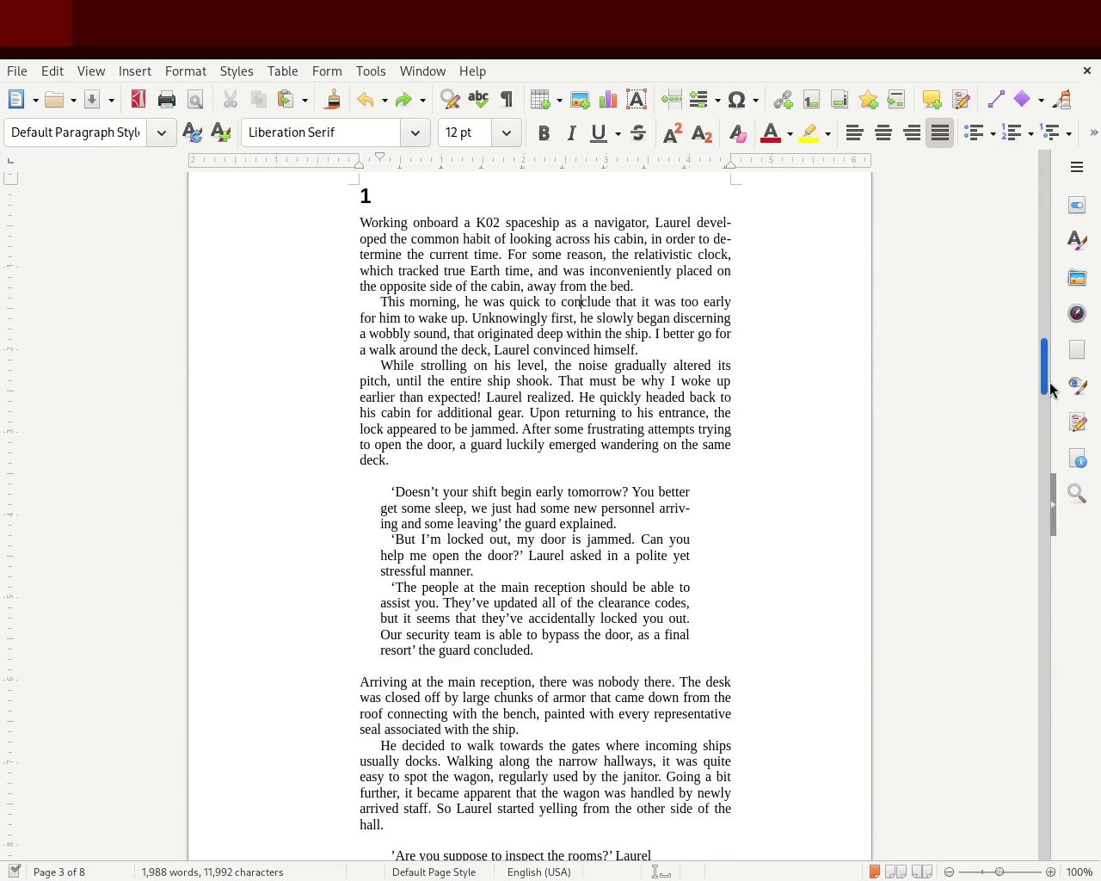
mouse_move(1050, 390)
left_mouse_down()
mouse_move(1028, 409)
mouse_move(1029, 383)
mouse_move(1022, 492)
left_mouse_up()
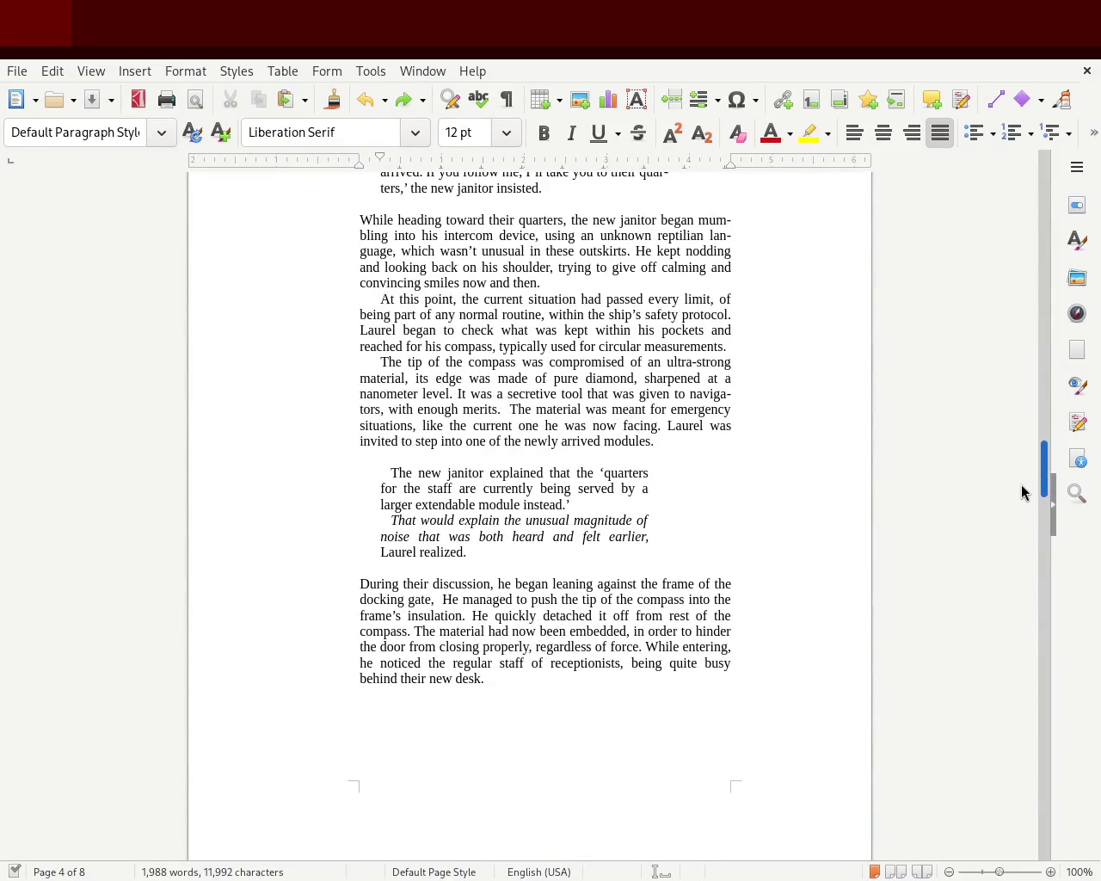
scroll(1024, 482, "up", 1)
scroll(1028, 456, "up", 9)
scroll(1030, 441, "up", 3)
scroll(1028, 425, "up", 5)
scroll(1029, 419, "up", 4)
scroll(1026, 398, "up", 8)
scroll(1027, 373, "down", 7)
scroll(1023, 398, "up", 5)
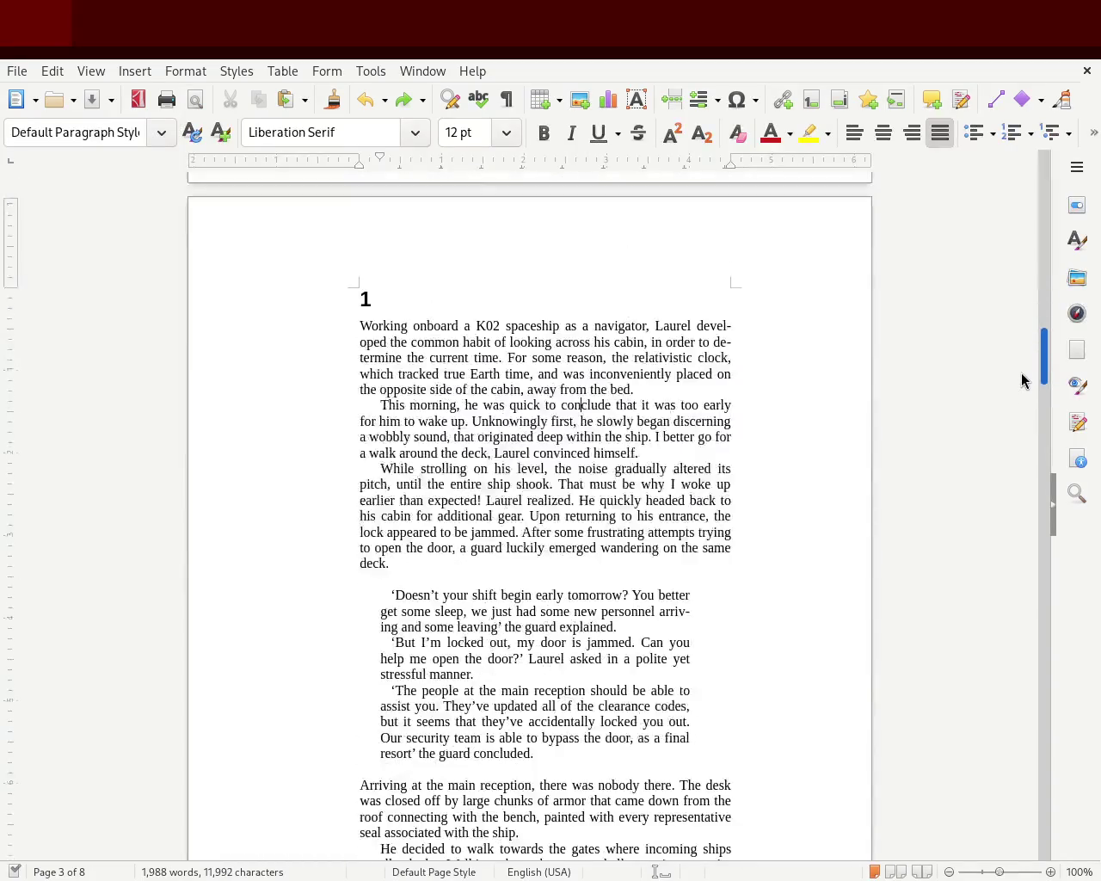
scroll(1023, 383, "down", 3)
key("ctrl+s")
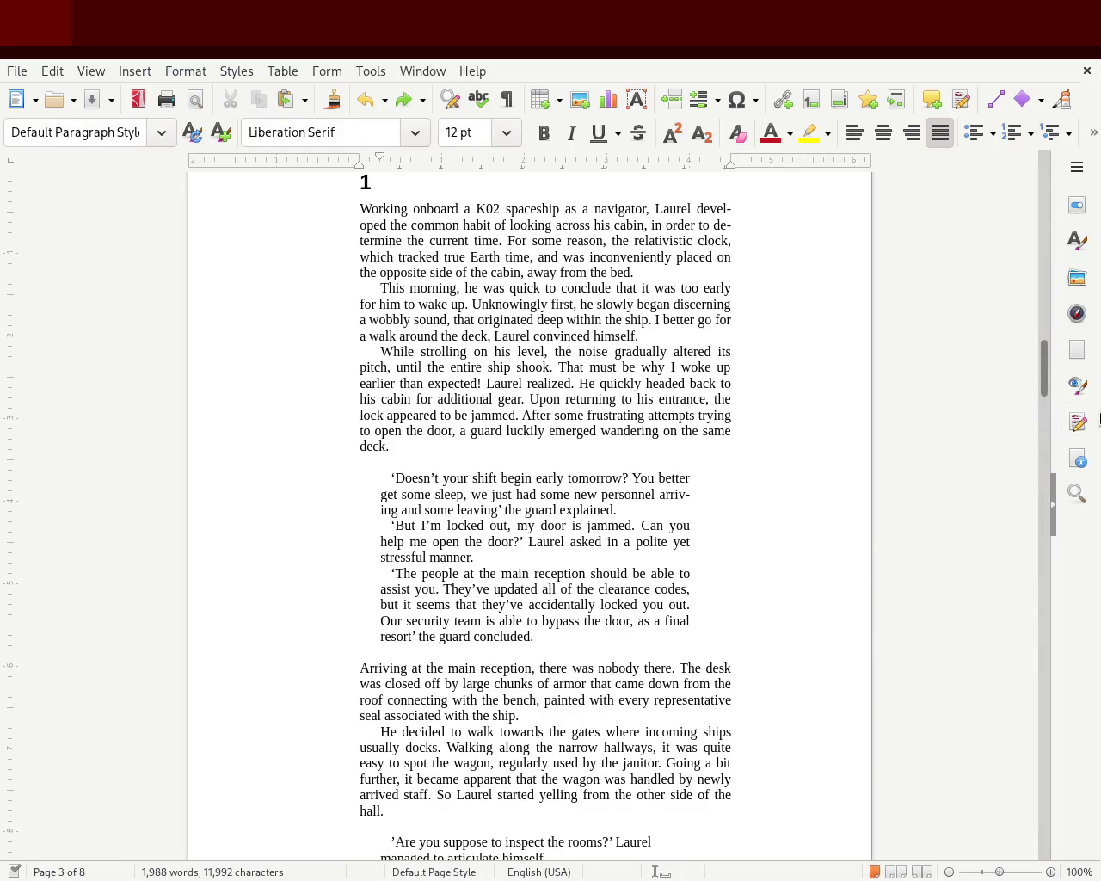
left_click_drag(1044, 363, 1002, 523)
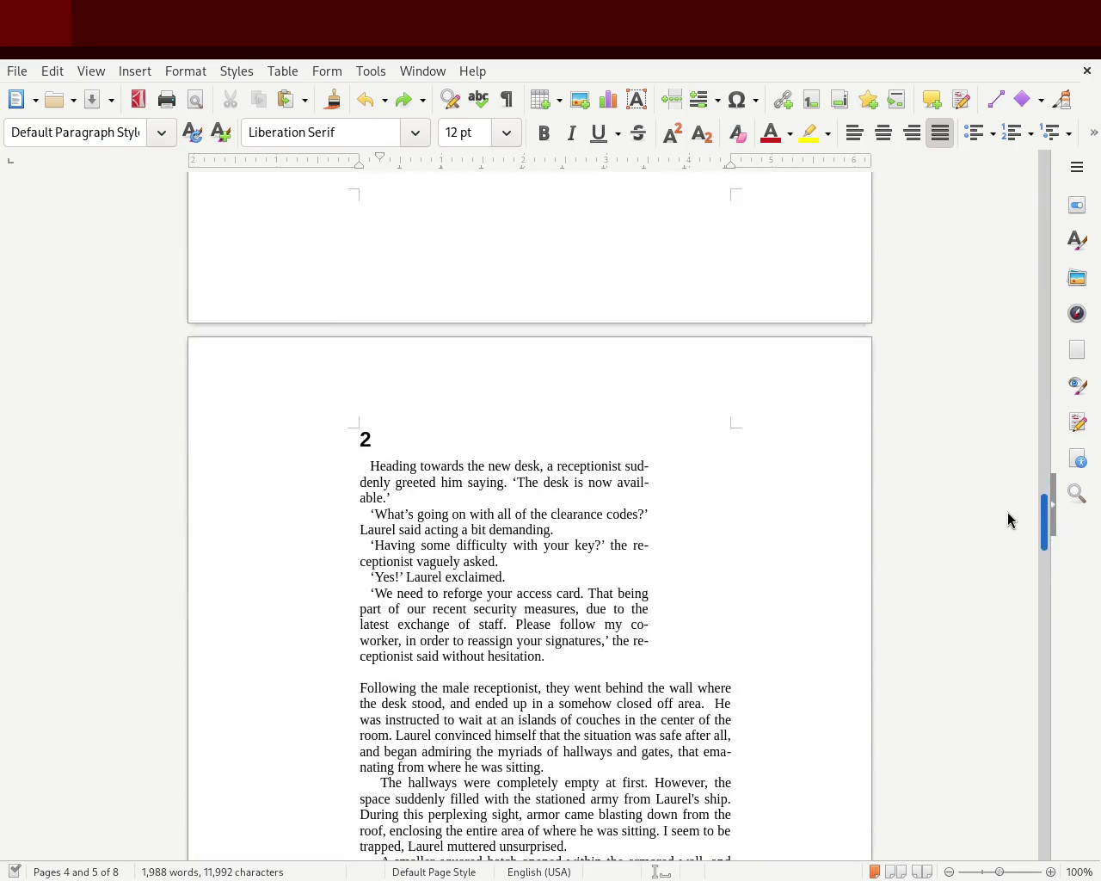
Indent chapter 2's opening dialogue from the left and move its right edge to match other blocks
left_click_drag(556, 607, 339, 416)
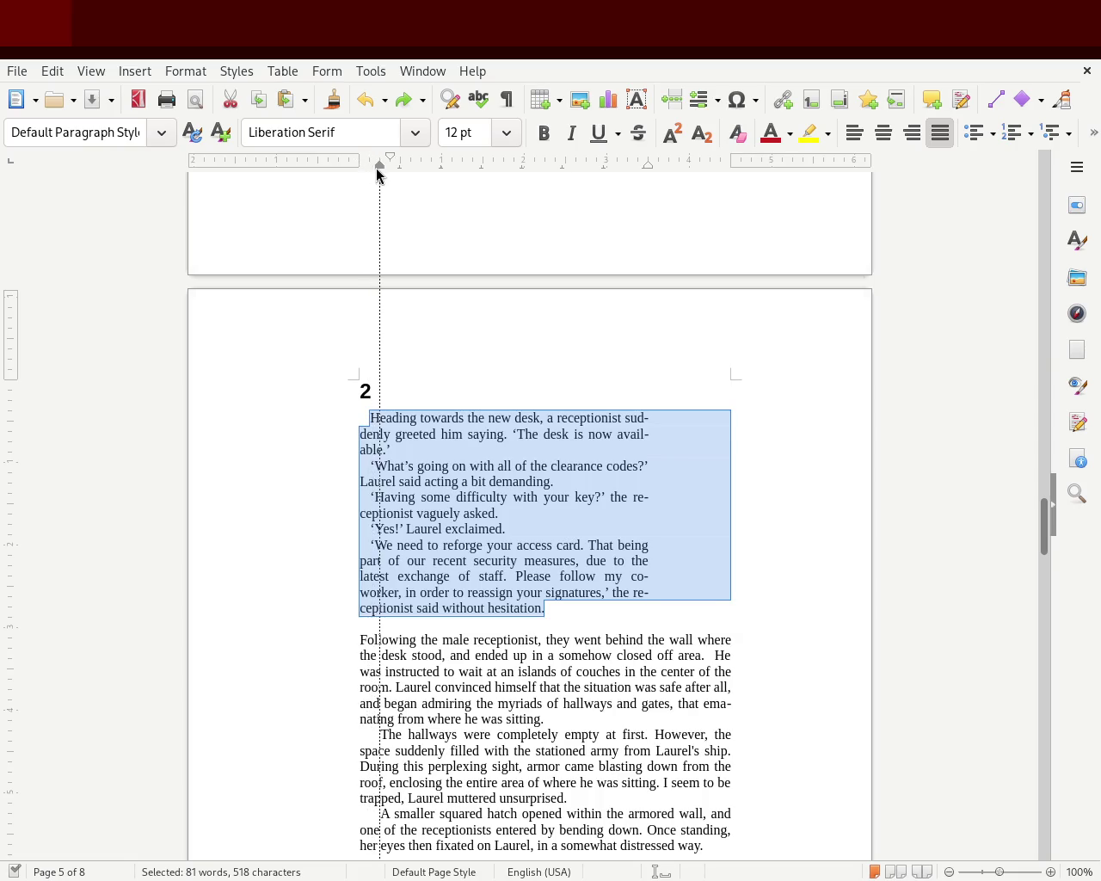
left_click_drag(377, 168, 380, 167)
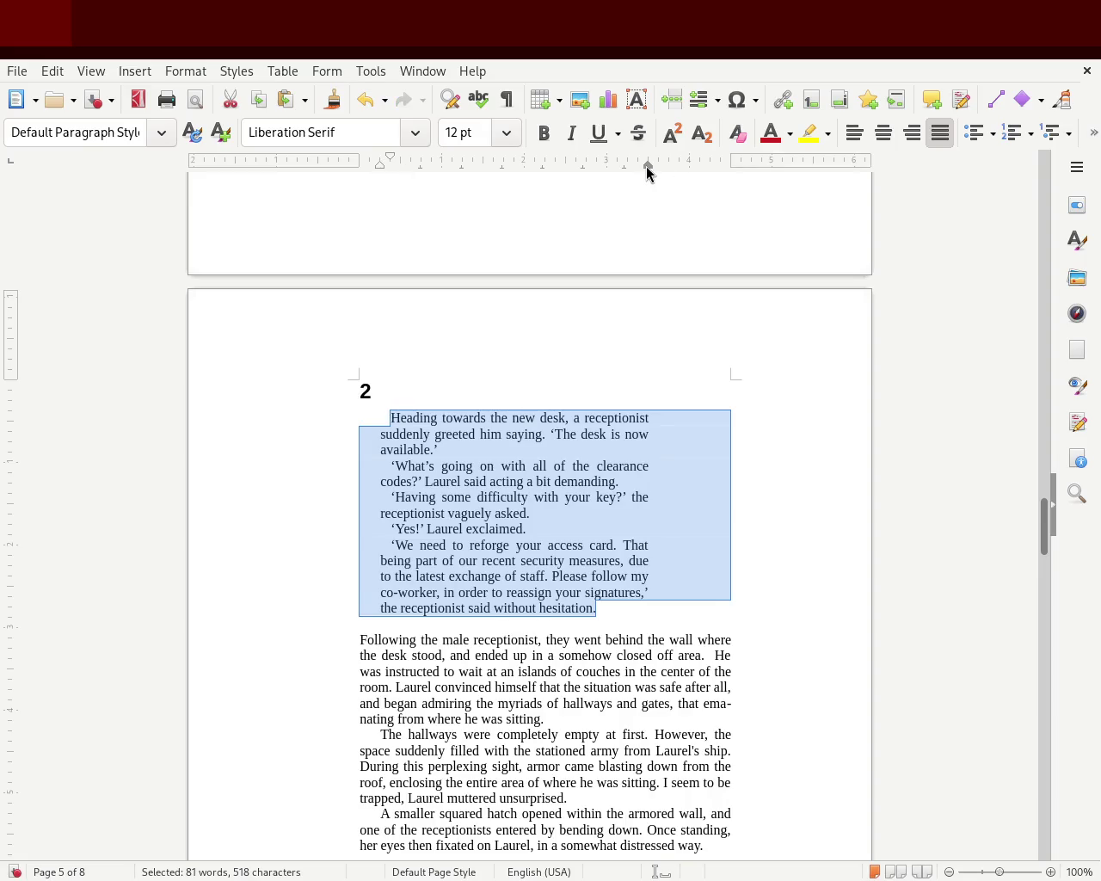
left_click_drag(648, 171, 690, 175)
left_click(801, 360)
scroll(1040, 499, "down", 3)
scroll(1040, 499, "up", 1)
scroll(1041, 496, "up", 3)
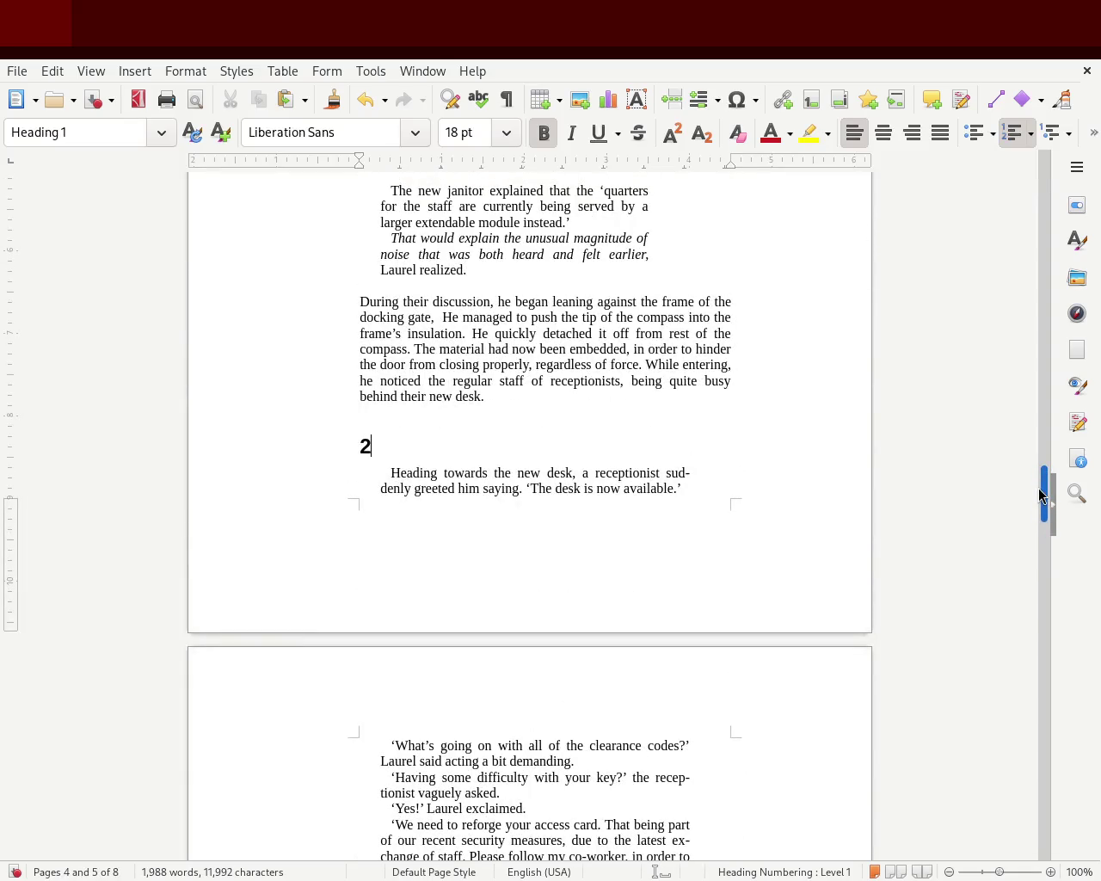
scroll(1041, 496, "down", 5)
scroll(1035, 512, "down", 3)
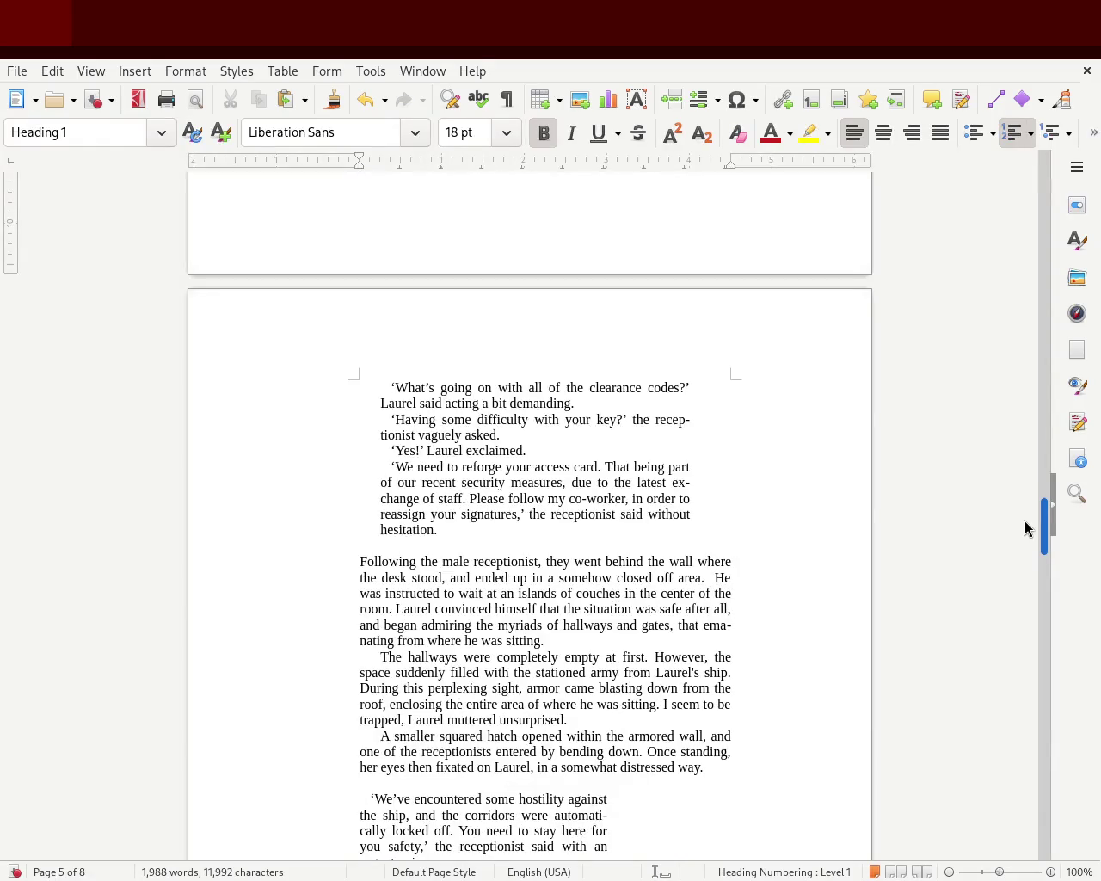
scroll(1025, 528, "up", 7)
mouse_move(1029, 497)
left_mouse_down()
mouse_move(1028, 344)
mouse_move(1026, 515)
mouse_move(1030, 492)
left_mouse_up()
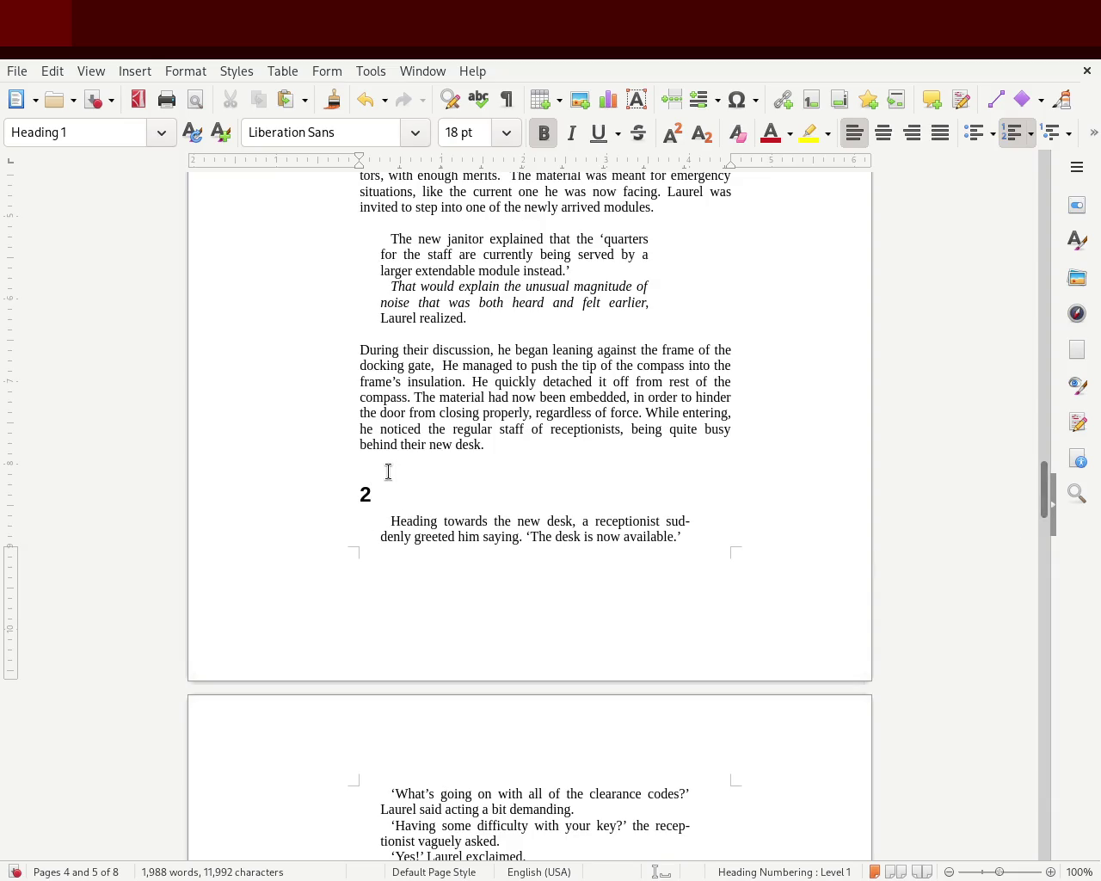
Add an empty line above the chapter 2 heading so it again starts atop page 5
key("Return")
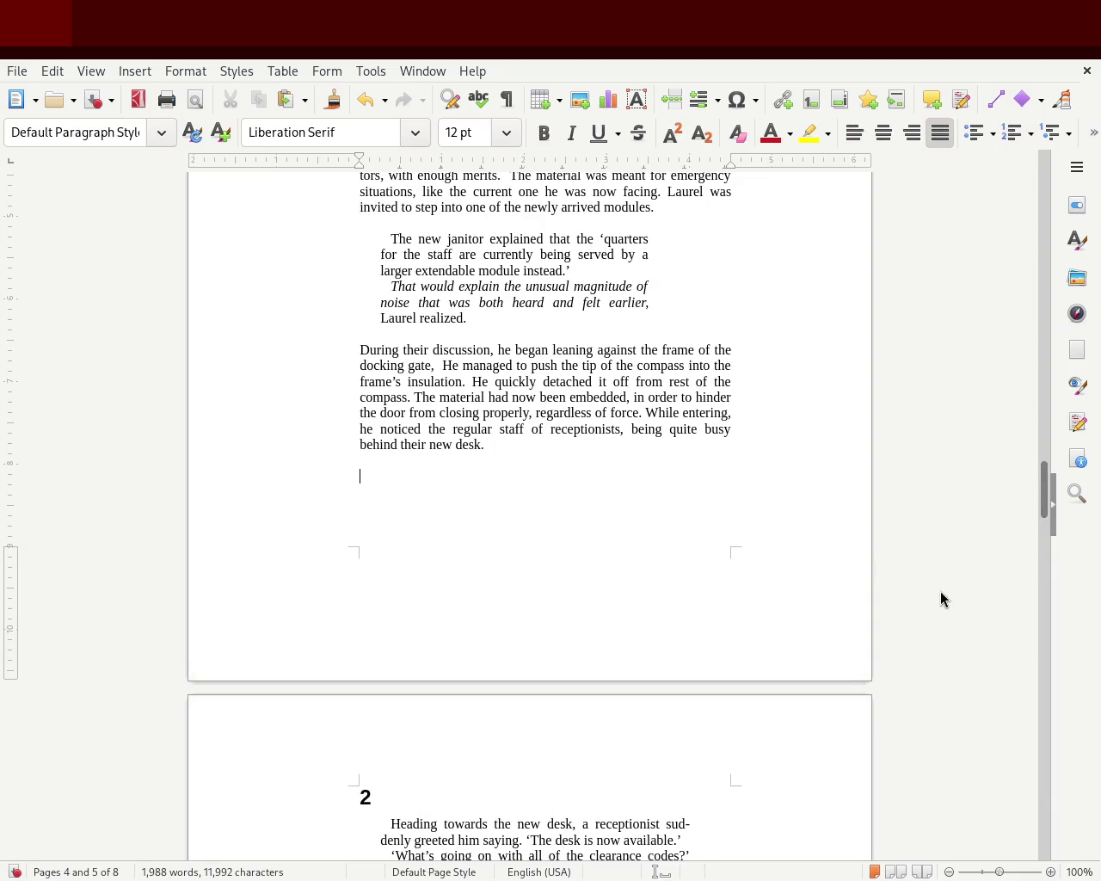
left_click_drag(1039, 494, 1026, 384)
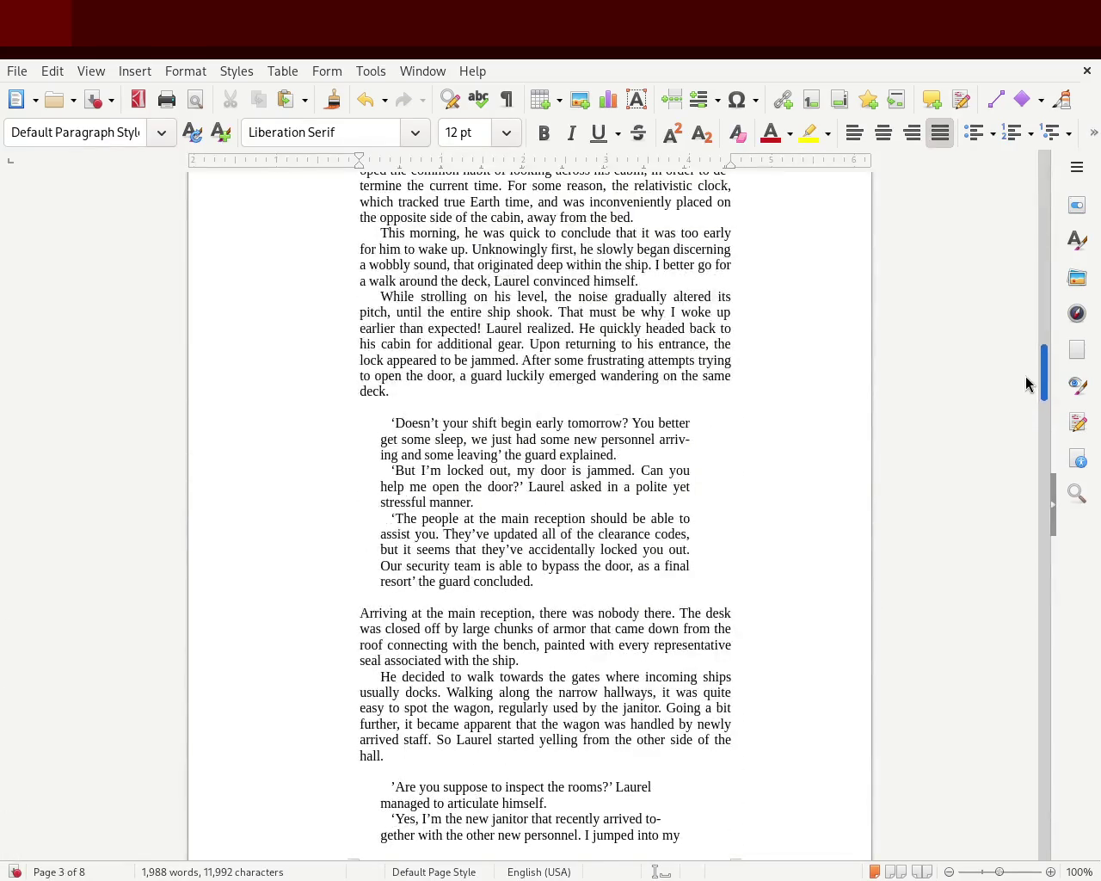
Move the guard's three dialogue paragraphs' left indent back to the left margin
left_click_drag(557, 583, 295, 427)
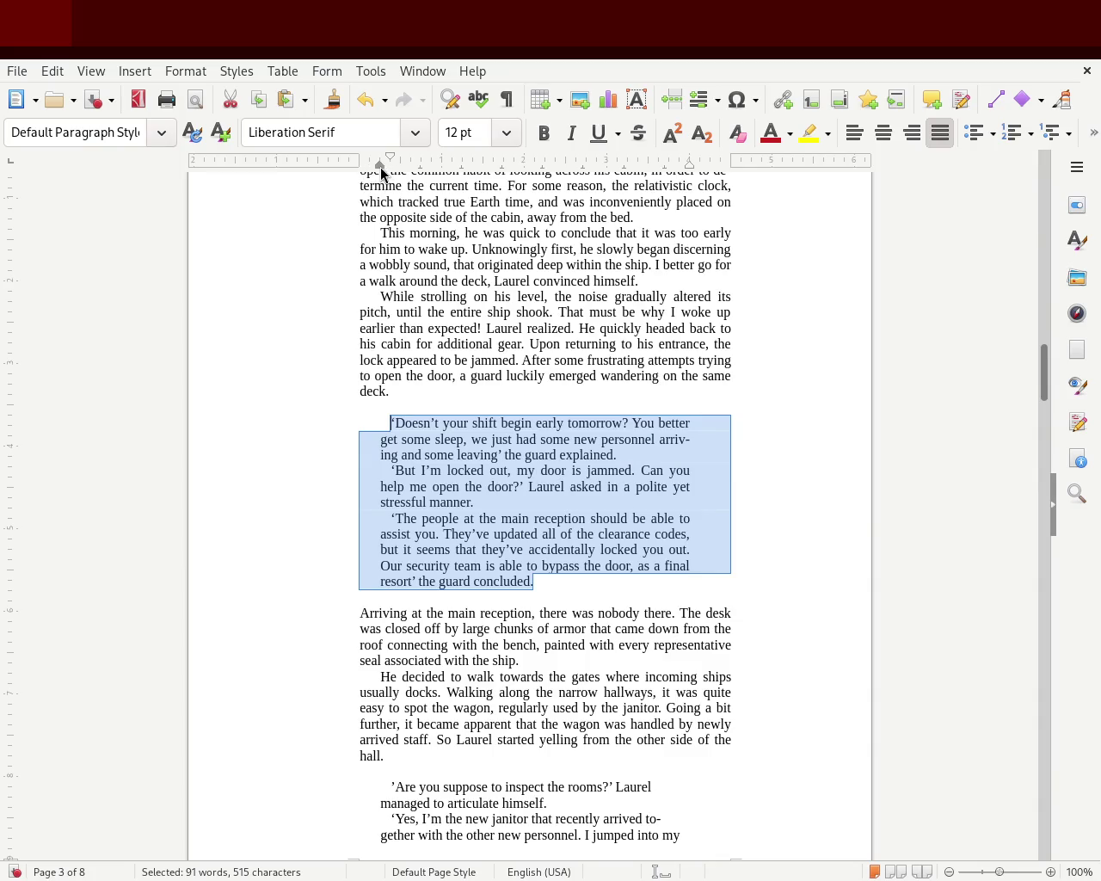
left_click_drag(357, 171, 355, 171)
left_click(212, 445)
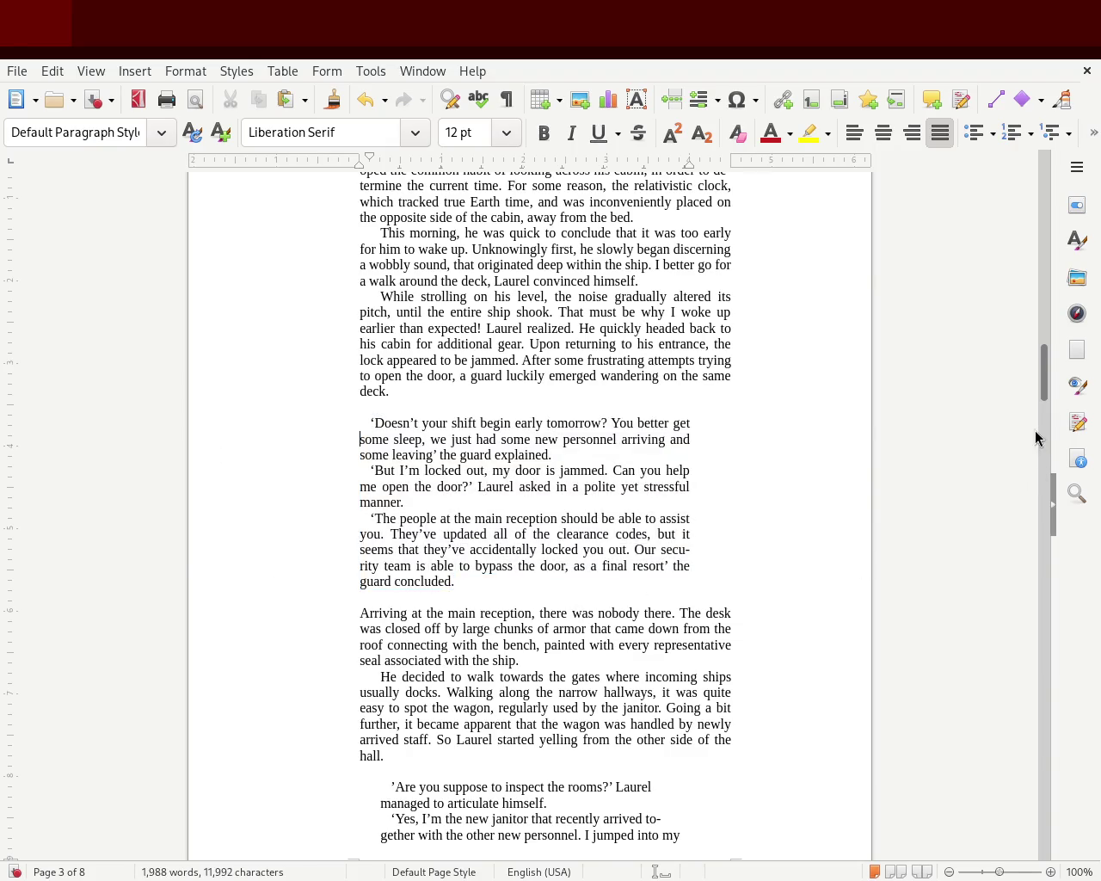
mouse_move(1047, 393)
left_mouse_down()
mouse_move(1046, 364)
mouse_move(1032, 401)
mouse_move(1035, 369)
left_mouse_up()
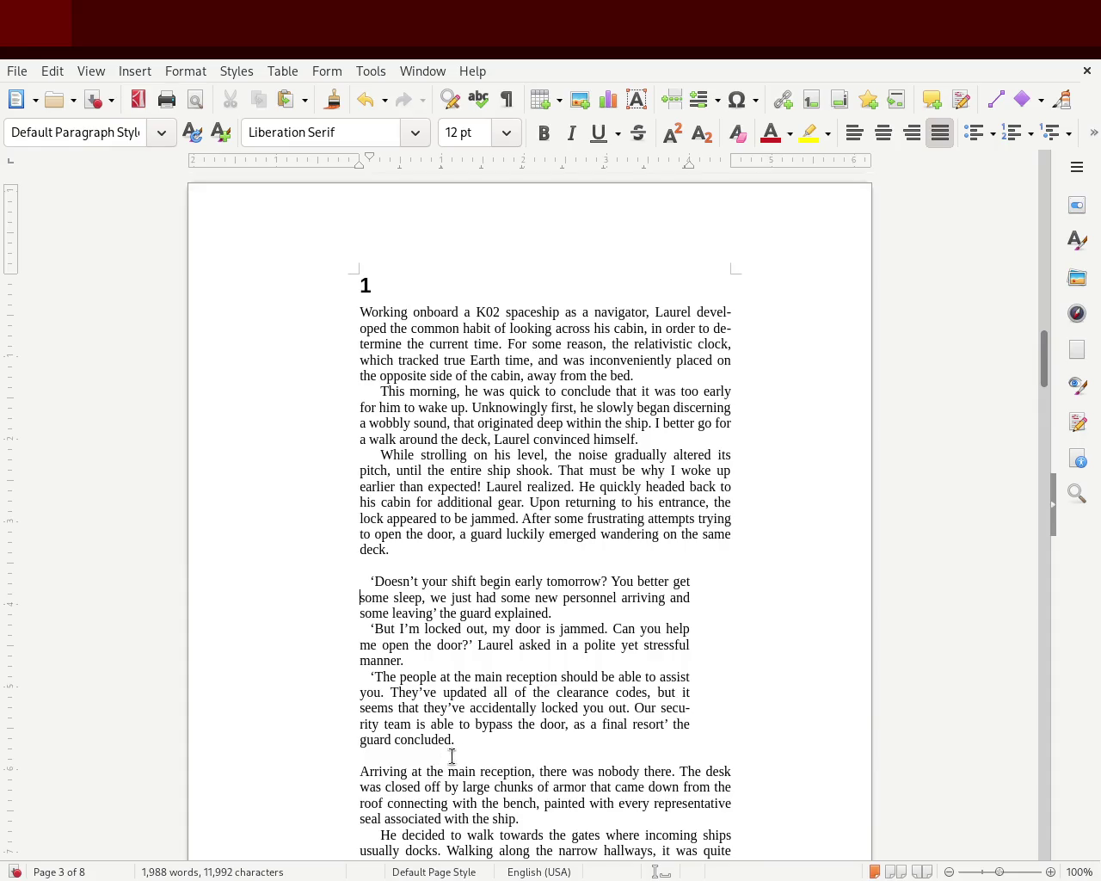
Try widening the guard's dialogue to full width, then undo to keep its narrow right edge
left_click_drag(454, 740, 291, 582)
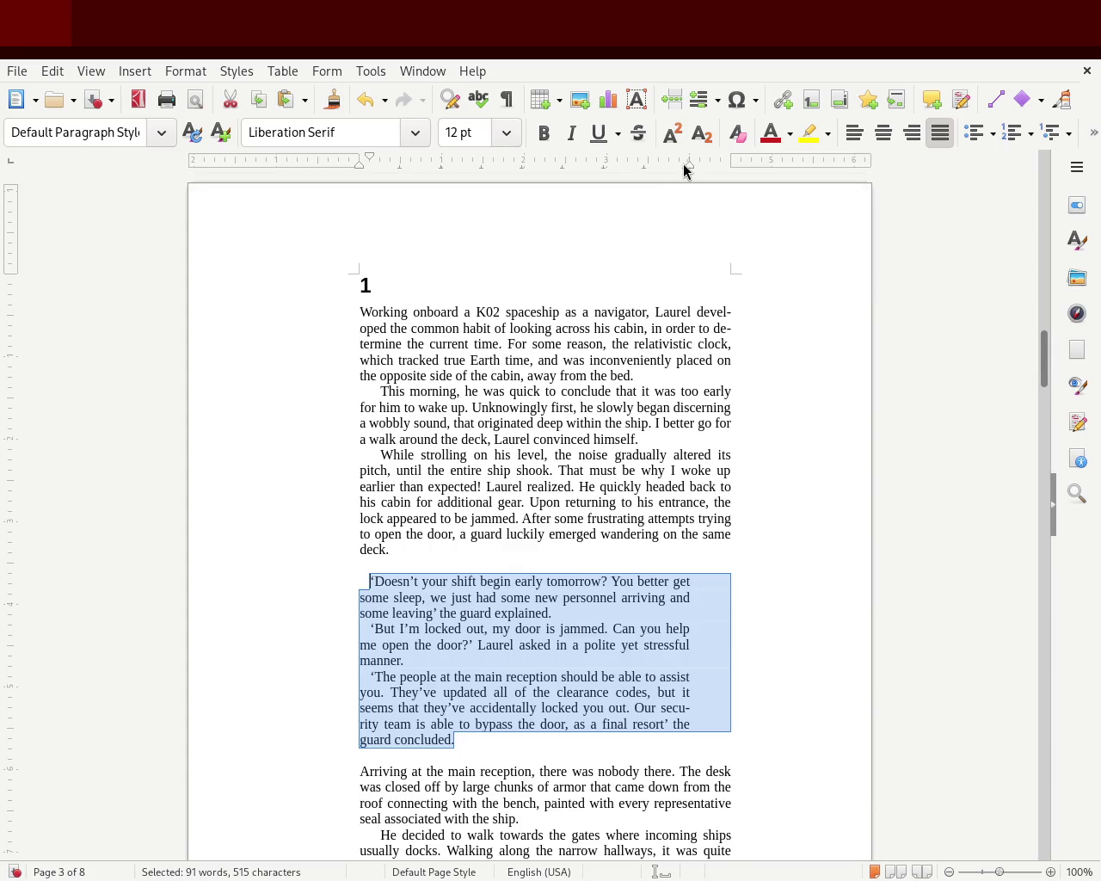
left_click_drag(689, 165, 728, 174)
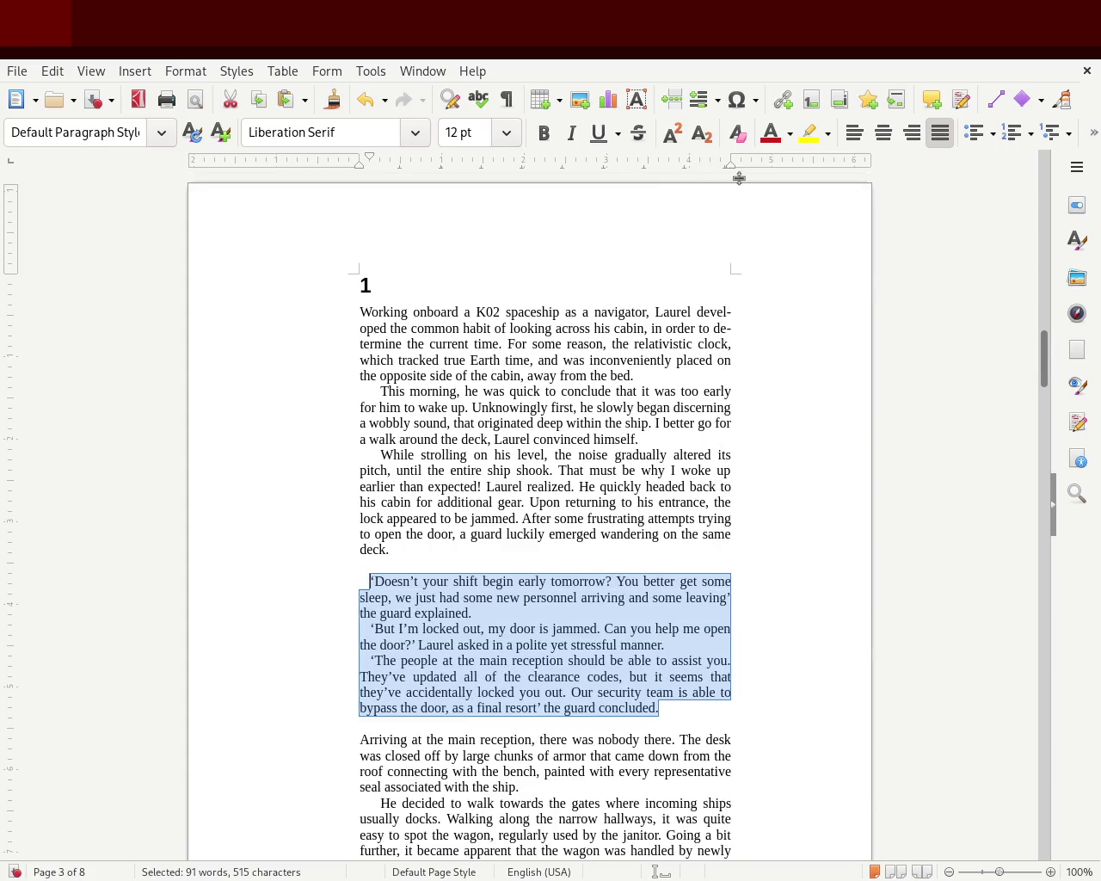
left_click(139, 439)
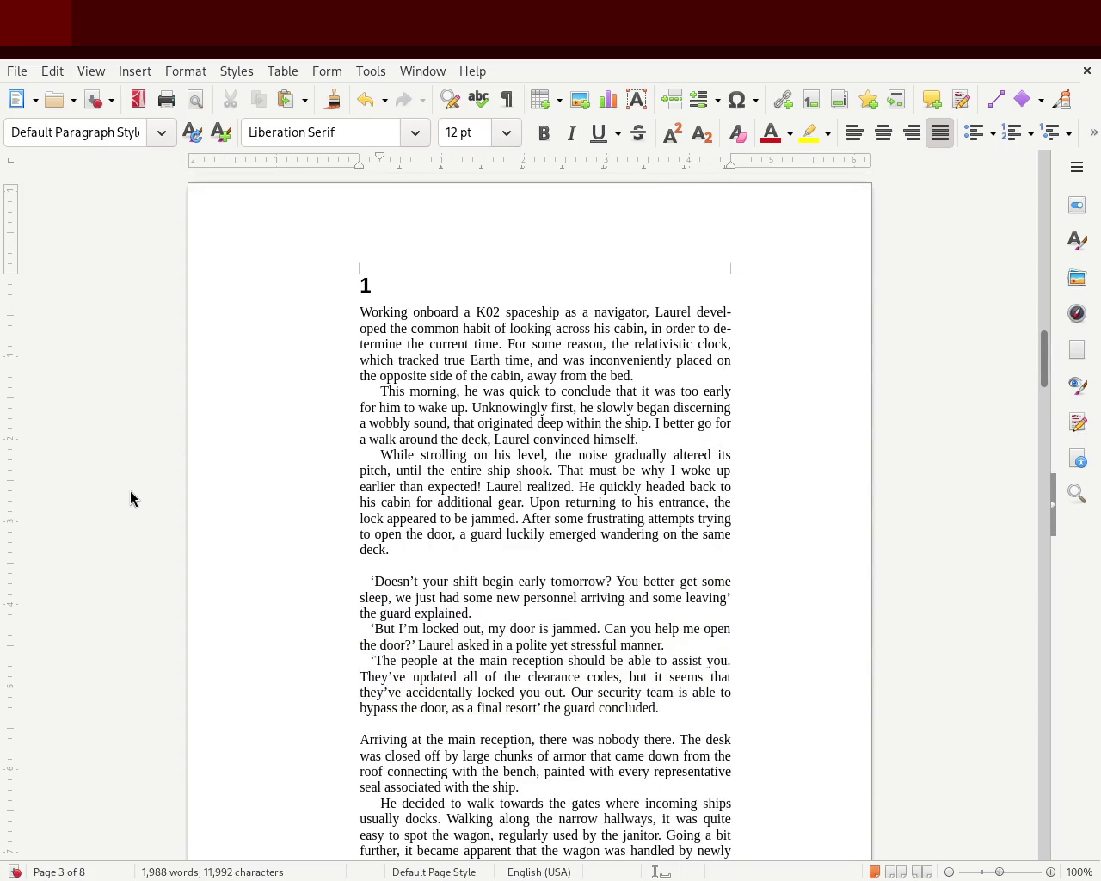
key("ctrl+z")
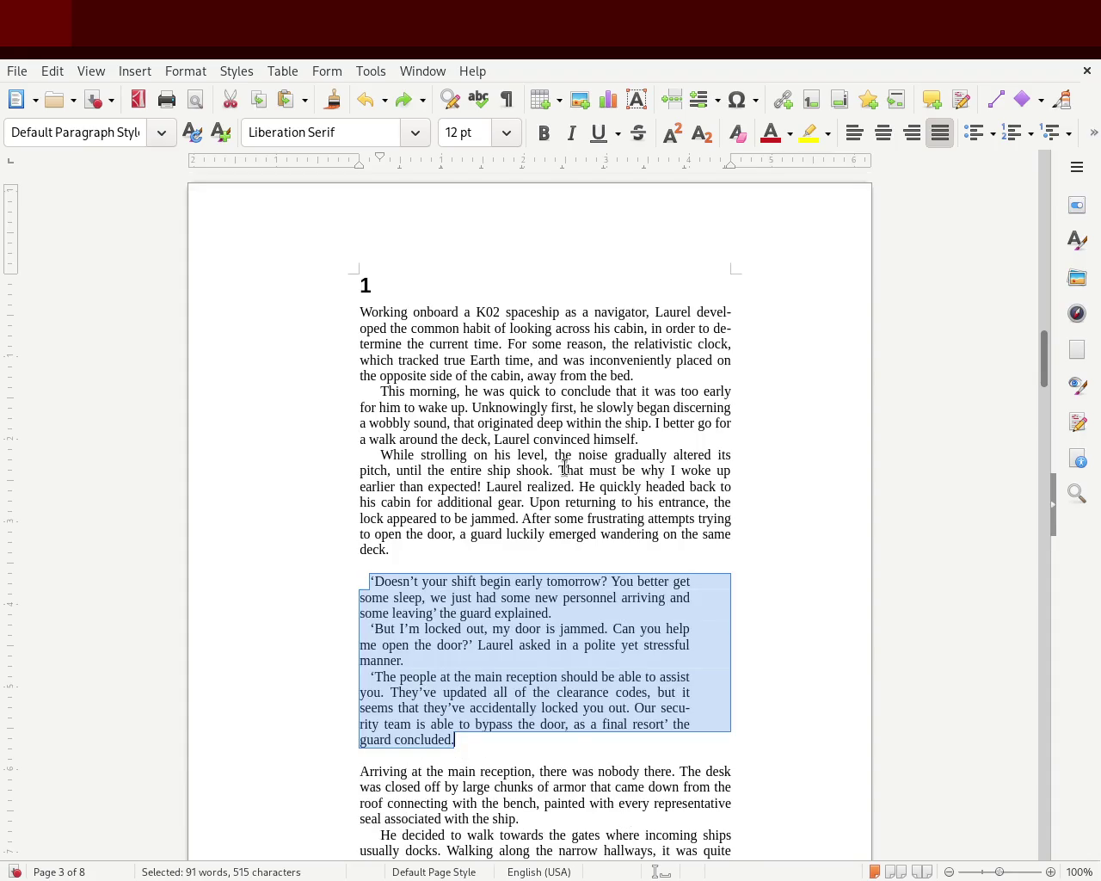
key("ctrl+z")
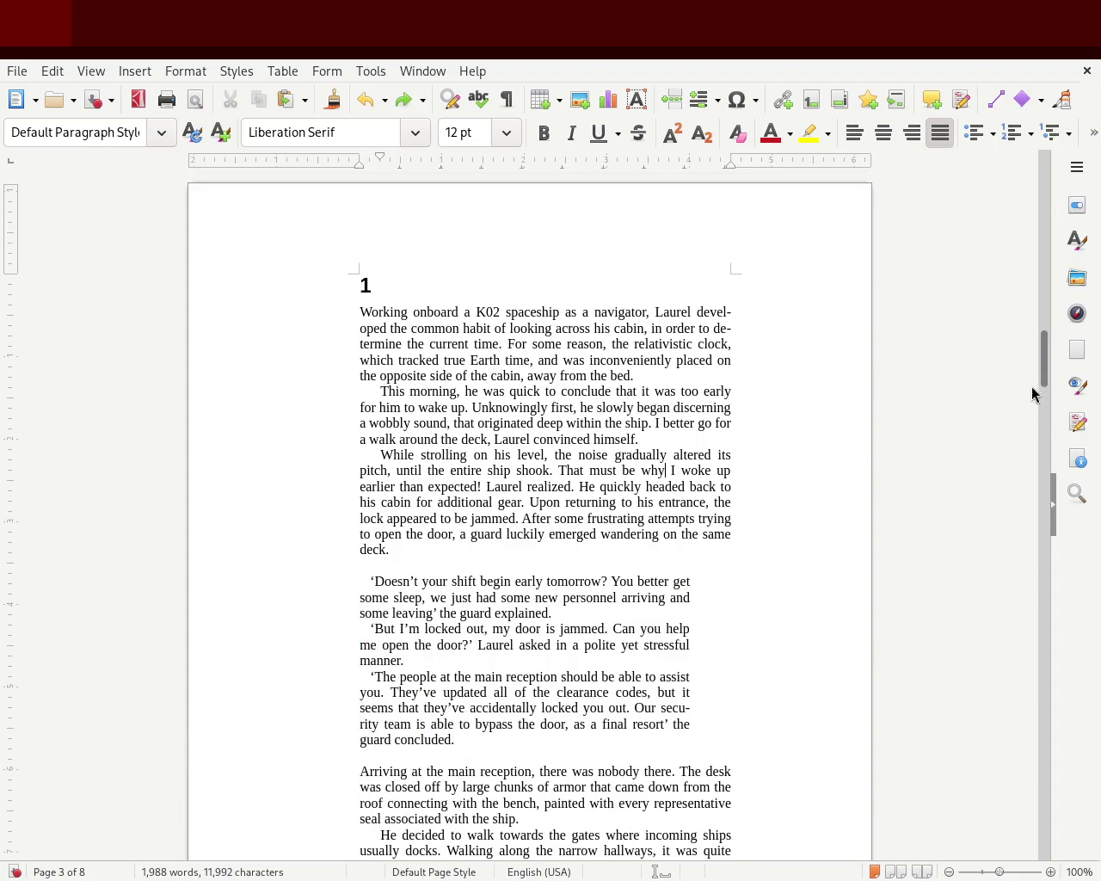
Shift the second dialogue block, page 3 through 'insisted.' on page 4, to the left margin
scroll(1044, 378, "down", 3)
mouse_move(1043, 379)
left_mouse_down()
mouse_move(1044, 363)
mouse_move(1033, 387)
left_mouse_up()
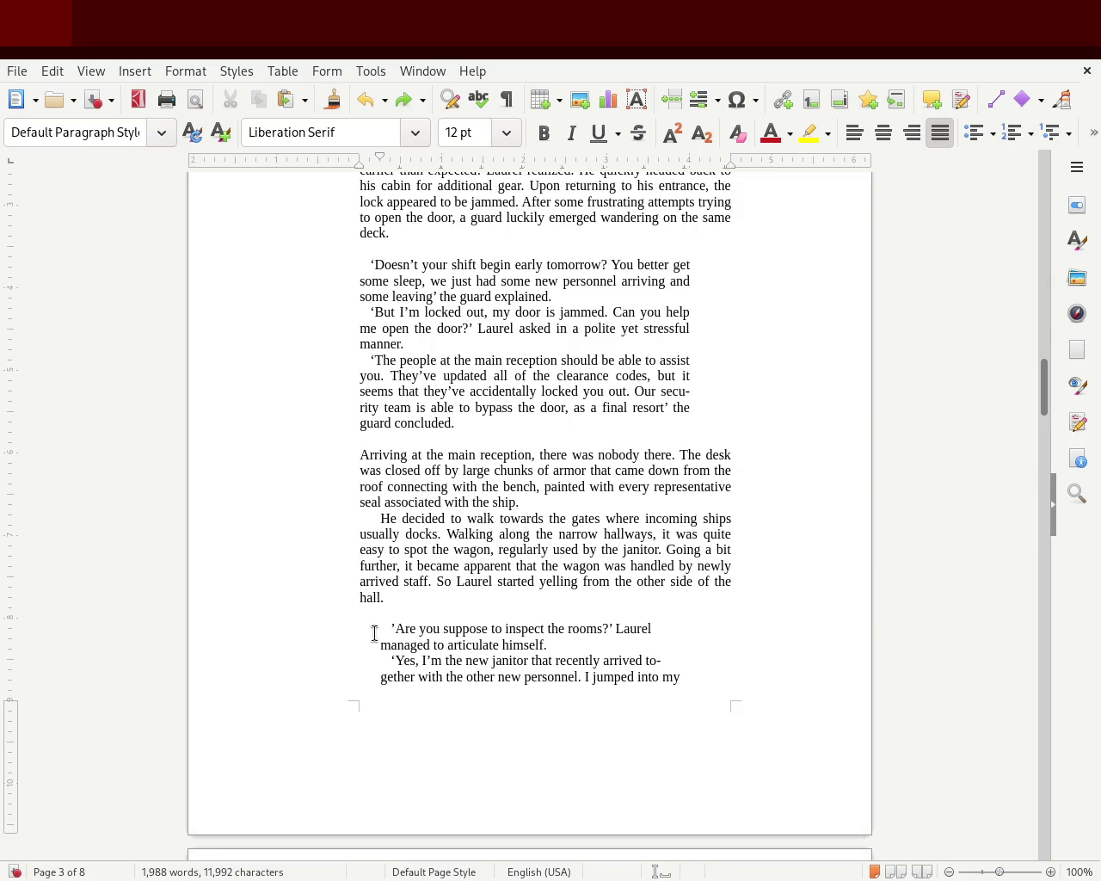
left_click_drag(361, 635, 406, 682)
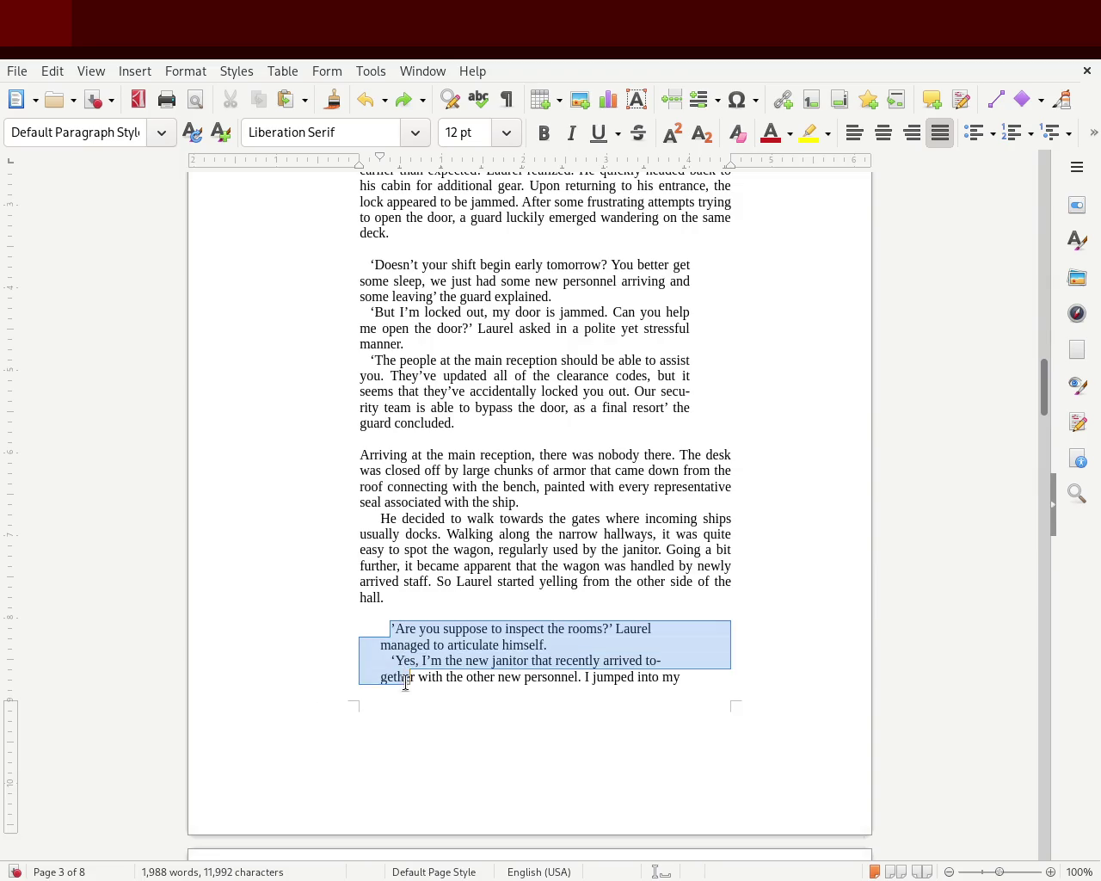
left_click_drag(1045, 396, 1045, 443)
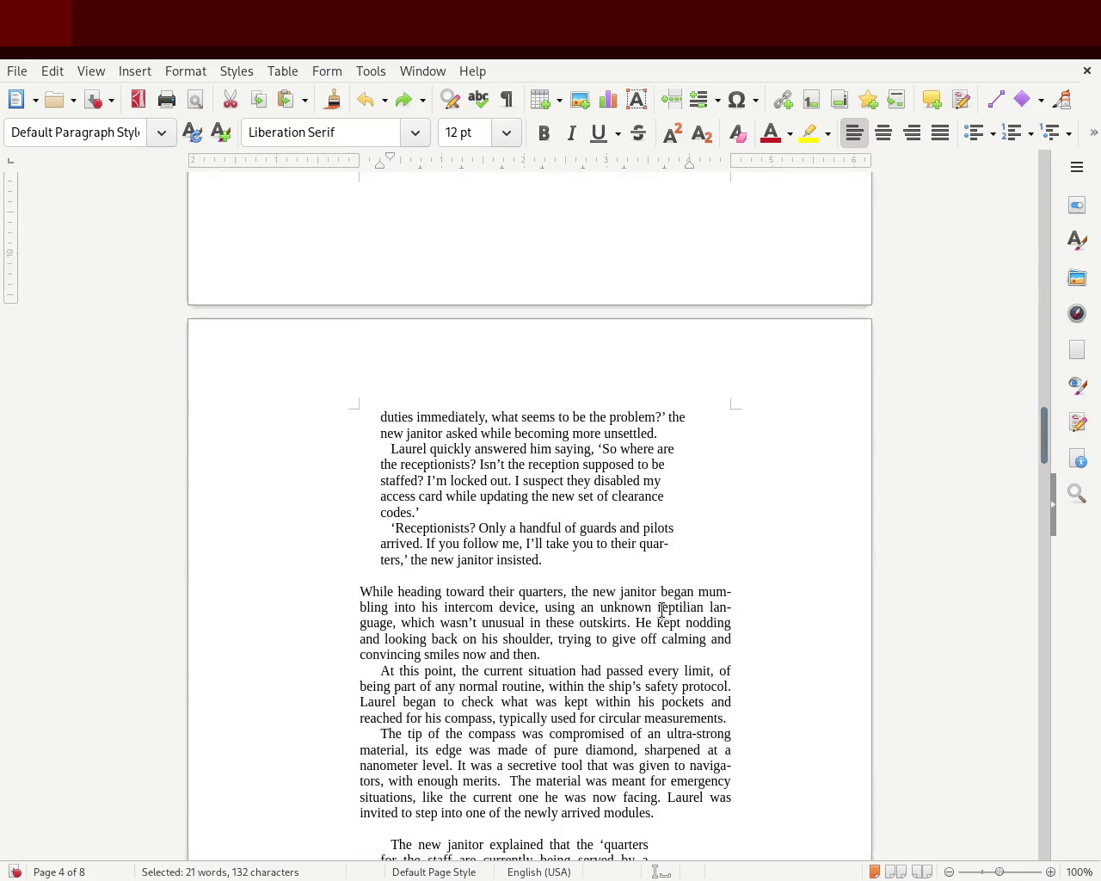
left_click(589, 561, "shift")
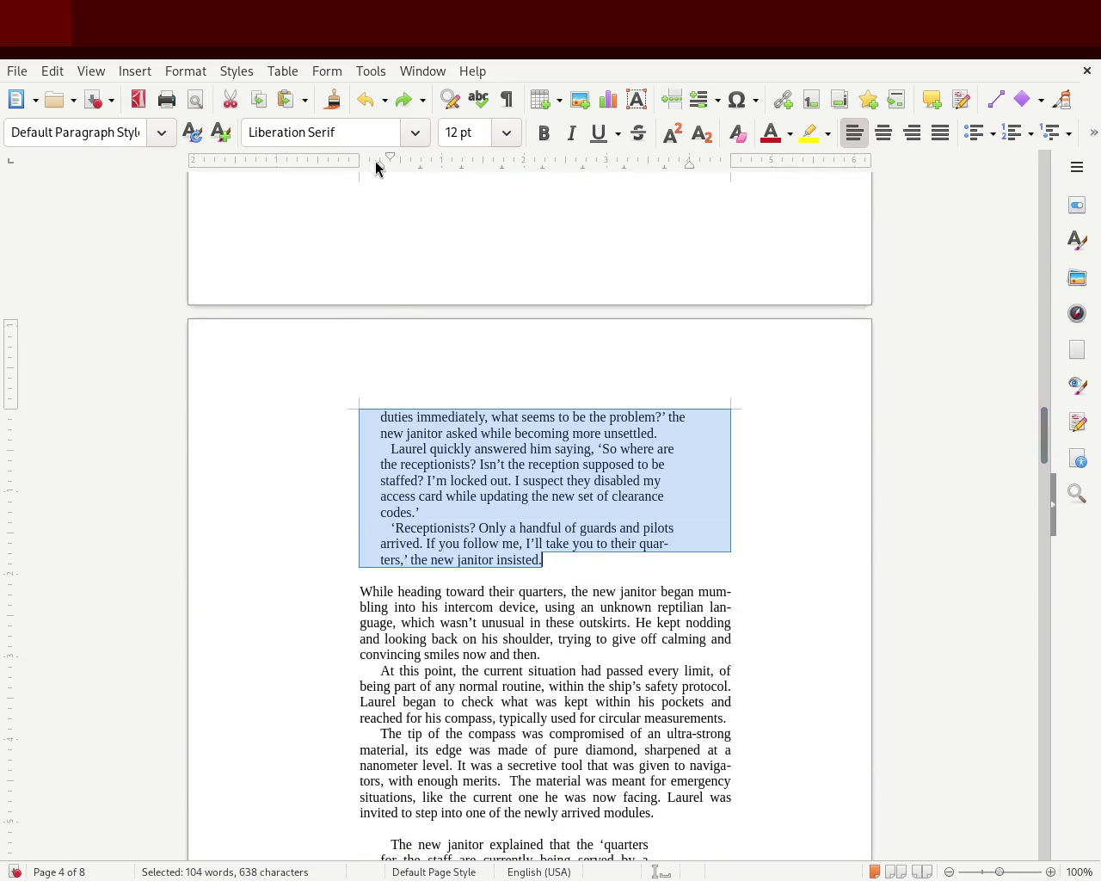
left_click_drag(375, 165, 356, 166)
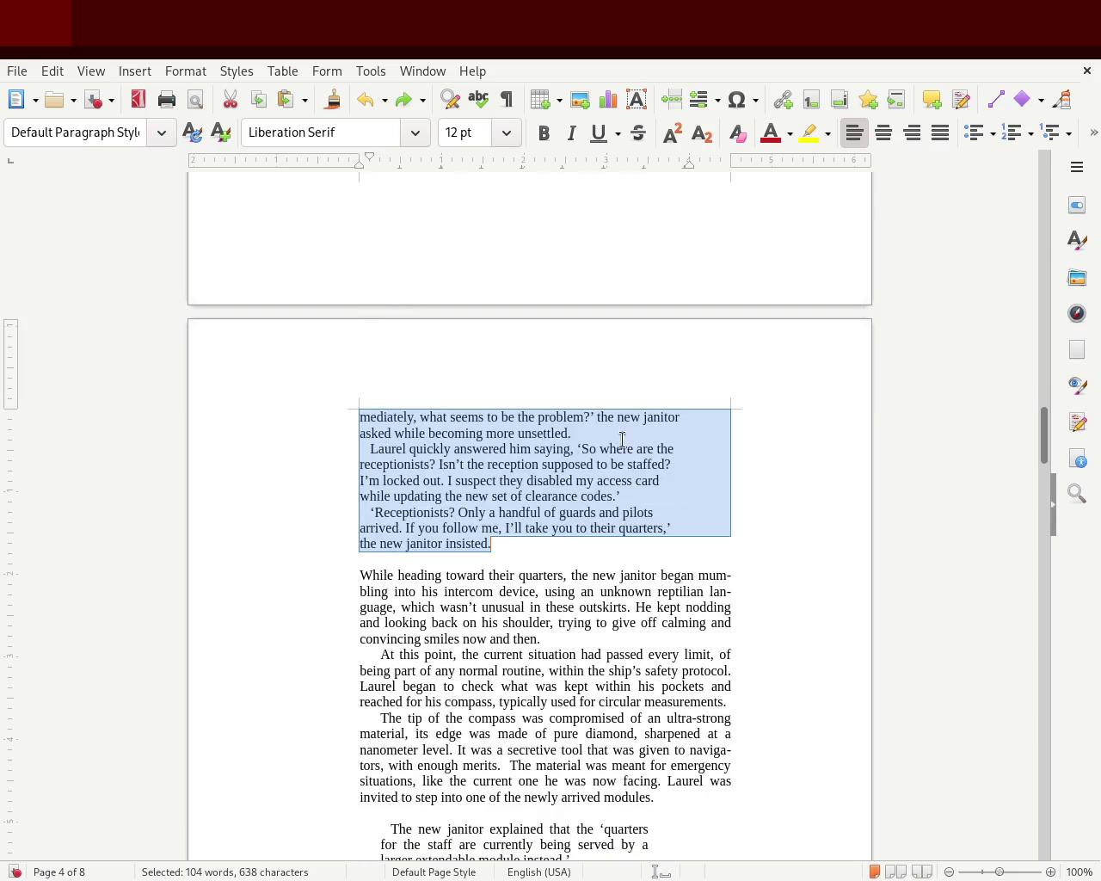
left_click(978, 548)
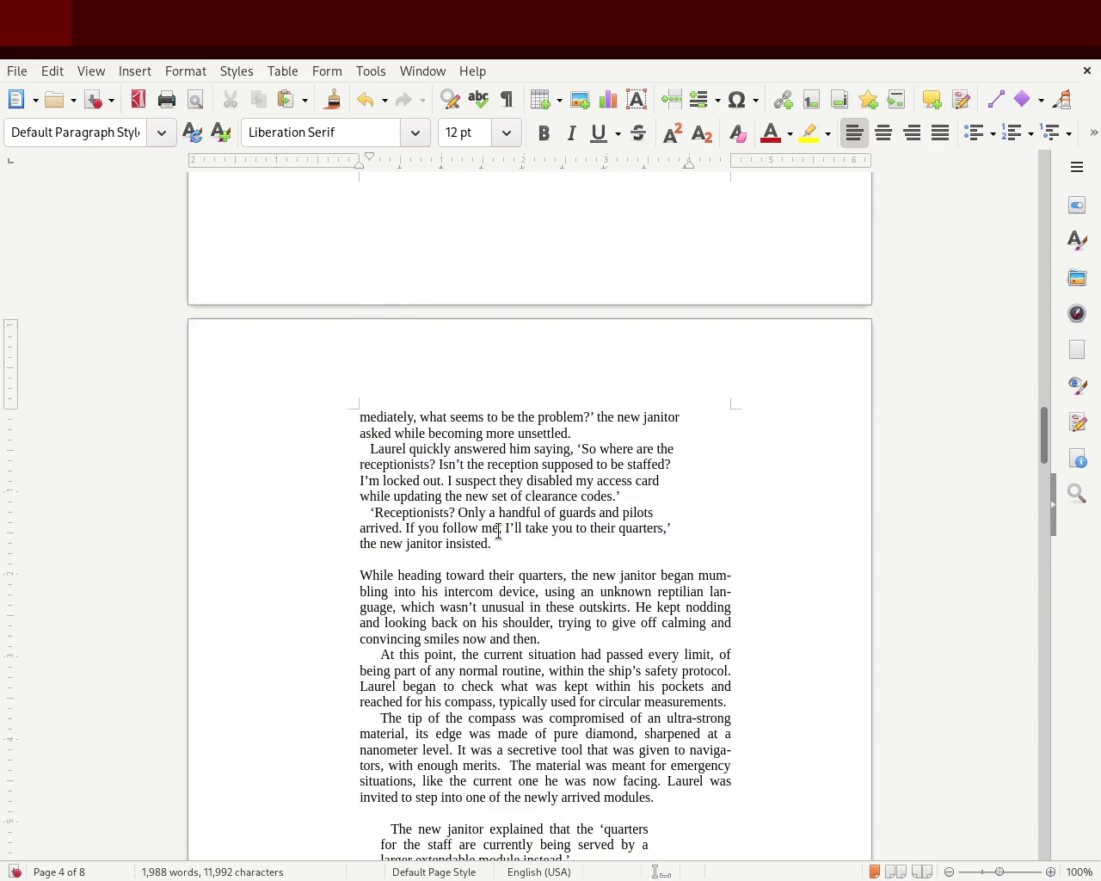
Justify the dialogue paragraphs continuing at the top of page 4
left_click_drag(492, 543, 393, 344)
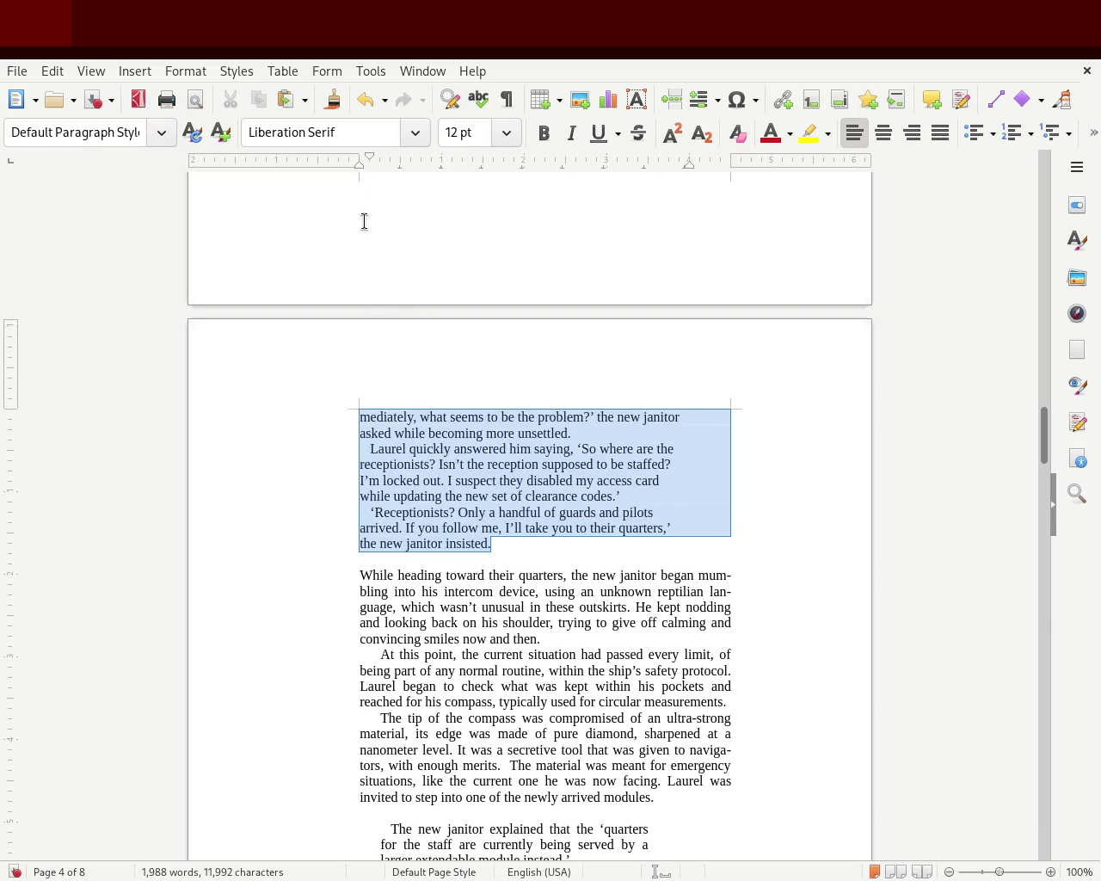
left_click_drag(384, 167, 367, 301)
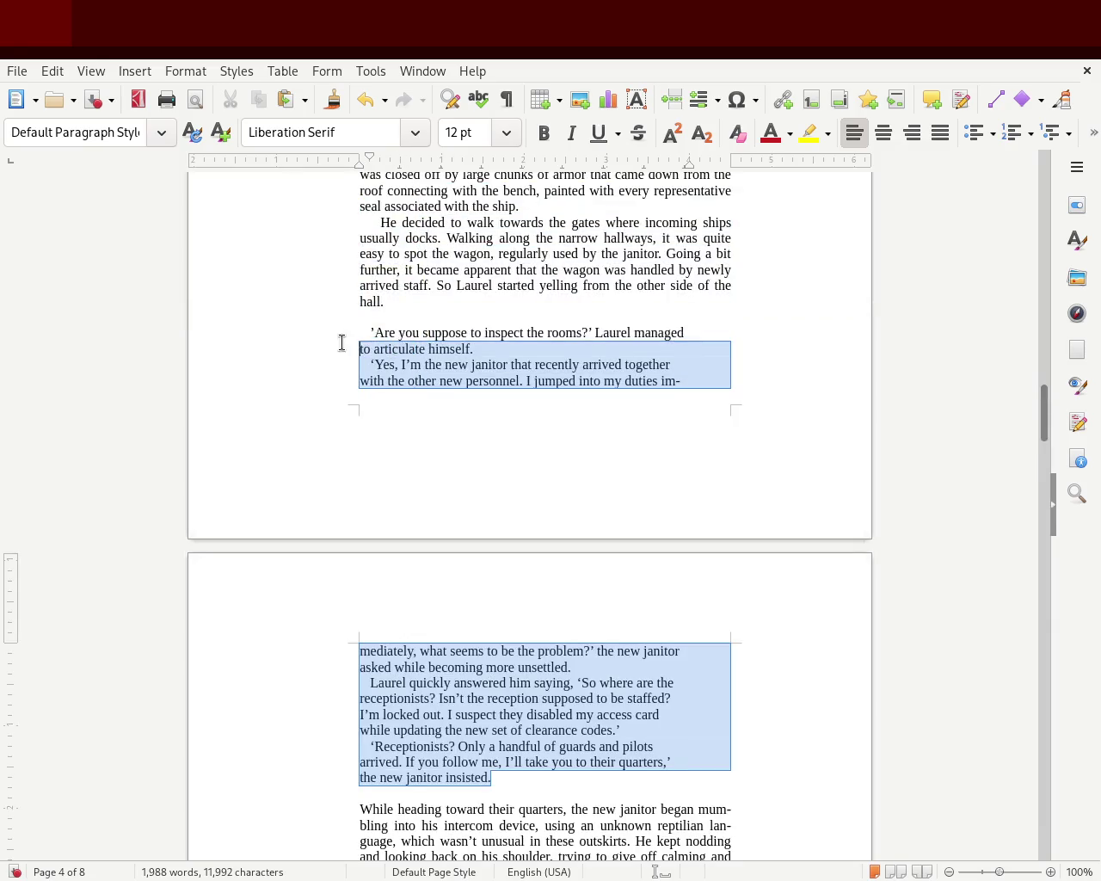
left_click(940, 132)
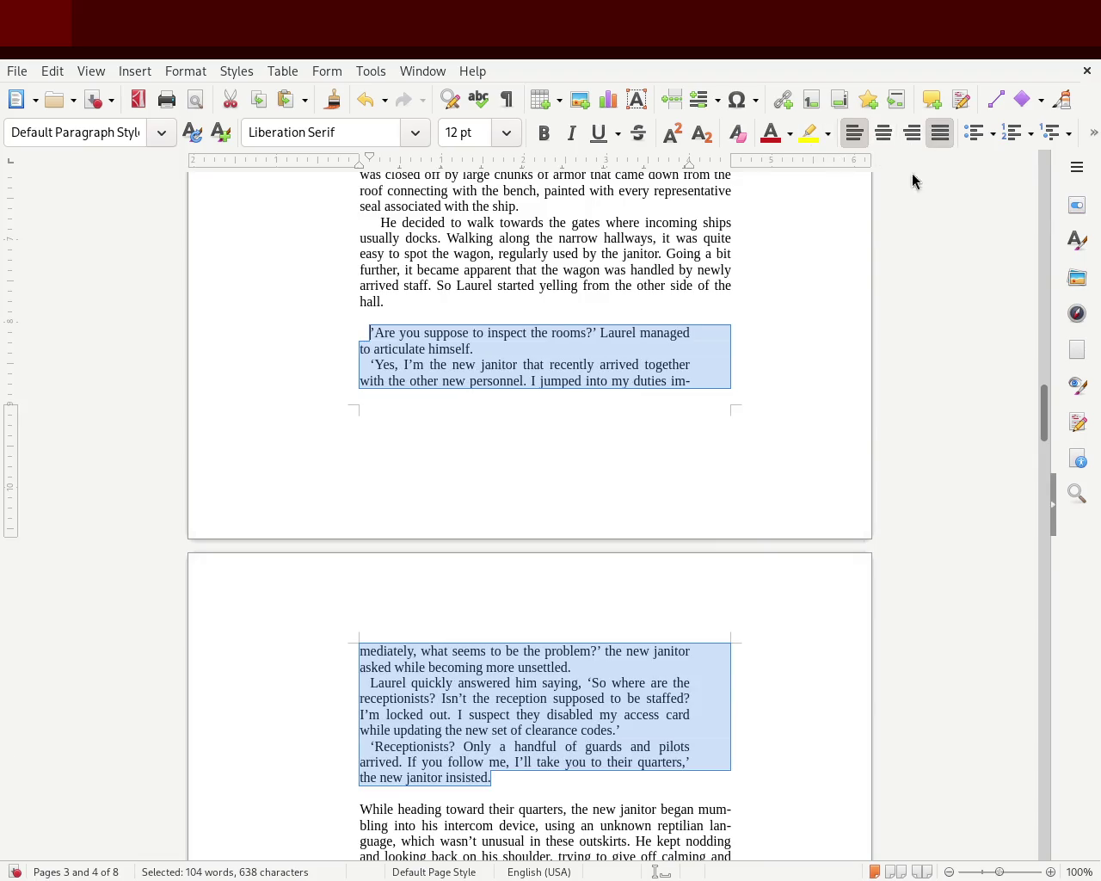
left_click(812, 292)
mouse_move(1042, 418)
left_mouse_down()
mouse_move(1042, 340)
mouse_move(1035, 372)
left_mouse_up()
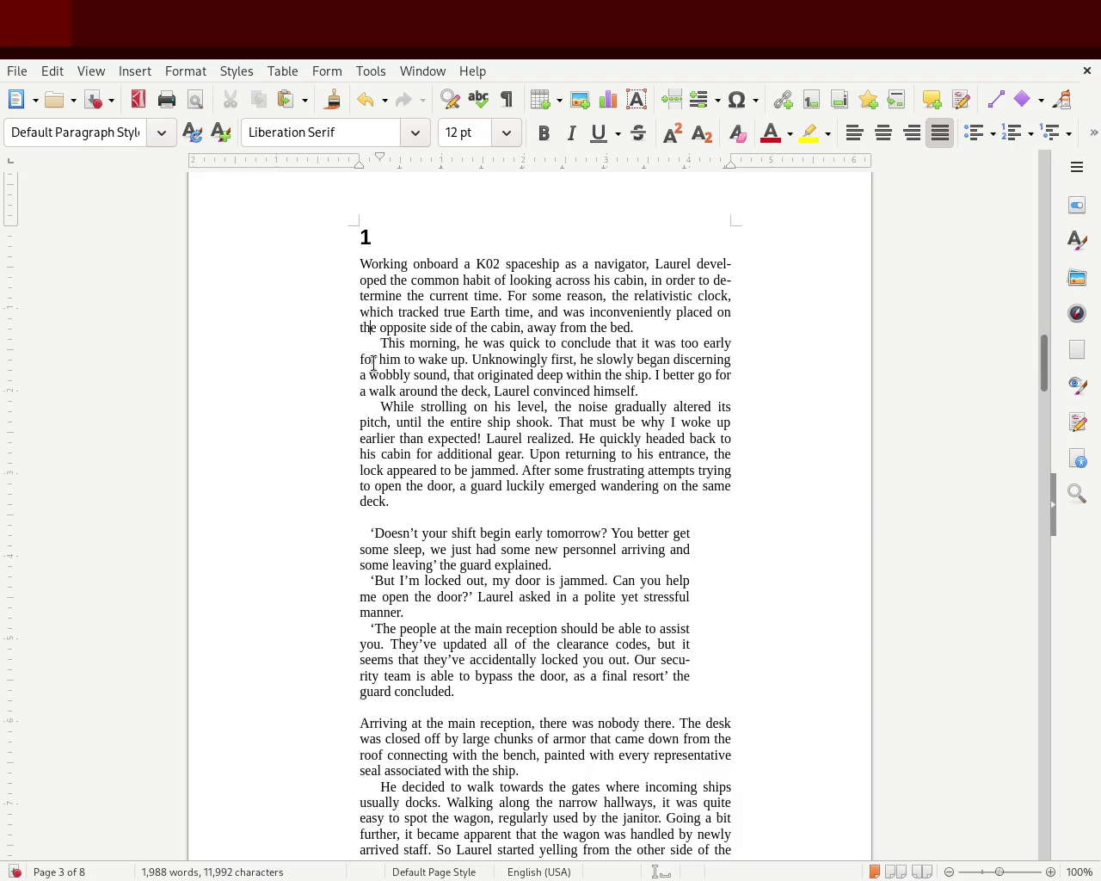
left_click(411, 516)
left_click_drag(465, 694, 302, 531)
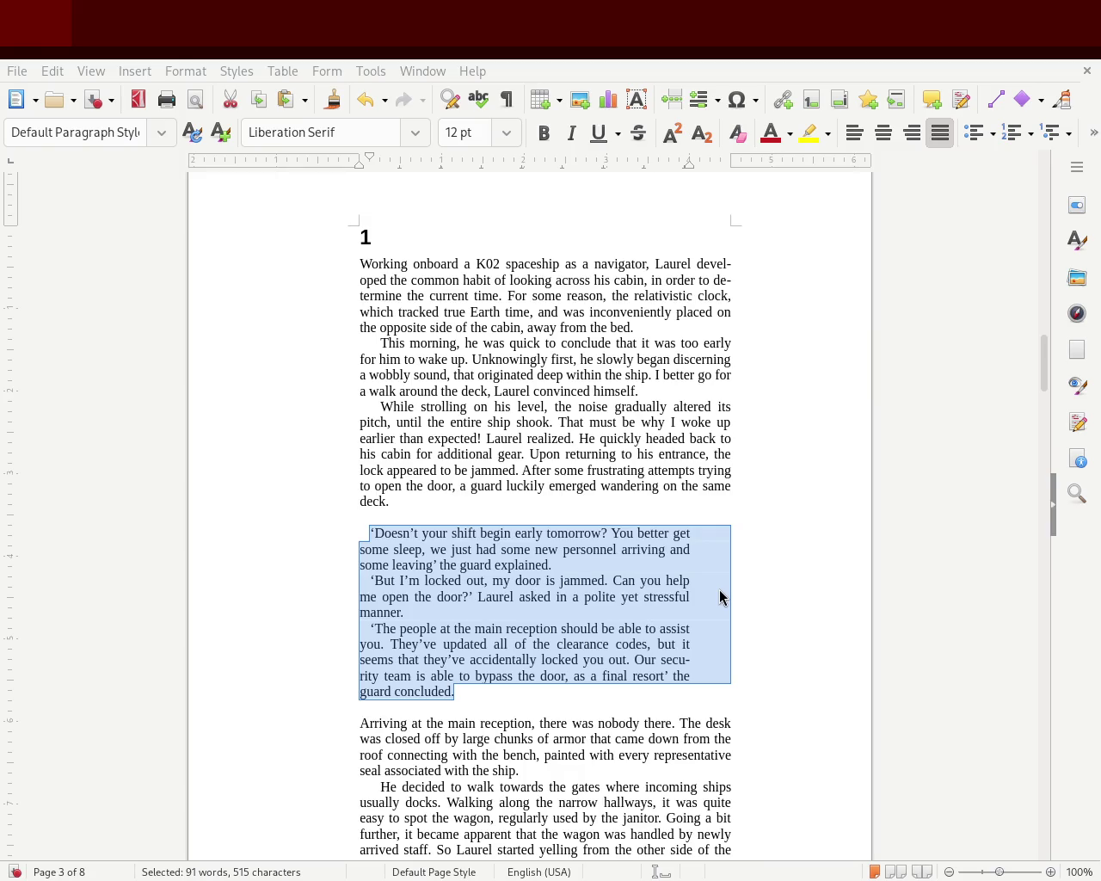
left_click(479, 465)
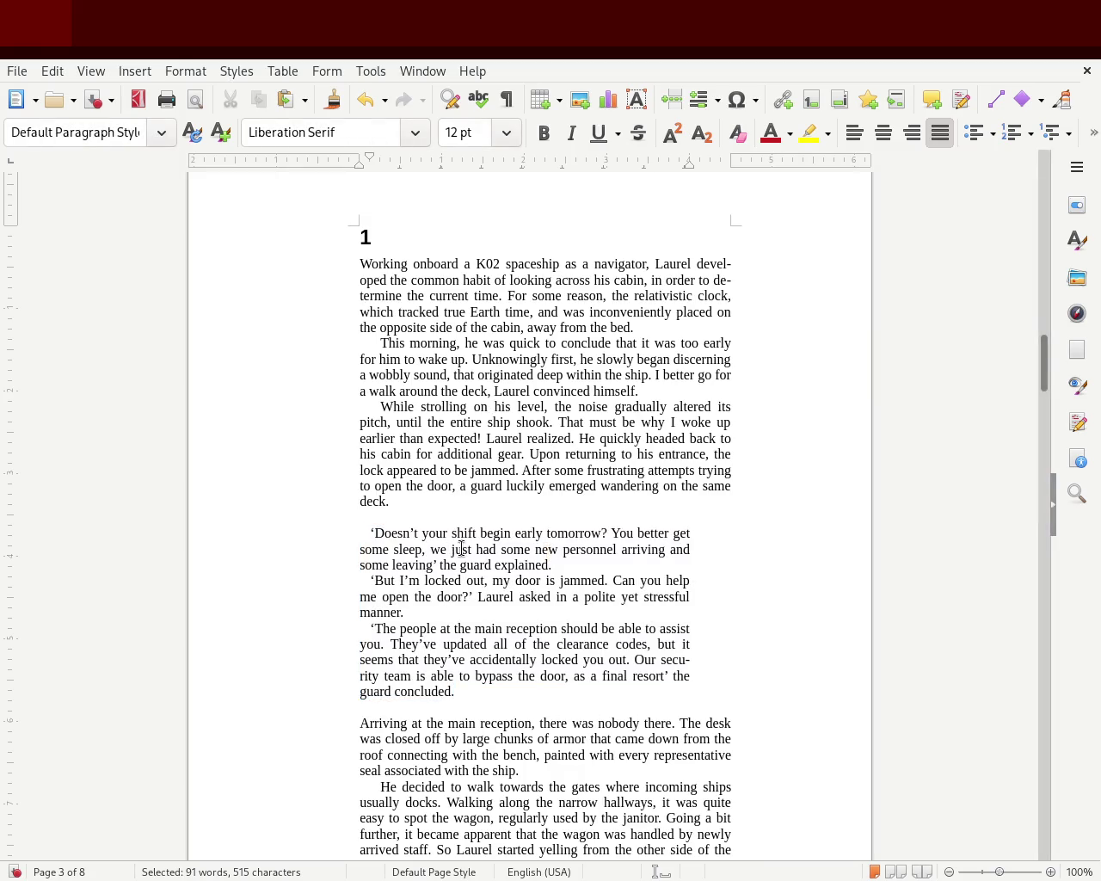
left_click_drag(491, 690, 347, 538)
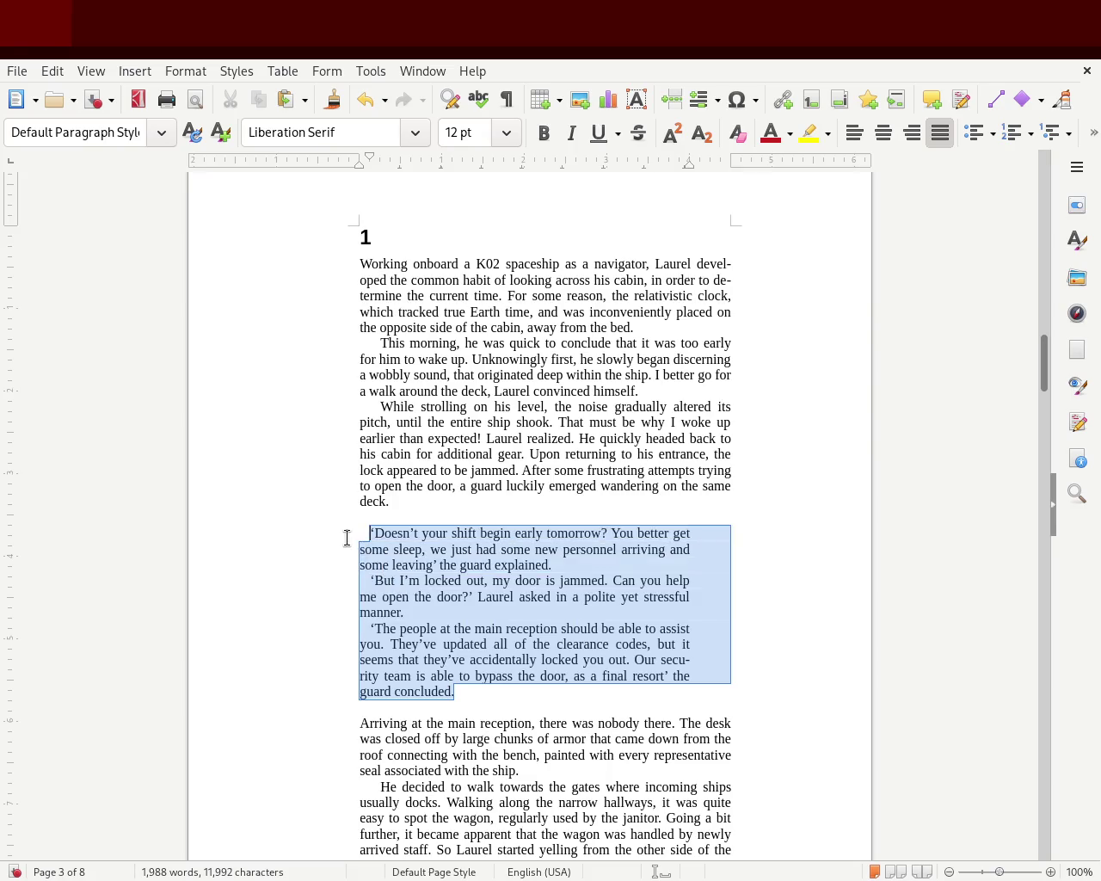
left_click(470, 698)
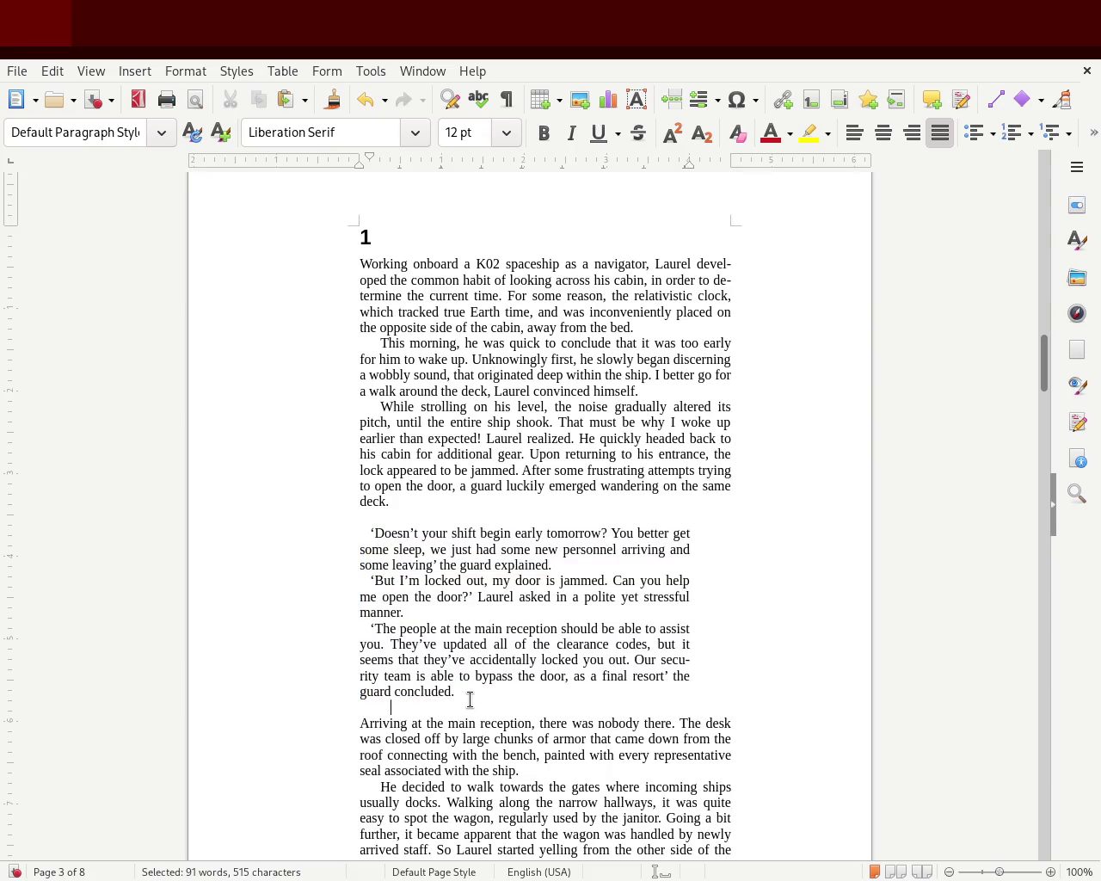
left_click_drag(470, 698, 349, 525)
left_click(364, 534)
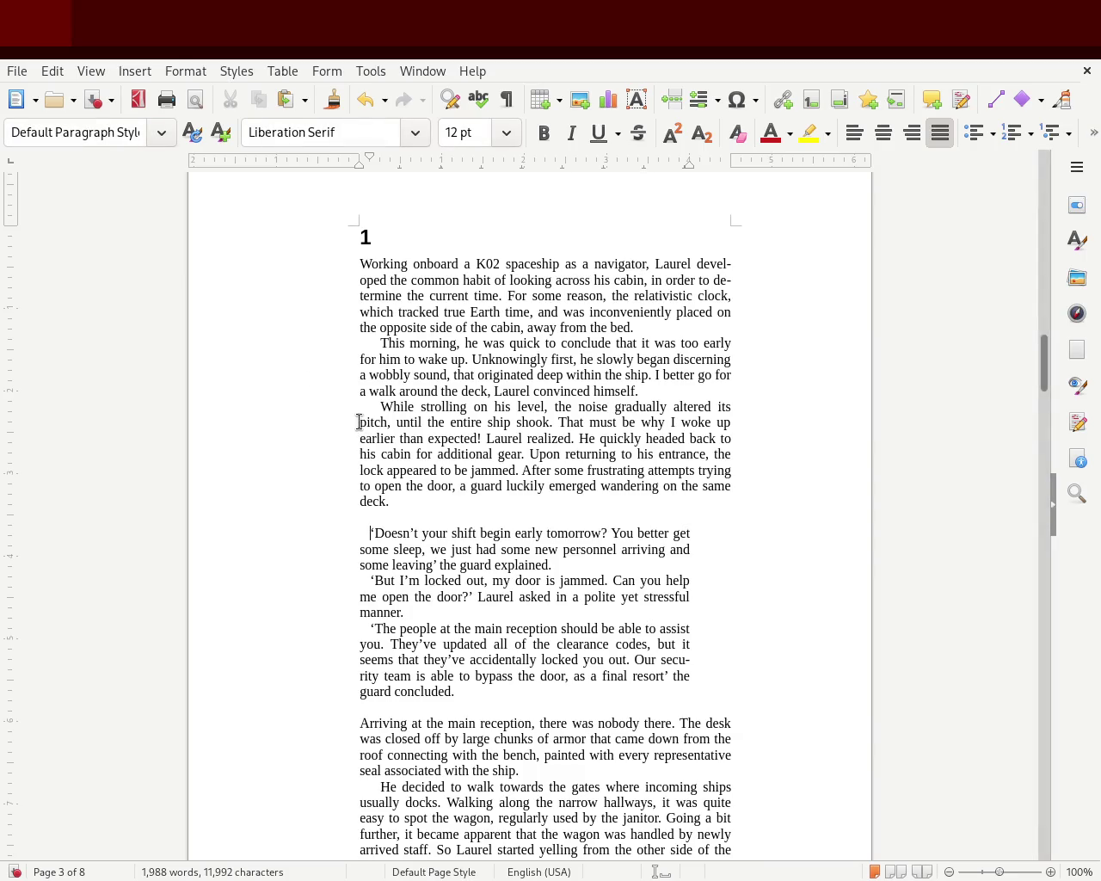
mouse_move(484, 695)
left_mouse_down()
mouse_move(389, 624)
mouse_move(334, 528)
left_mouse_up()
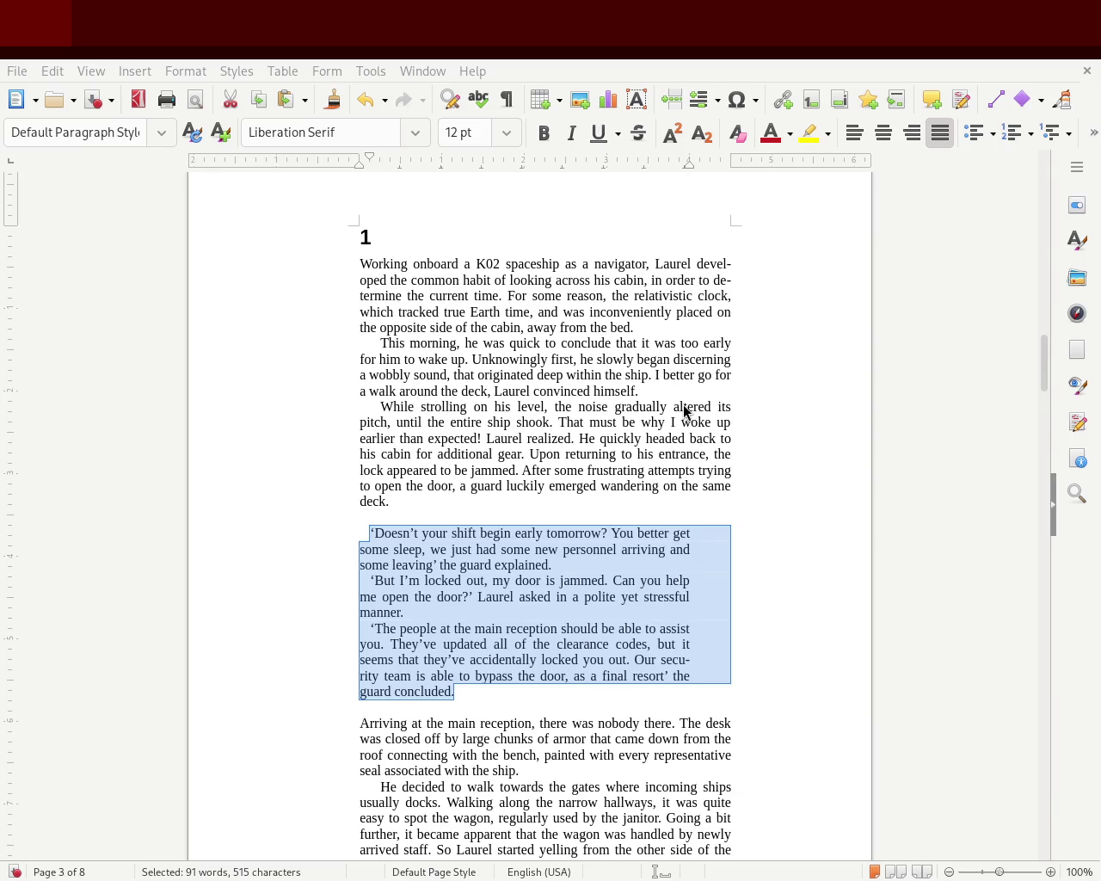
left_click(341, 370)
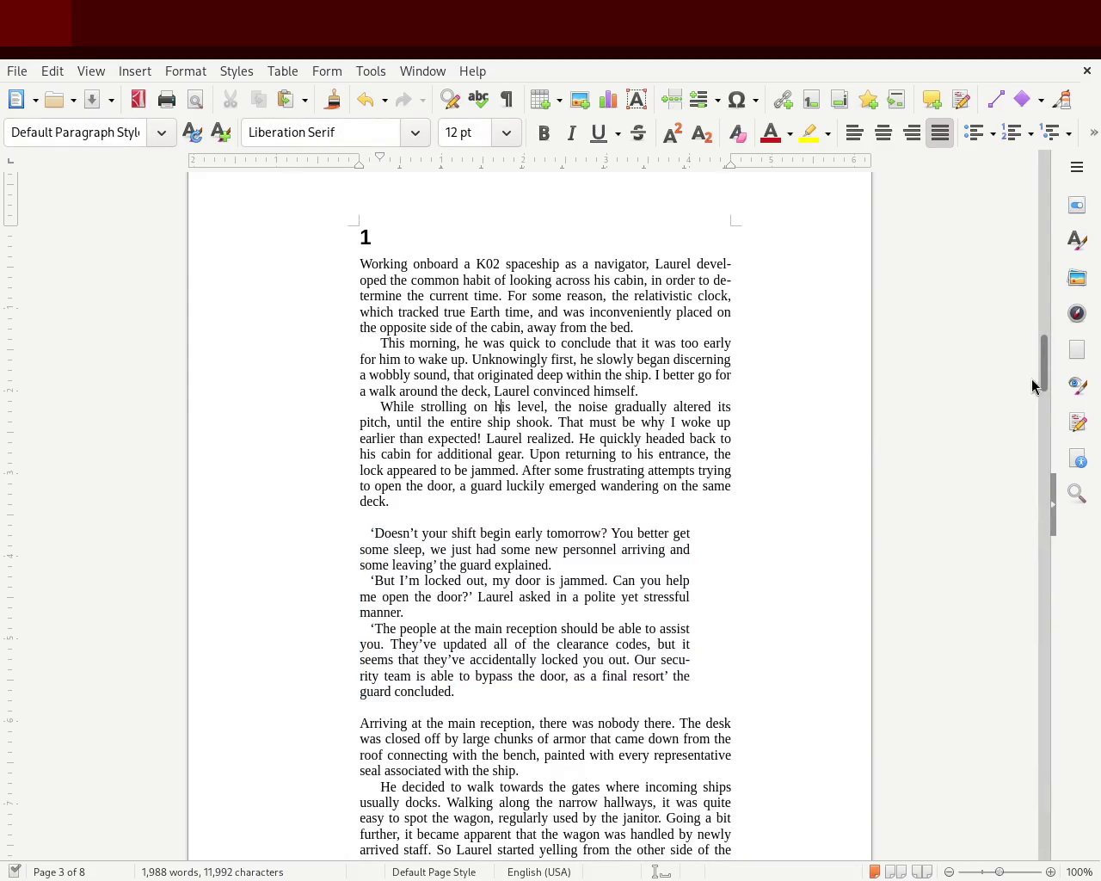
left_click_drag(1047, 372, 1041, 374)
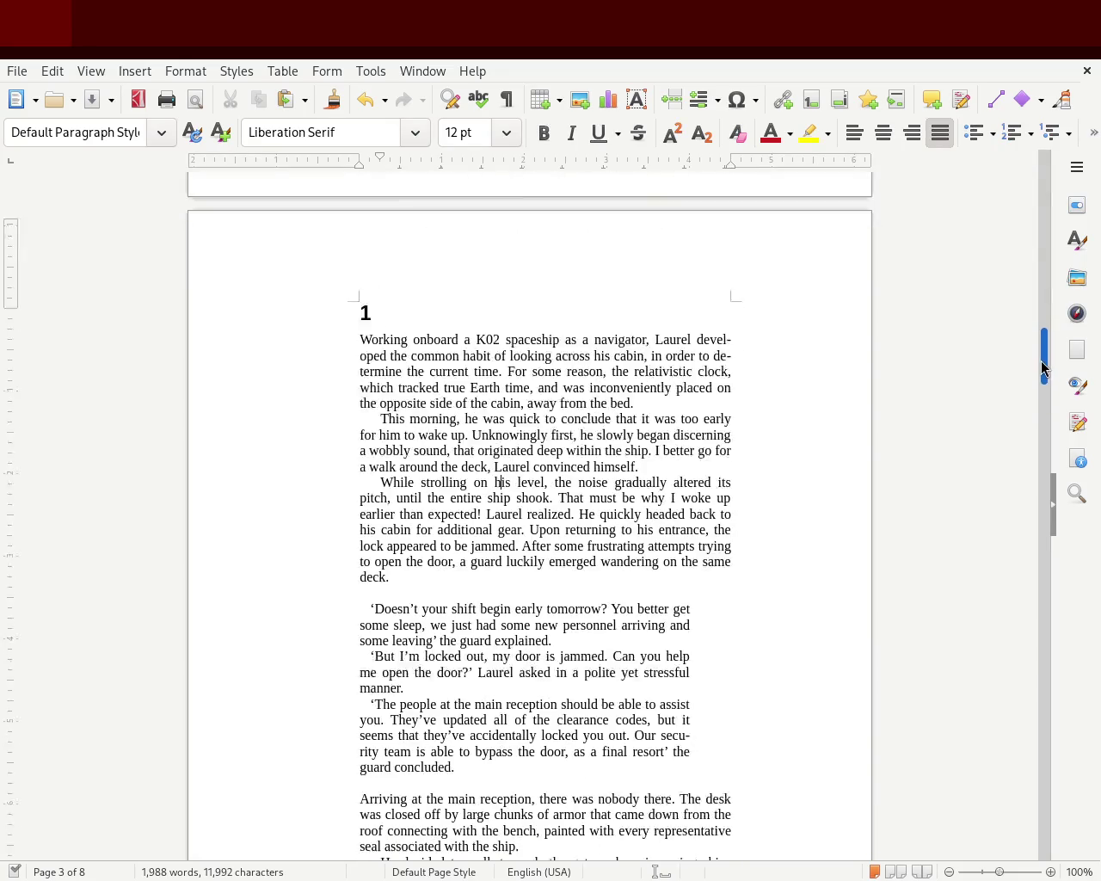
left_click_drag(1039, 389, 1041, 371)
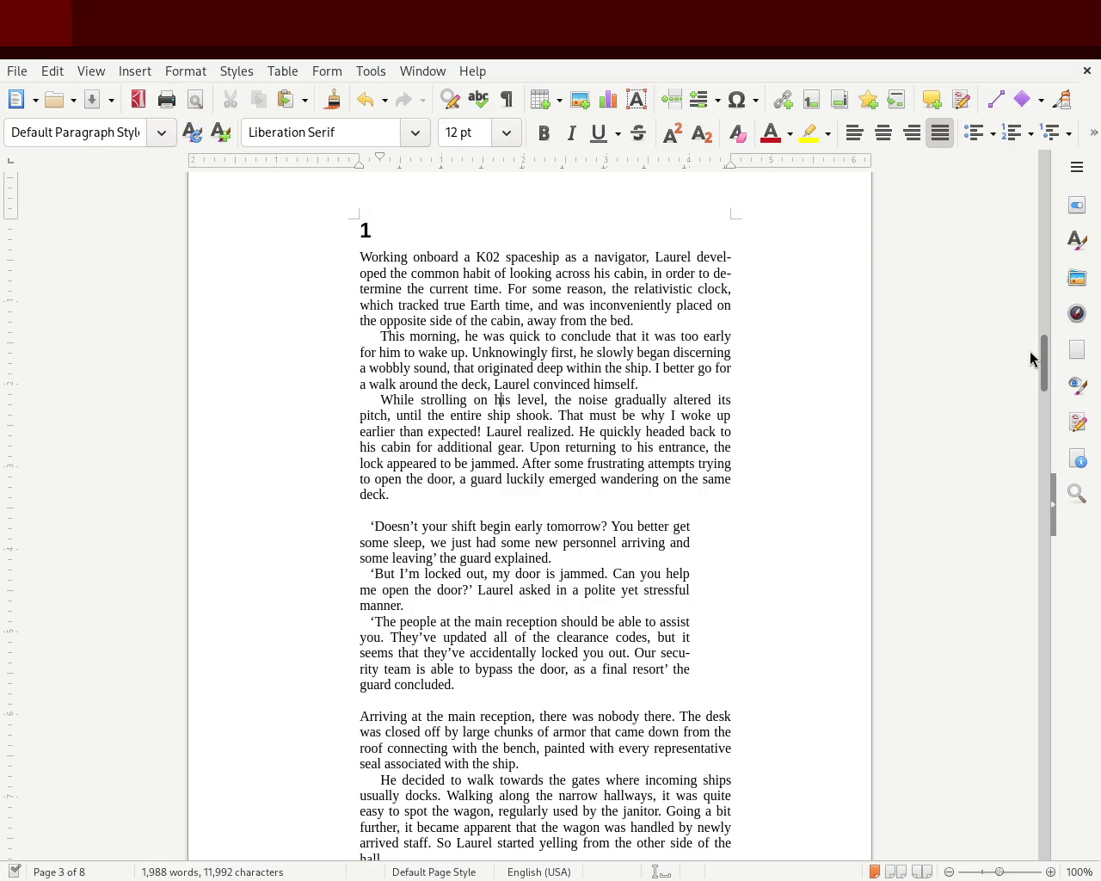
Shift the three page 3 dialogue paragraphs' left indent inward as a first attempt
left_click_drag(1048, 375, 1048, 370)
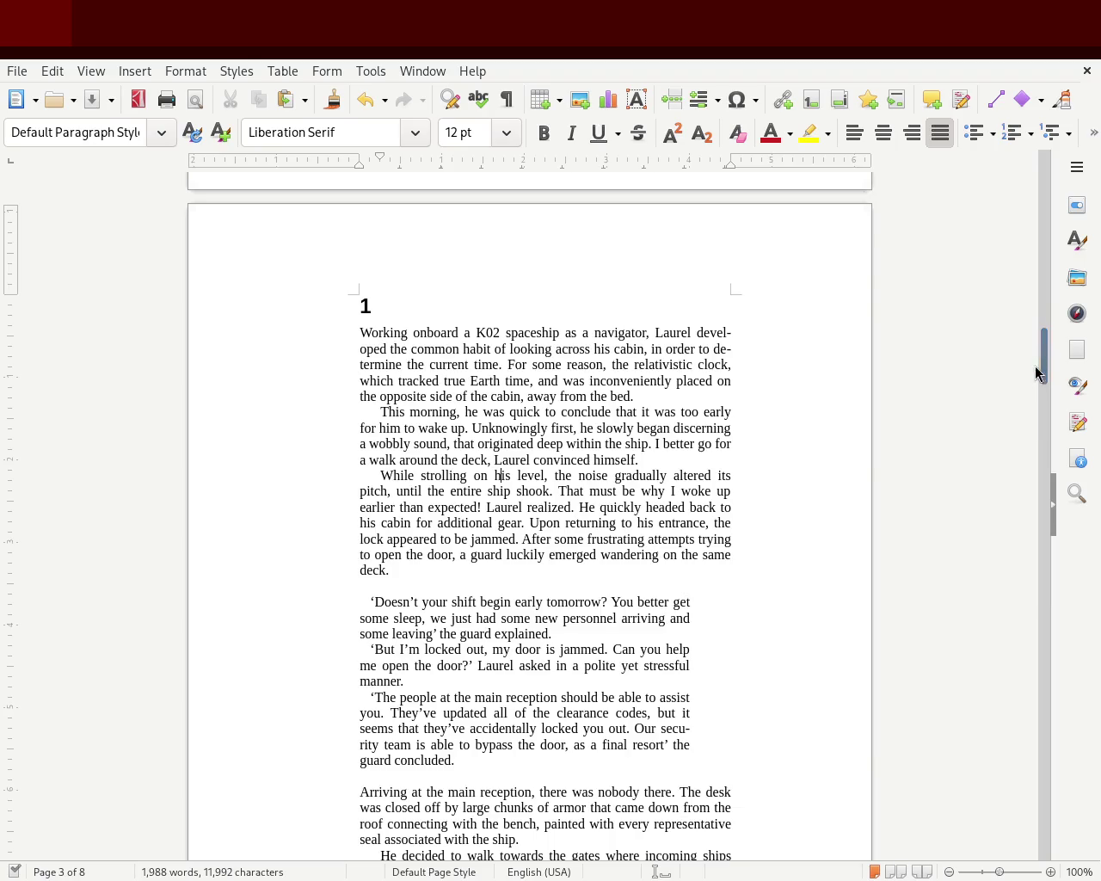
mouse_move(1047, 358)
left_mouse_down()
mouse_move(1054, 259)
mouse_move(1055, 456)
left_mouse_up()
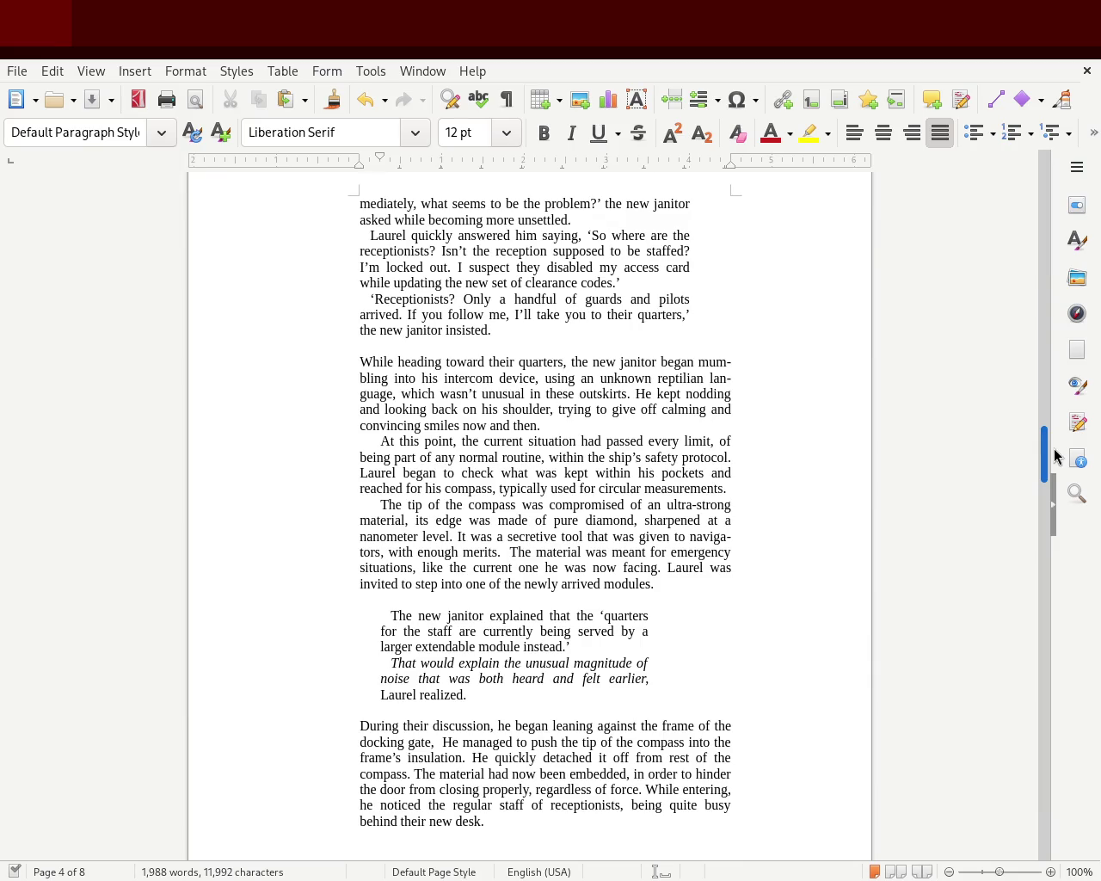
mouse_move(1055, 456)
left_mouse_down()
mouse_move(1054, 504)
mouse_move(1032, 140)
mouse_move(1039, 381)
left_mouse_up()
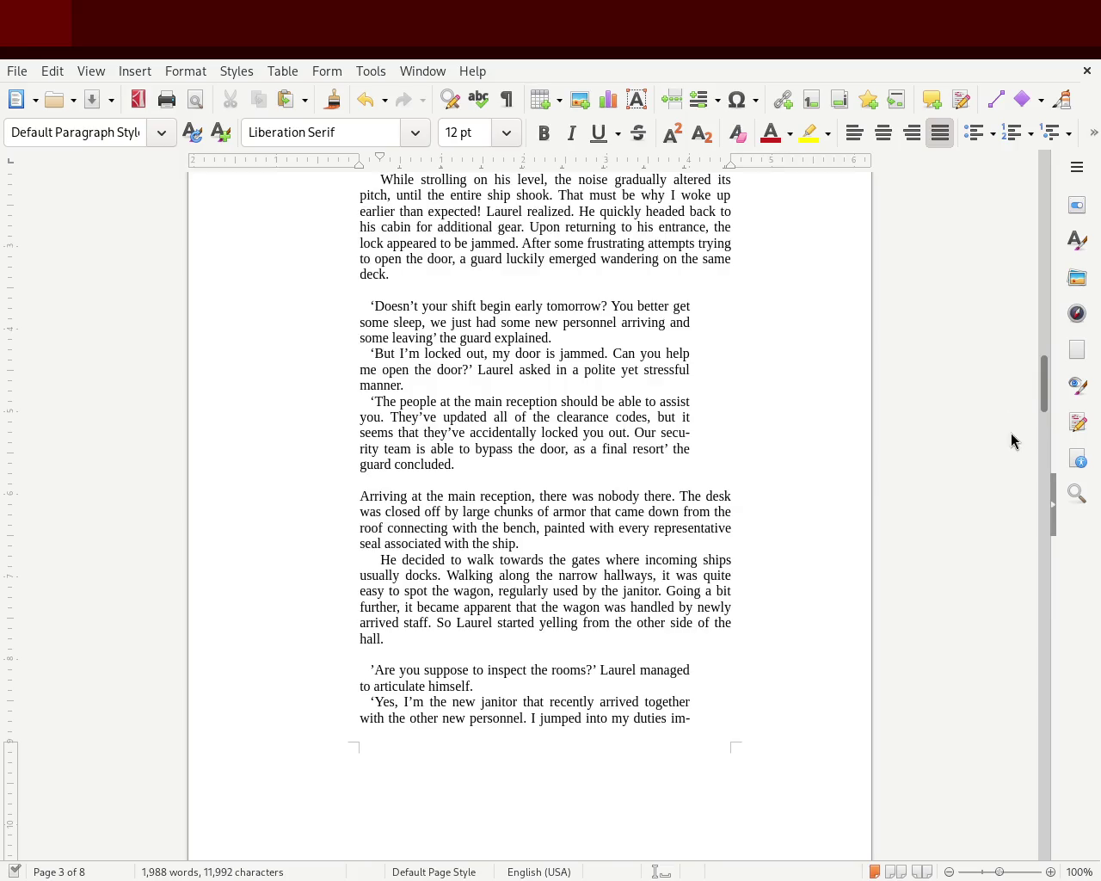
mouse_move(1044, 415)
left_mouse_down()
mouse_move(1038, 233)
mouse_move(1032, 381)
left_mouse_up()
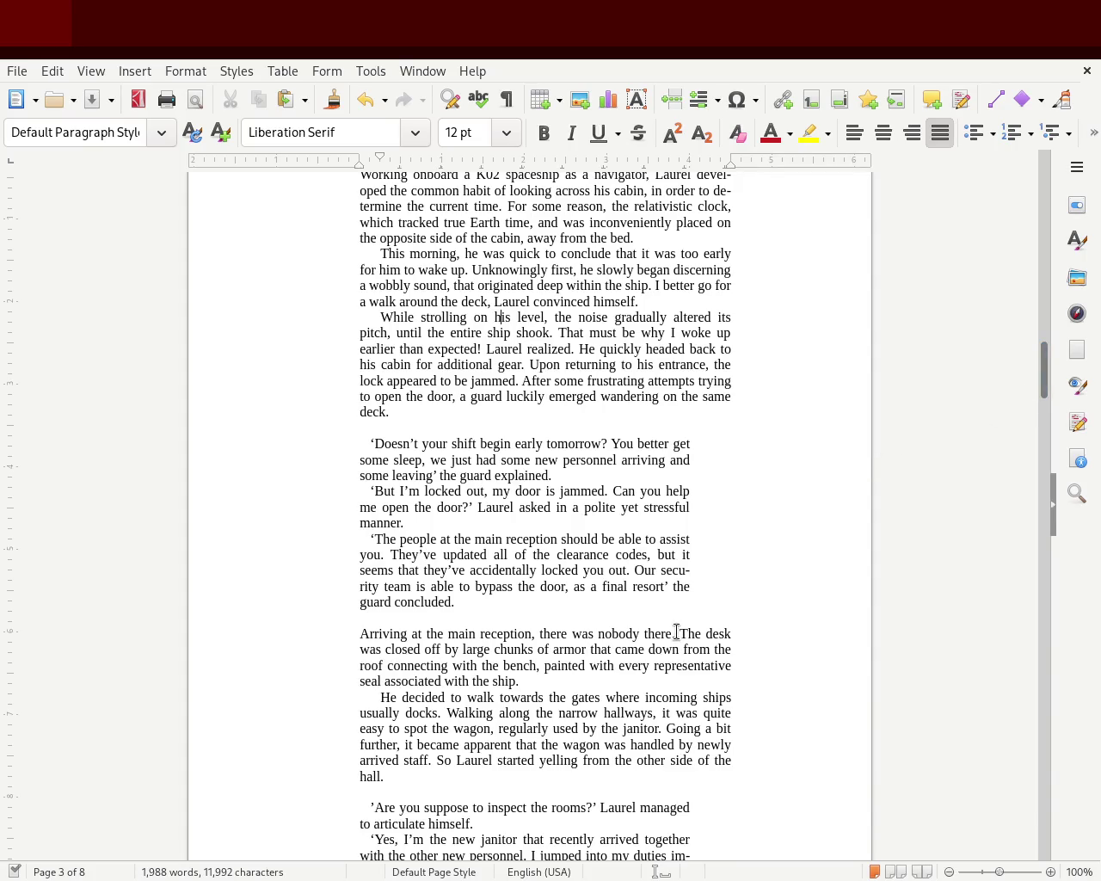
left_click_drag(454, 602, 290, 442)
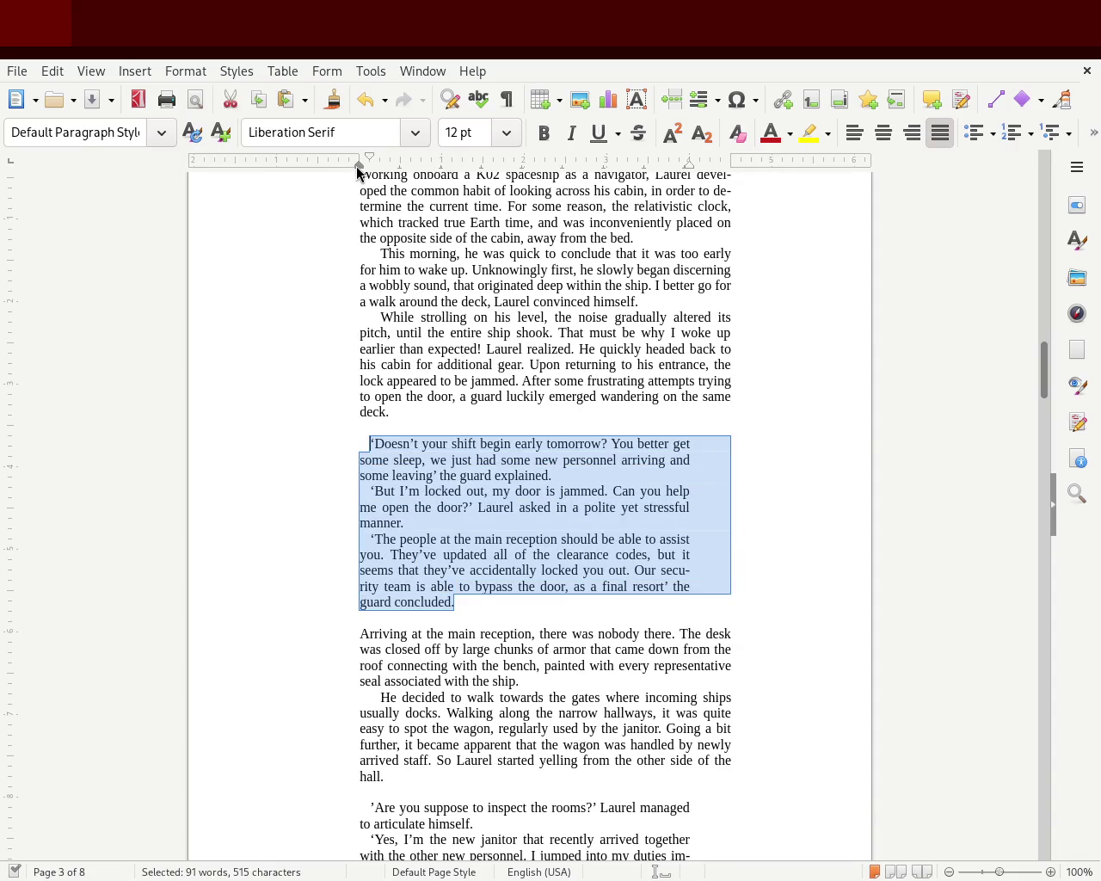
left_click_drag(364, 166, 364, 167)
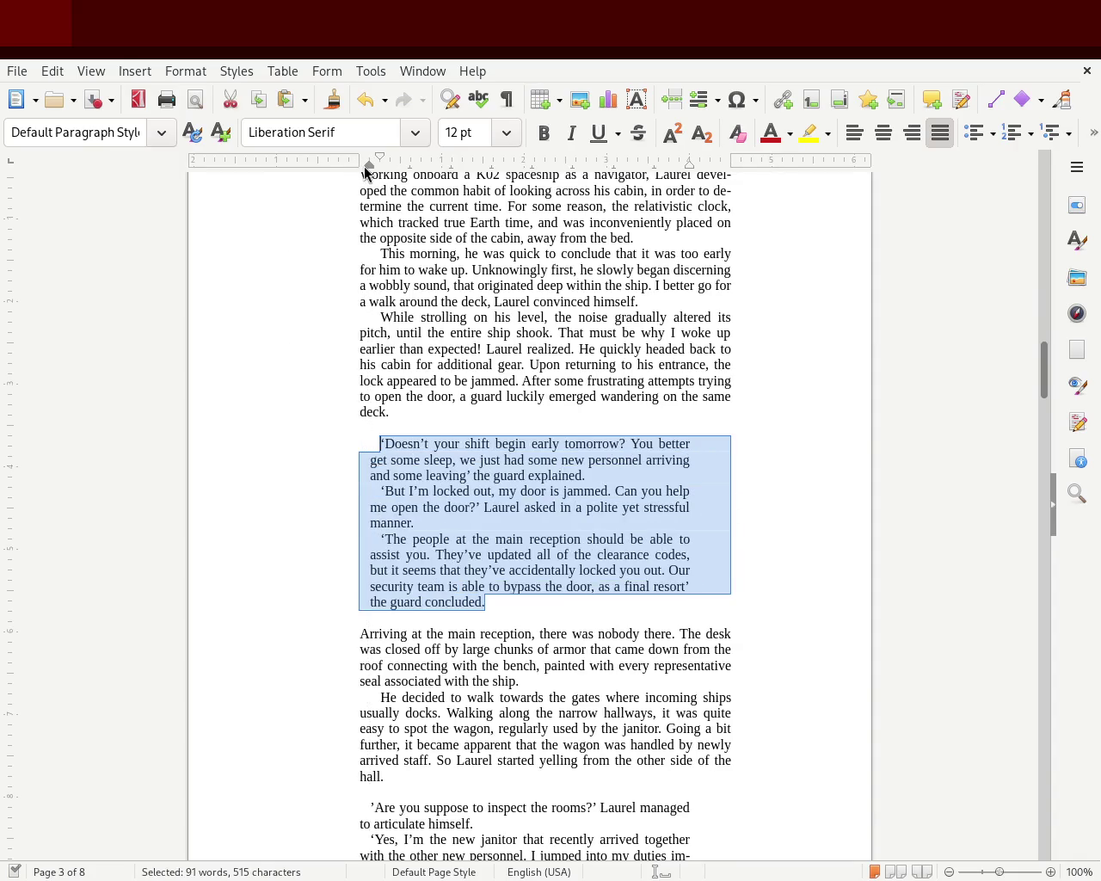
left_click(206, 413)
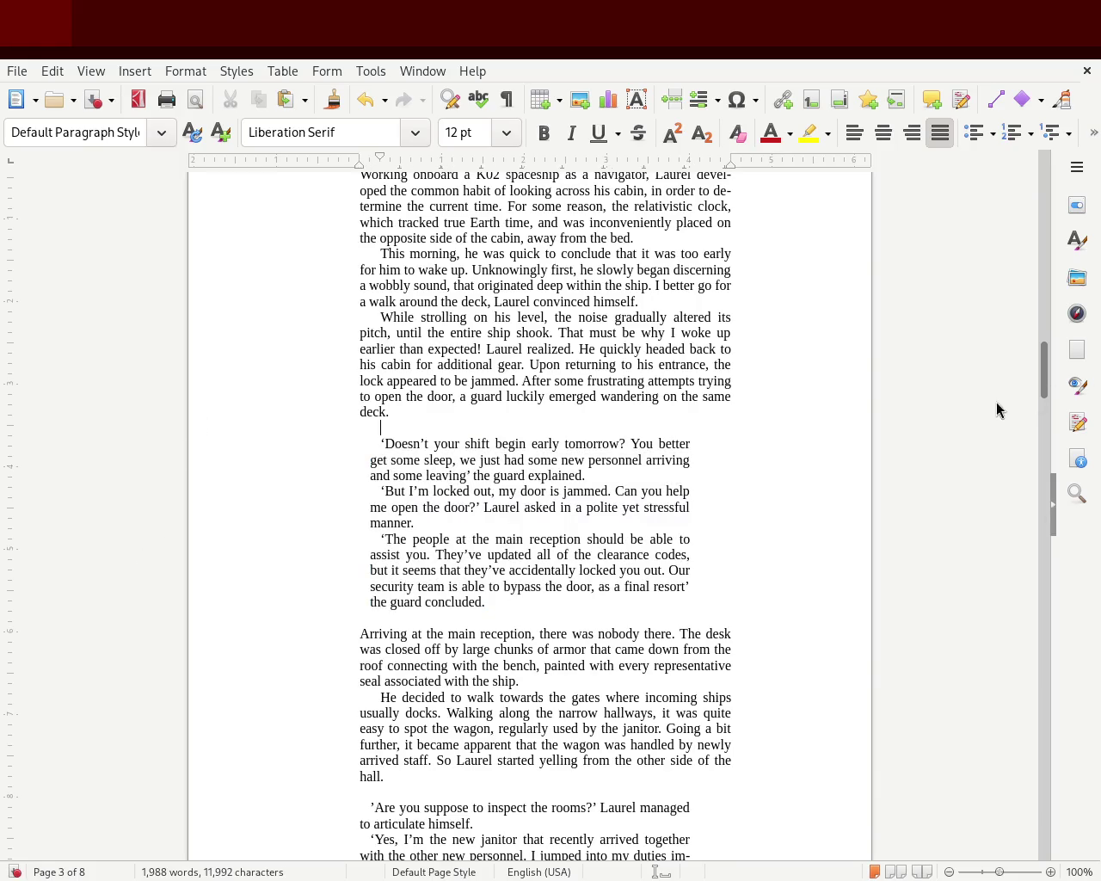
scroll(1051, 361, "up", 2)
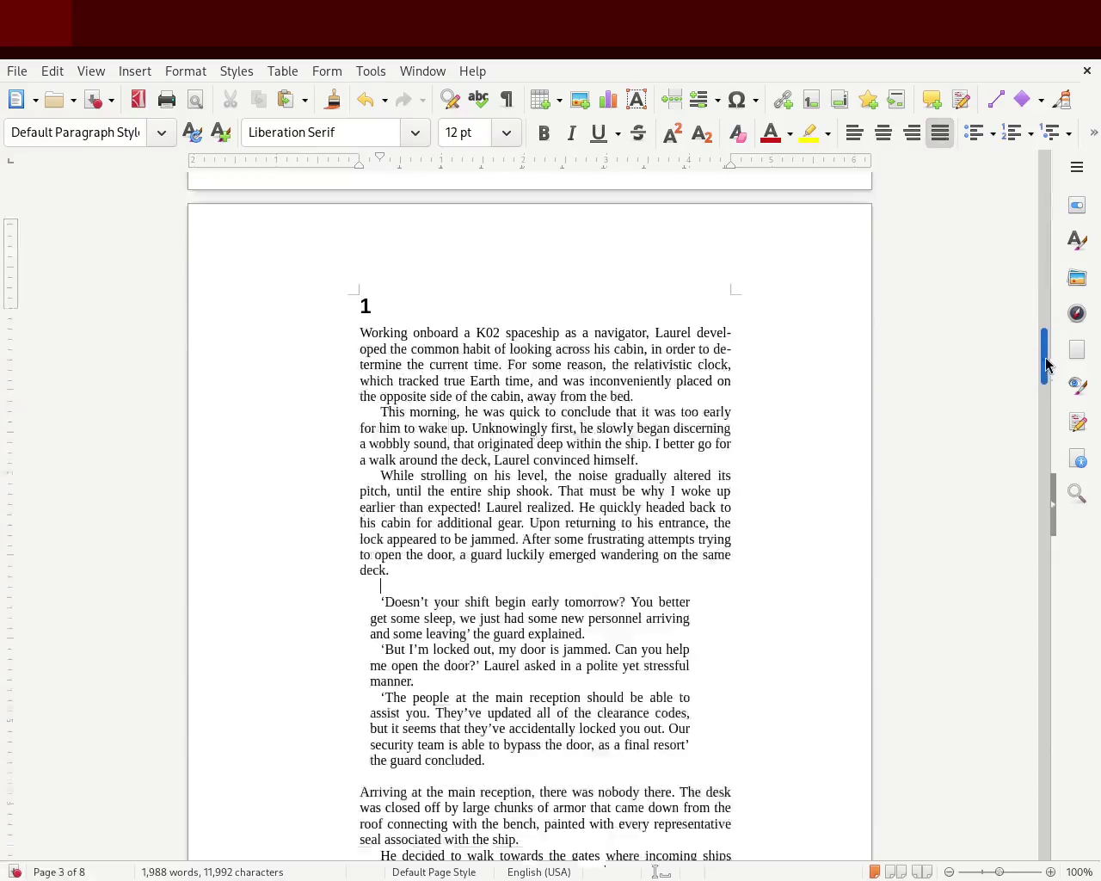
scroll(1044, 364, "down", 4)
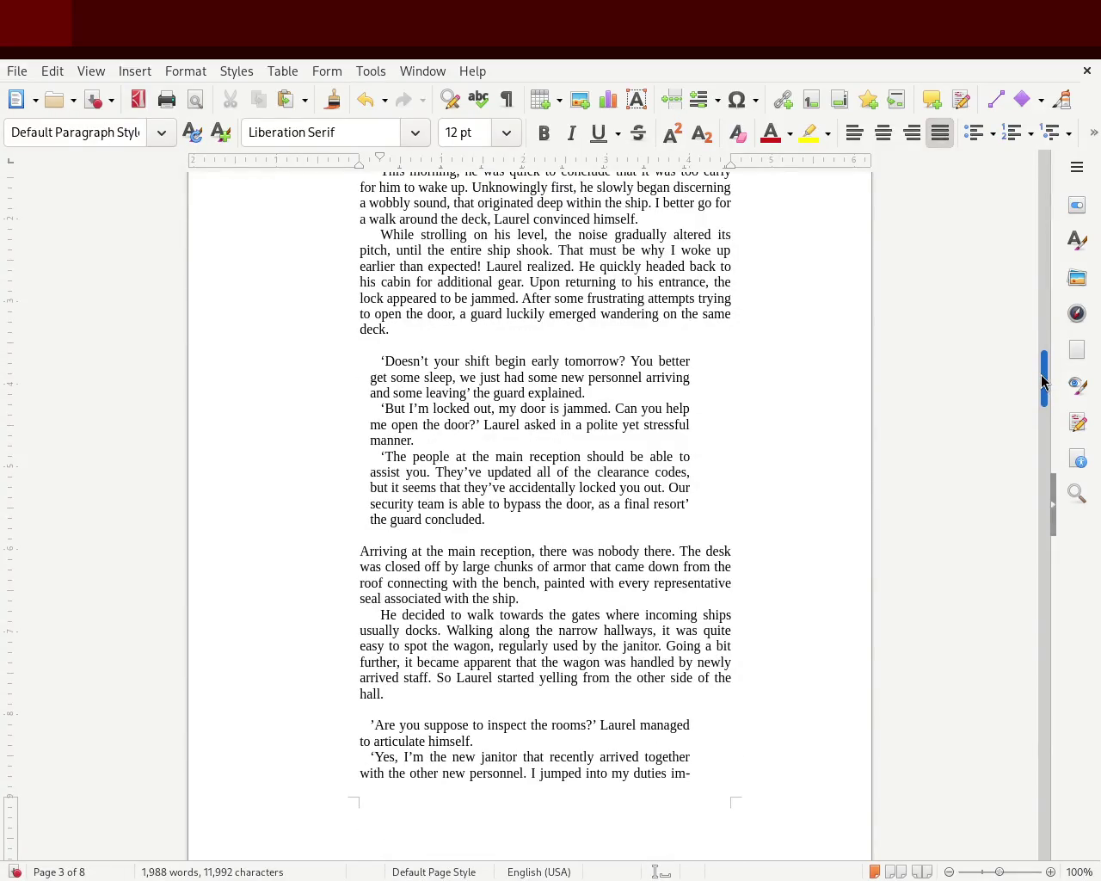
mouse_move(1044, 381)
left_mouse_down()
mouse_move(1041, 347)
mouse_move(1041, 364)
left_mouse_up()
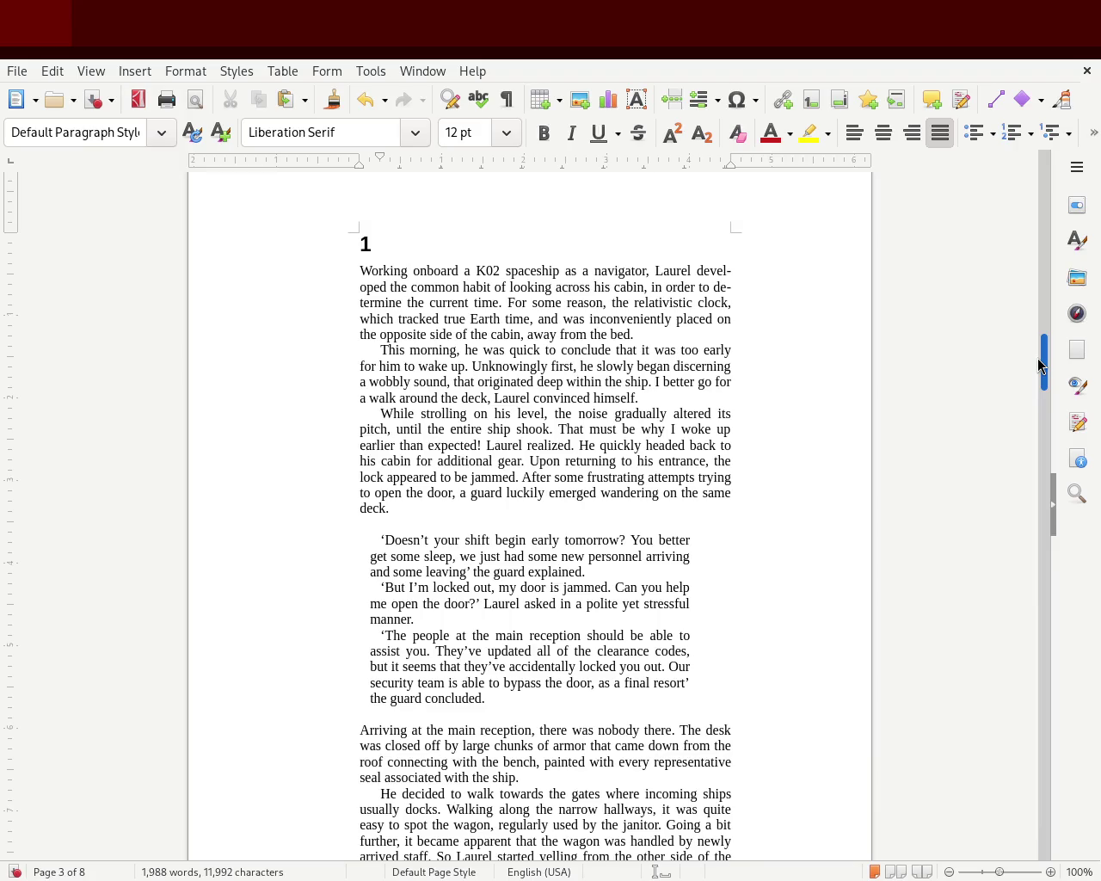
Widen the dialogue paragraphs toward the right, then undo both indent changes
left_click_drag(504, 697, 302, 545)
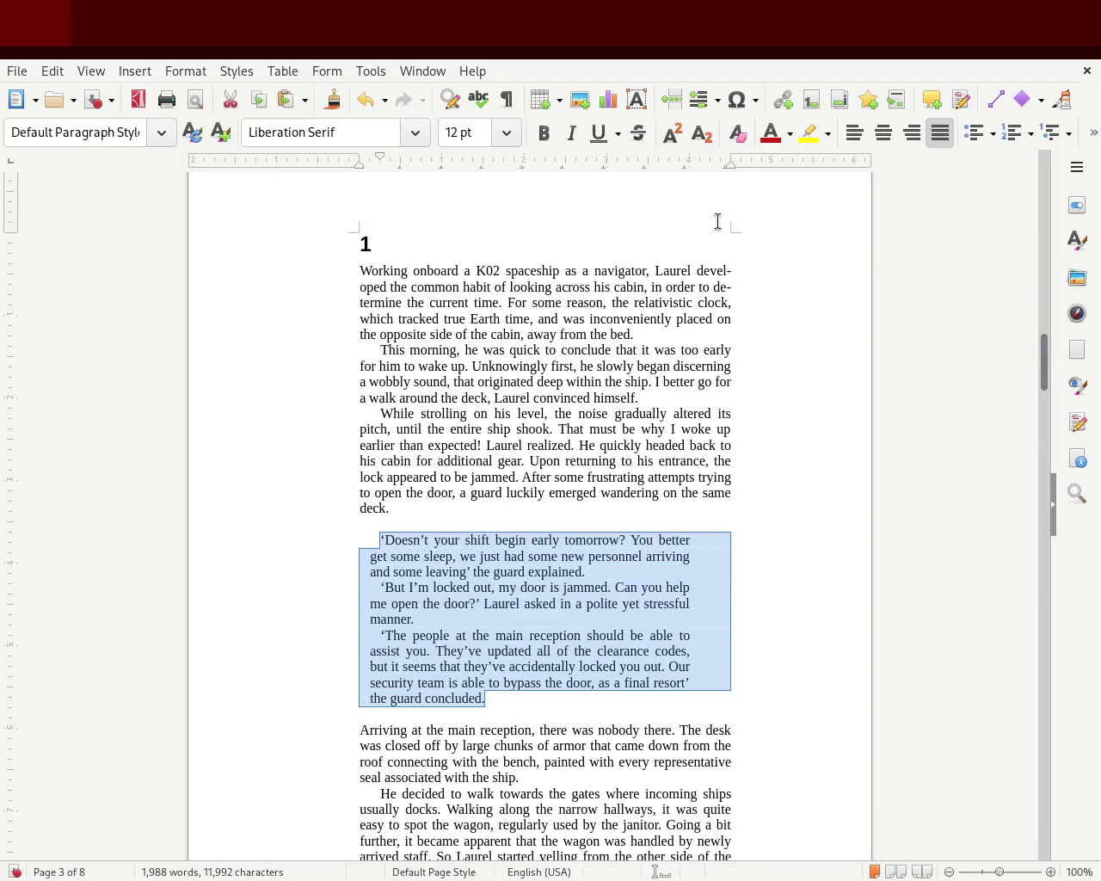
left_click_drag(688, 166, 724, 176)
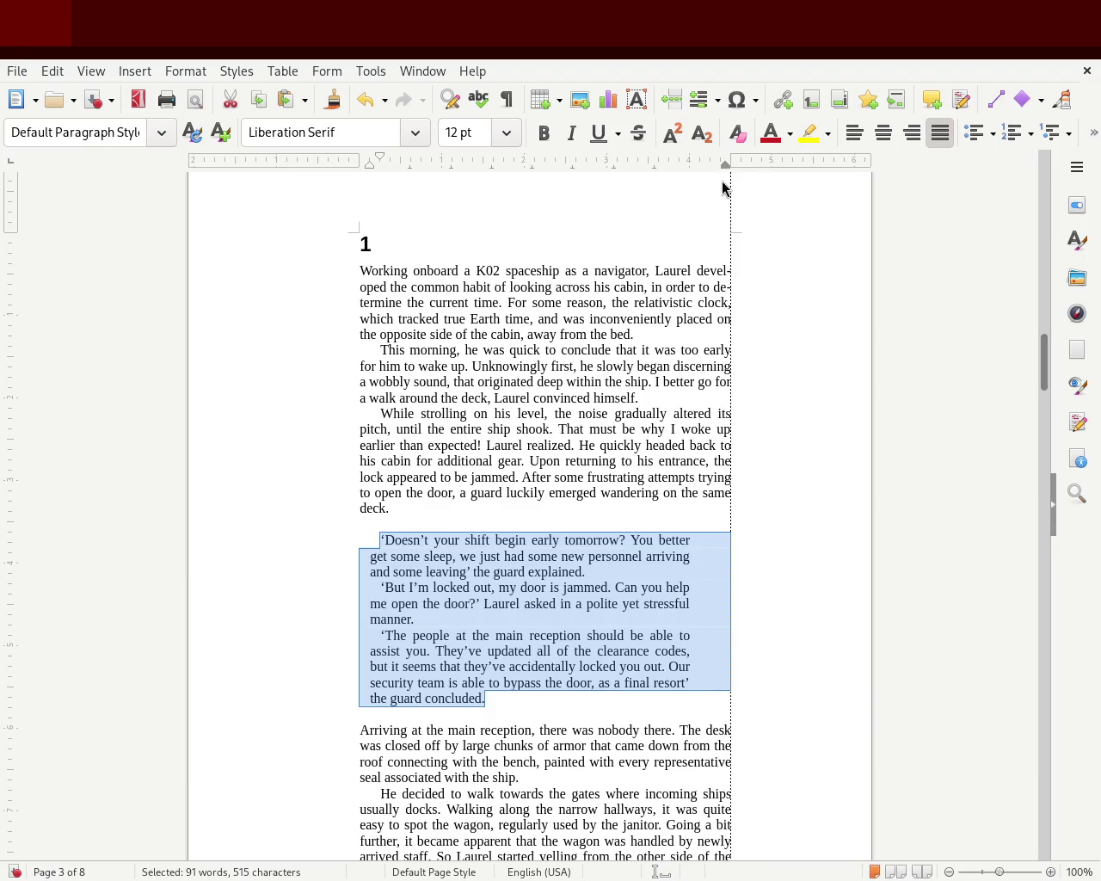
left_click_drag(728, 183, 720, 186)
left_click(277, 398)
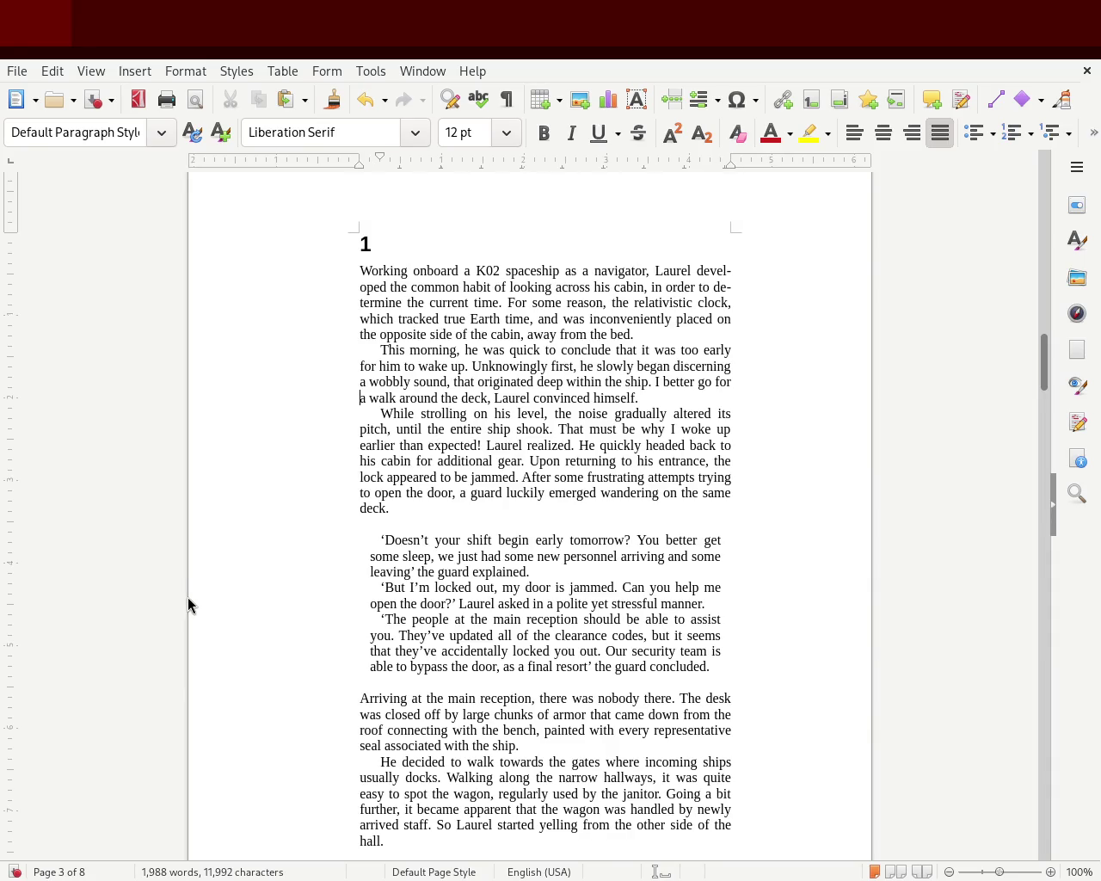
key("ctrl+z")
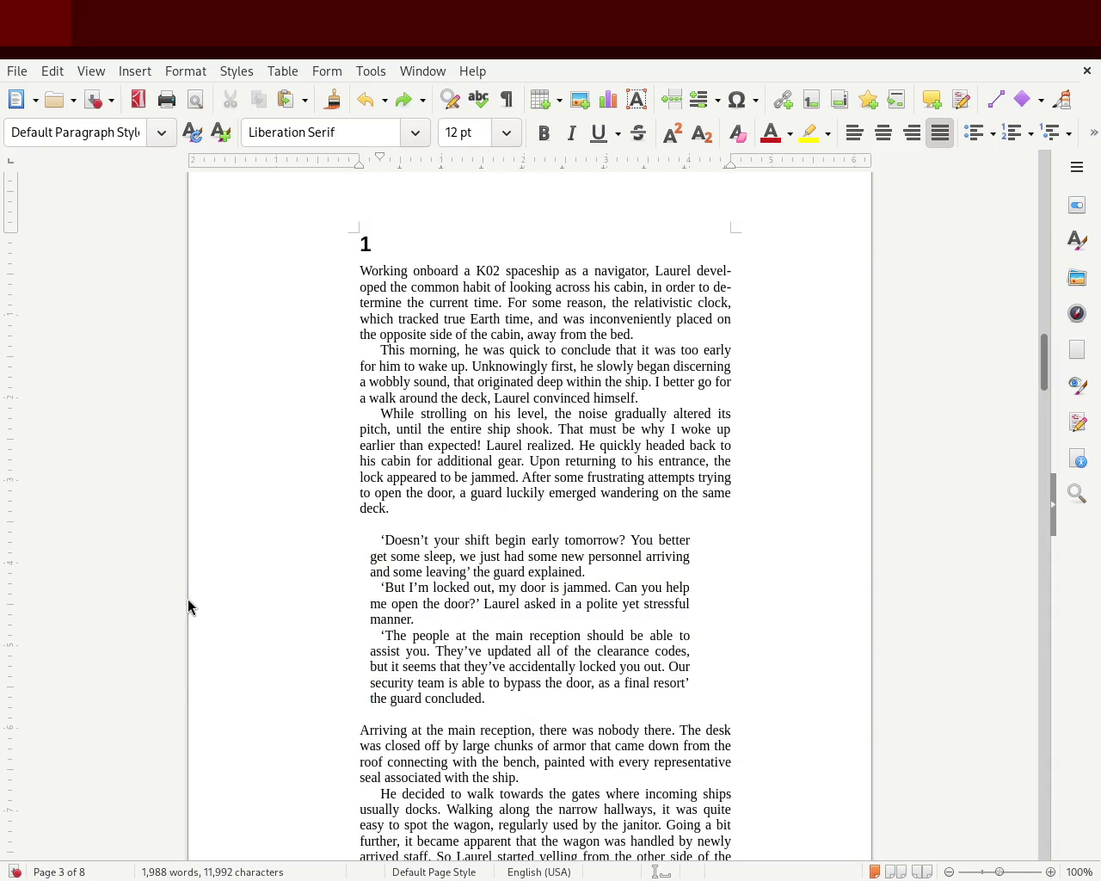
key("ctrl+z")
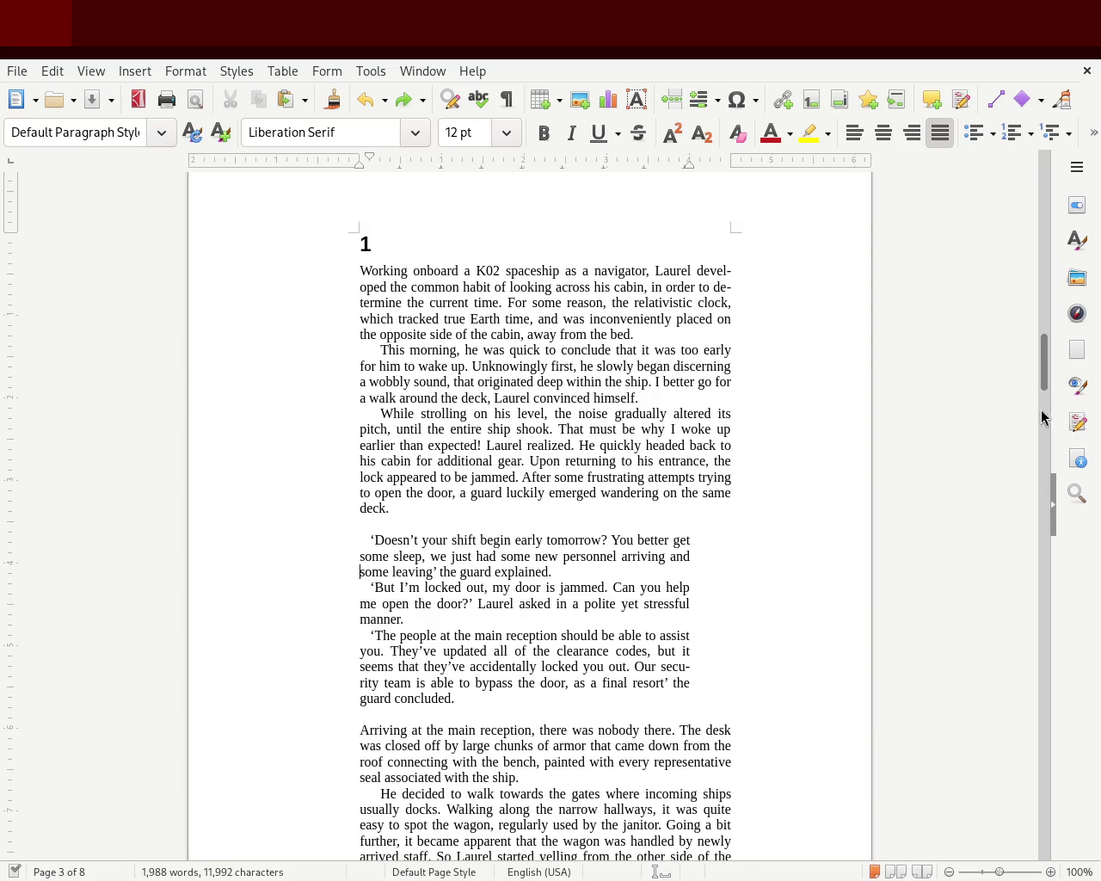
mouse_move(1045, 372)
left_mouse_down()
mouse_move(1048, 395)
mouse_move(1052, 344)
mouse_move(1049, 401)
mouse_move(1046, 370)
left_mouse_up()
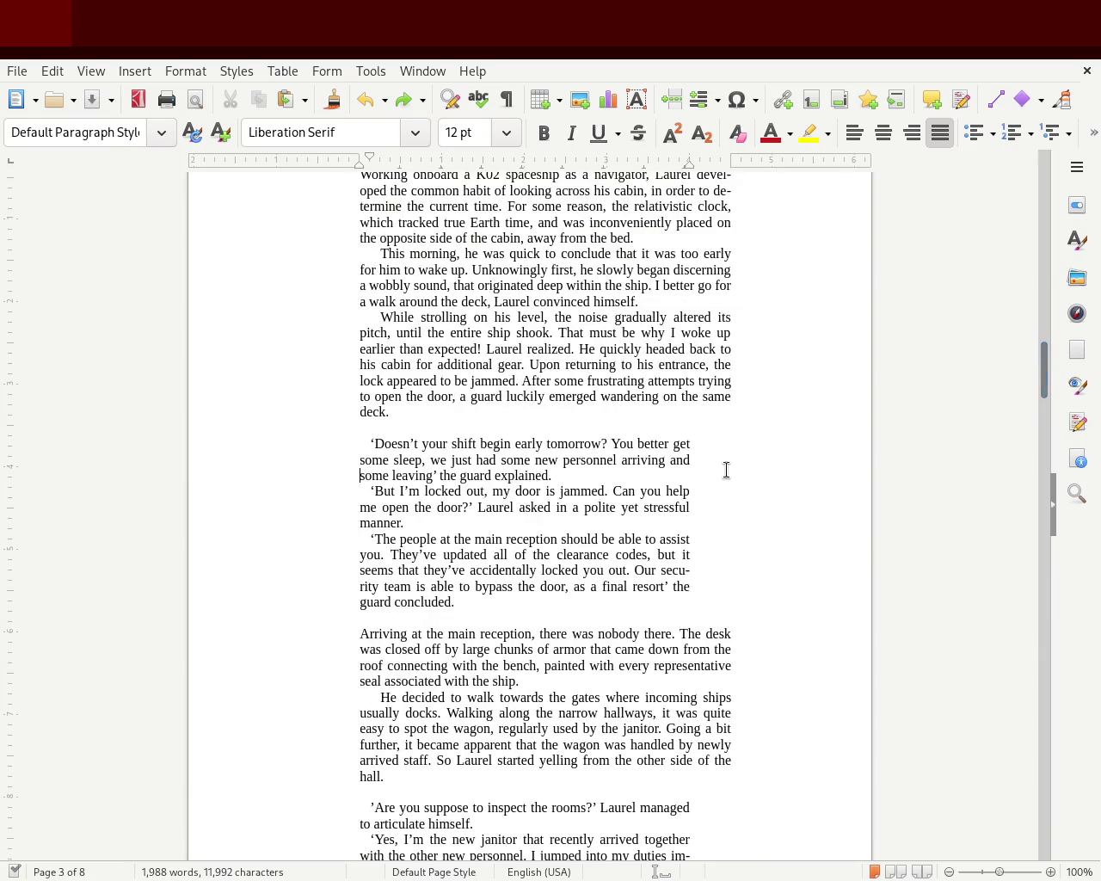
Narrow the dialogue paragraphs from the right, then undo that right indent
mouse_move(486, 604)
left_mouse_down()
mouse_move(280, 474)
mouse_move(269, 450)
left_mouse_up()
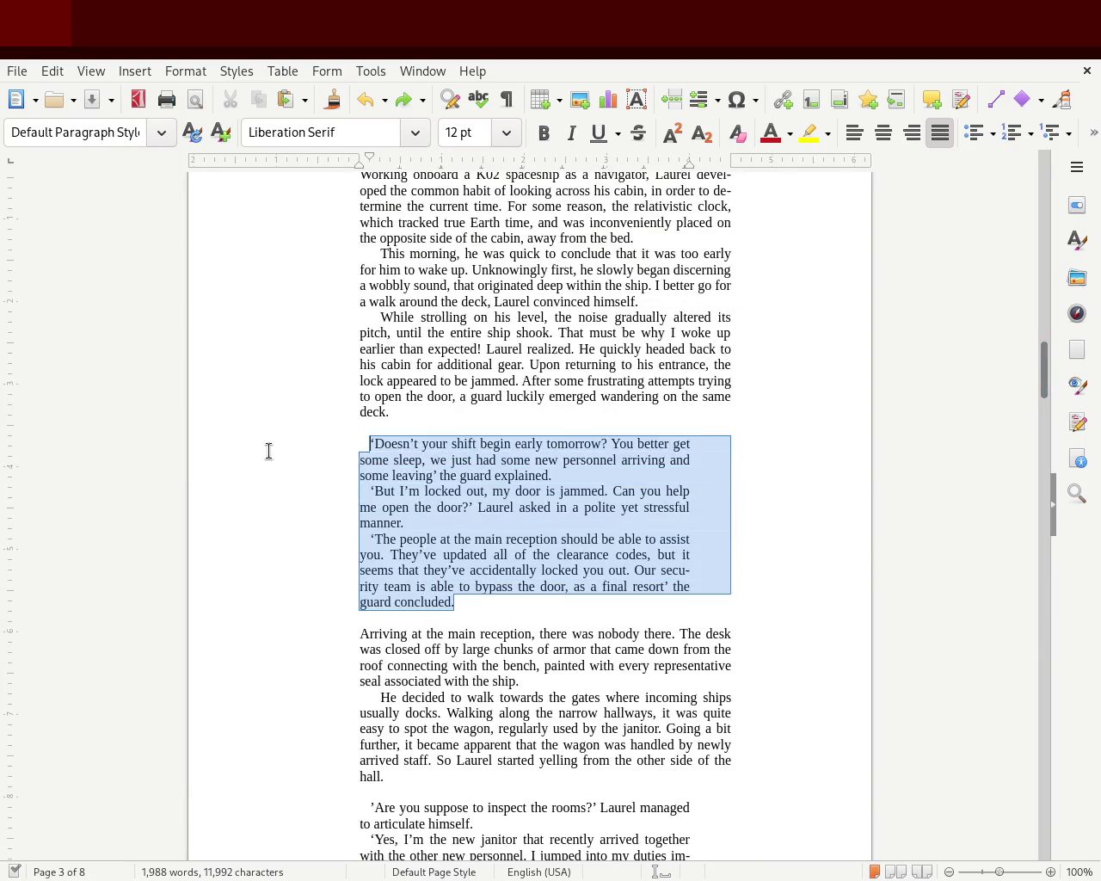
left_click_drag(690, 162, 648, 161)
left_click(167, 462)
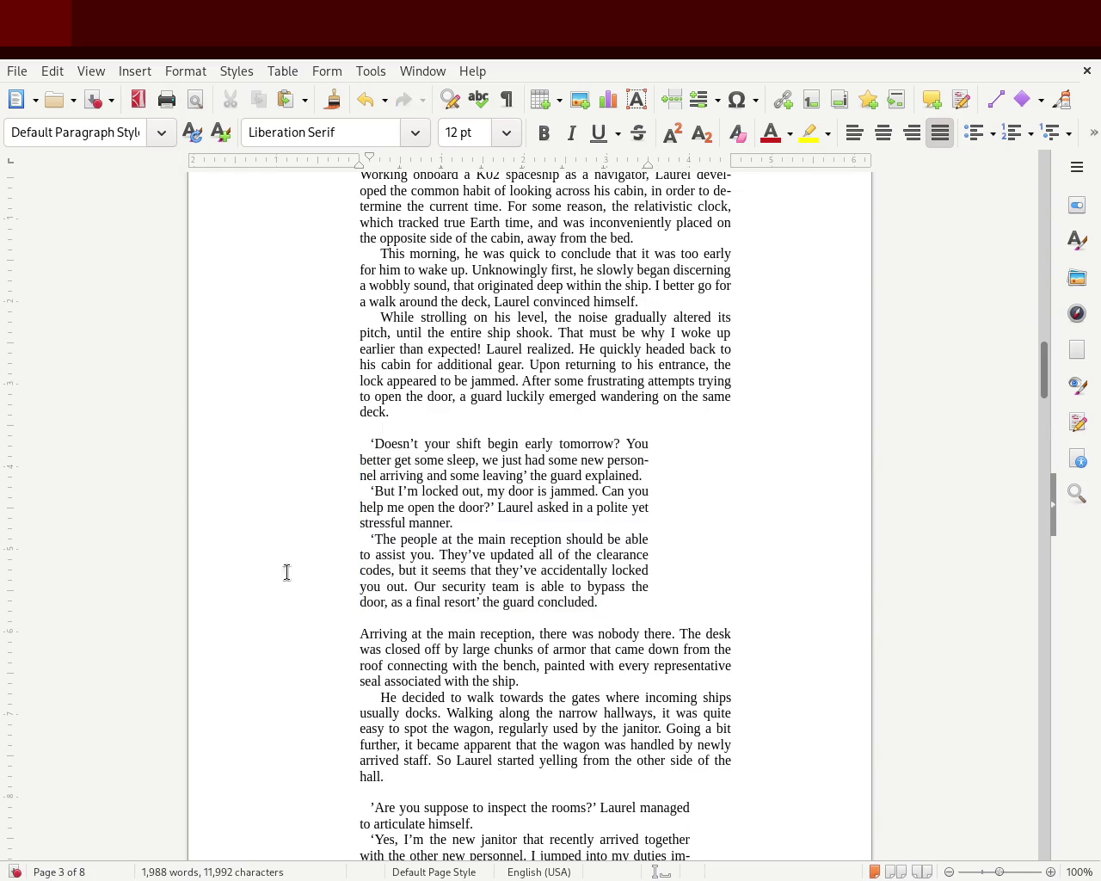
scroll(1044, 368, "up", 3)
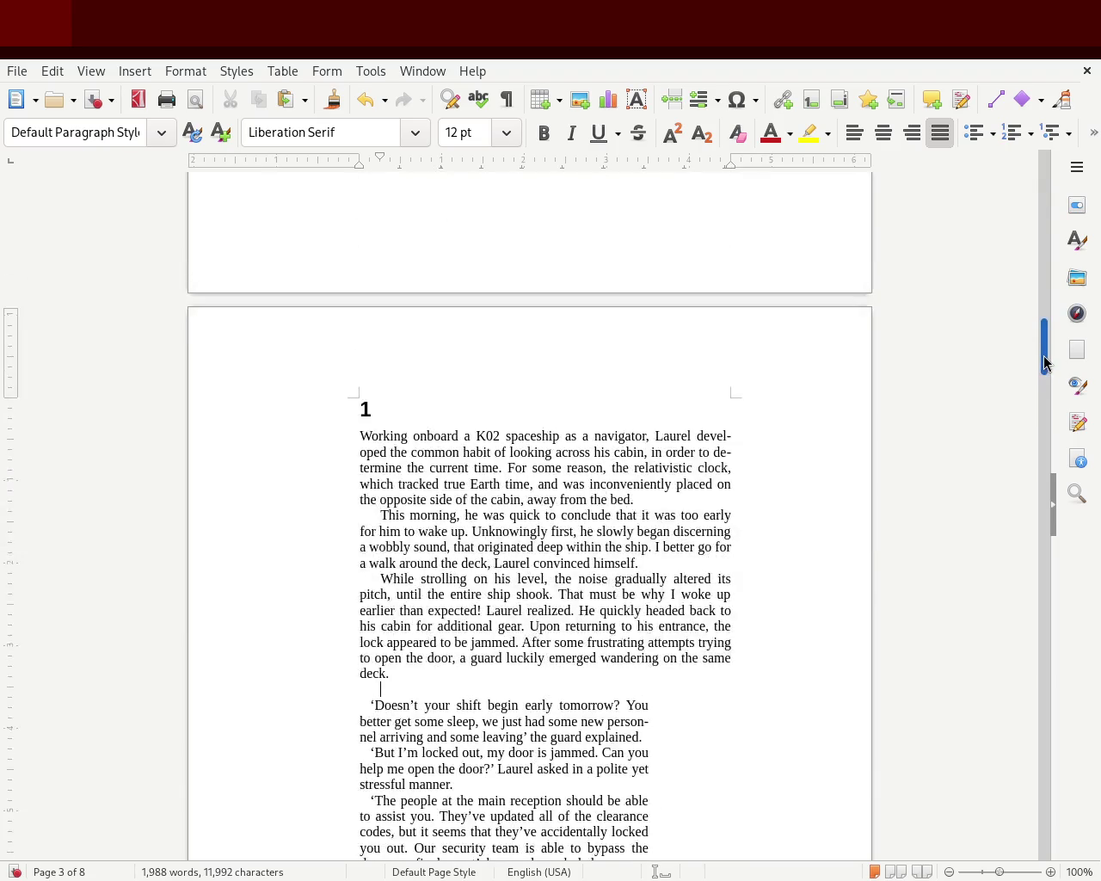
left_click_drag(1044, 361, 1042, 377)
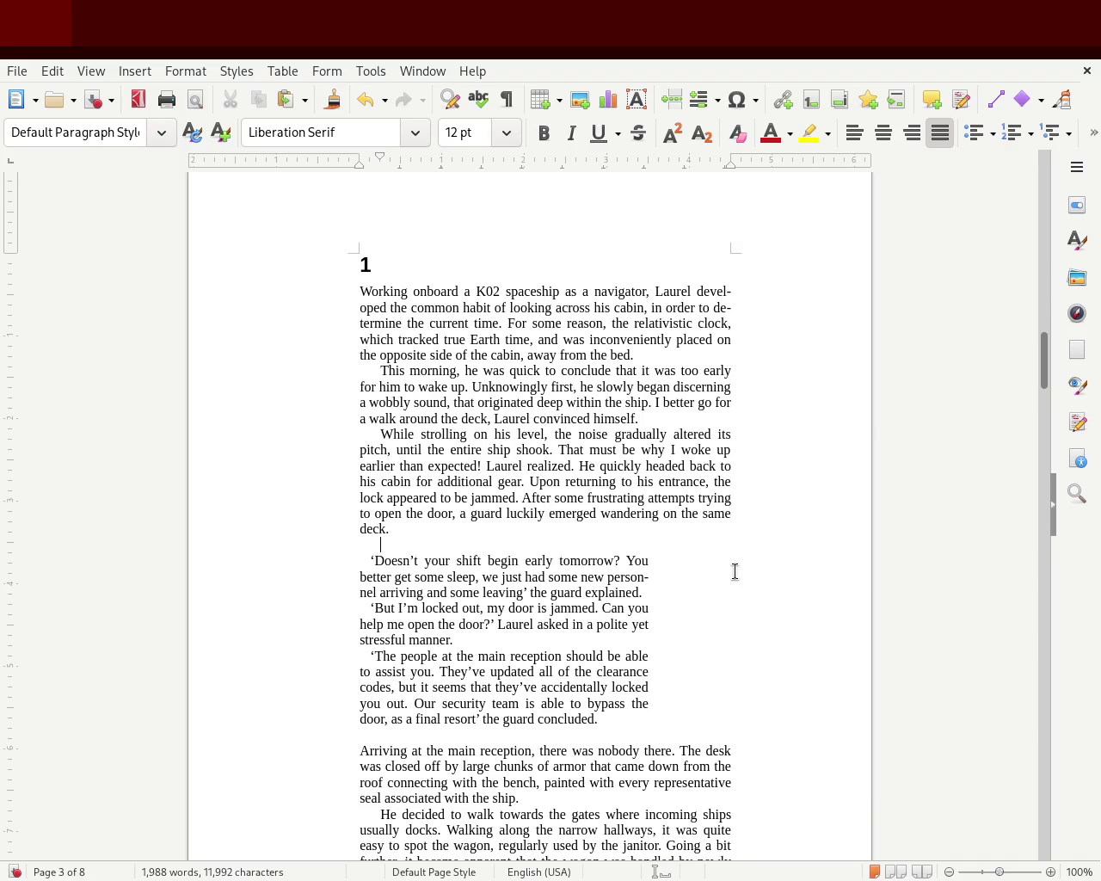
mouse_move(1042, 360)
left_mouse_down()
mouse_move(1043, 377)
mouse_move(1042, 319)
mouse_move(1035, 376)
left_mouse_up()
key("ctrl+z")
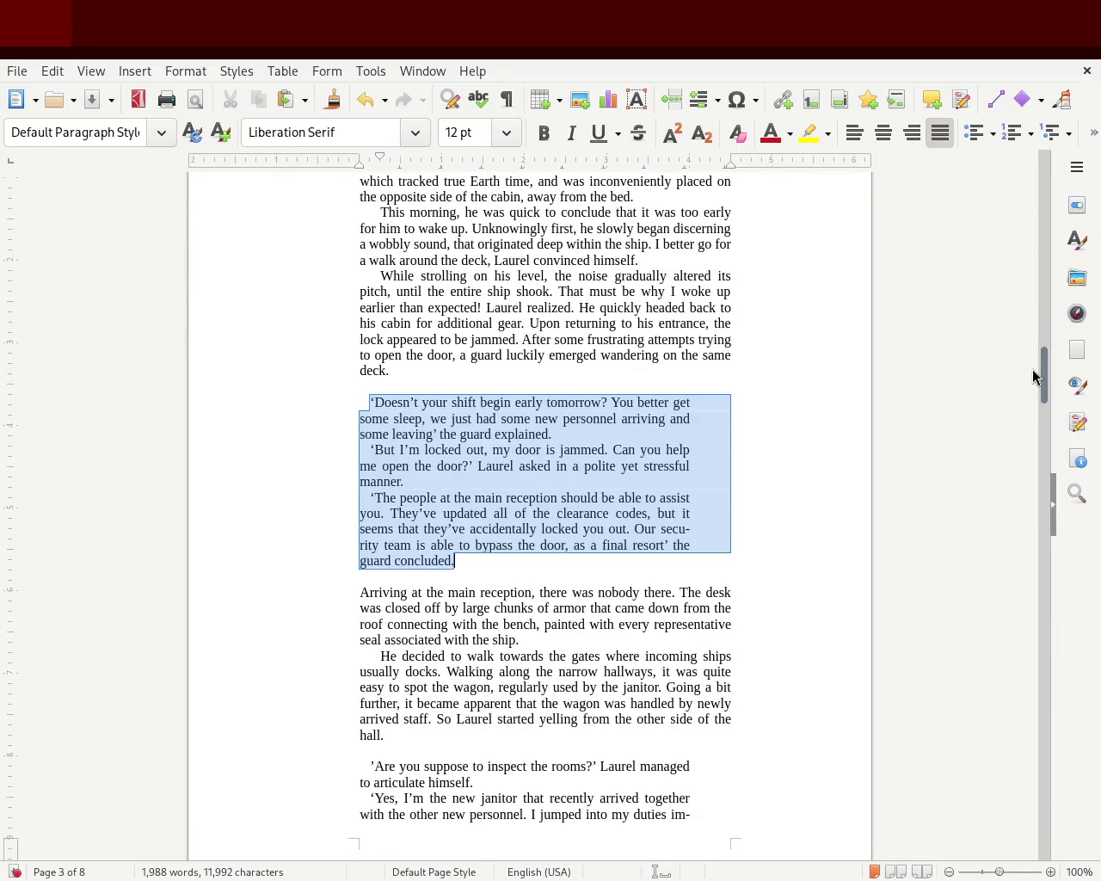
Pull the three dialogue paragraphs' right edge inward again to narrow the block
mouse_move(1043, 368)
left_mouse_down()
mouse_move(1040, 415)
mouse_move(1042, 381)
left_mouse_up()
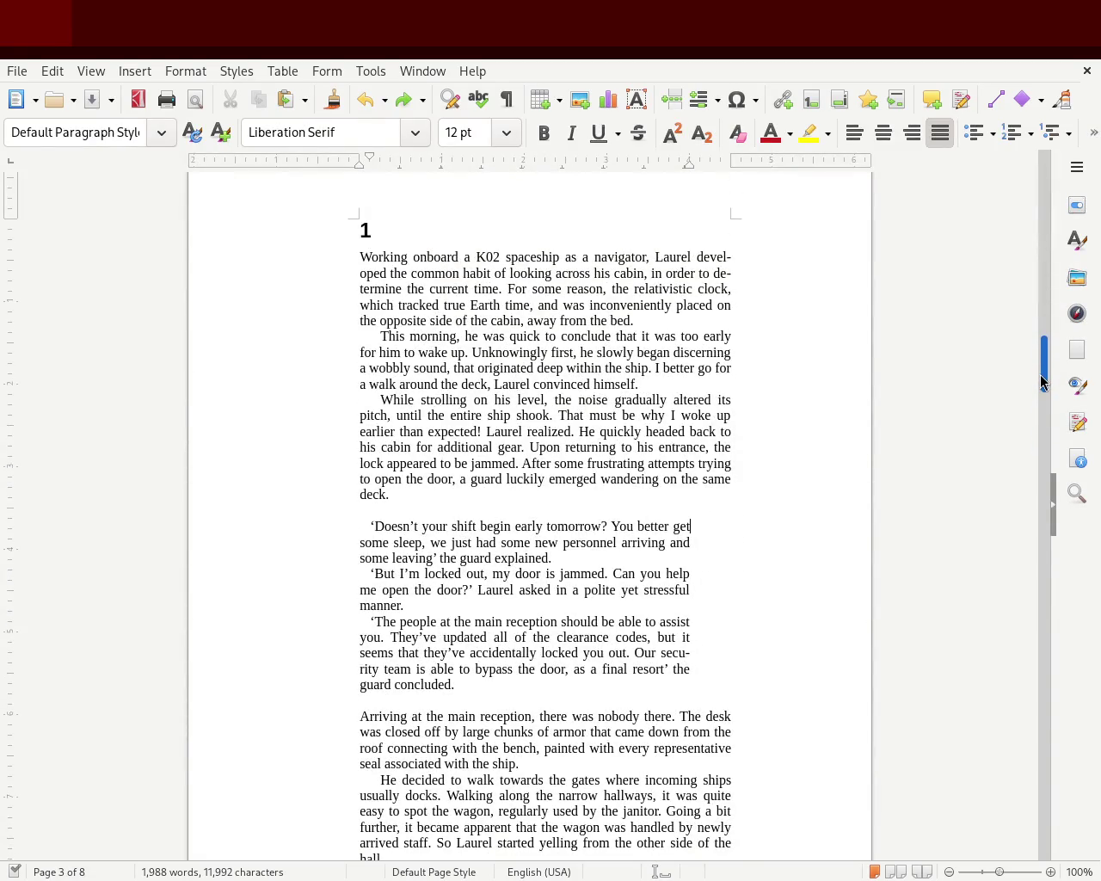
left_click_drag(1041, 381, 1039, 409)
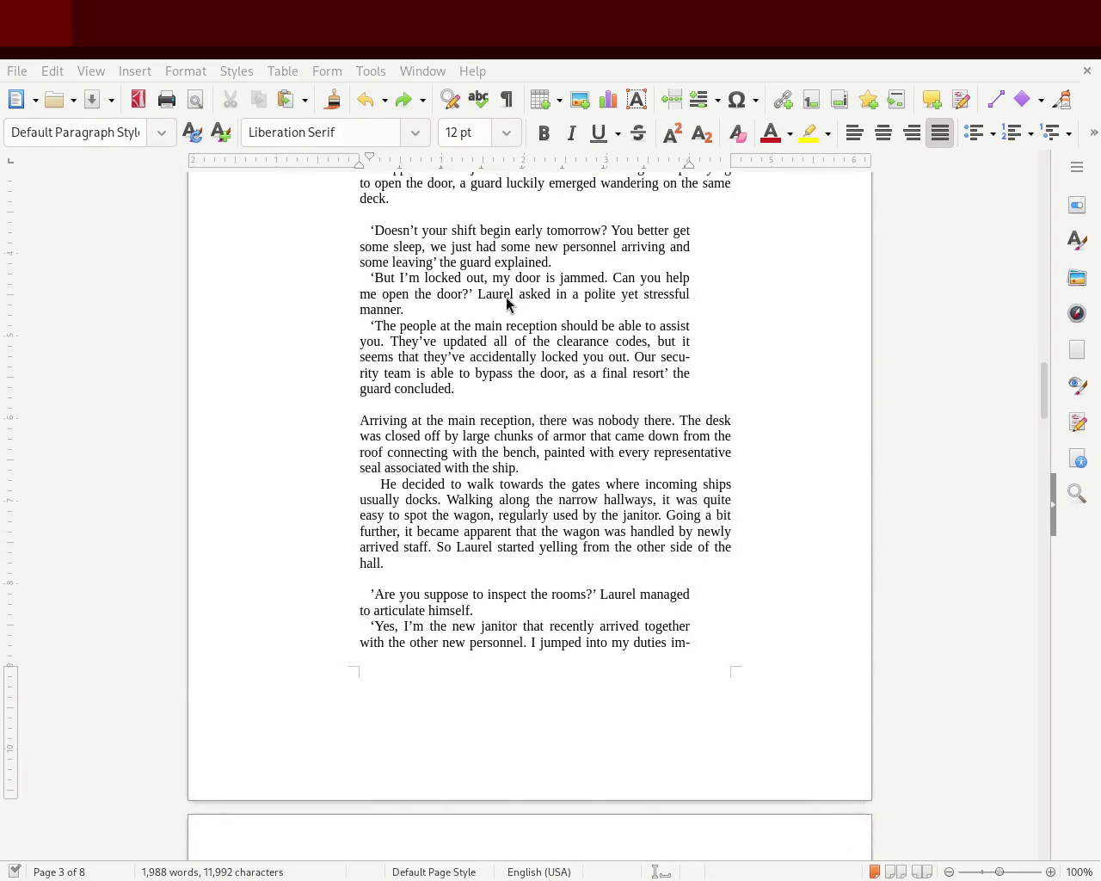
left_click(469, 387)
left_click_drag(469, 386, 328, 234)
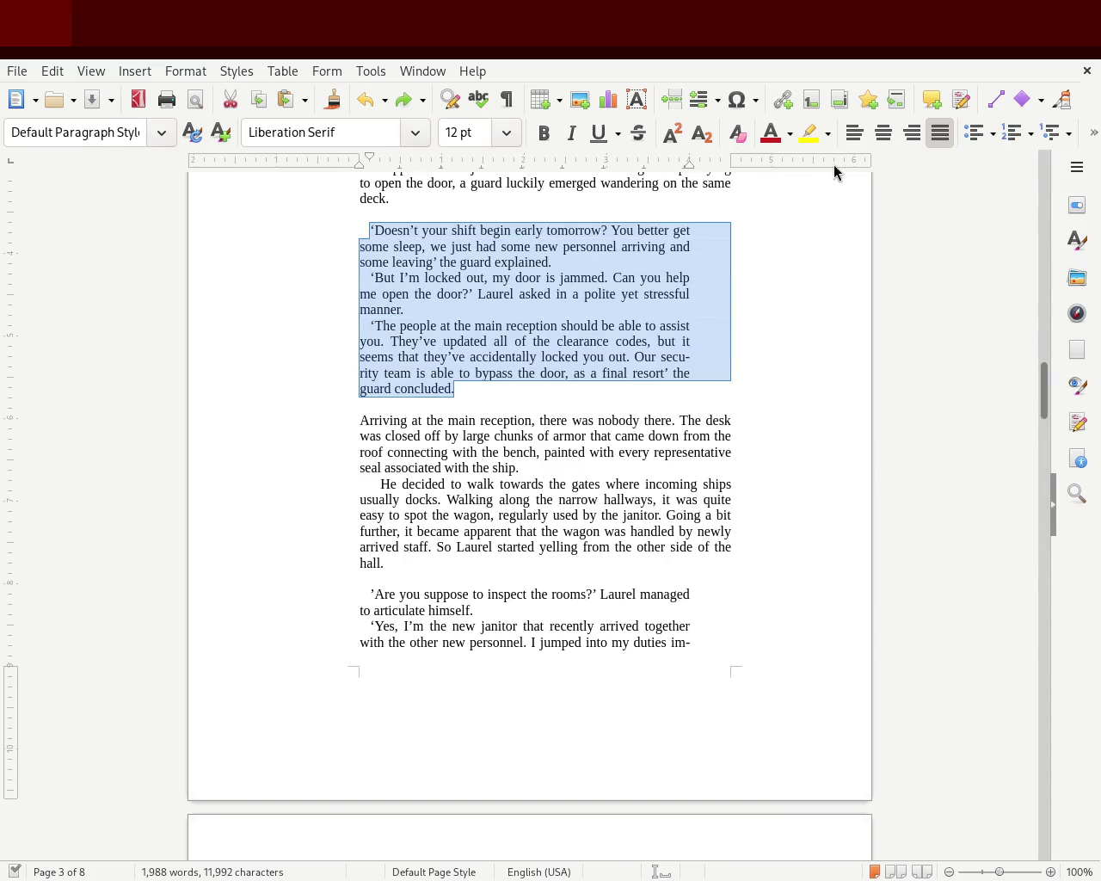
left_click_drag(687, 168, 649, 169)
left_click(551, 475)
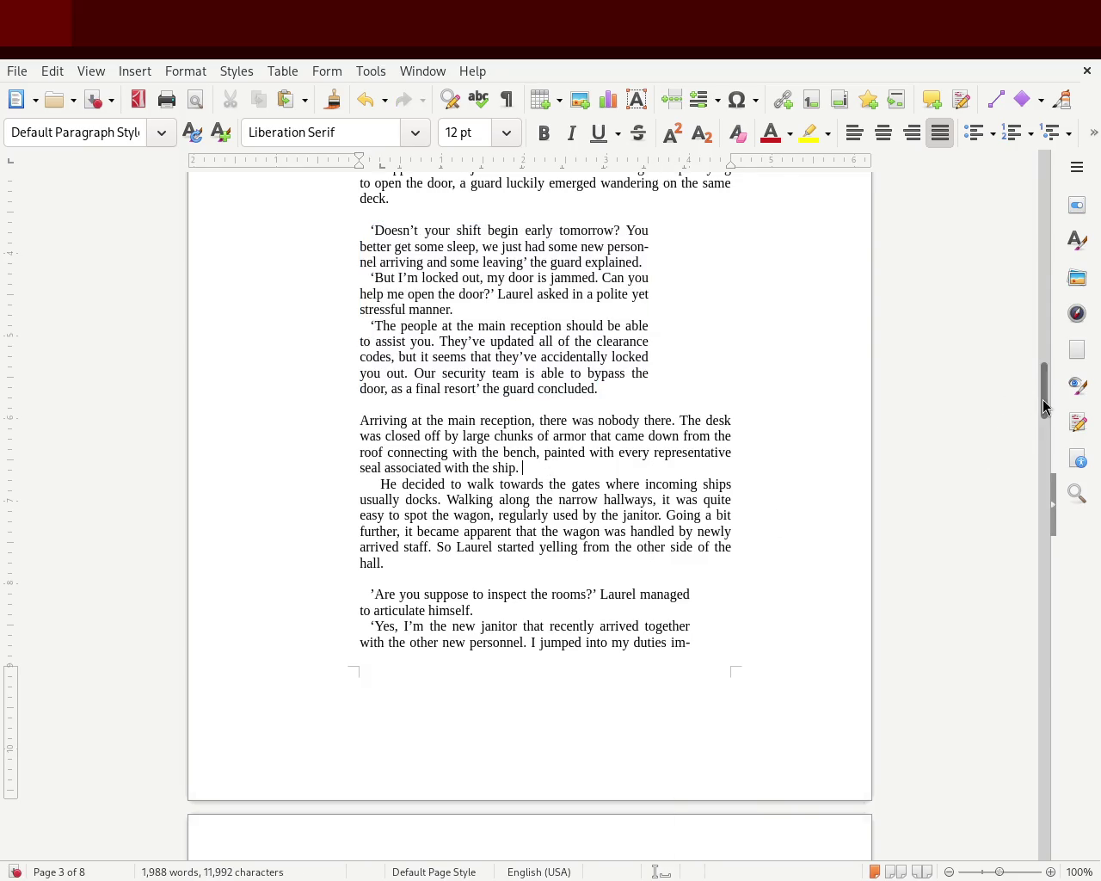
left_click_drag(1044, 404, 1039, 372)
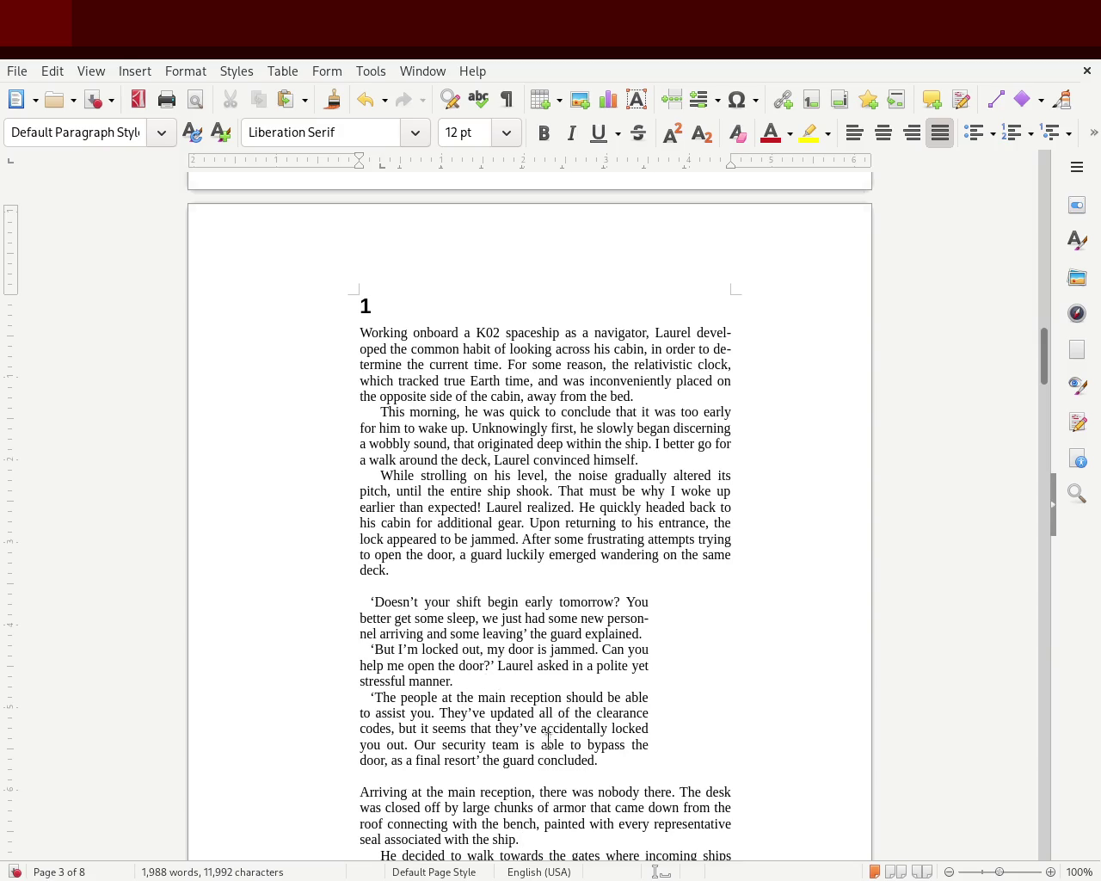
Deepen the first-line indent of the three dialogue paragraphs
left_click_drag(617, 764, 217, 594)
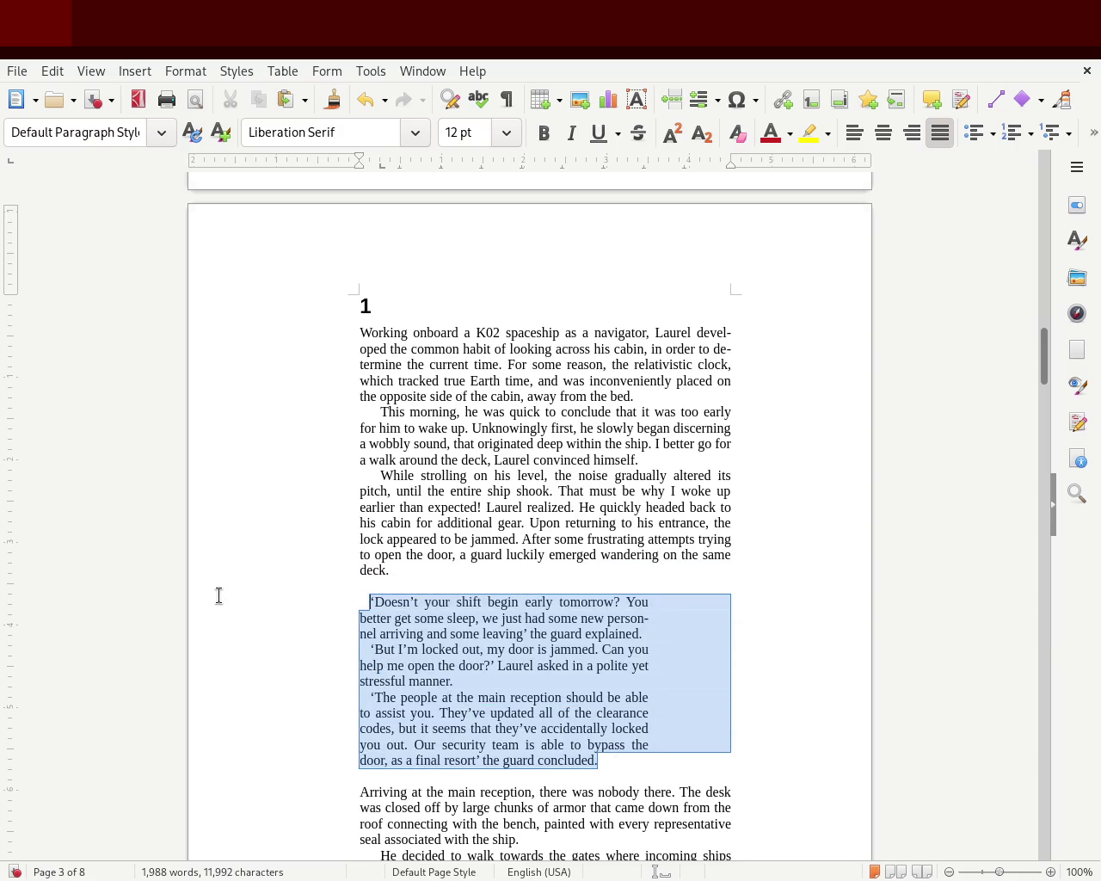
left_click_drag(361, 153, 379, 155)
left_click(213, 442)
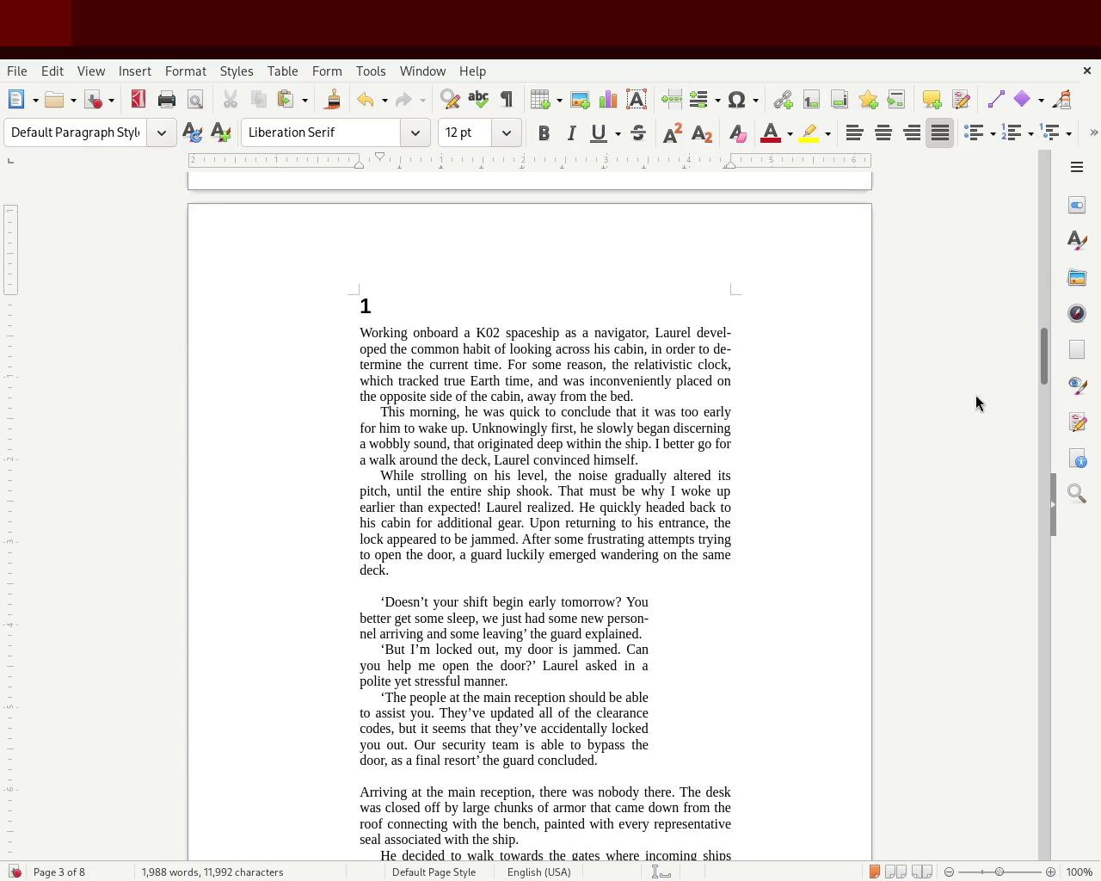
mouse_move(1045, 359)
left_mouse_down()
mouse_move(1040, 392)
mouse_move(1045, 371)
left_mouse_up()
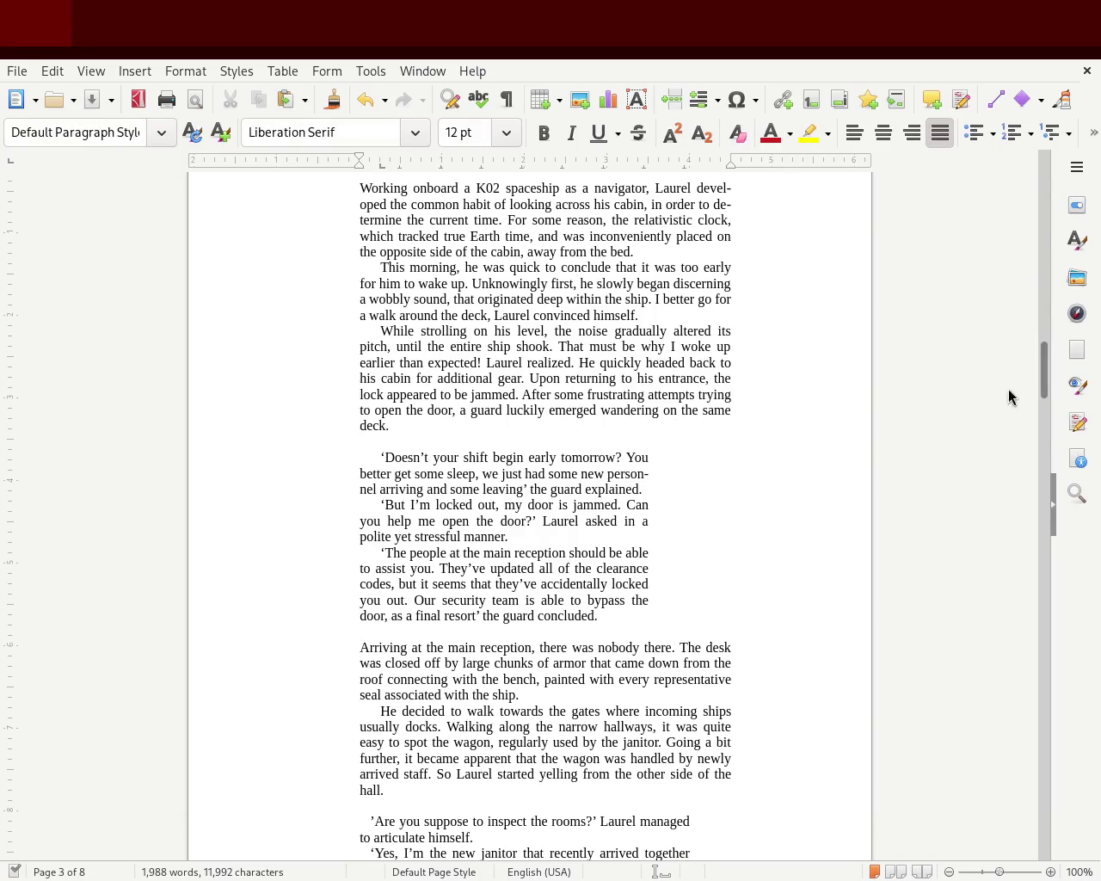
left_click_drag(1046, 370, 1028, 437)
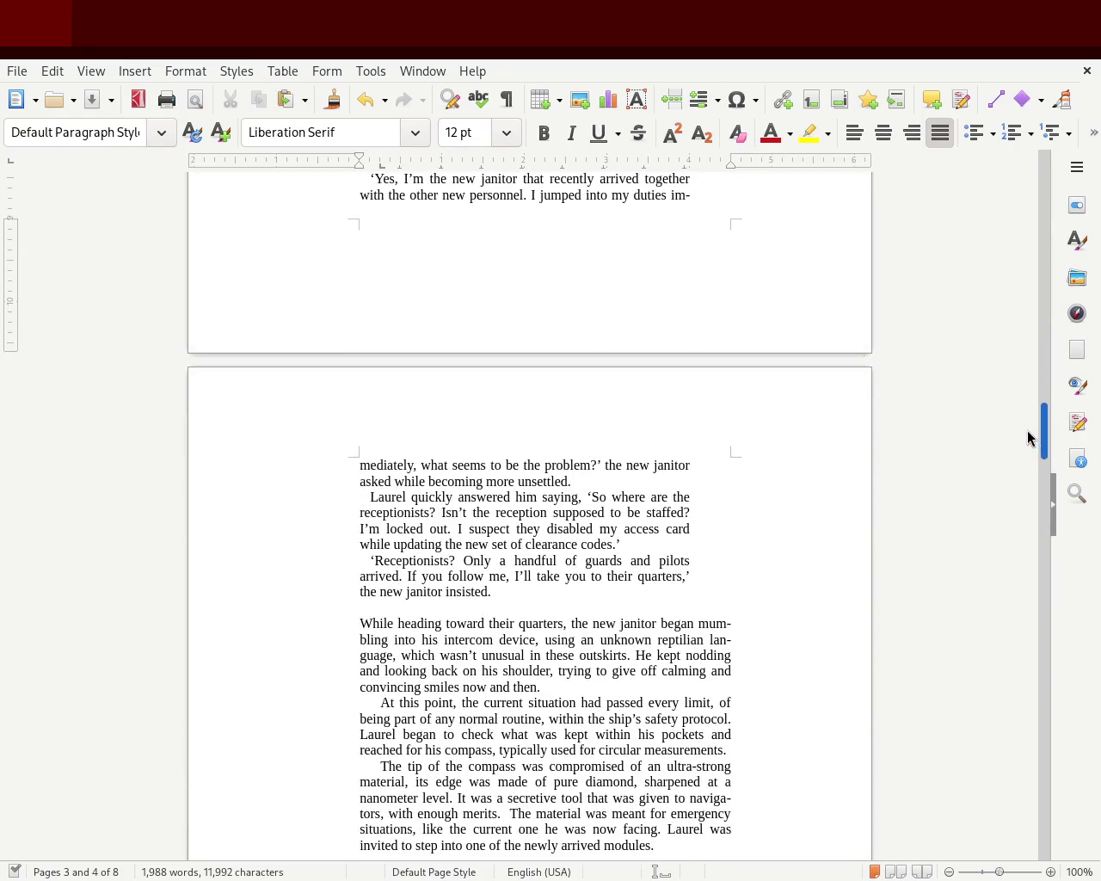
mouse_move(507, 597)
left_mouse_down()
mouse_move(386, 393)
mouse_move(334, 342)
left_mouse_up()
left_click_drag(366, 157, 379, 163)
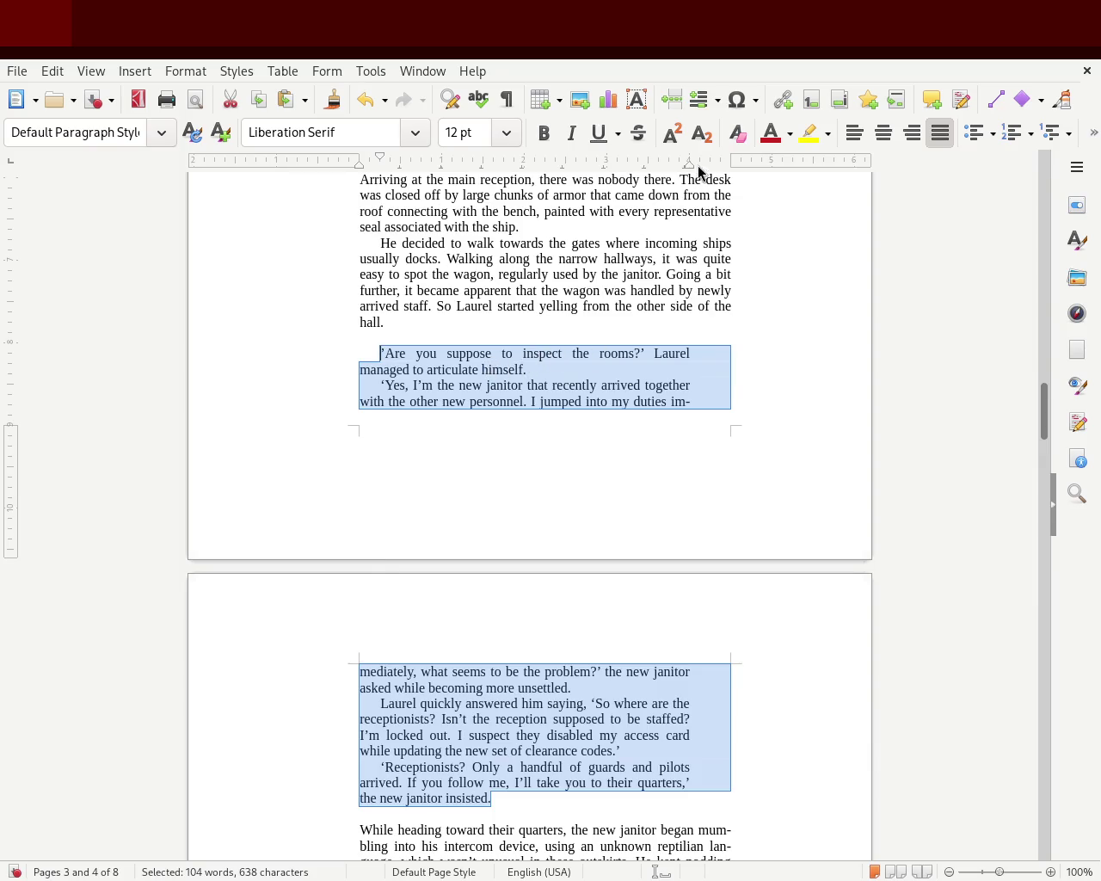
left_click_drag(691, 166, 648, 170)
left_click_drag(647, 172, 606, 185)
left_click_drag(609, 186, 649, 183)
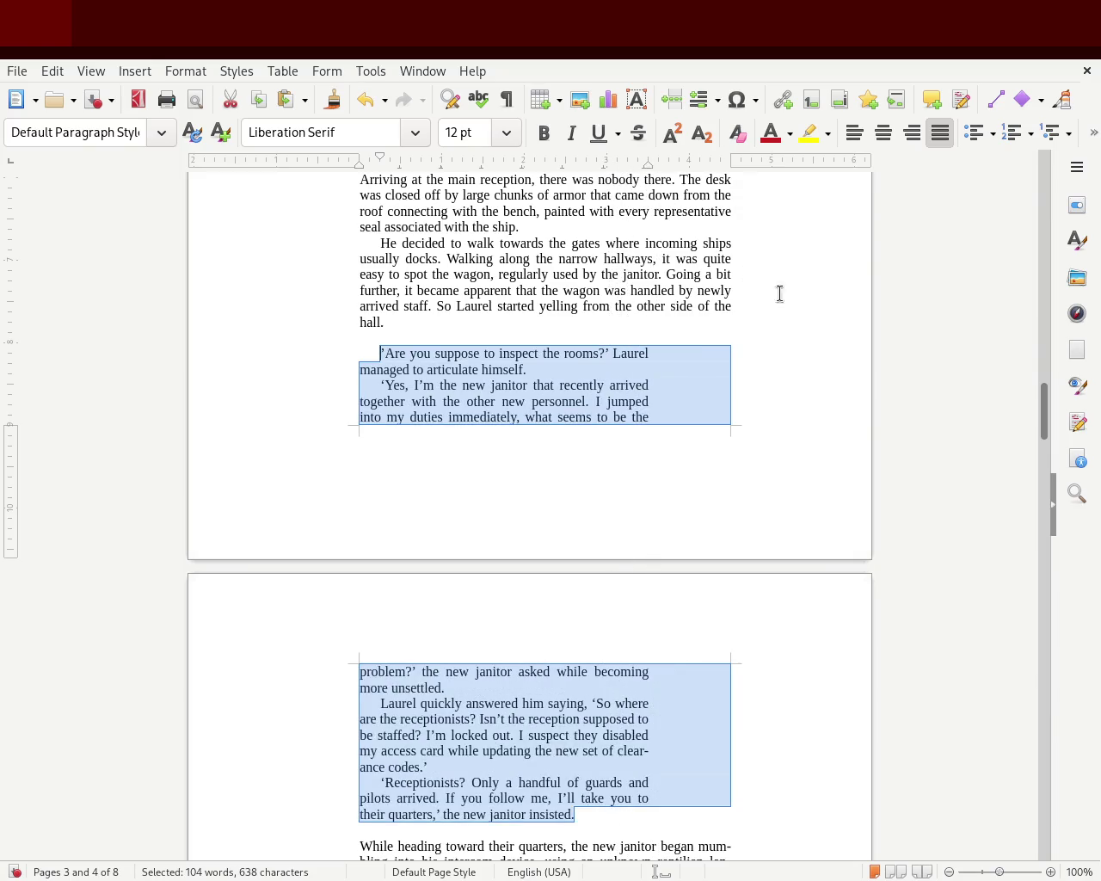
left_click(922, 409)
key("F11")
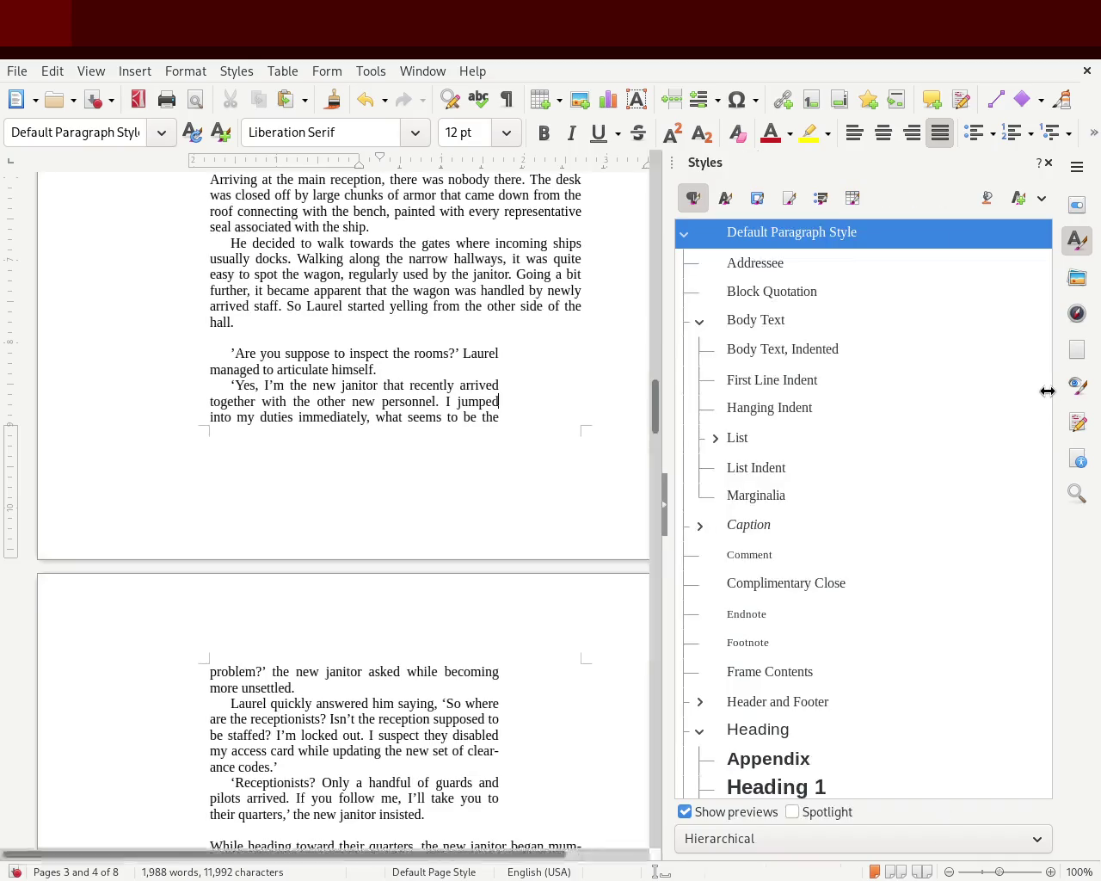
left_click(1048, 162)
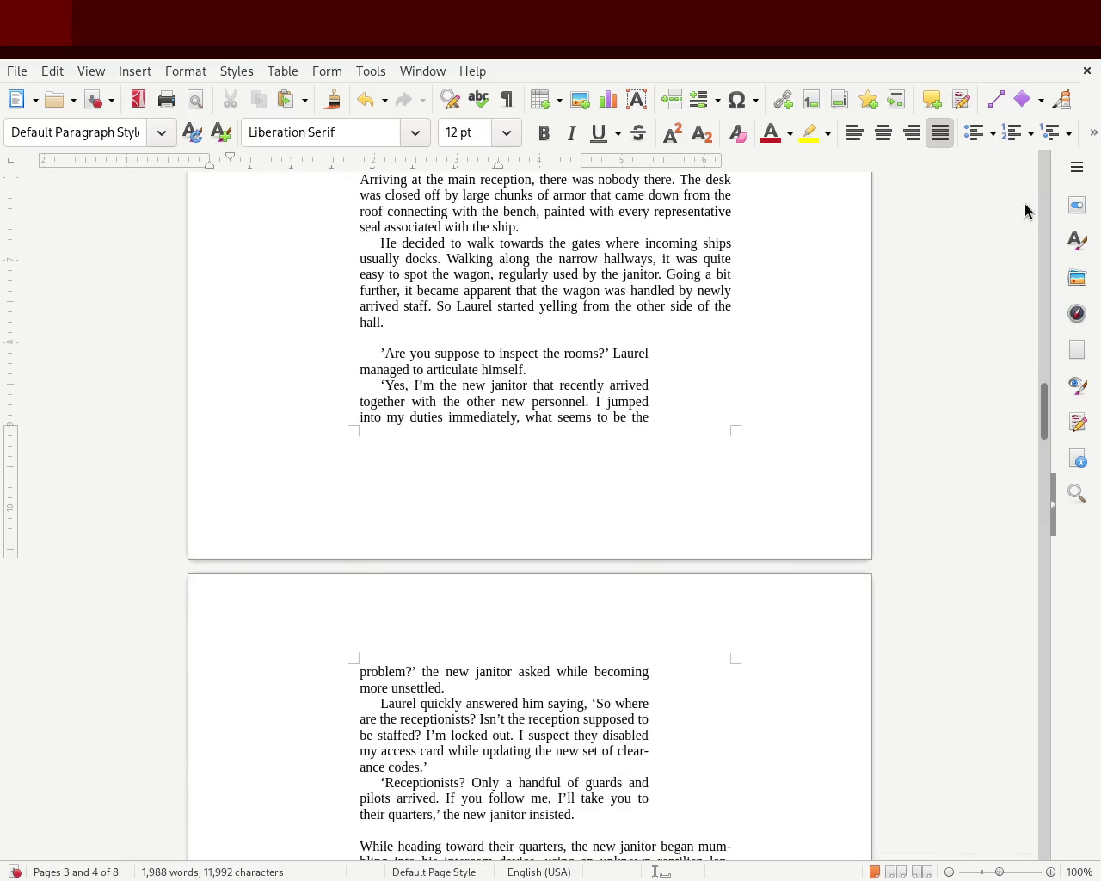
mouse_move(1043, 428)
left_mouse_down()
mouse_move(1044, 369)
mouse_move(1037, 415)
left_mouse_up()
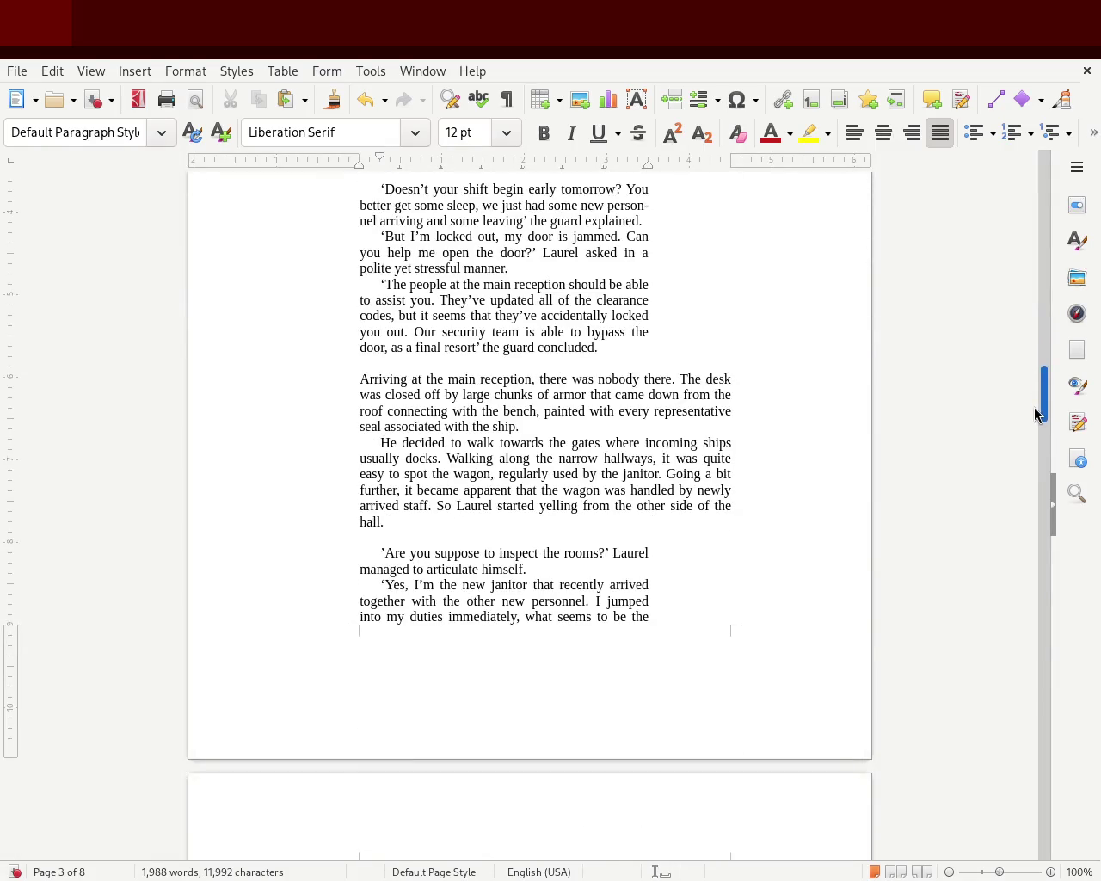
Replace 'articulate himself' with 'produce saying' in Laurel's line and save
double_click(455, 570)
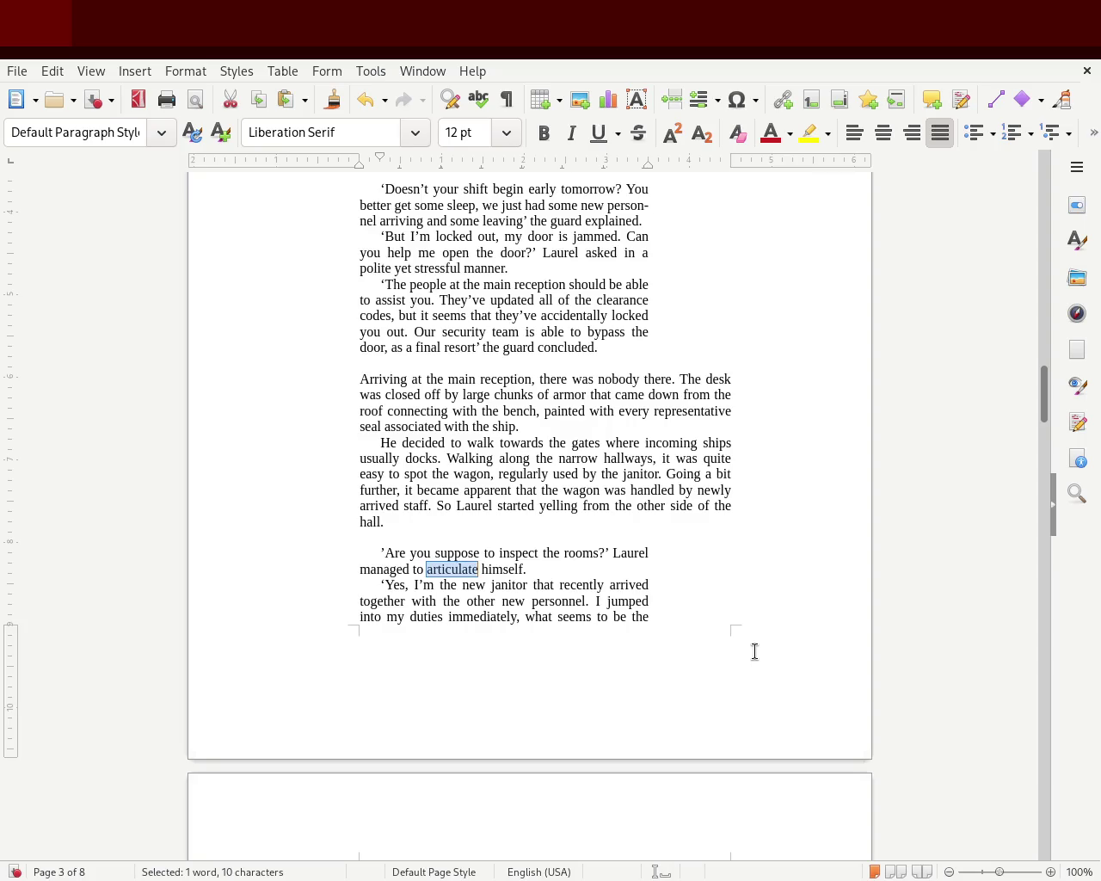
type("produce sa")
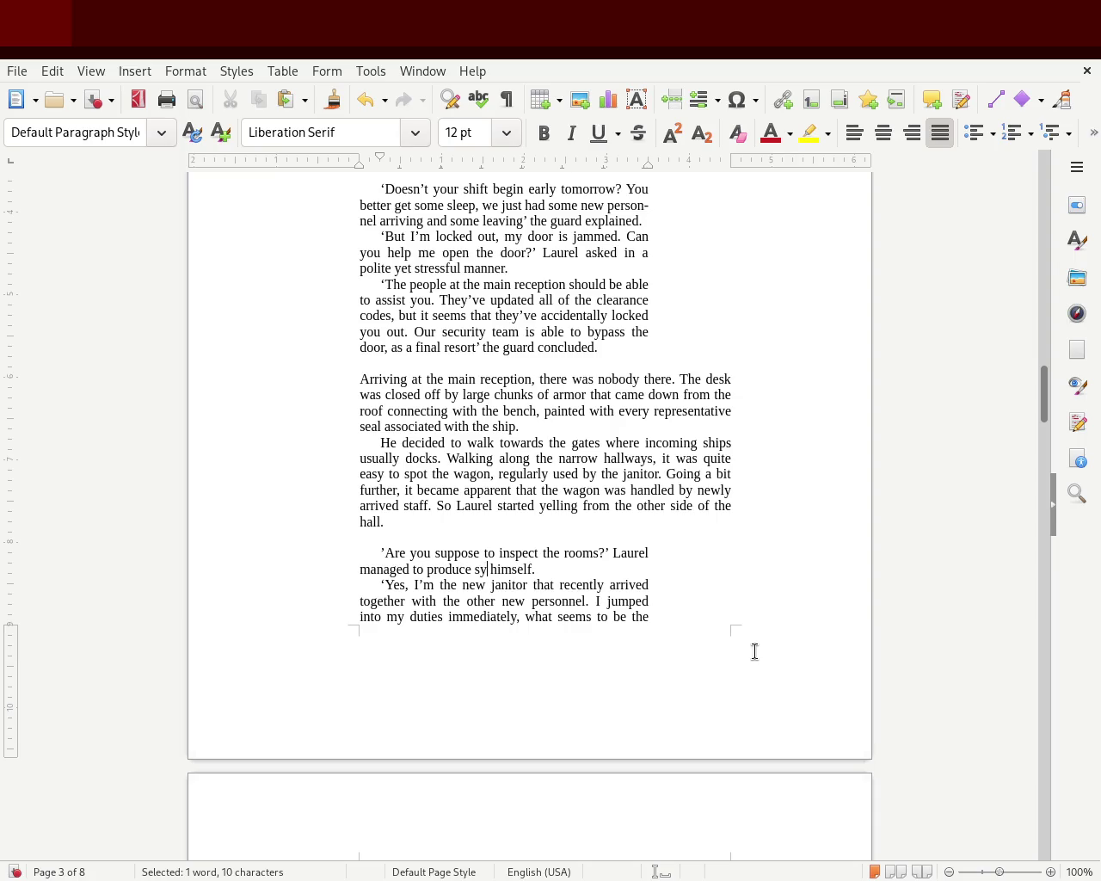
type("ying")
key("Delete")
key("Delete")
key("Delete")
key("Delete")
key("Delete")
key("Delete")
key("ctrl+s")
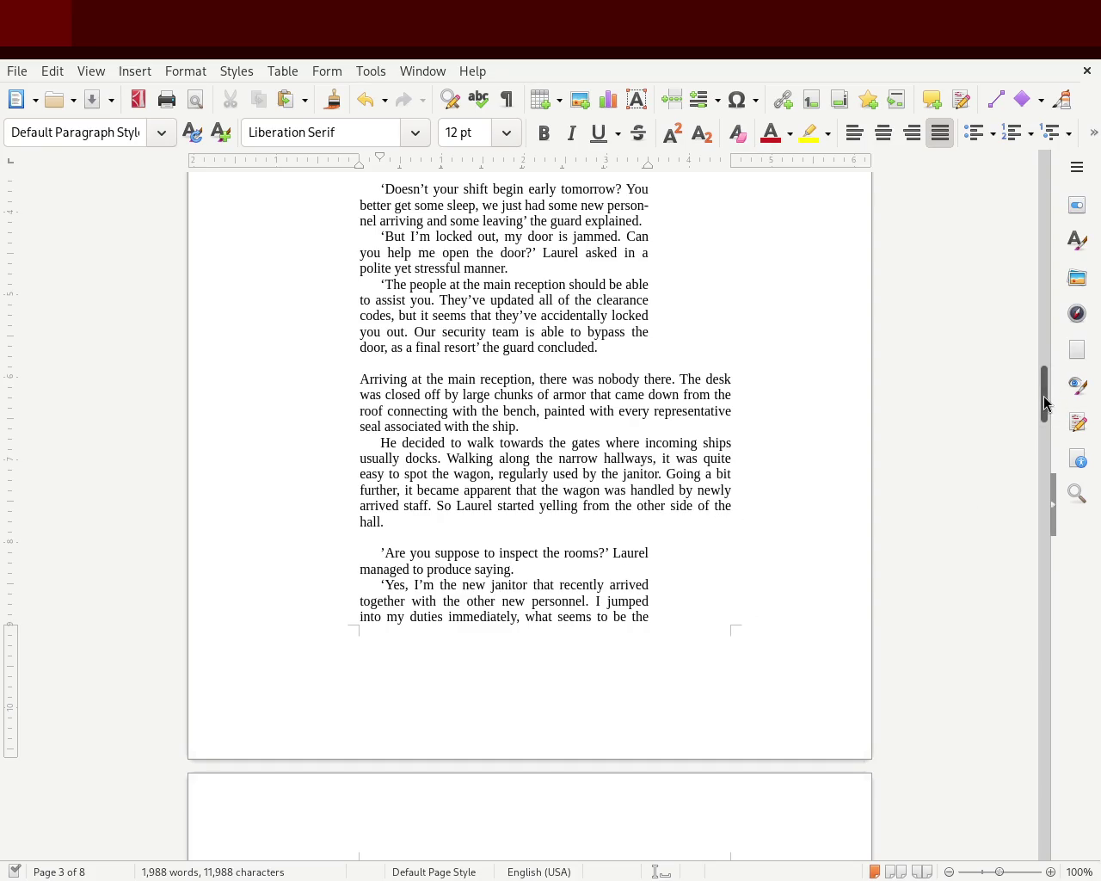
Delete 'produce' so the line reads 'managed to say.' and save
scroll(1045, 392, "up", 3)
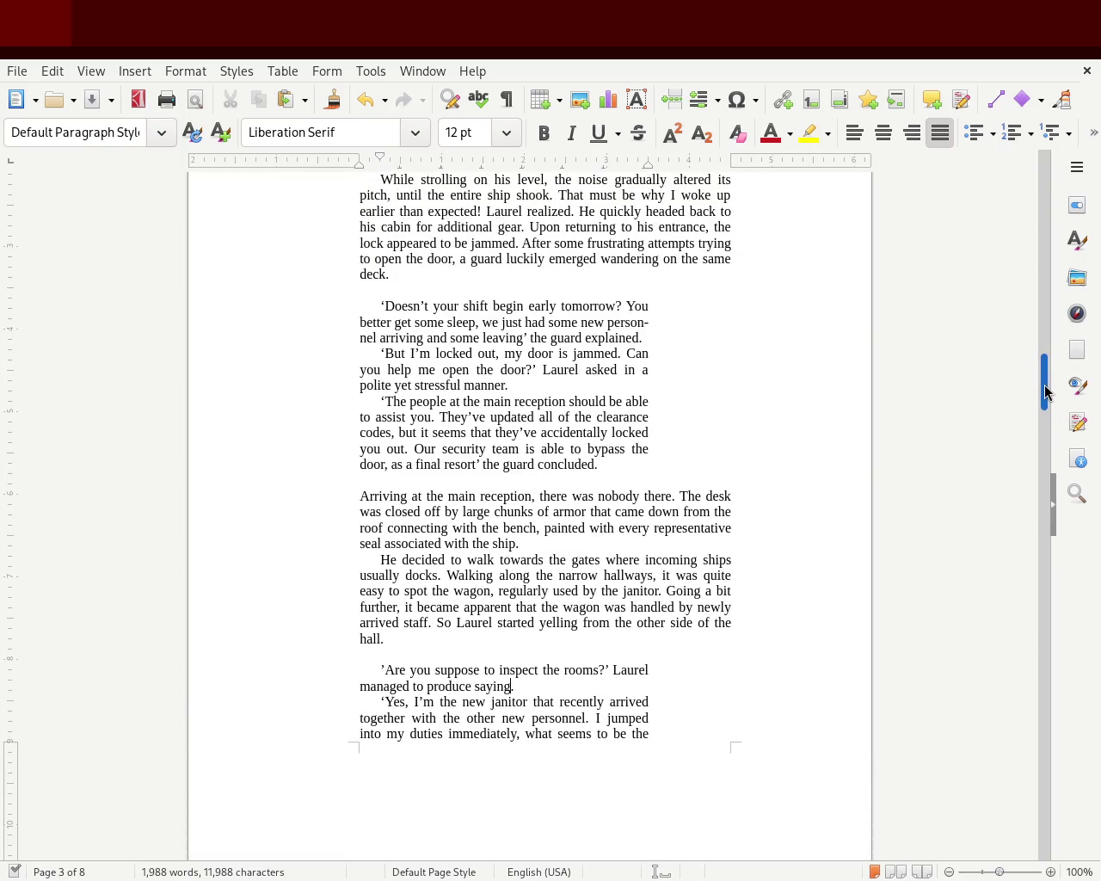
double_click(451, 685)
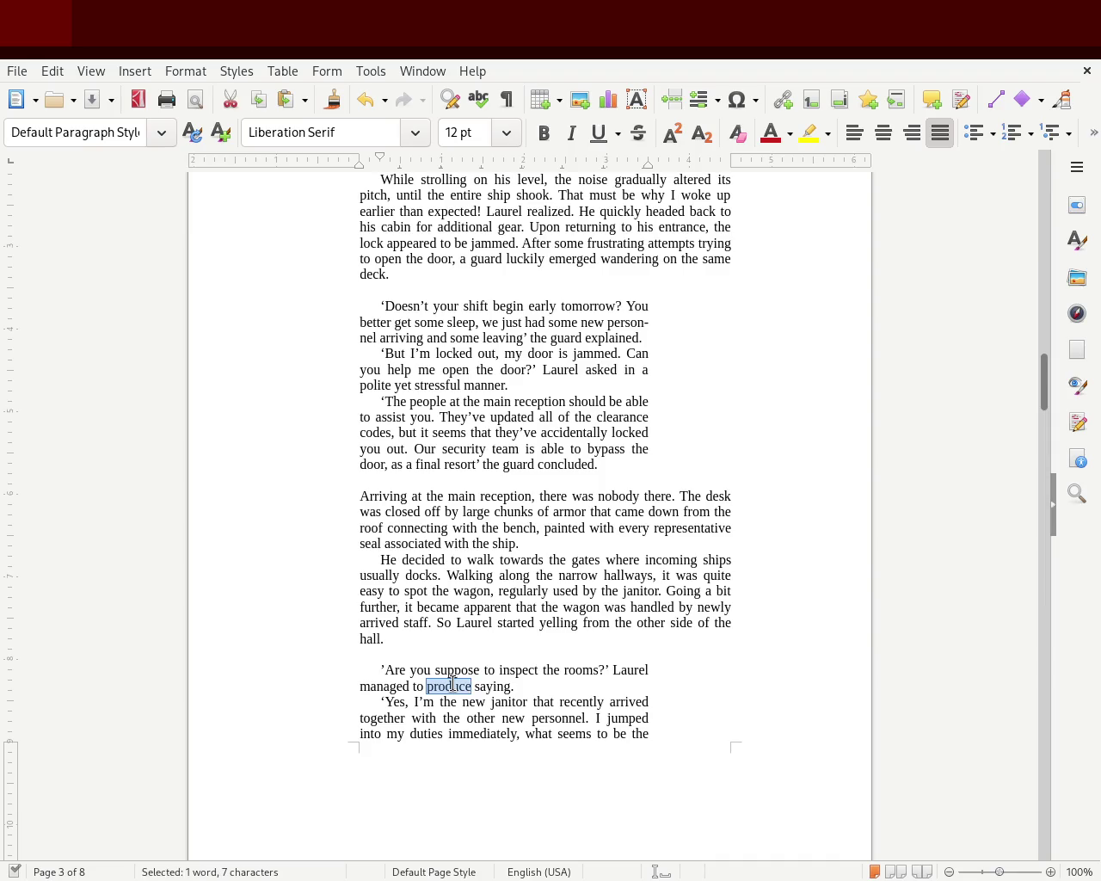
key("BackSpace")
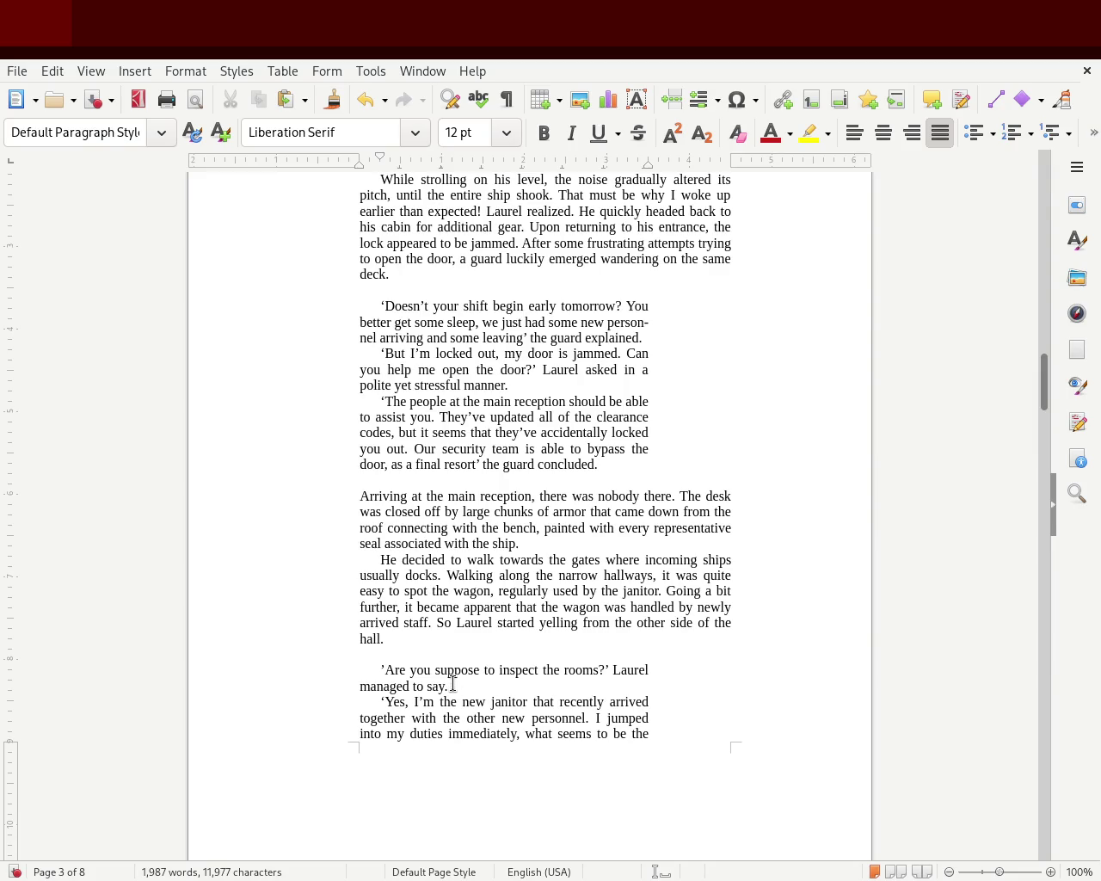
key("ctrl+s")
Shrink the first-line indent of the three guard conversation paragraphs on page 3
left_click_drag(1043, 384, 1047, 376)
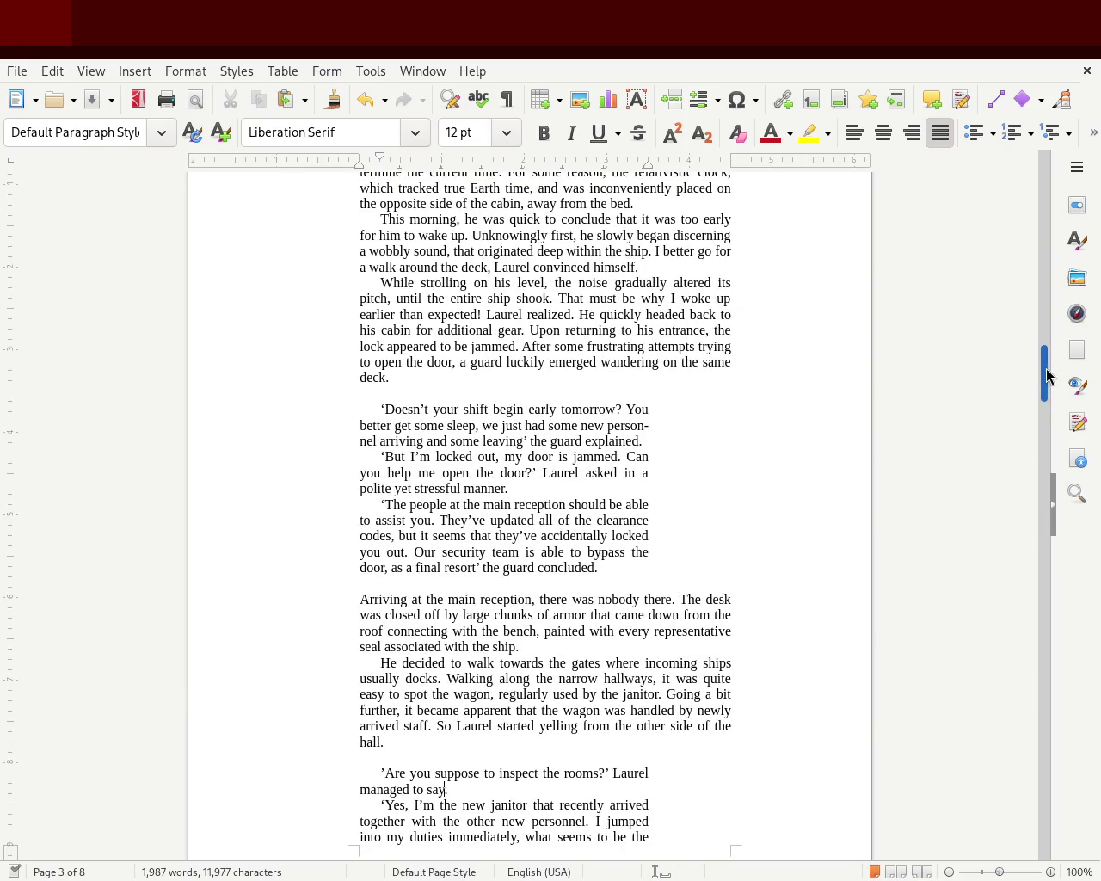
left_click_drag(618, 569, 312, 416)
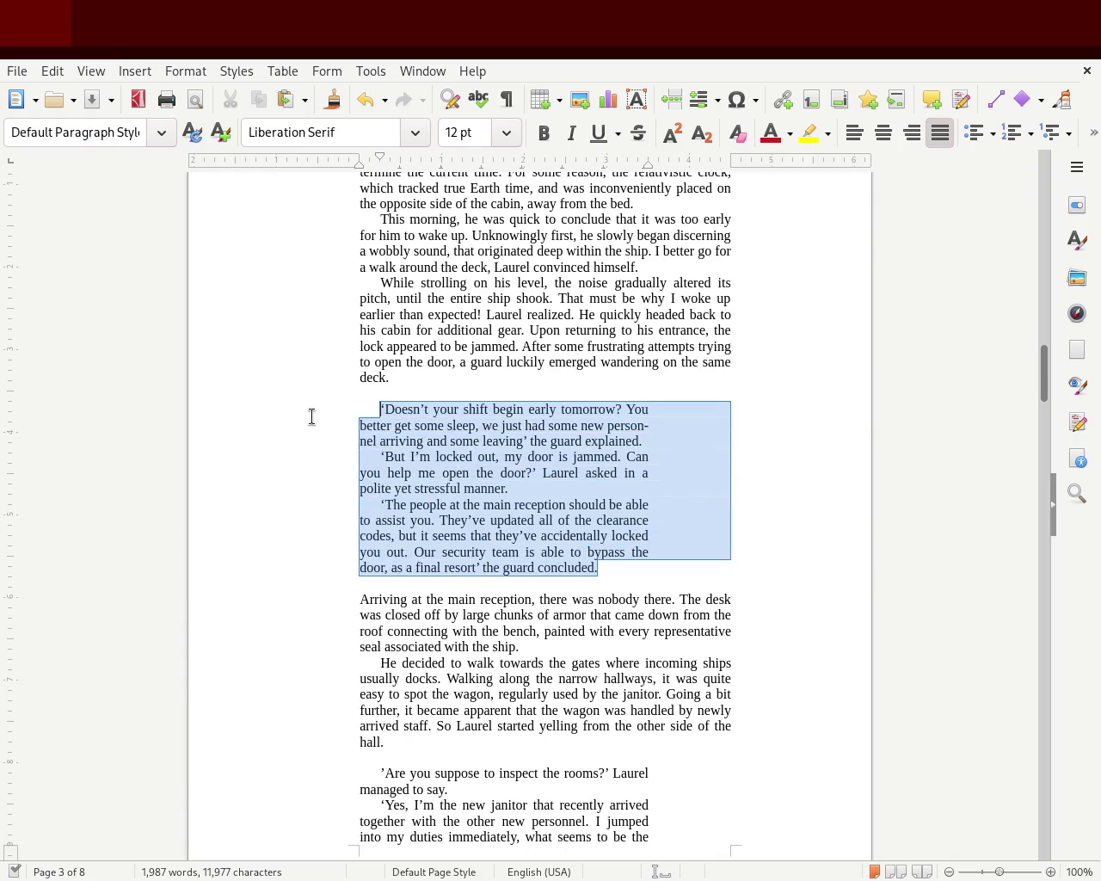
left_click_drag(366, 158, 365, 159)
left_click(213, 420)
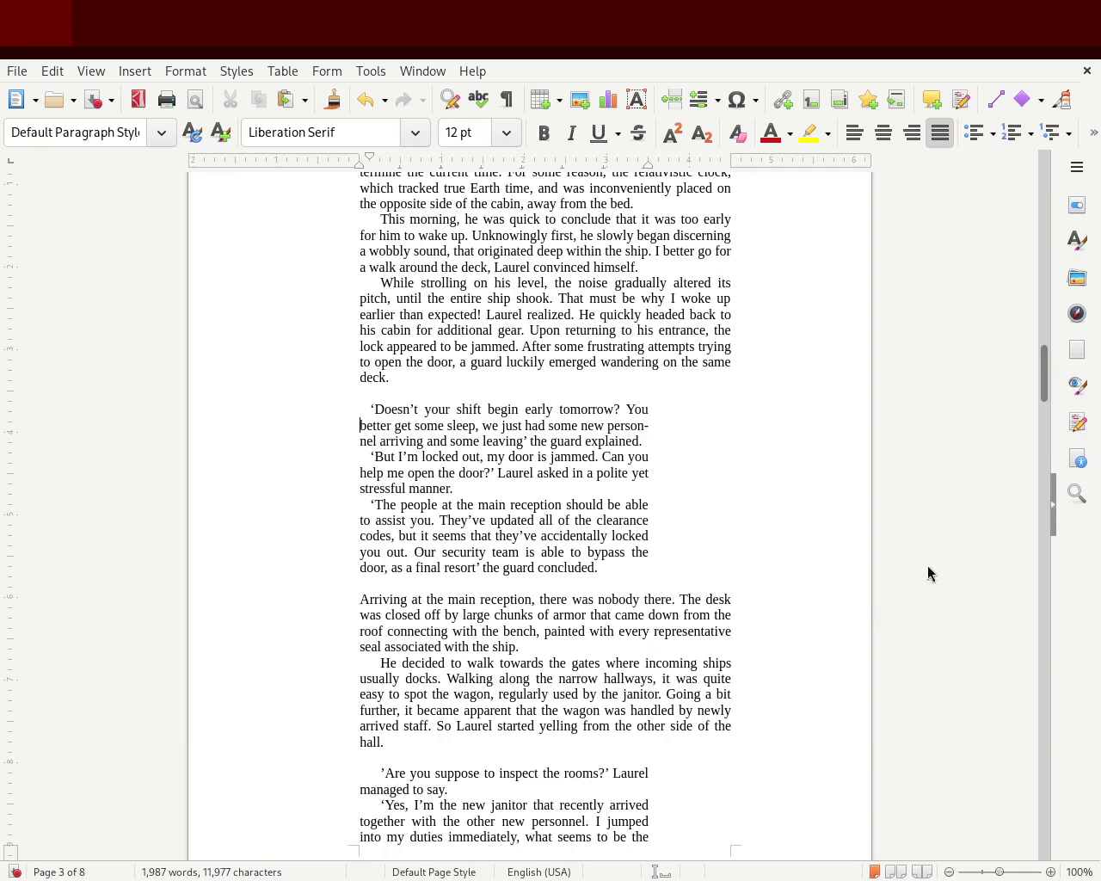
left_click_drag(1045, 378, 1048, 371)
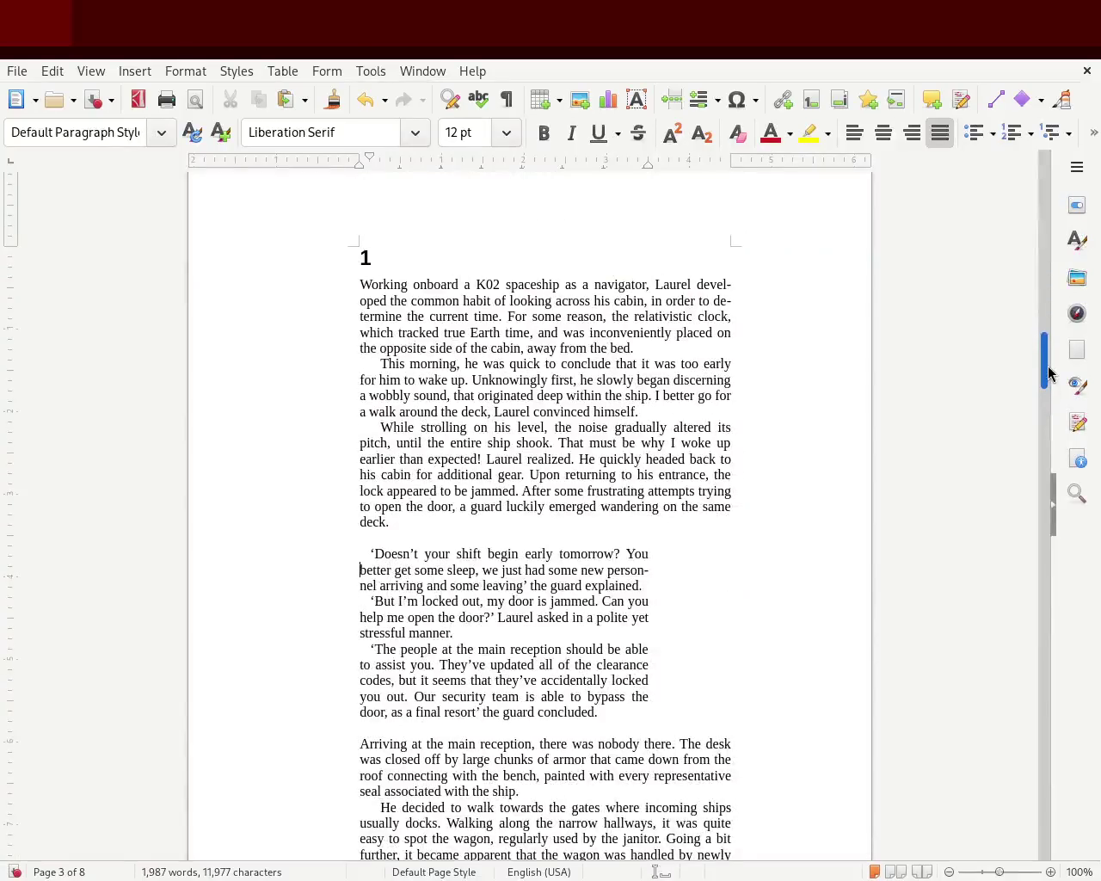
scroll(1048, 371, "up", 1)
scroll(1048, 372, "down", 1)
left_click_drag(1035, 368, 1047, 416)
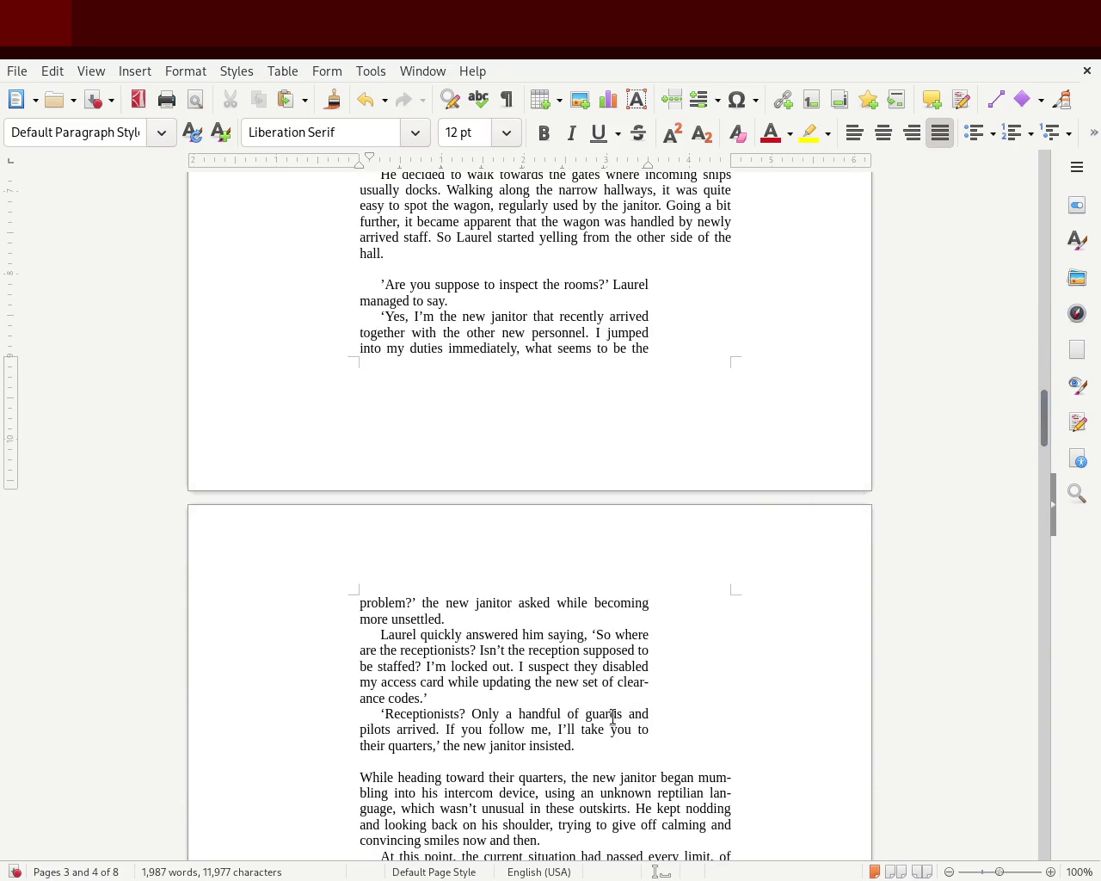
Reduce the janitor dialogue's first-line indent across pages 3–4 and save the document
left_click_drag(576, 745, 313, 291)
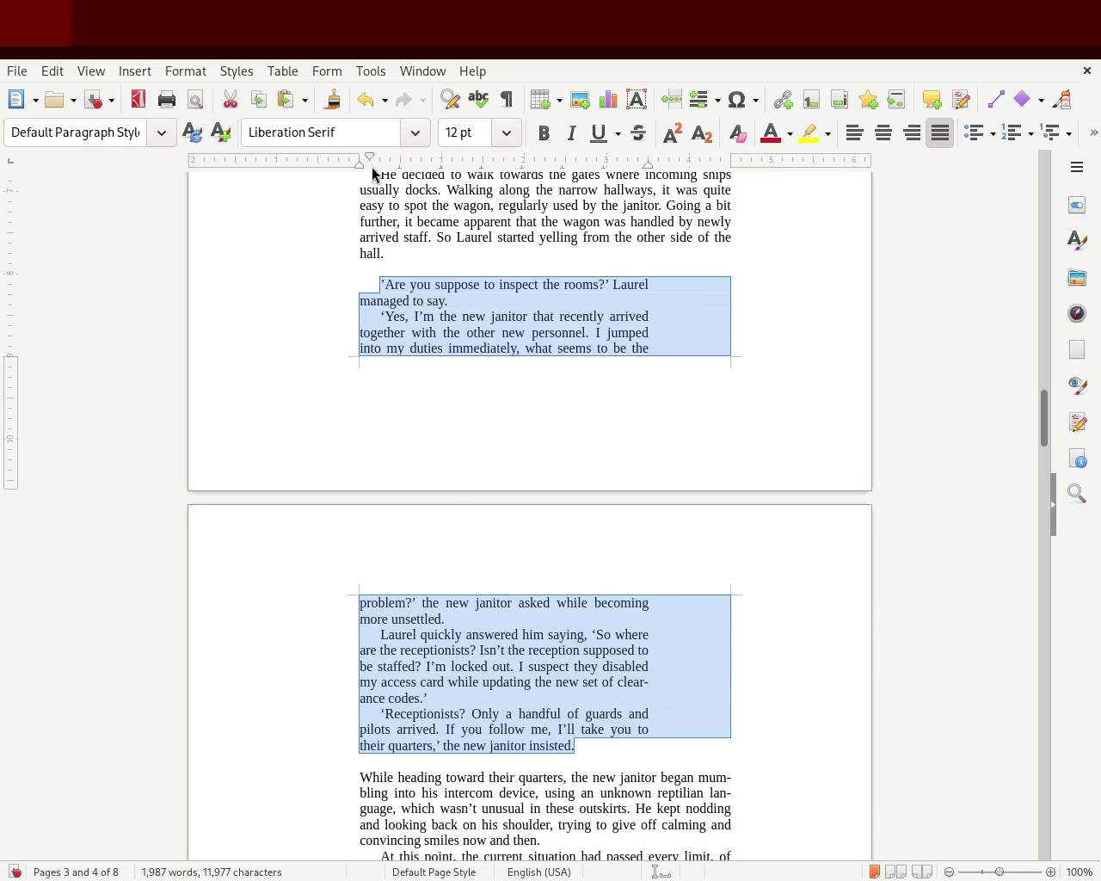
left_click_drag(378, 161, 370, 161)
left_click(784, 442)
left_click_drag(1043, 438, 1045, 369)
key("ctrl+s")
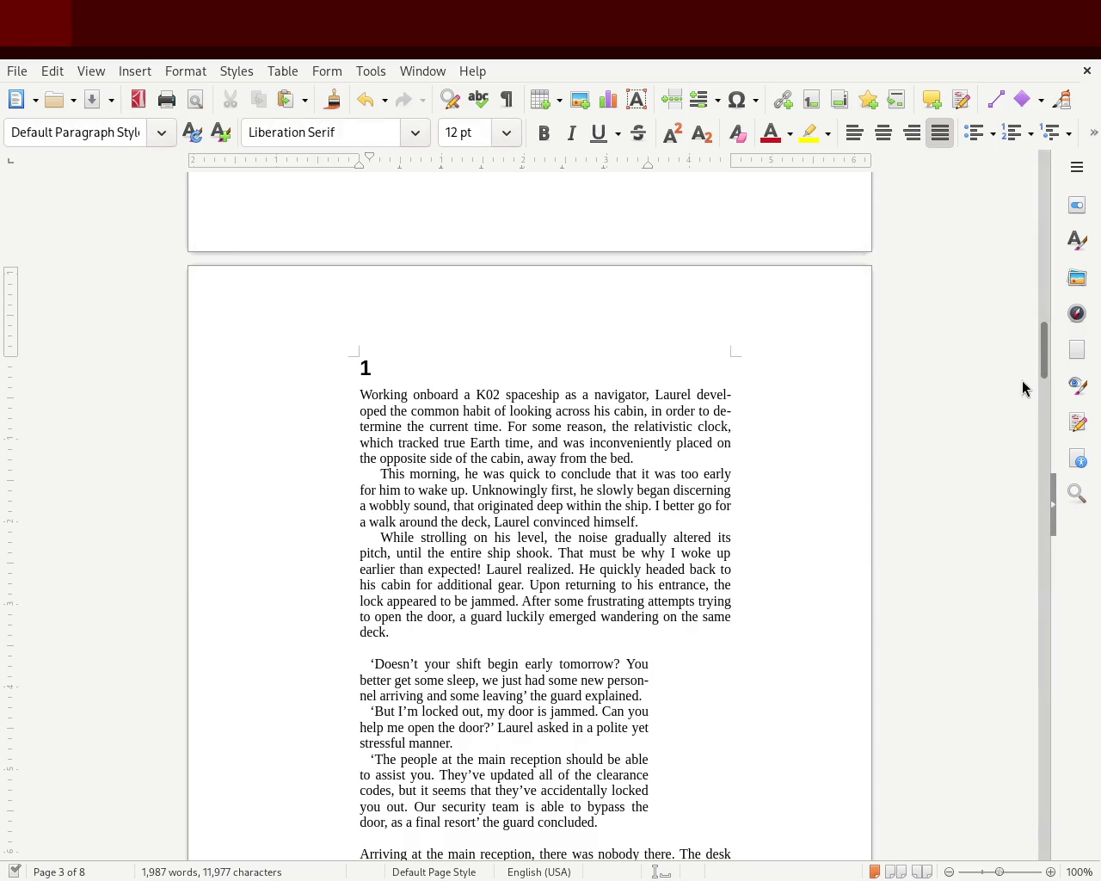
mouse_move(1044, 344)
left_mouse_down()
mouse_move(1045, 212)
mouse_move(1029, 405)
mouse_move(1034, 348)
left_mouse_up()
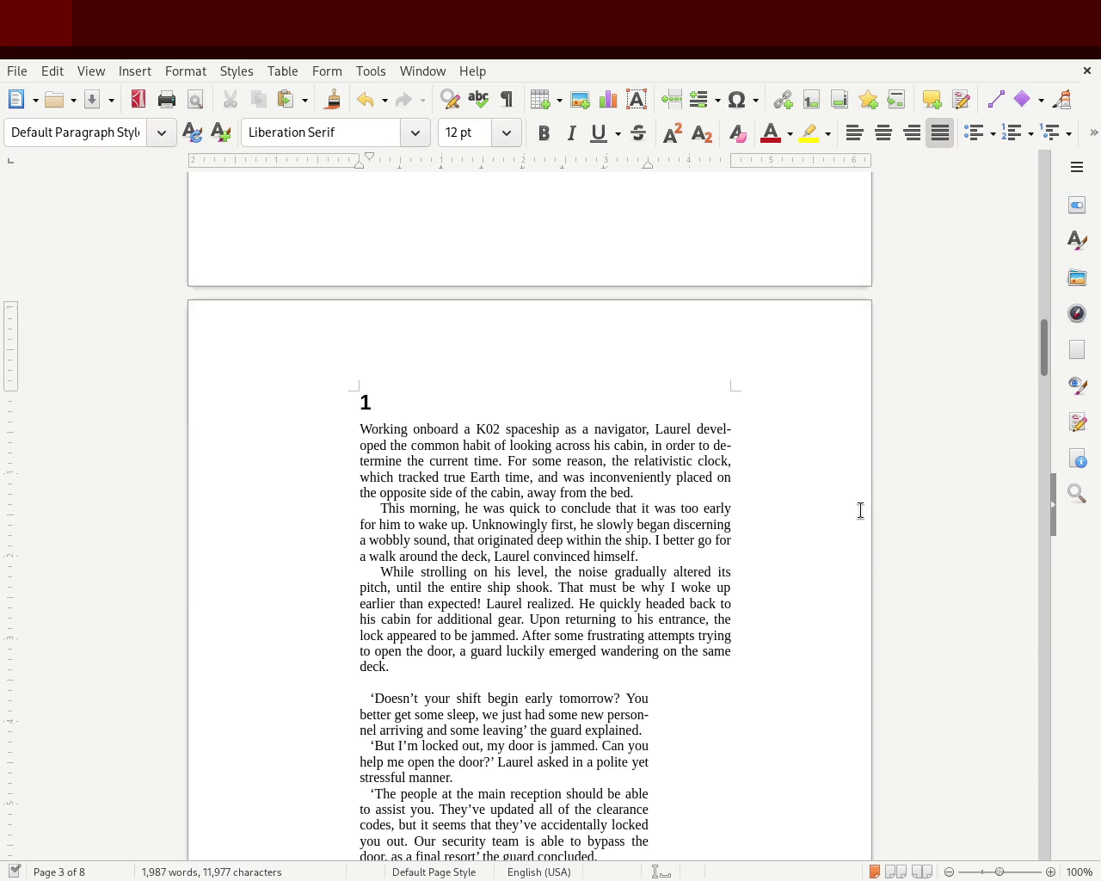
left_click_drag(1043, 349, 1035, 480)
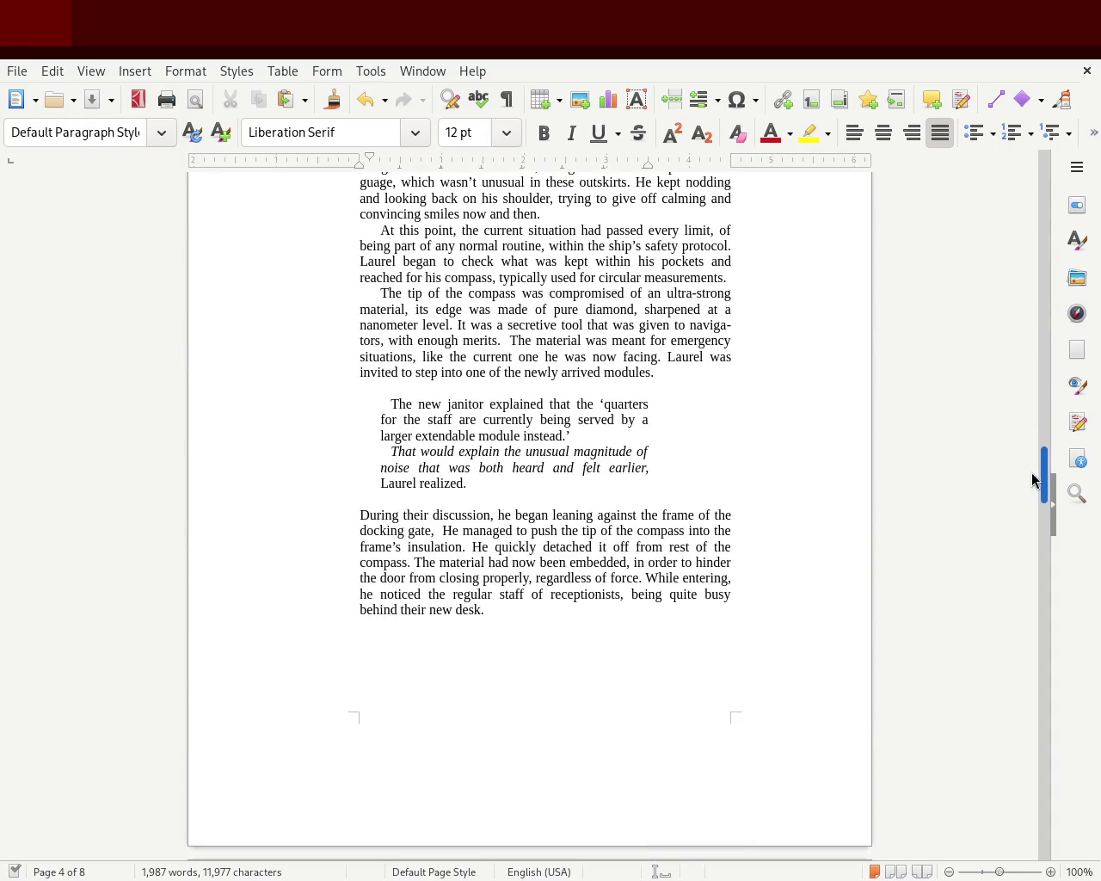
Move the janitor explanation and italic thought paragraphs' left indent out to the margin
left_click_drag(482, 483, 217, 402)
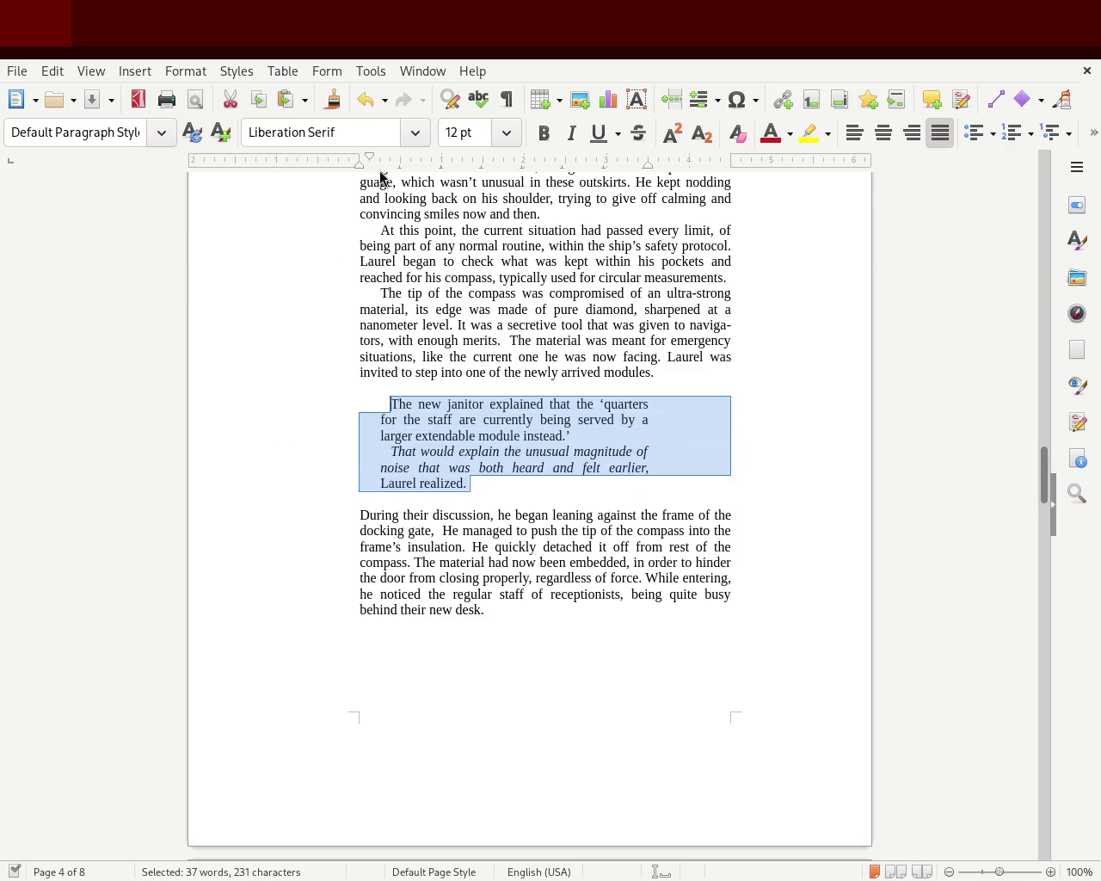
left_click_drag(375, 167, 358, 170)
left_click(325, 387)
mouse_move(456, 482)
left_mouse_down()
mouse_move(327, 425)
mouse_move(300, 390)
left_mouse_up()
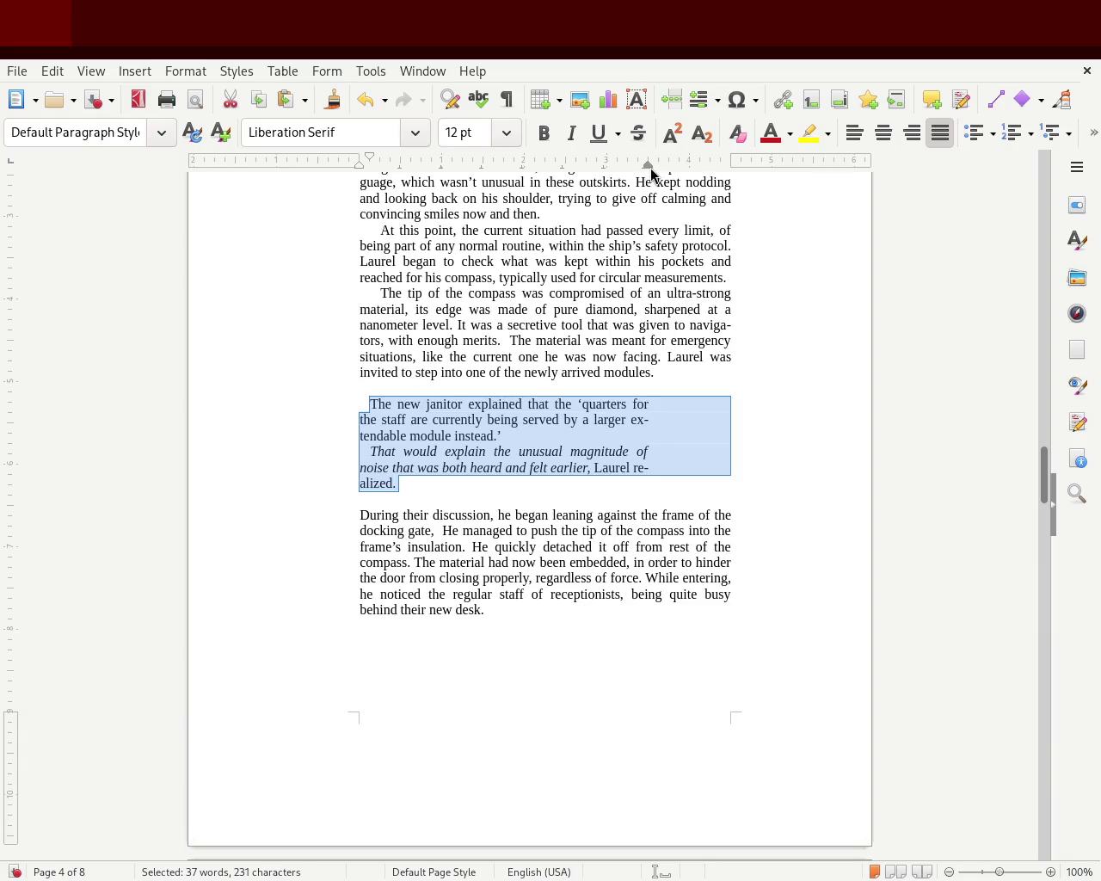
mouse_move(1042, 484)
left_mouse_down()
mouse_move(1044, 430)
mouse_move(1030, 393)
mouse_move(1032, 469)
mouse_move(1036, 372)
mouse_move(914, 386)
left_mouse_up()
Scroll down through the story to chapter 2's opening on page 5
left_click(607, 373)
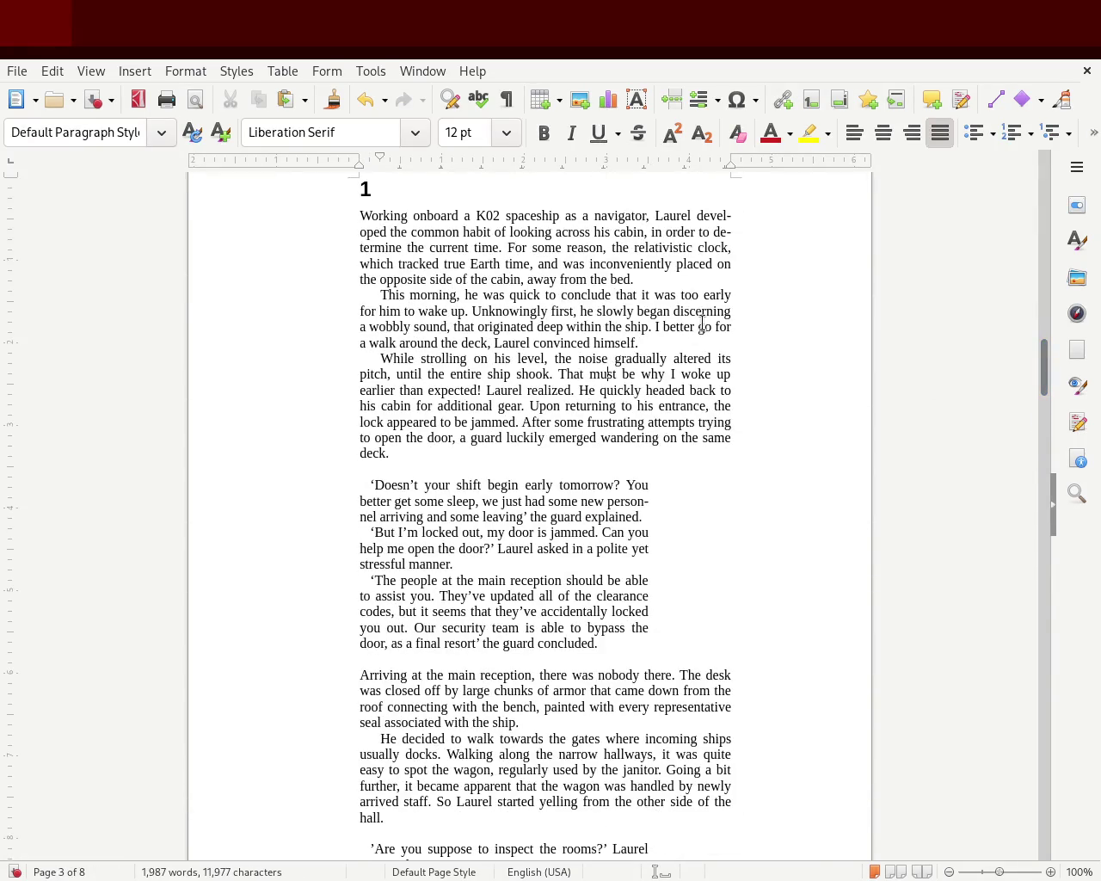
mouse_move(1040, 376)
left_mouse_down()
mouse_move(1027, 180)
mouse_move(1016, 395)
mouse_move(1015, 341)
mouse_move(1014, 362)
left_mouse_up()
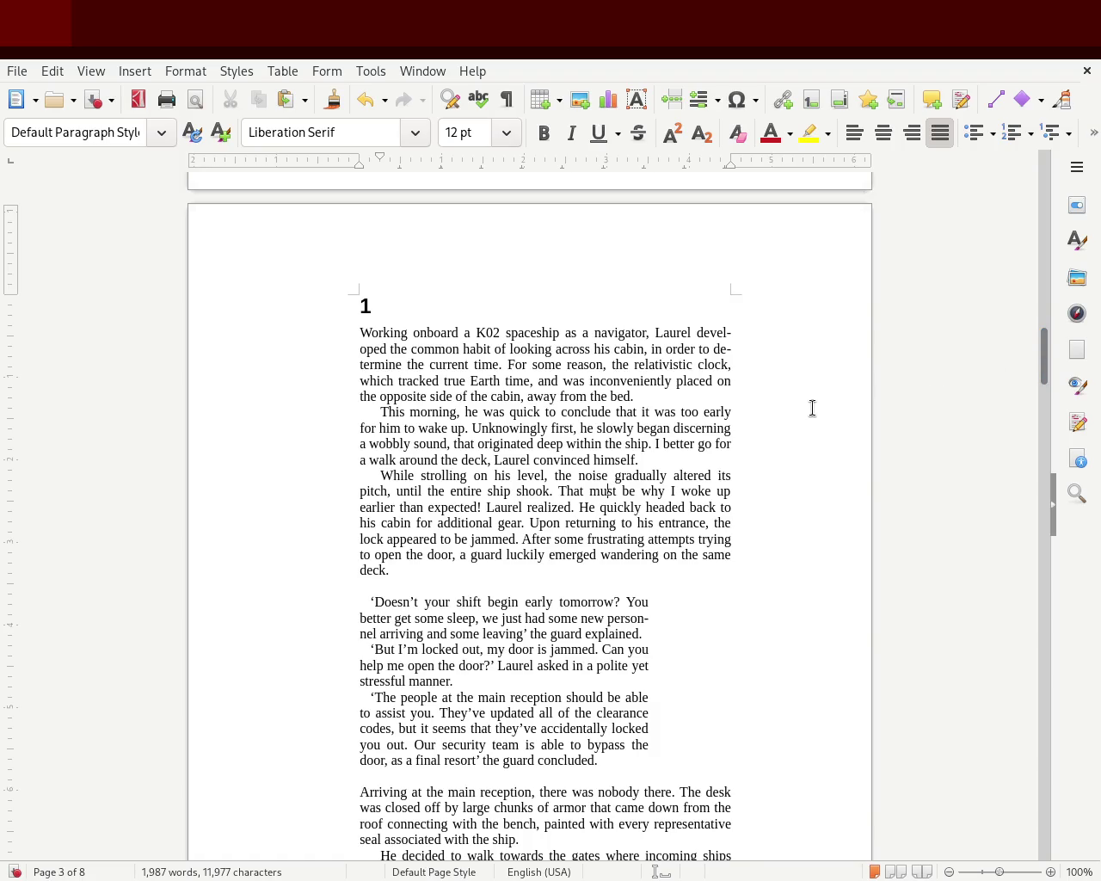
mouse_move(1043, 357)
left_mouse_down()
mouse_move(1035, 301)
mouse_move(1015, 437)
left_mouse_up()
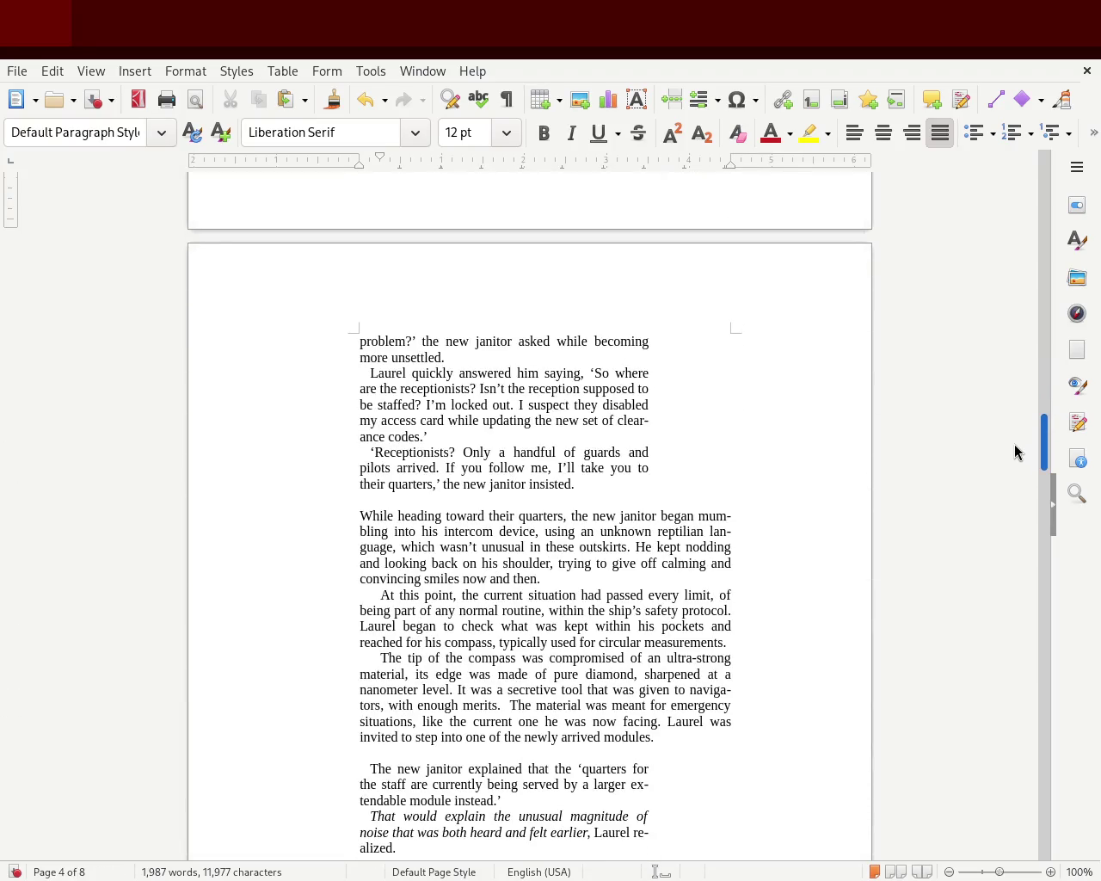
scroll(1015, 451, "down", 2)
scroll(1012, 457, "down", 3)
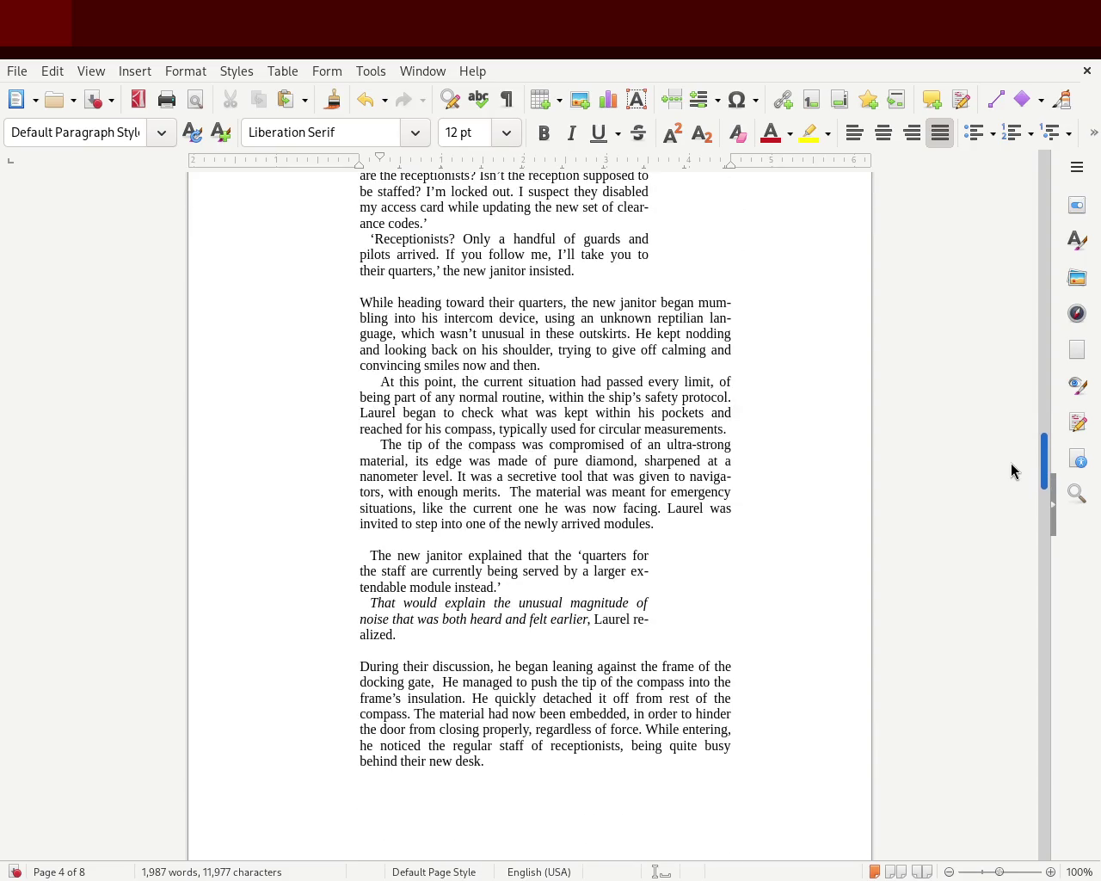
scroll(1010, 468, "down", 1)
scroll(1011, 477, "down", 2)
scroll(1011, 486, "down", 2)
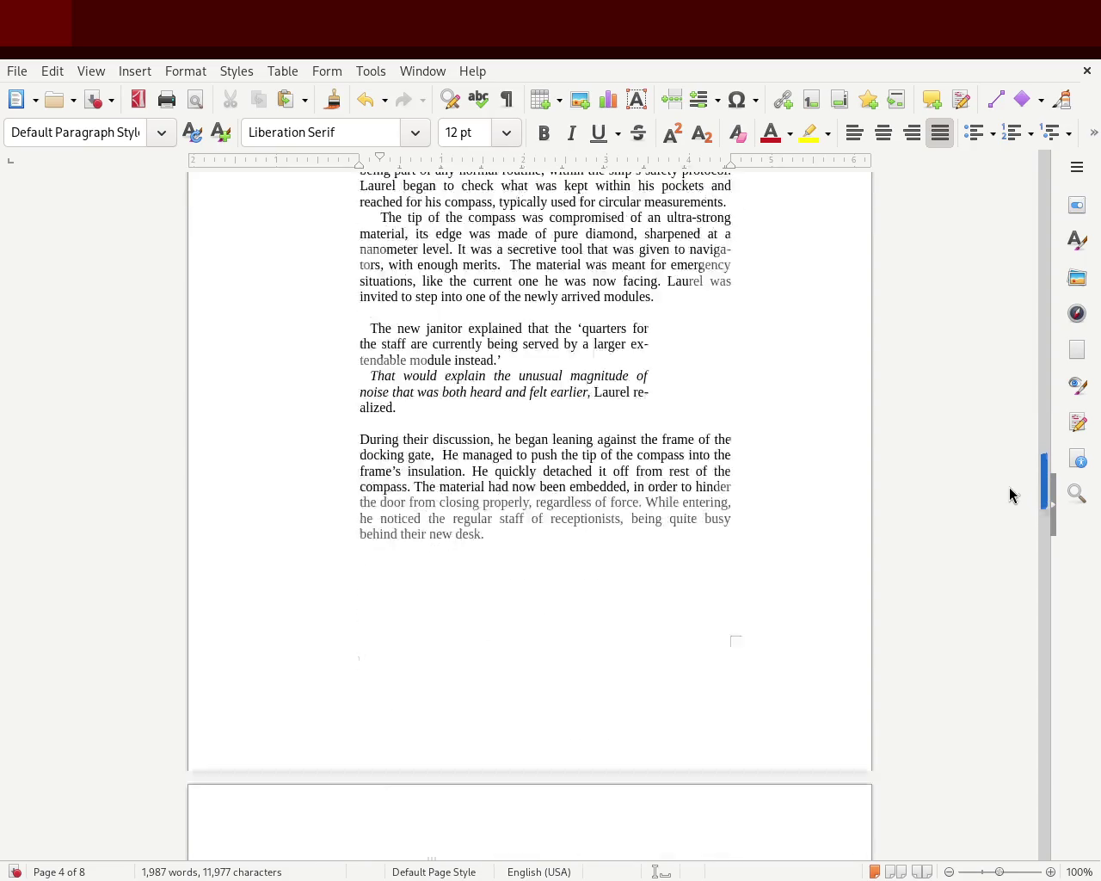
scroll(1010, 516, "down", 13)
scroll(1010, 542, "down", 1)
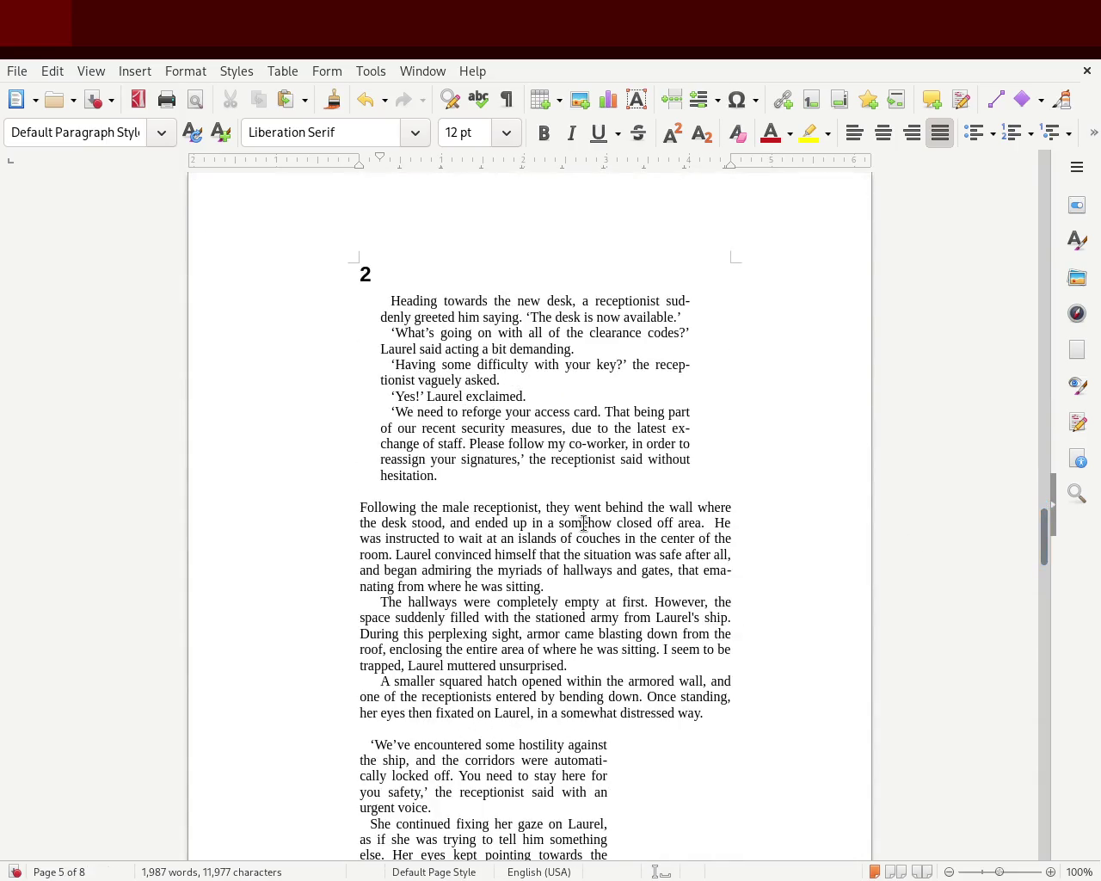
Move the receptionist dialogue's left edge to the margin and narrow it from the right
left_click_drag(474, 480, 270, 301)
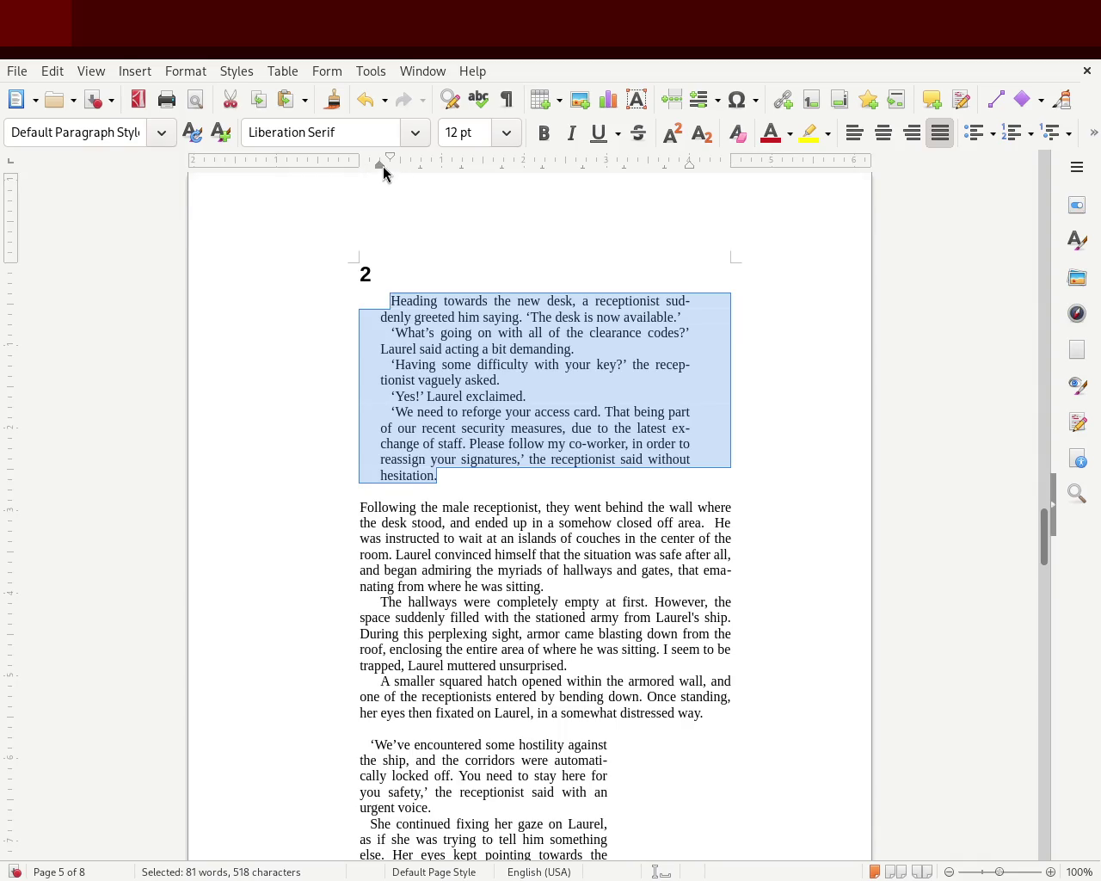
left_click_drag(358, 169, 360, 169)
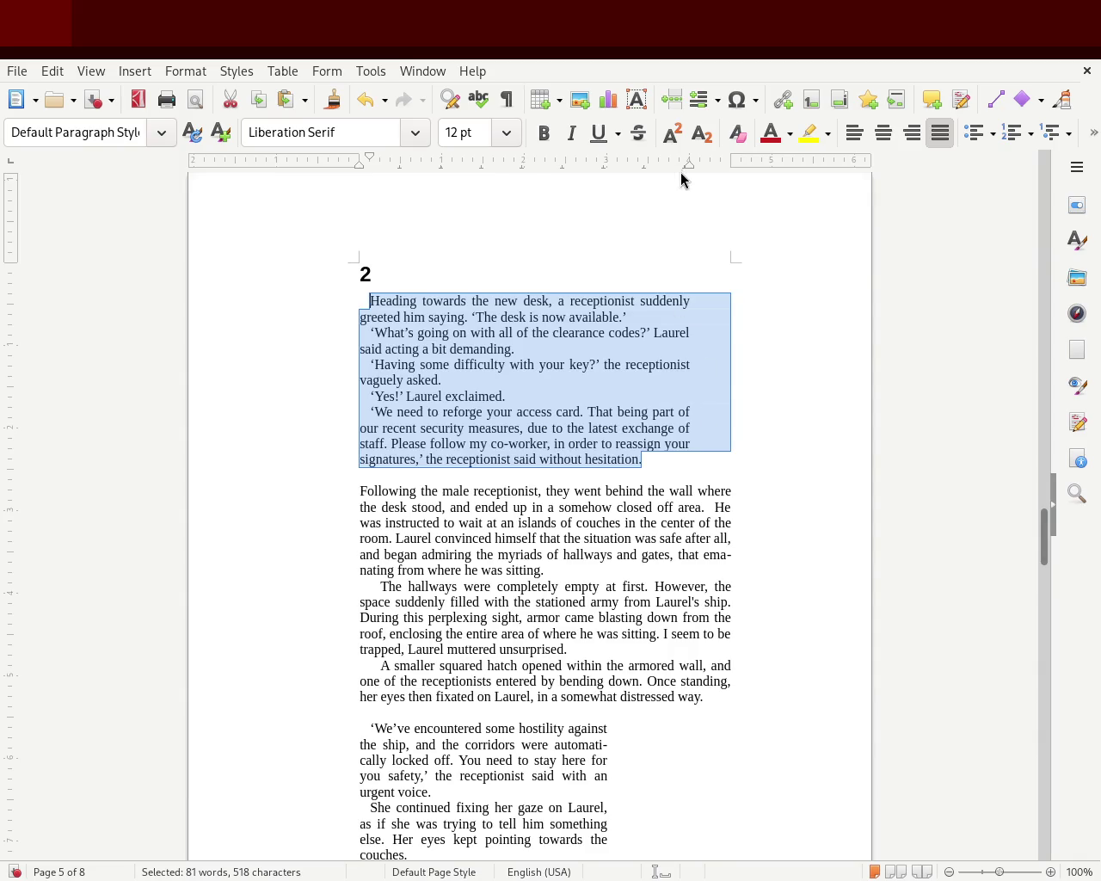
left_click_drag(685, 168, 650, 182)
left_click(660, 337)
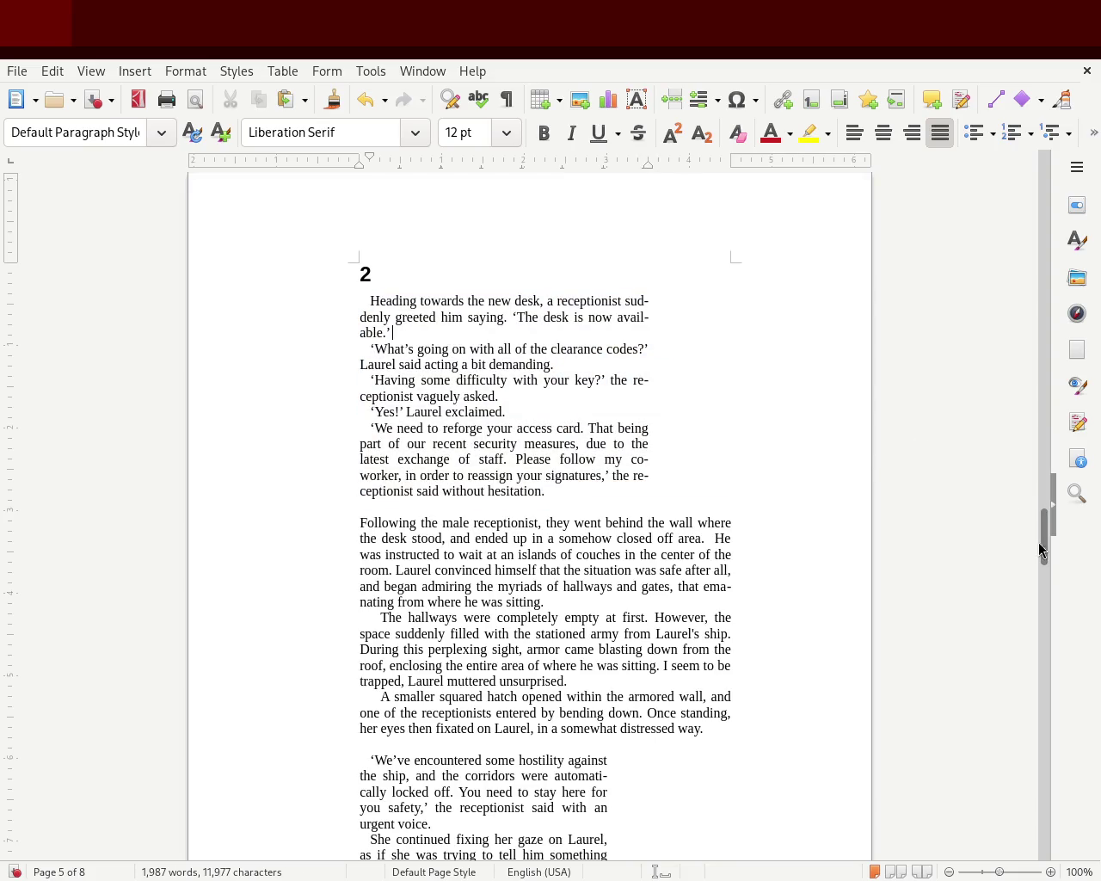
left_click(1050, 521)
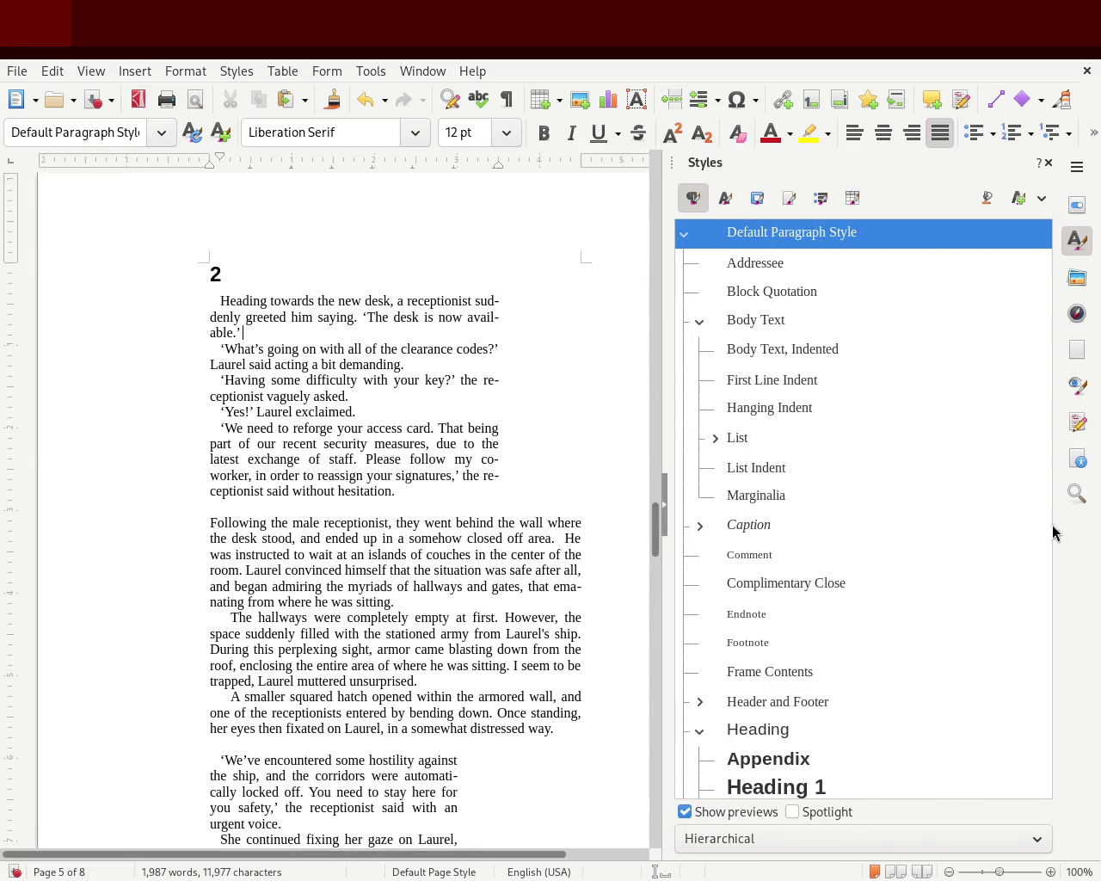
left_click(1046, 162)
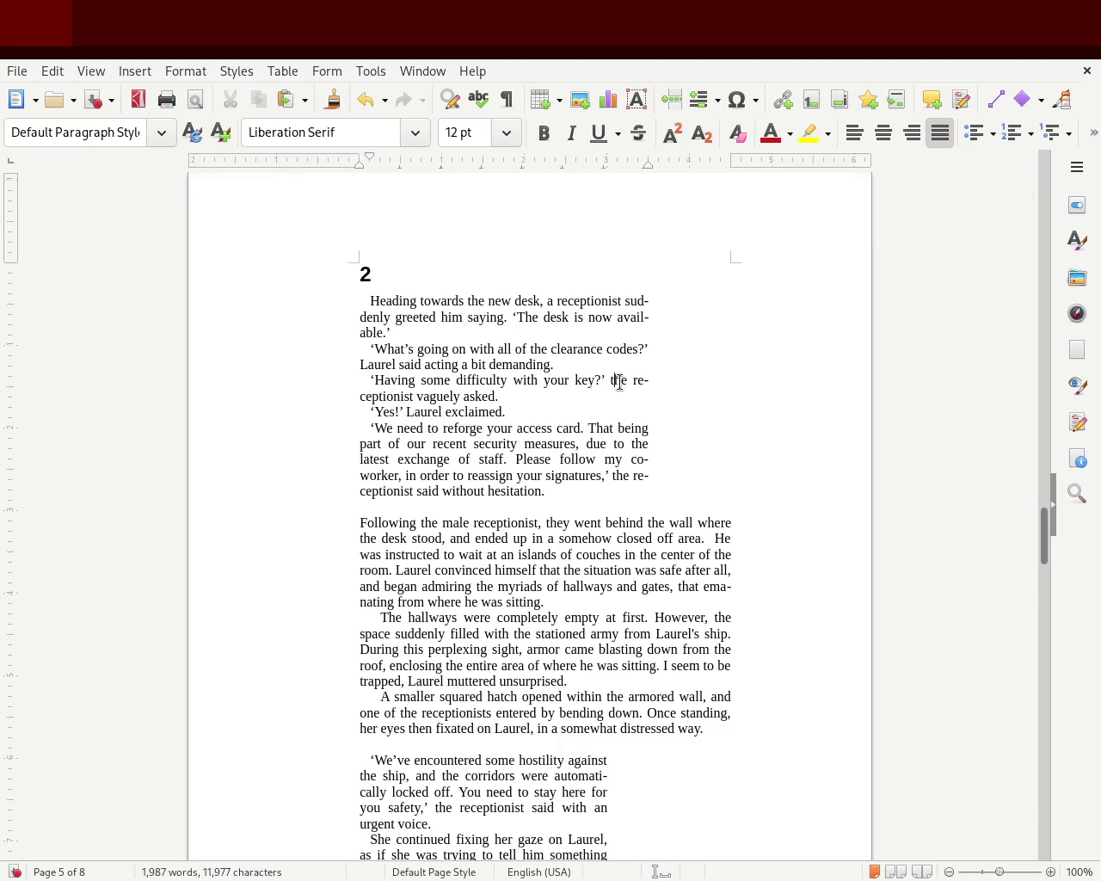
mouse_move(1051, 538)
left_mouse_down()
mouse_move(1043, 352)
mouse_move(1038, 381)
left_mouse_up()
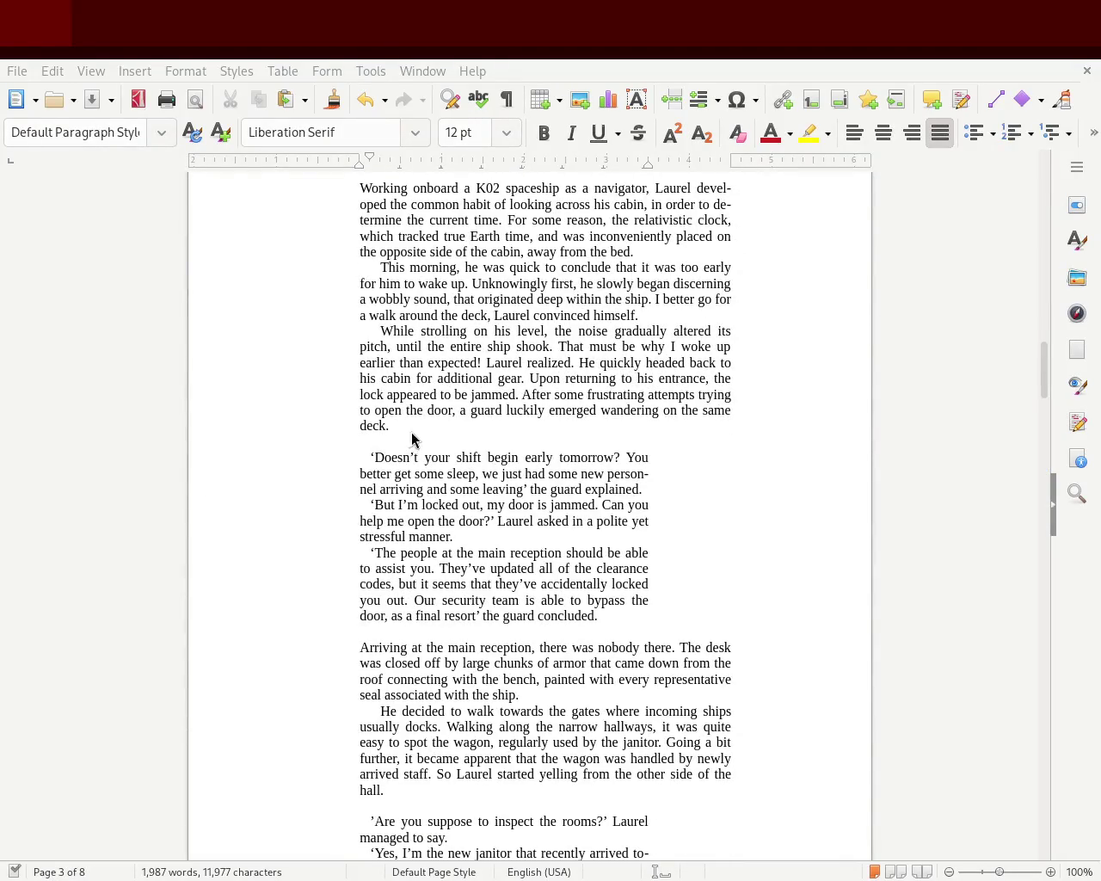
mouse_move(1041, 388)
left_mouse_down()
mouse_move(1037, 178)
mouse_move(1032, 397)
mouse_move(1040, 360)
left_mouse_up()
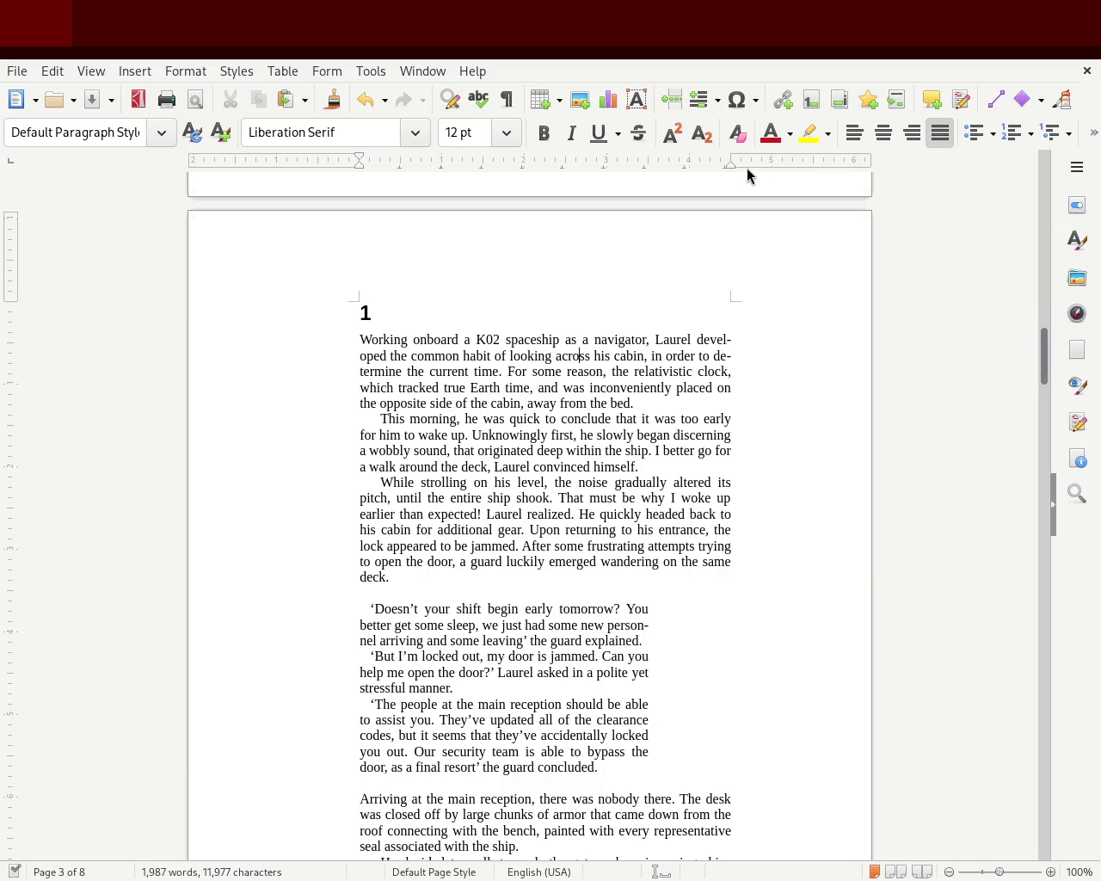
left_click_drag(729, 156, 772, 169)
Drag the chapter text's left edge further left on the ruler and pull the right edge back in
left_click(366, 314)
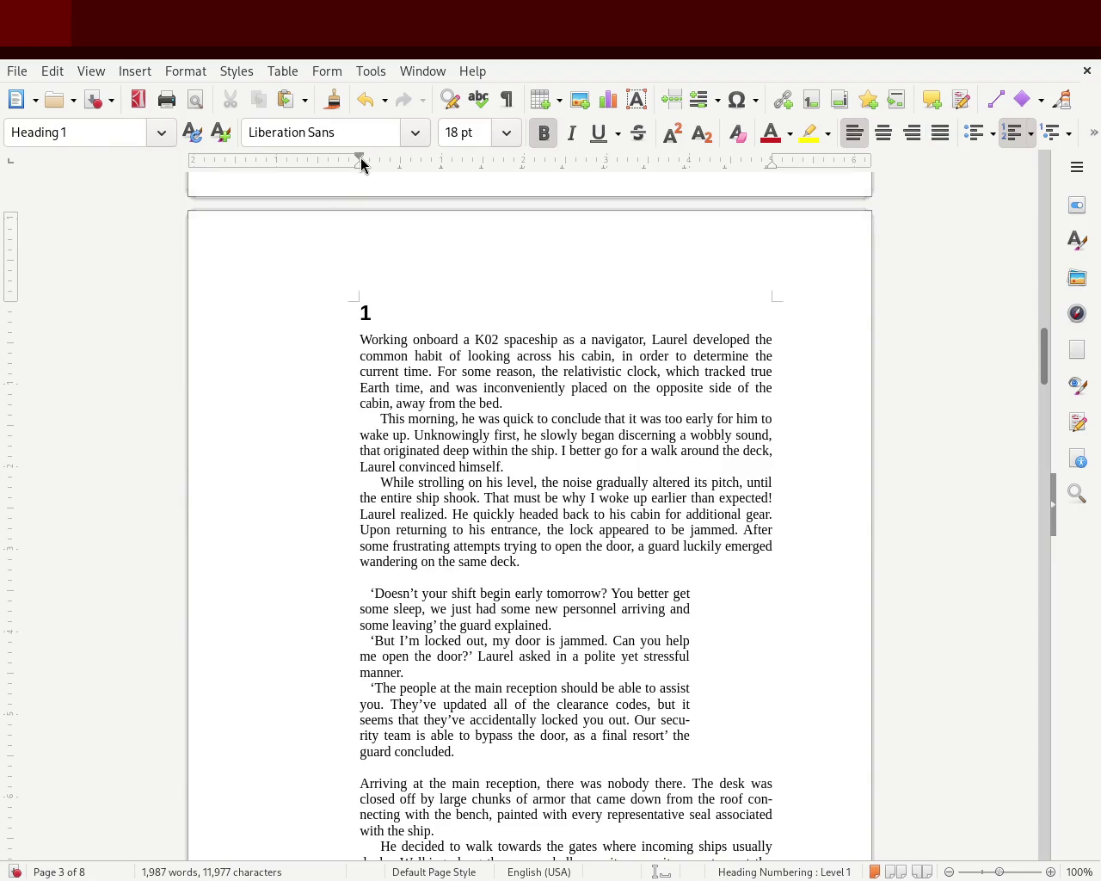
mouse_move(359, 159)
left_mouse_down()
mouse_move(293, 179)
mouse_move(332, 180)
mouse_move(318, 184)
left_mouse_up()
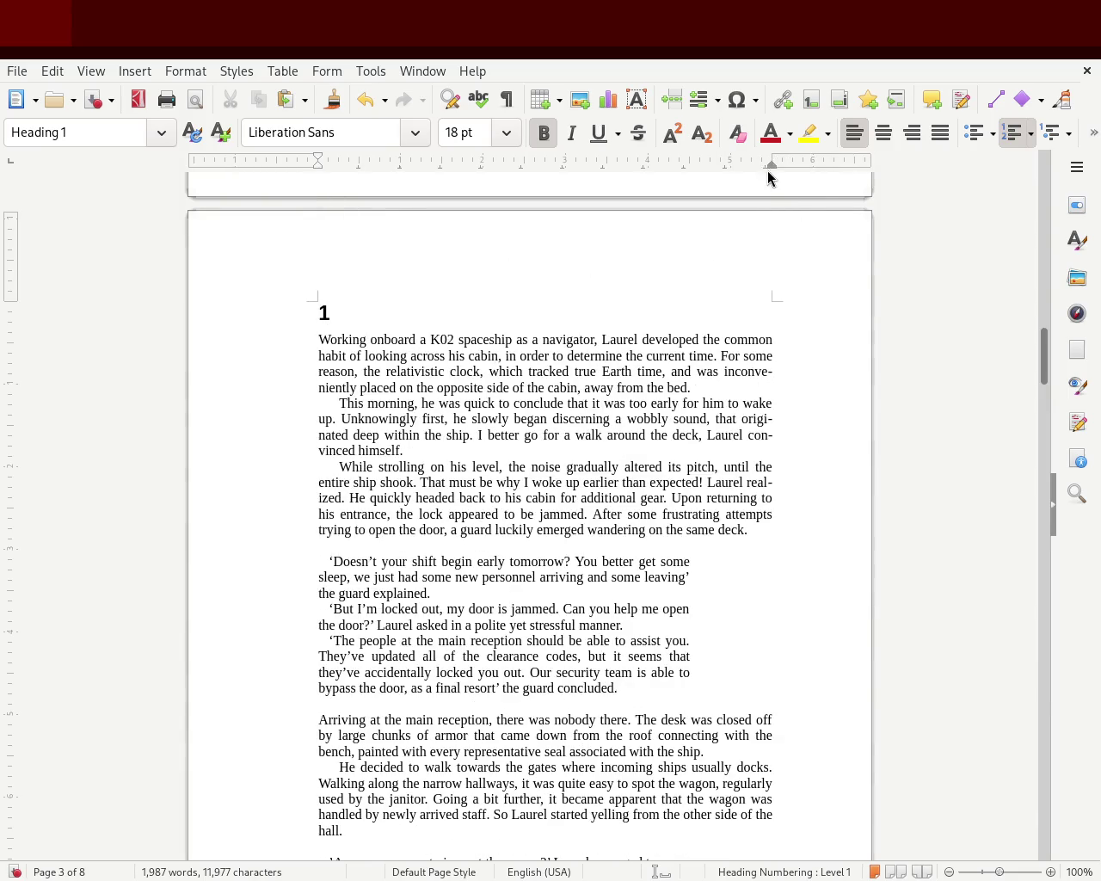
left_click_drag(772, 152, 731, 160)
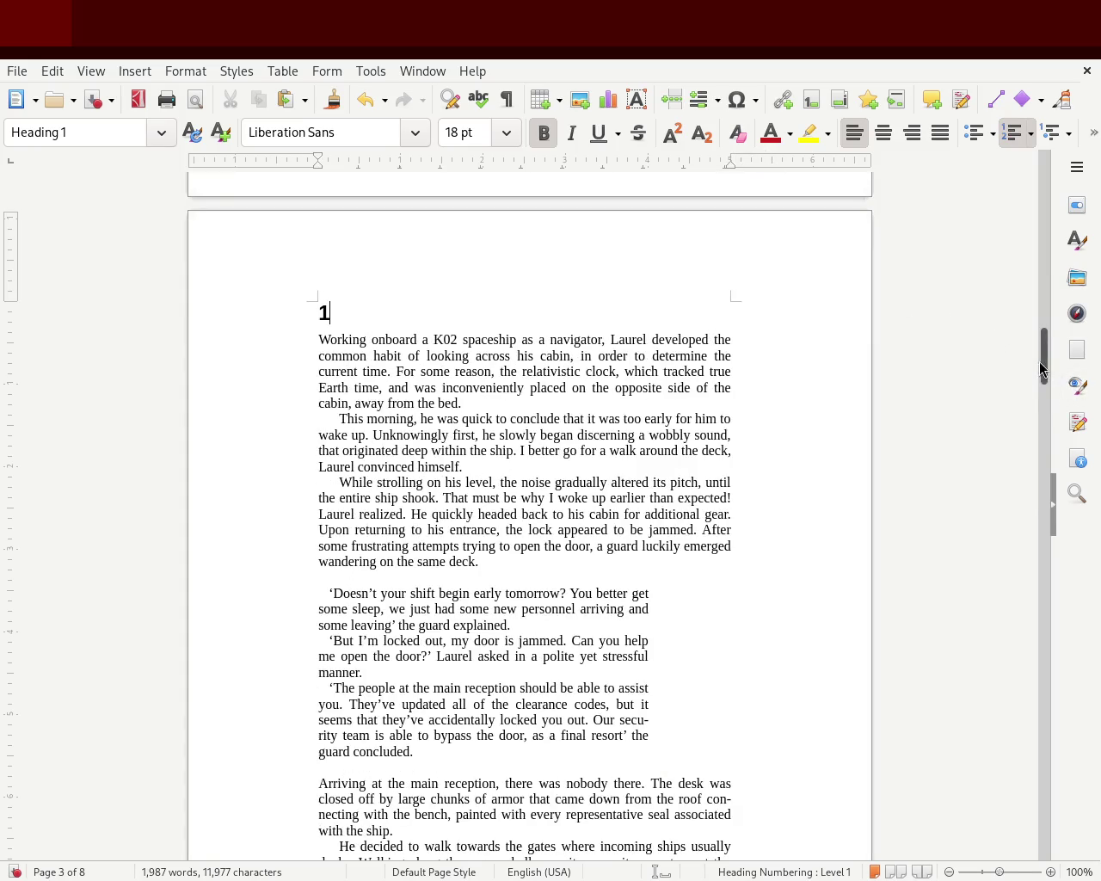
mouse_move(1043, 368)
left_mouse_down()
mouse_move(1036, 224)
mouse_move(1026, 366)
left_mouse_up()
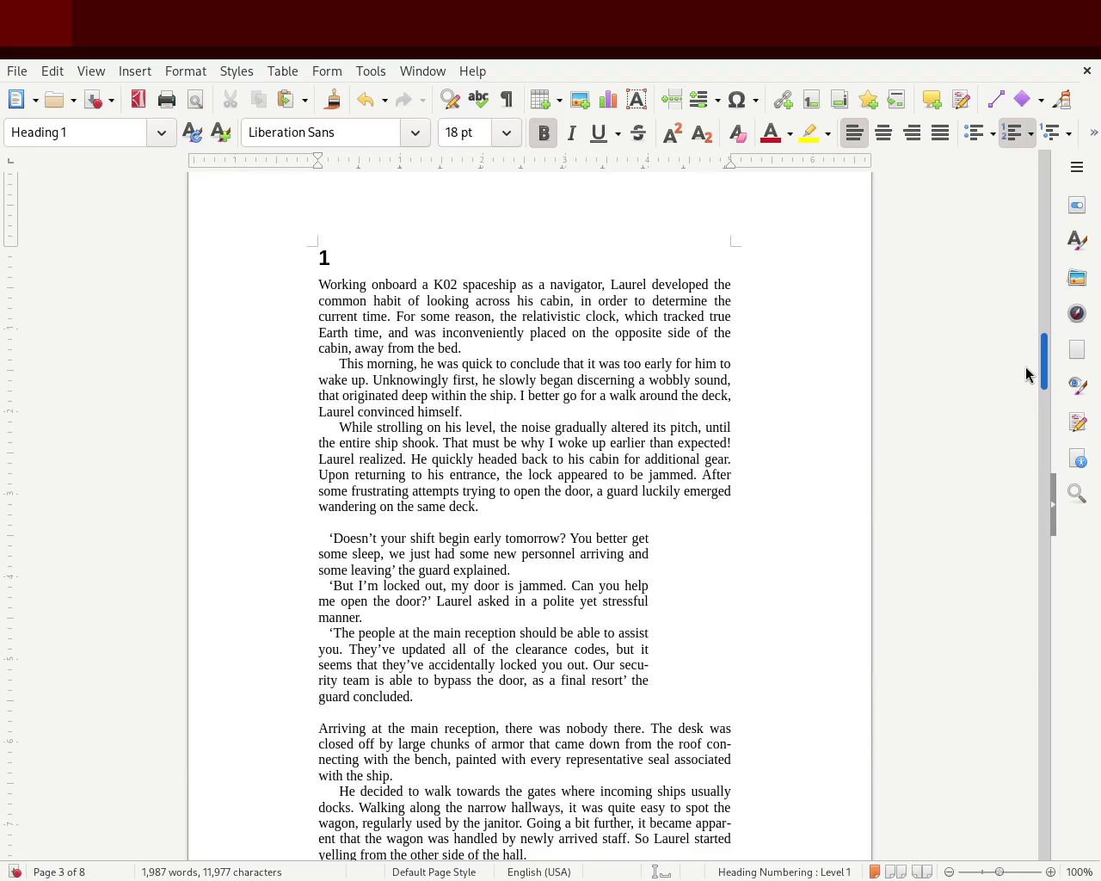
mouse_move(1026, 367)
left_mouse_down()
mouse_move(1023, 420)
mouse_move(1025, 356)
left_mouse_up()
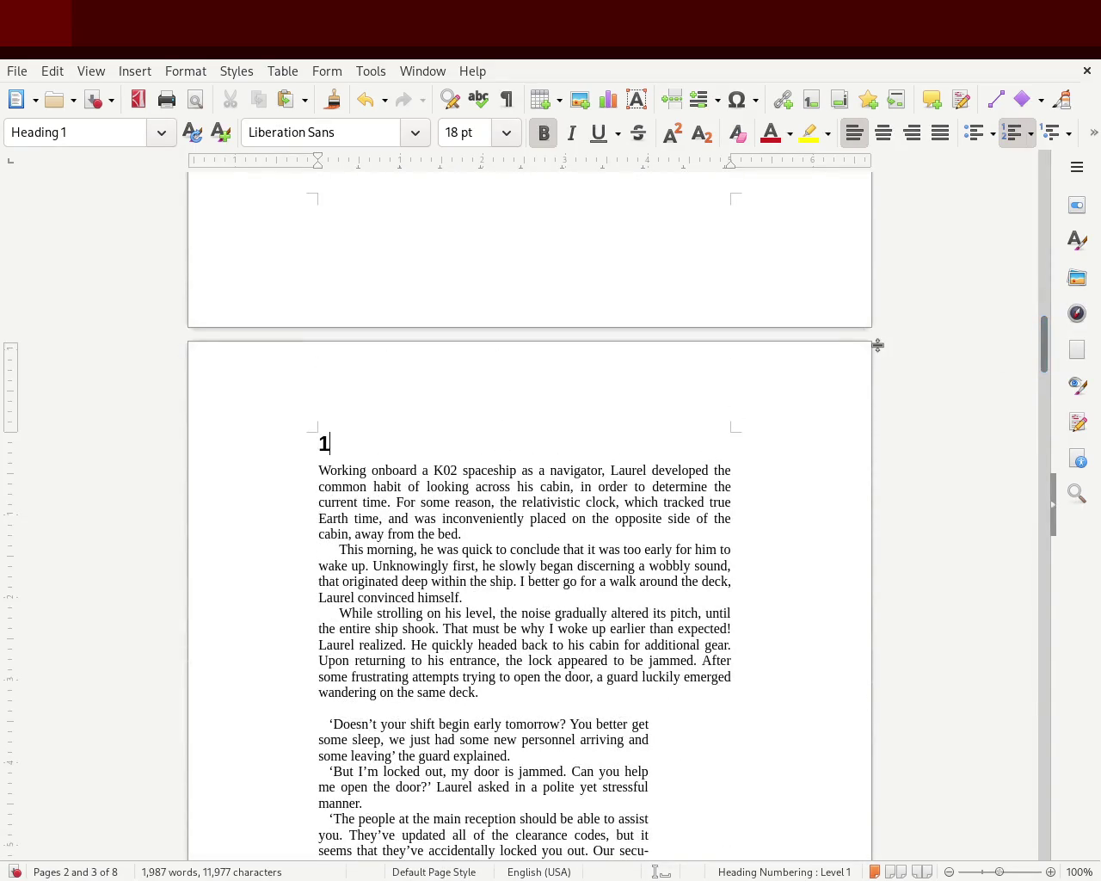
mouse_move(1042, 344)
left_mouse_down()
mouse_move(1043, 371)
mouse_move(1039, 348)
left_mouse_up()
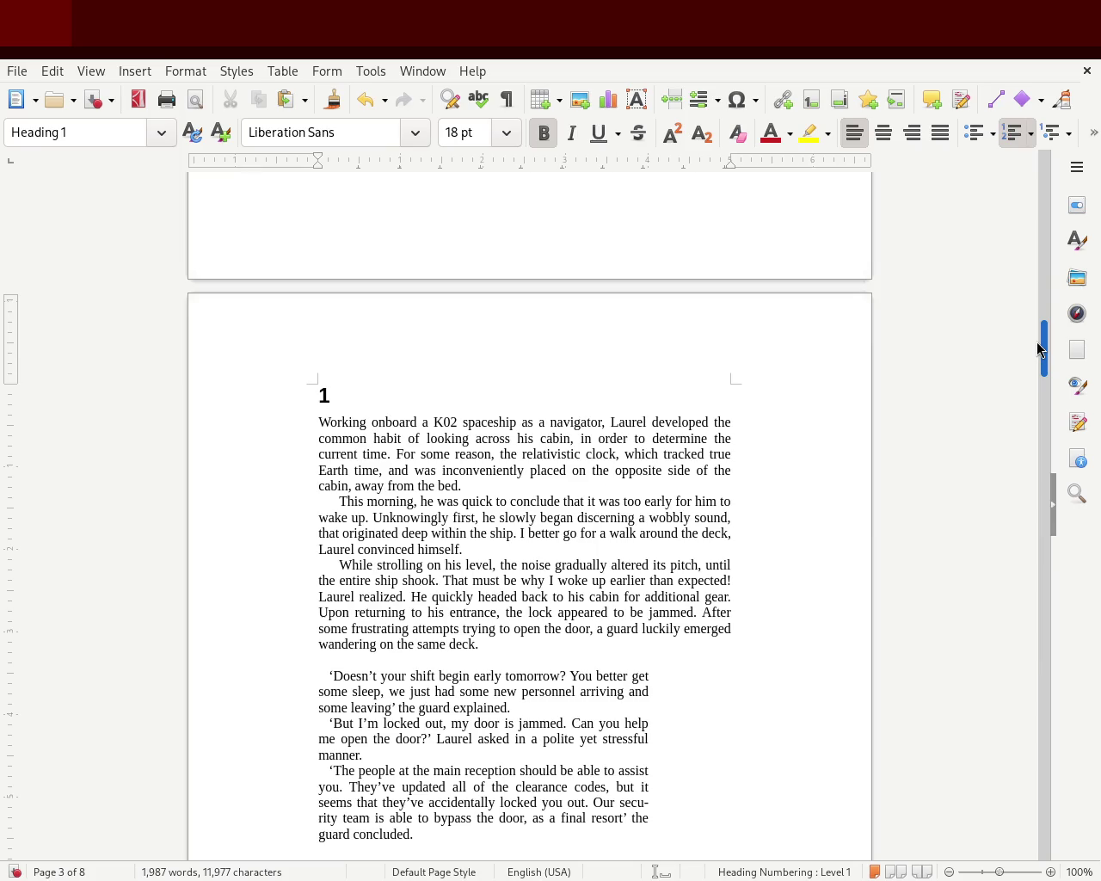
mouse_move(1038, 349)
left_mouse_down()
mouse_move(1029, 394)
mouse_move(1030, 352)
mouse_move(1028, 380)
left_mouse_up()
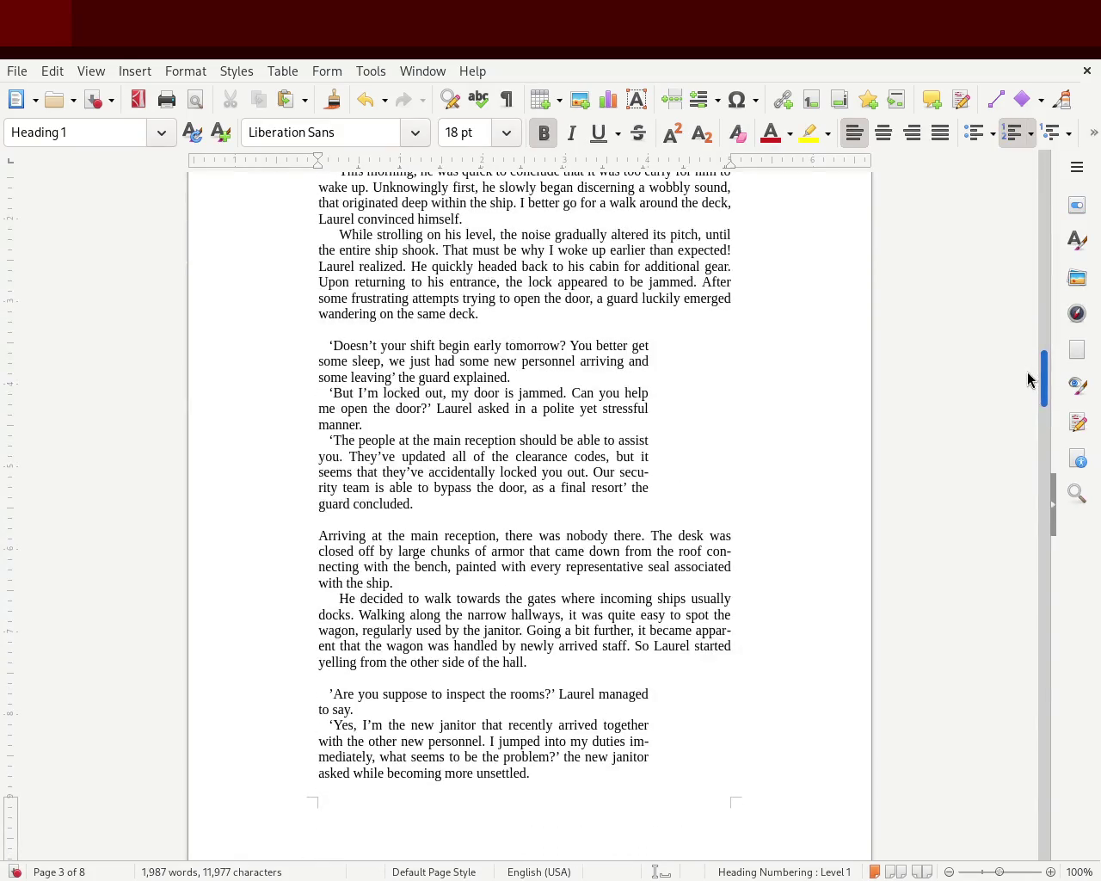
left_click(570, 377)
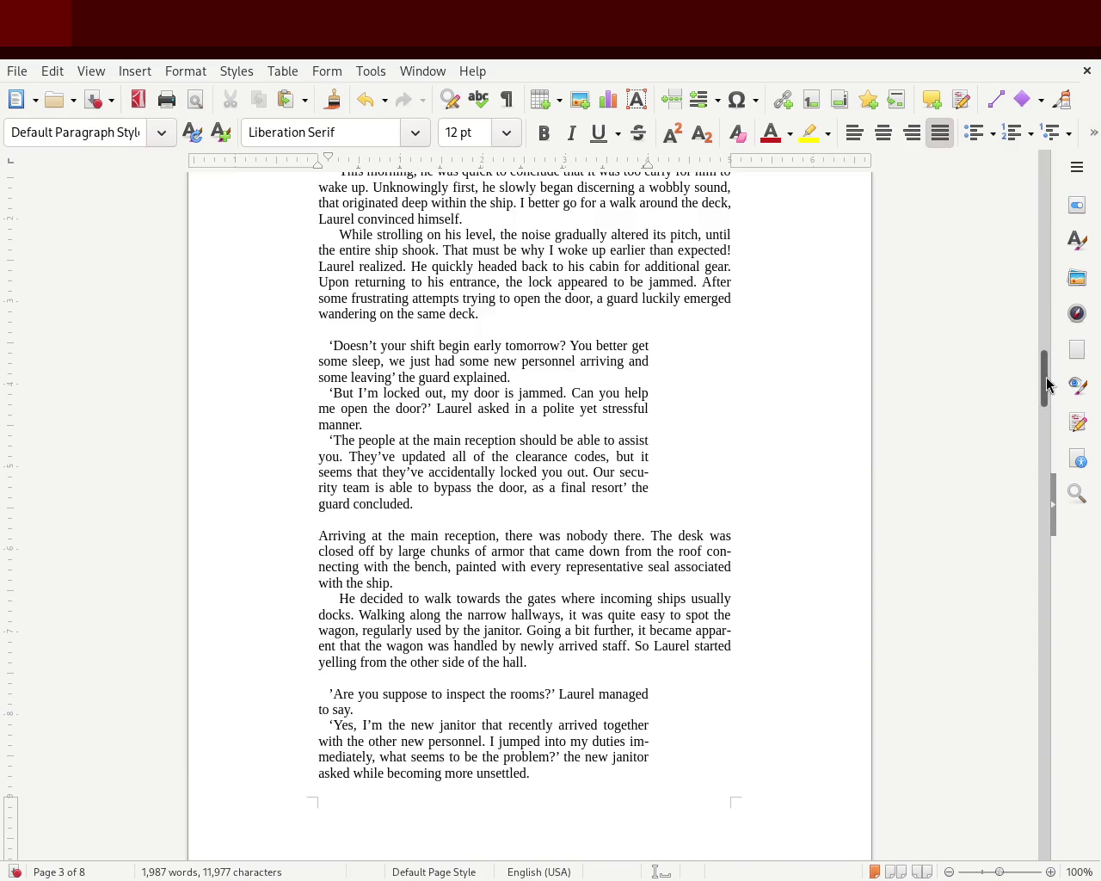
scroll(1045, 357, "up", 3)
scroll(1049, 356, "up", 1)
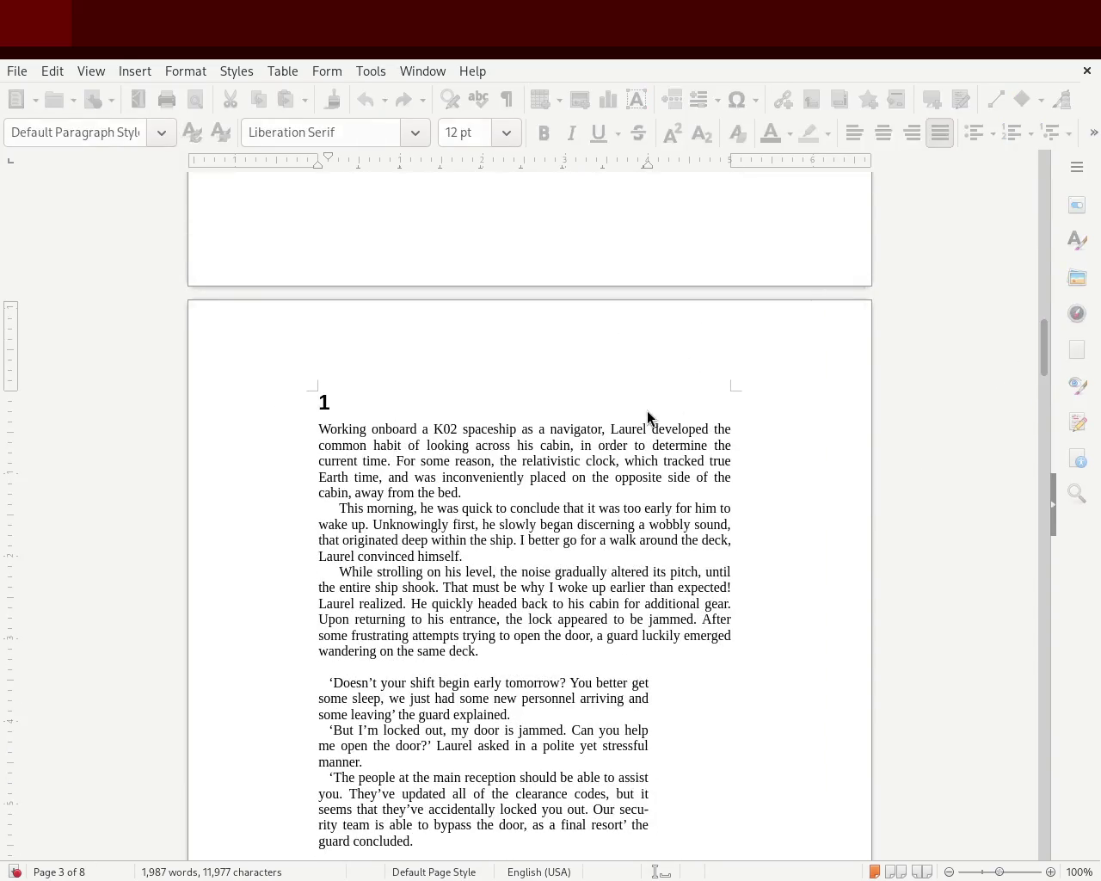
left_click_drag(1036, 355, 1029, 377)
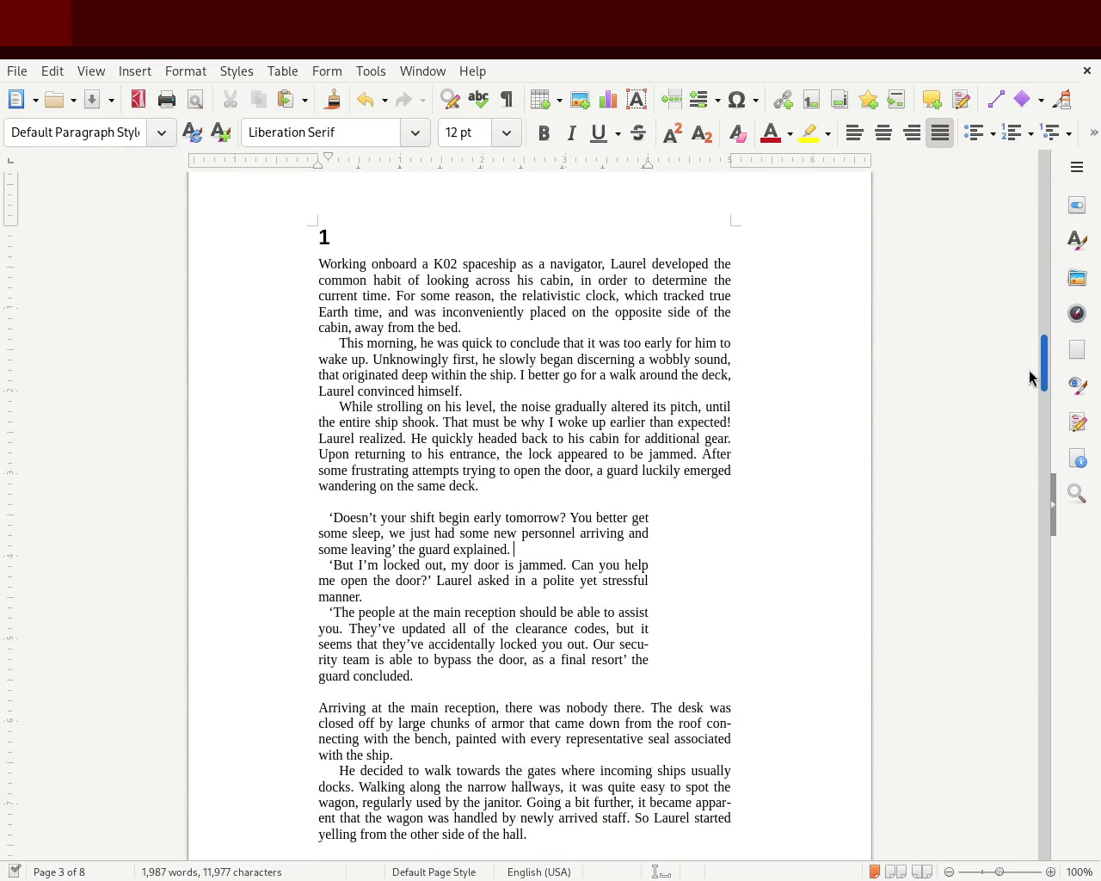
left_click_drag(1029, 377, 1021, 411)
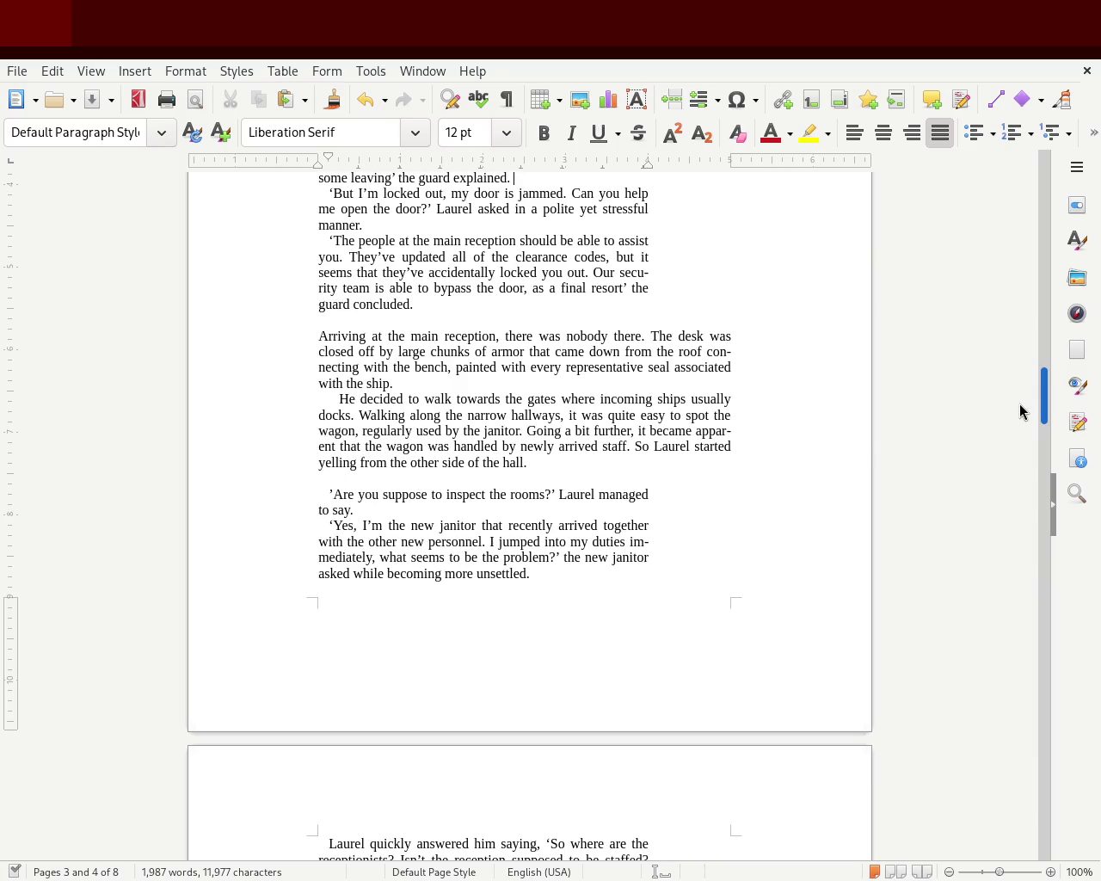
mouse_move(1021, 409)
left_mouse_down()
mouse_move(1018, 378)
mouse_move(1015, 410)
left_mouse_up()
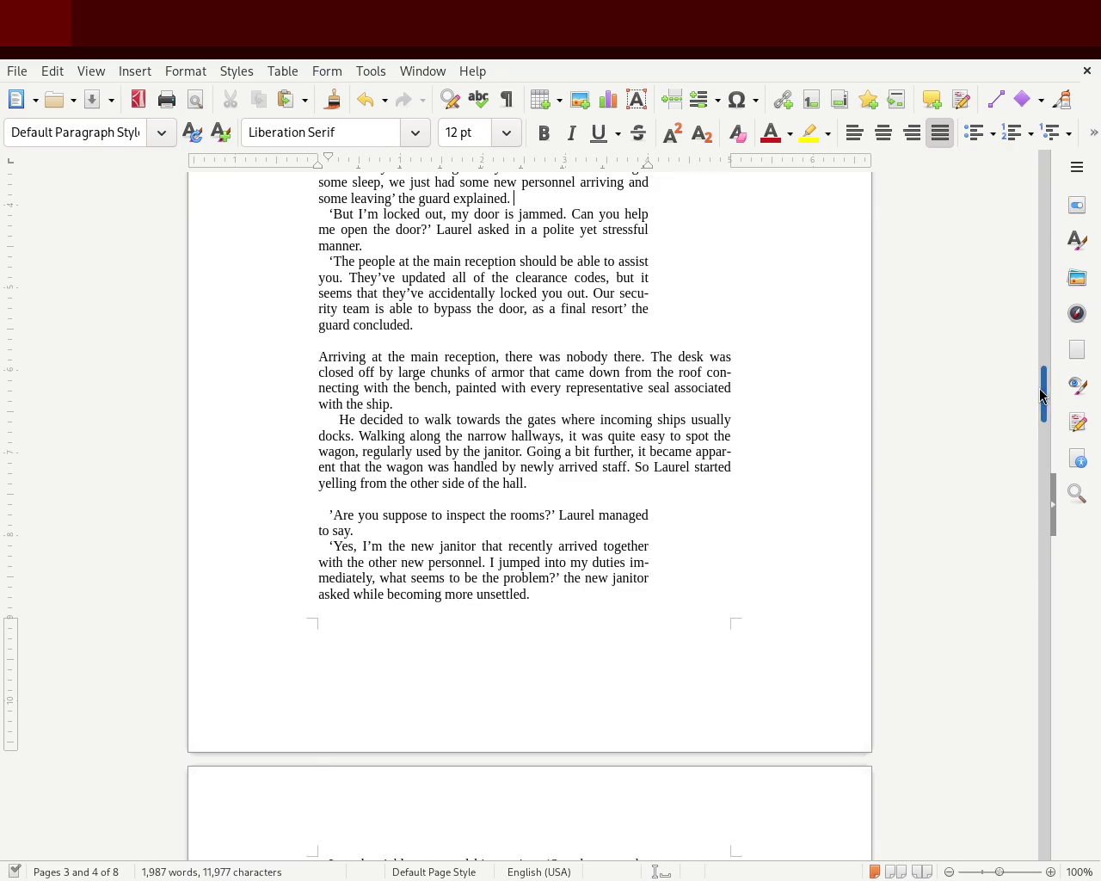
mouse_move(1044, 411)
left_mouse_down()
mouse_move(1048, 383)
mouse_move(1044, 392)
left_mouse_up()
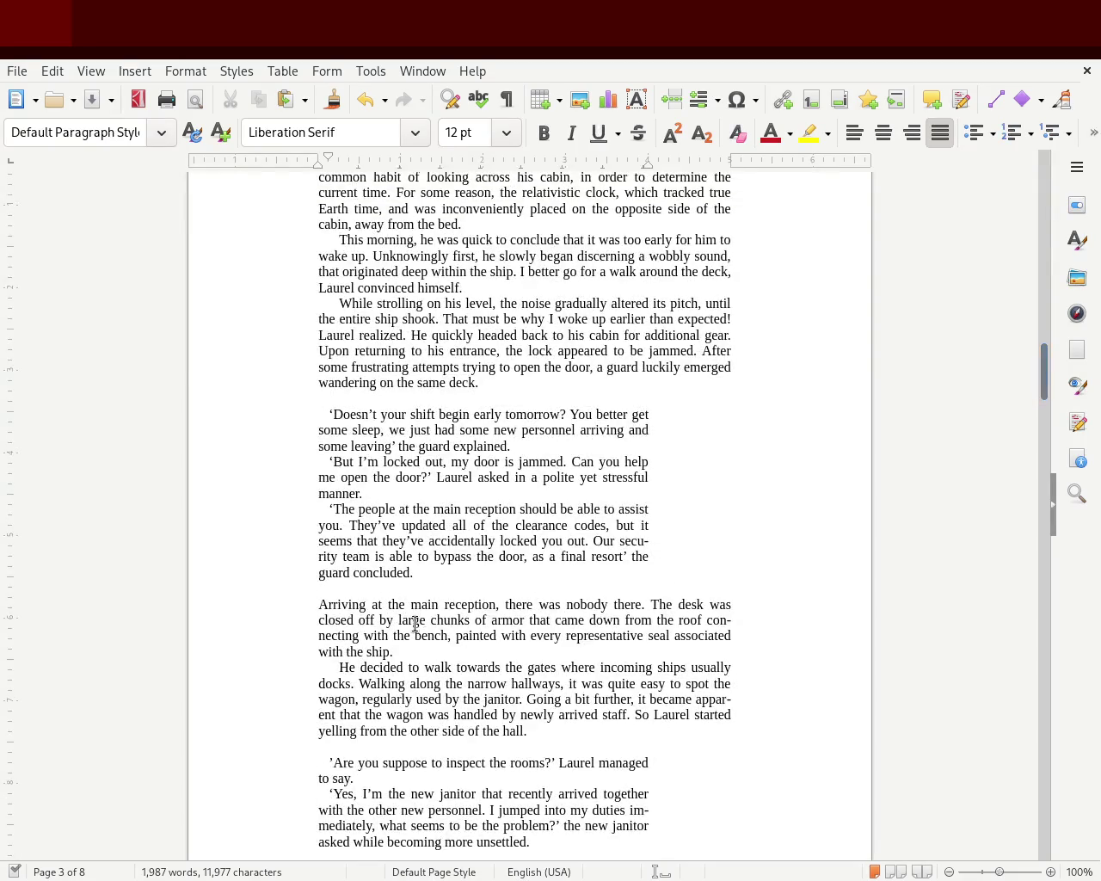
left_click_drag(442, 573, 240, 422)
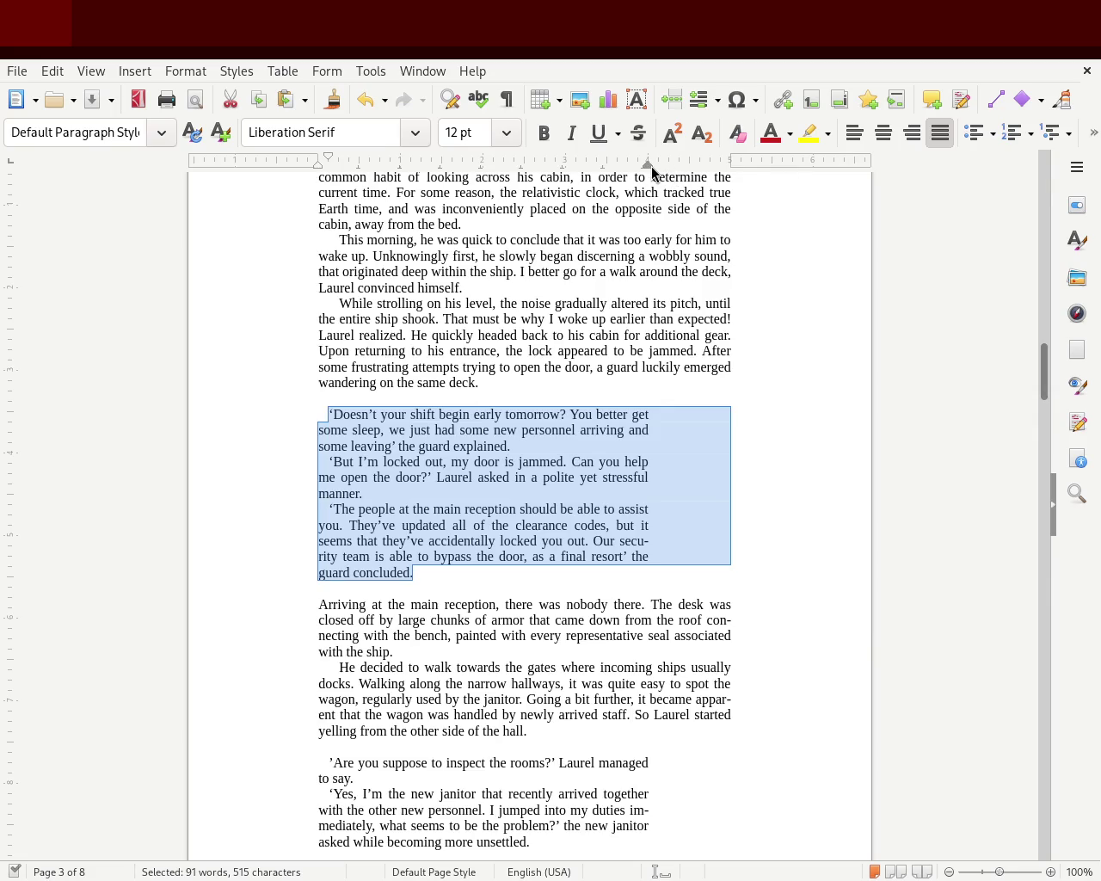
left_click_drag(650, 167, 607, 167)
left_click(705, 368)
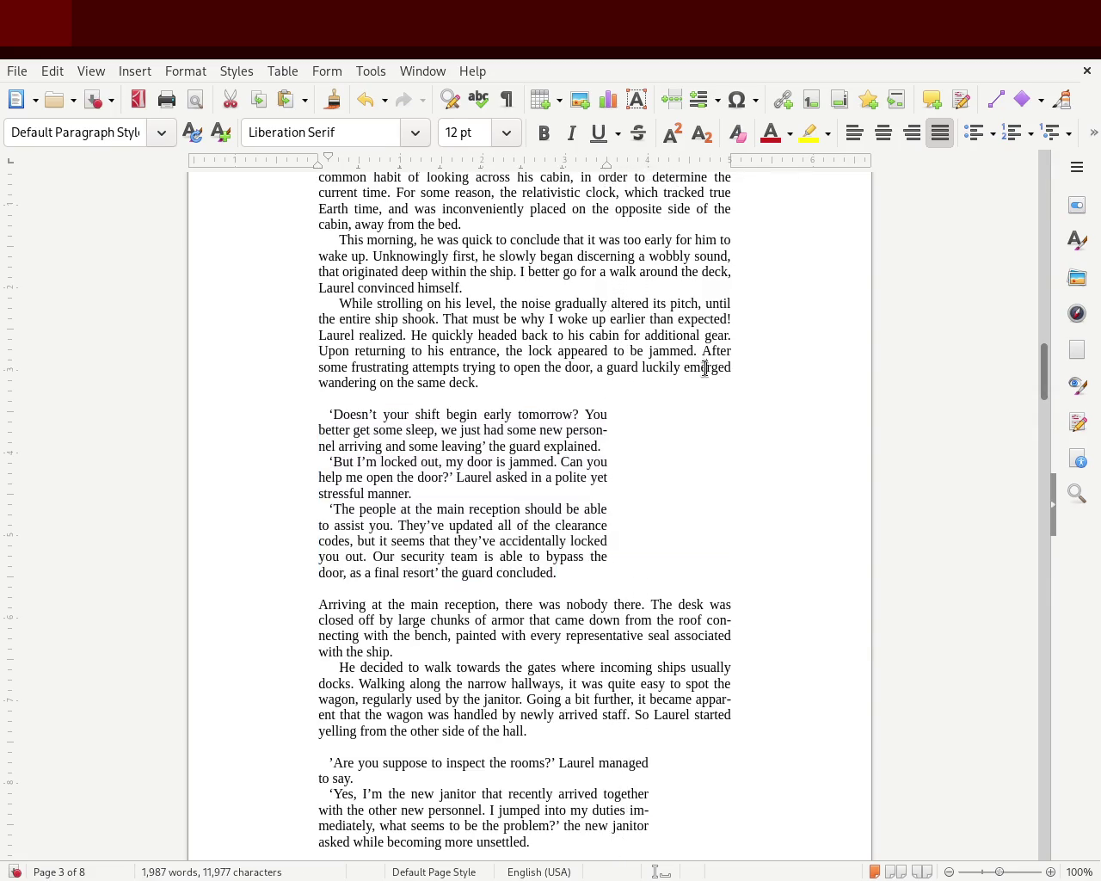
key("ctrl+z")
left_click(962, 516)
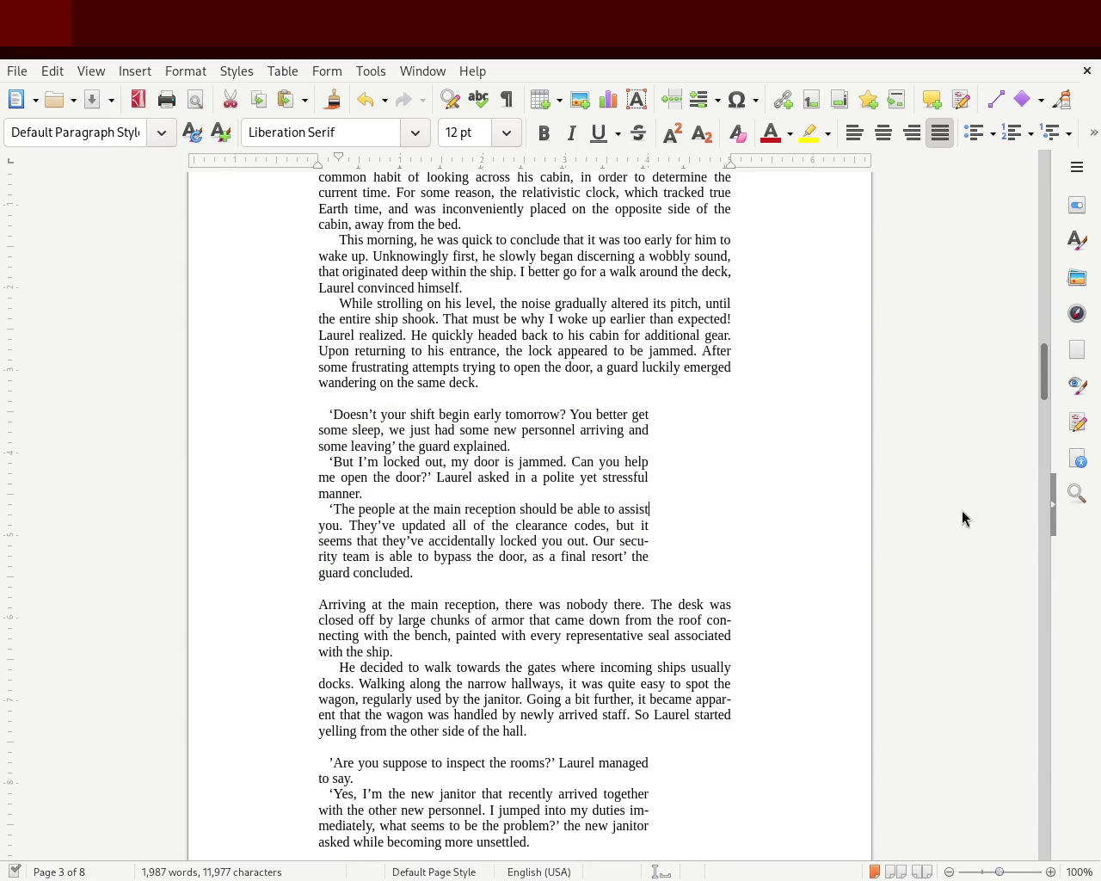
mouse_move(1044, 379)
left_mouse_down()
mouse_move(1051, 351)
mouse_move(1048, 409)
left_mouse_up()
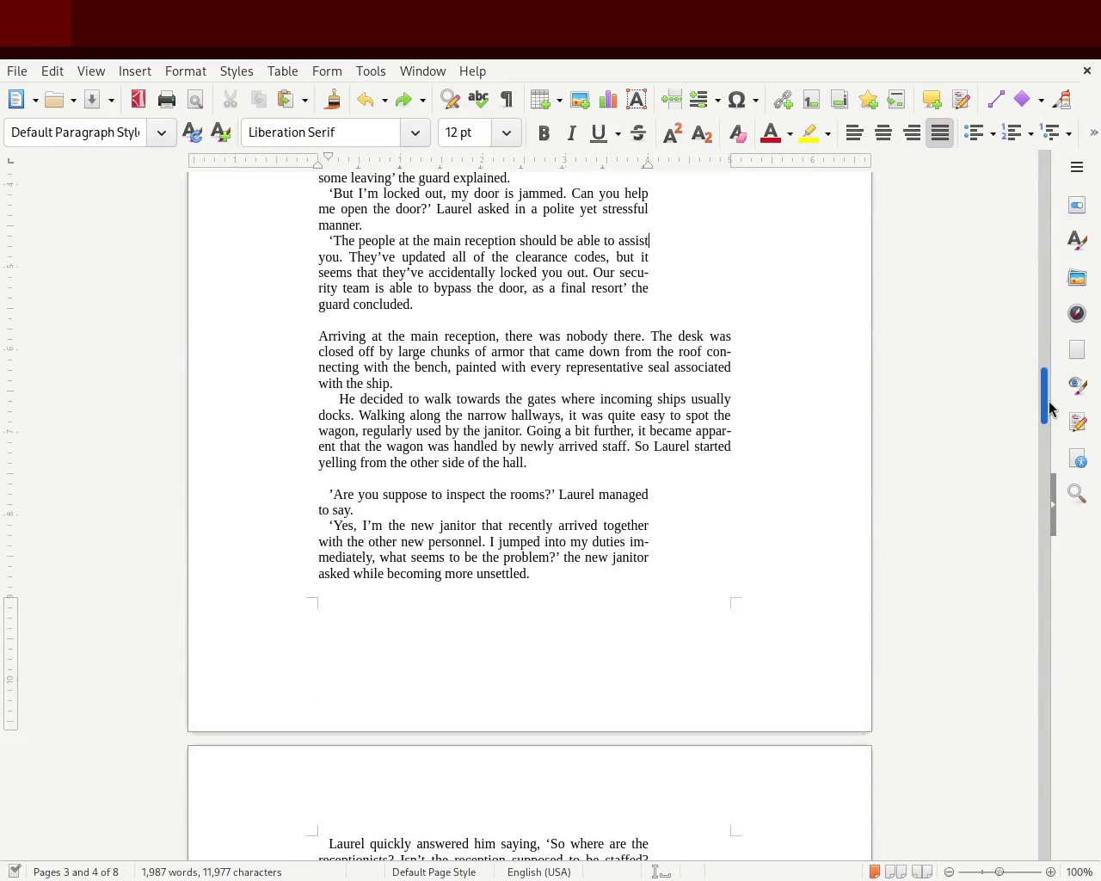
mouse_move(1048, 408)
left_mouse_down()
mouse_move(1052, 361)
mouse_move(1055, 482)
left_mouse_up()
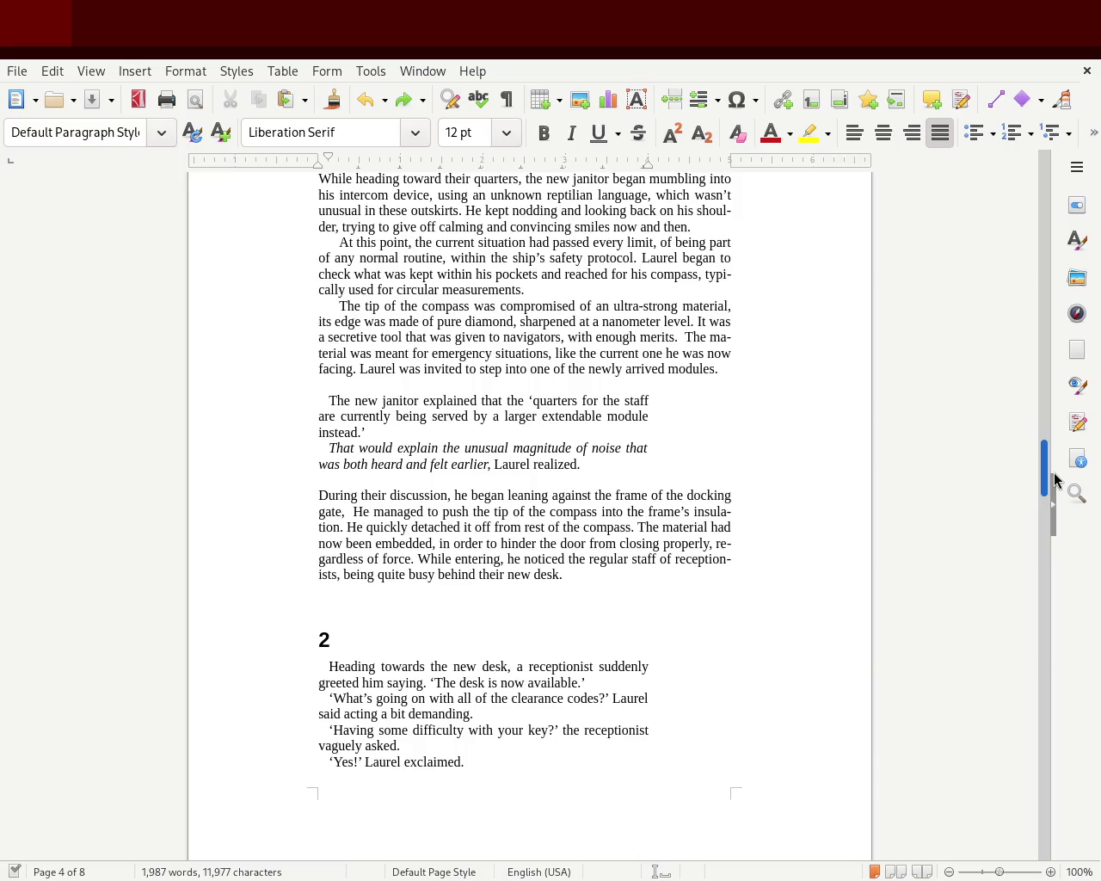
mouse_move(1056, 482)
left_mouse_down()
mouse_move(1068, 637)
mouse_move(1069, 536)
mouse_move(1069, 549)
left_mouse_up()
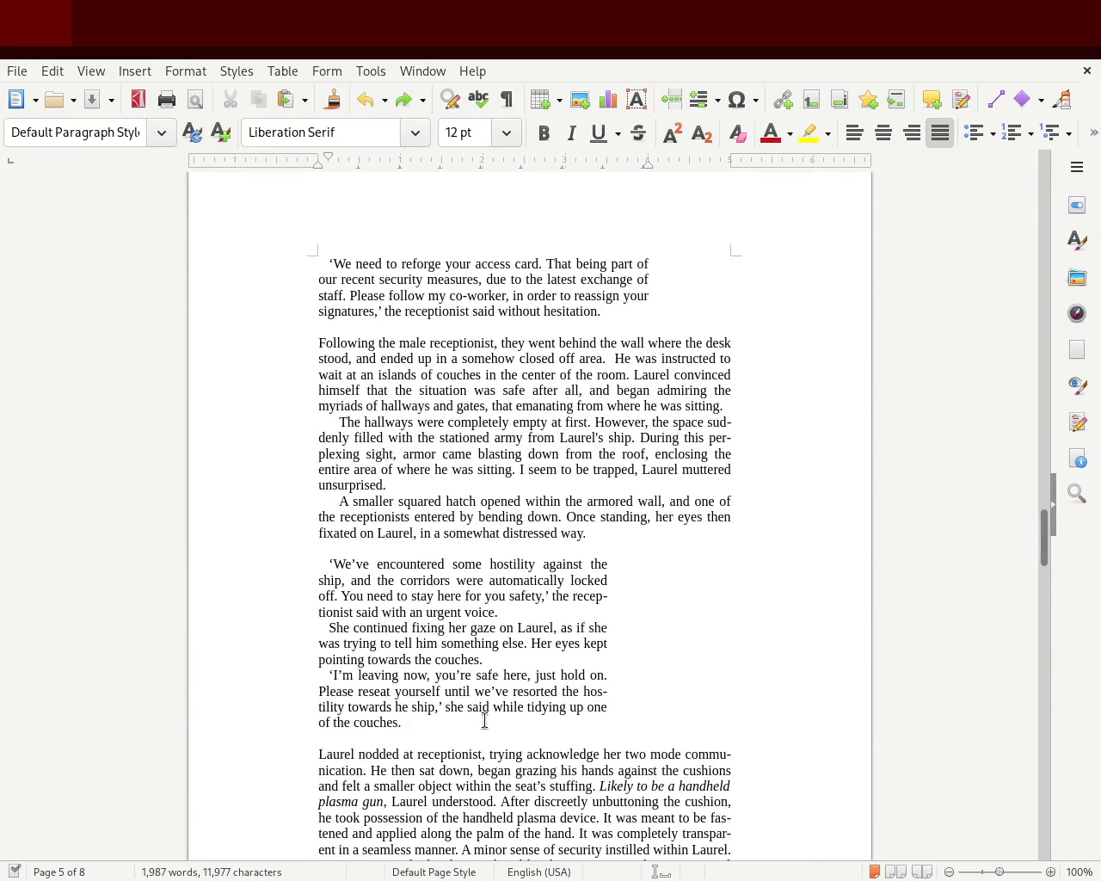
mouse_move(430, 730)
left_mouse_down()
mouse_move(211, 531)
mouse_move(207, 560)
mouse_move(343, 550)
left_mouse_up()
left_click(517, 612)
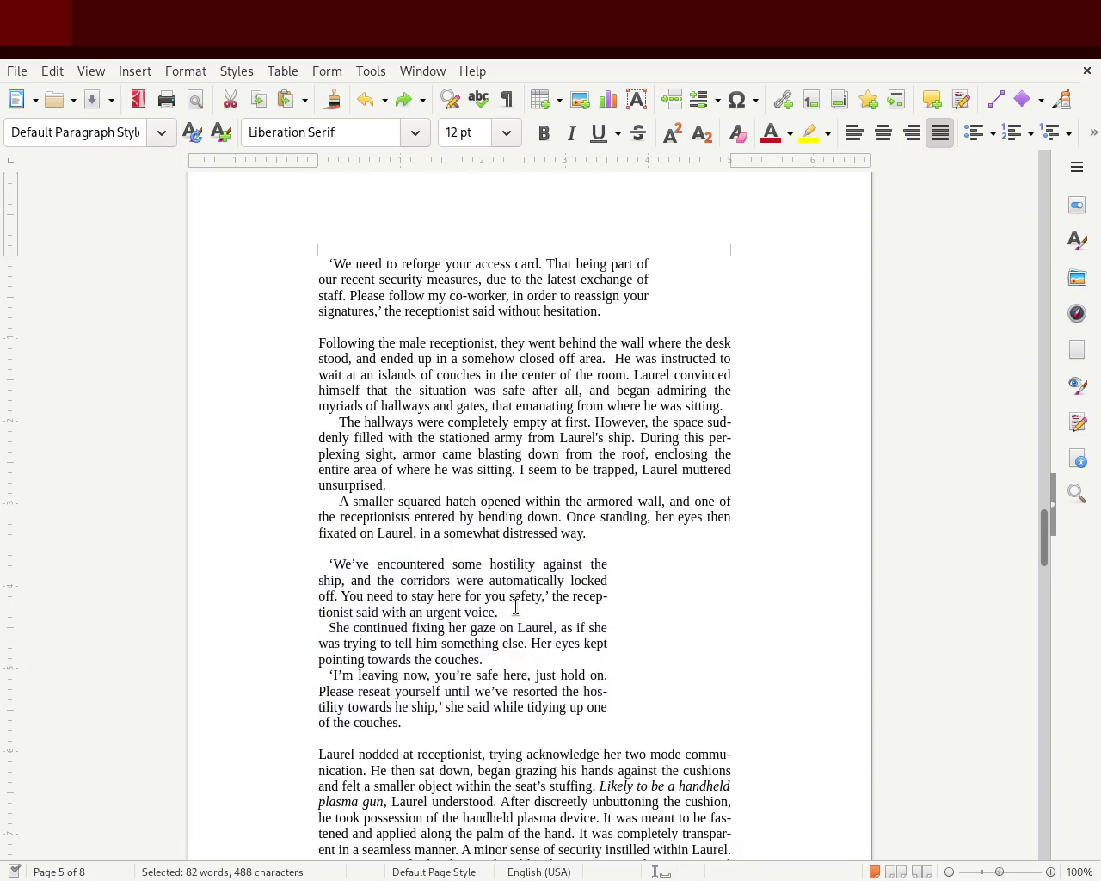
scroll(1043, 525, "up", 1)
left_click_drag(1043, 525, 1038, 359)
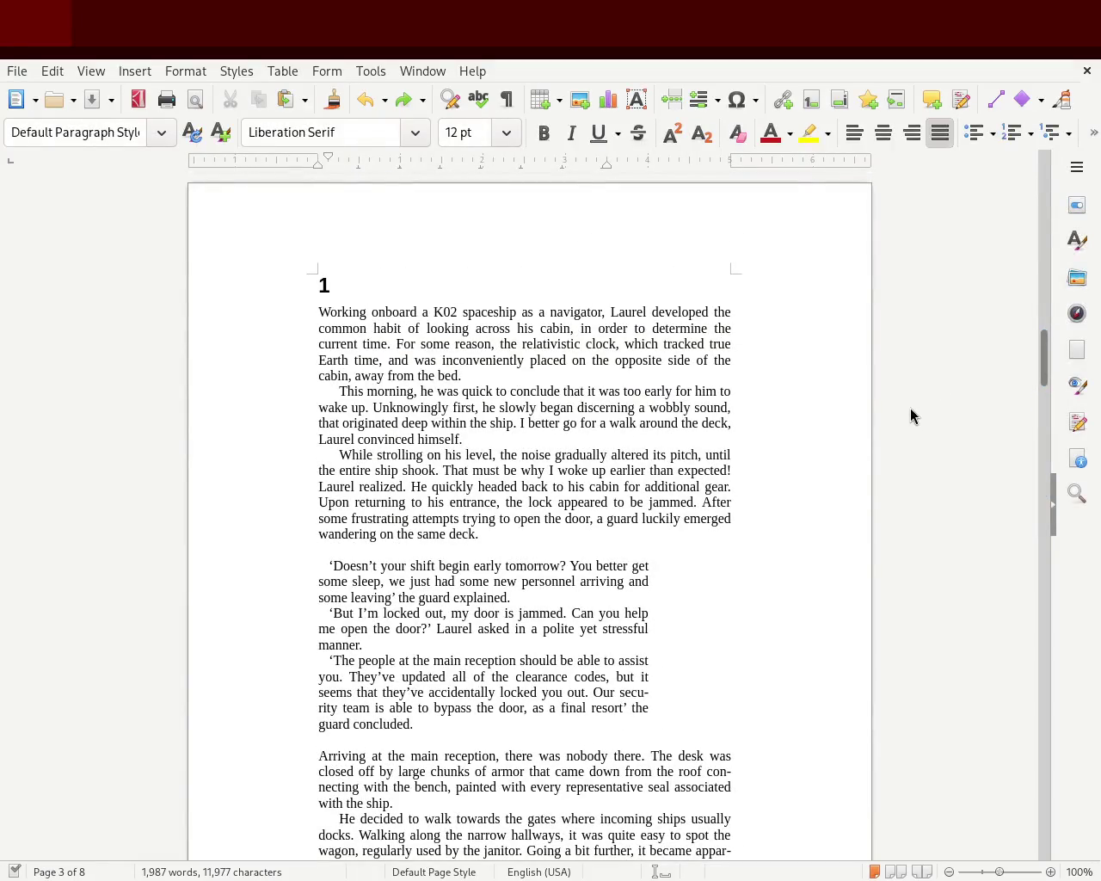
Try removing the first dialogue line's indent, restore it, and save the story
left_click_drag(1044, 361, 1034, 385)
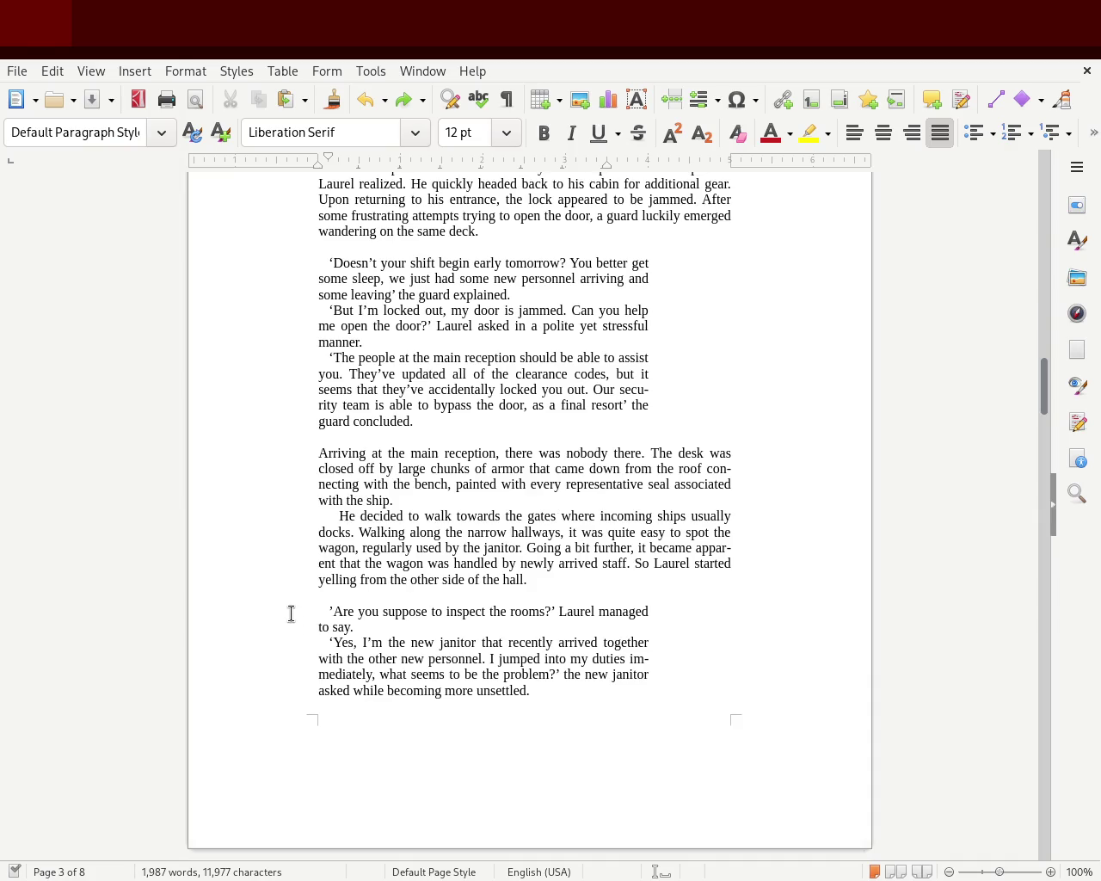
left_click(305, 259)
key("BackSpace")
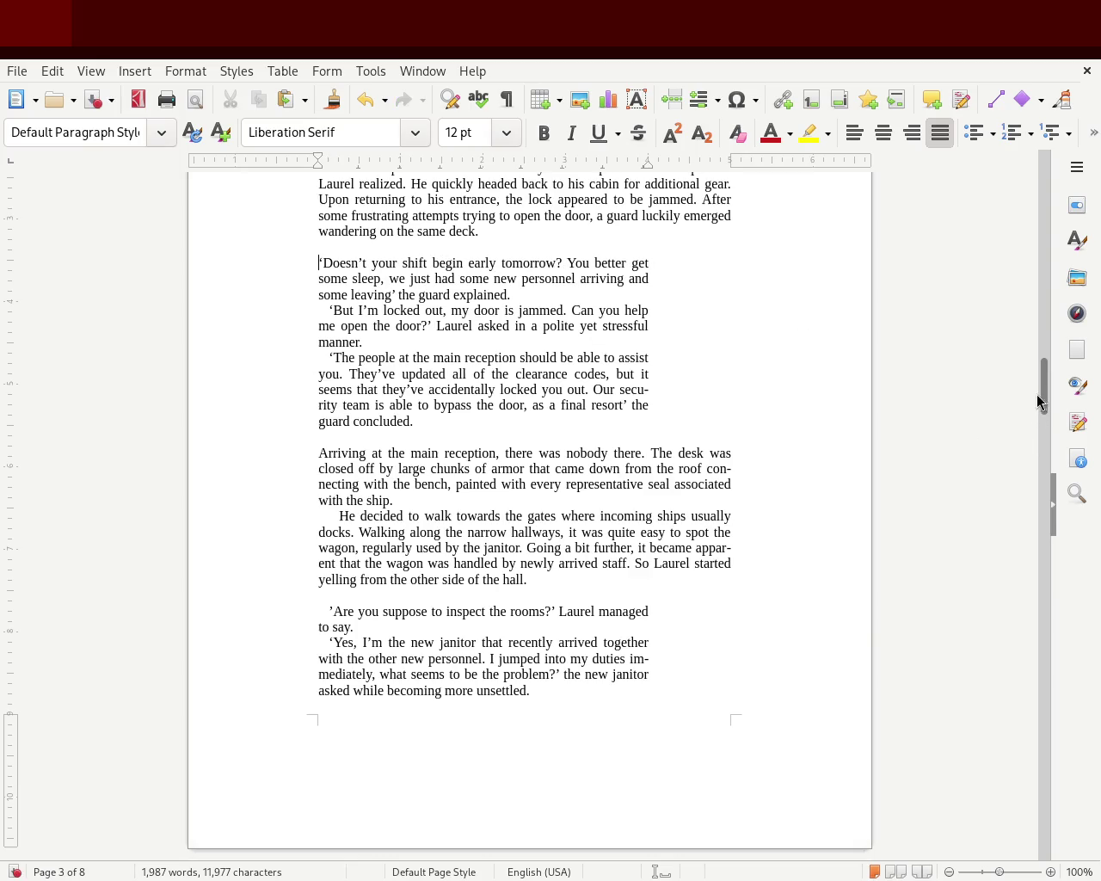
left_click_drag(1039, 400, 1045, 370)
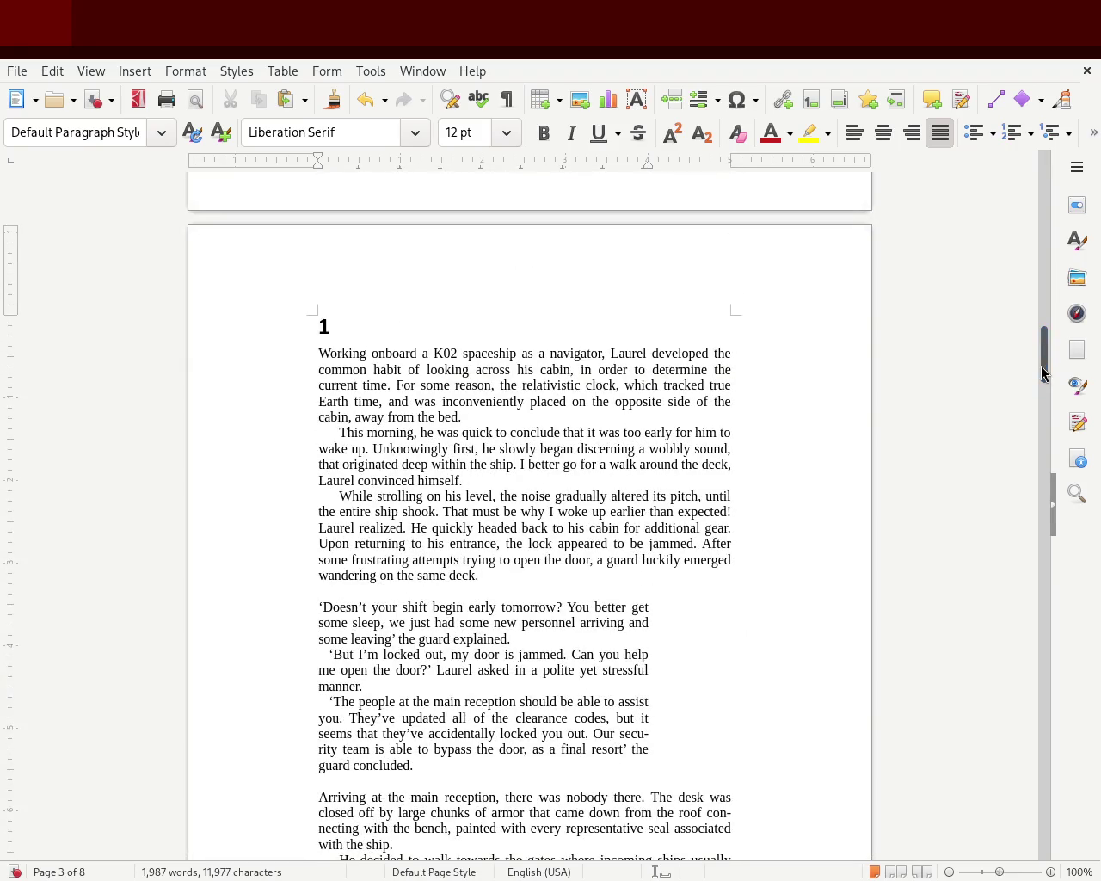
key("ctrl+z")
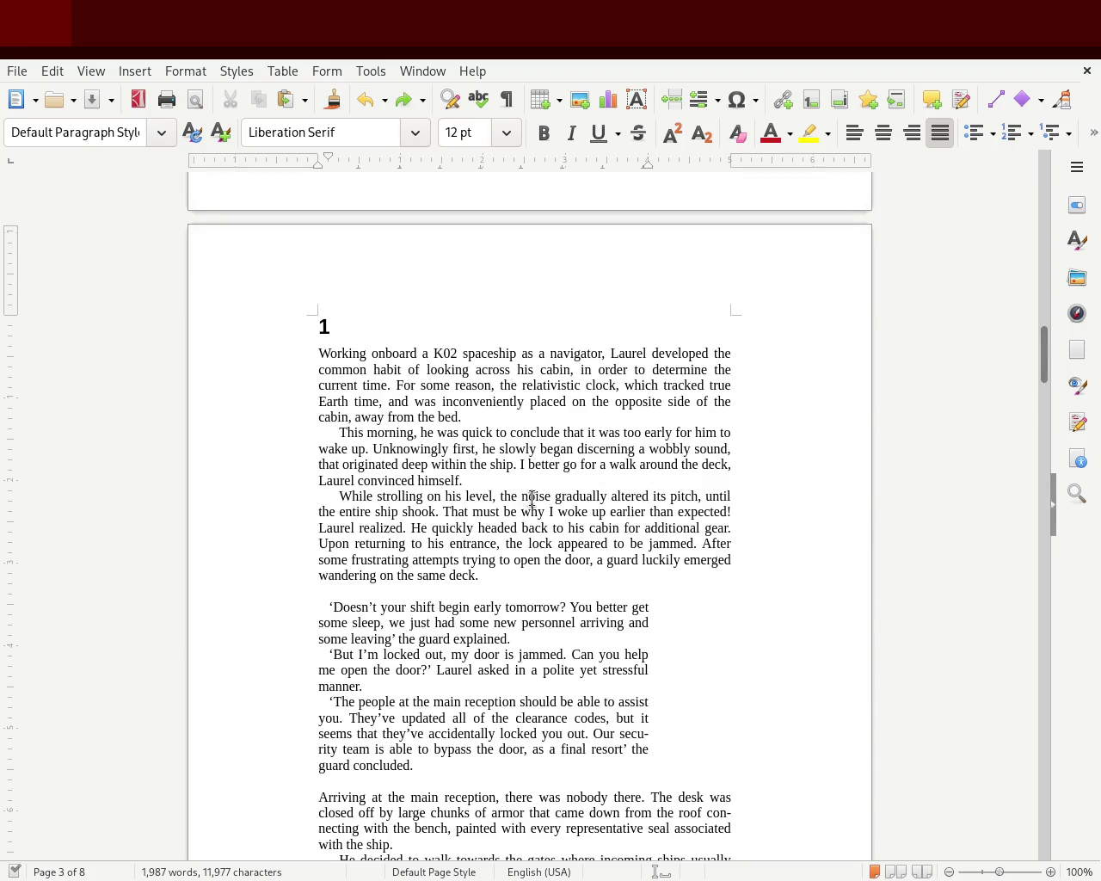
key("ctrl+s")
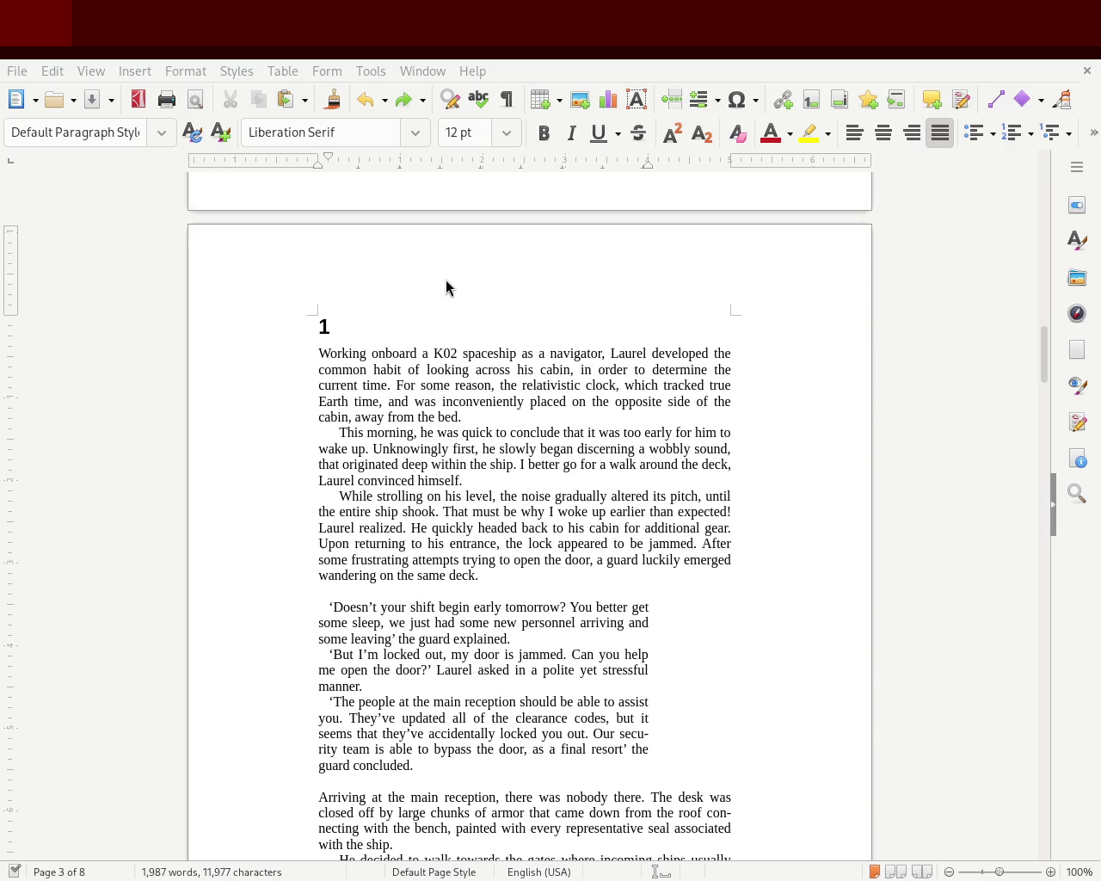
mouse_move(1043, 352)
left_mouse_down()
mouse_move(1042, 388)
mouse_move(1041, 377)
mouse_move(1031, 391)
mouse_move(1032, 351)
mouse_move(1022, 398)
mouse_move(1023, 164)
mouse_move(1014, 556)
mouse_move(1015, 522)
mouse_move(1015, 538)
left_mouse_up()
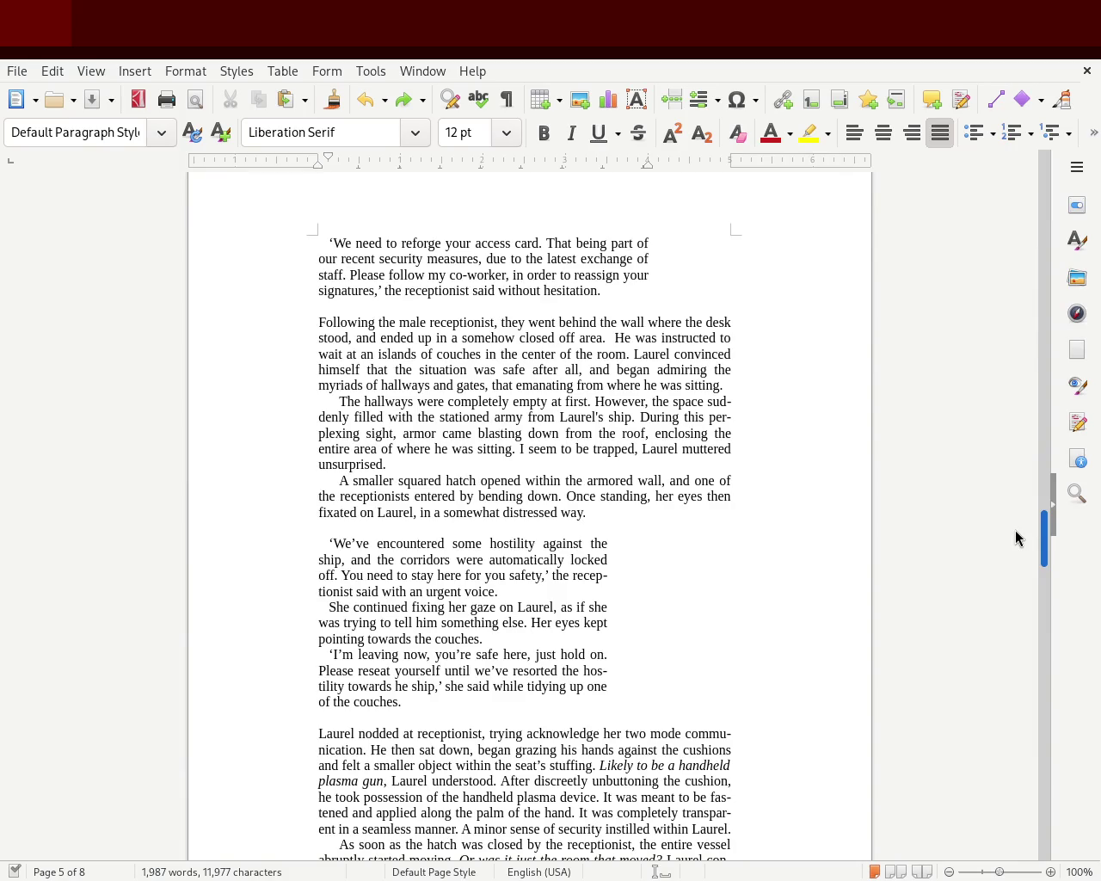
left_click_drag(1015, 538, 1015, 538)
left_click_drag(1043, 525, 1044, 449)
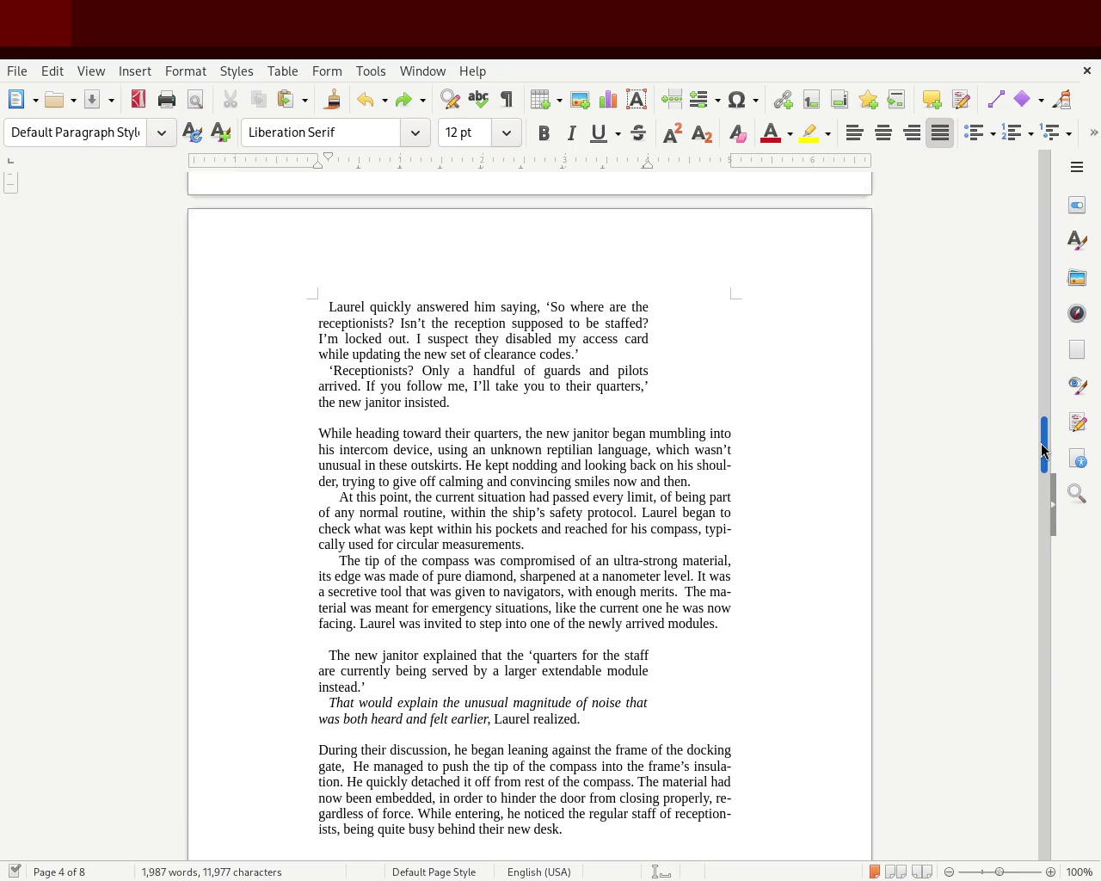
left_click_drag(1044, 449, 1043, 456)
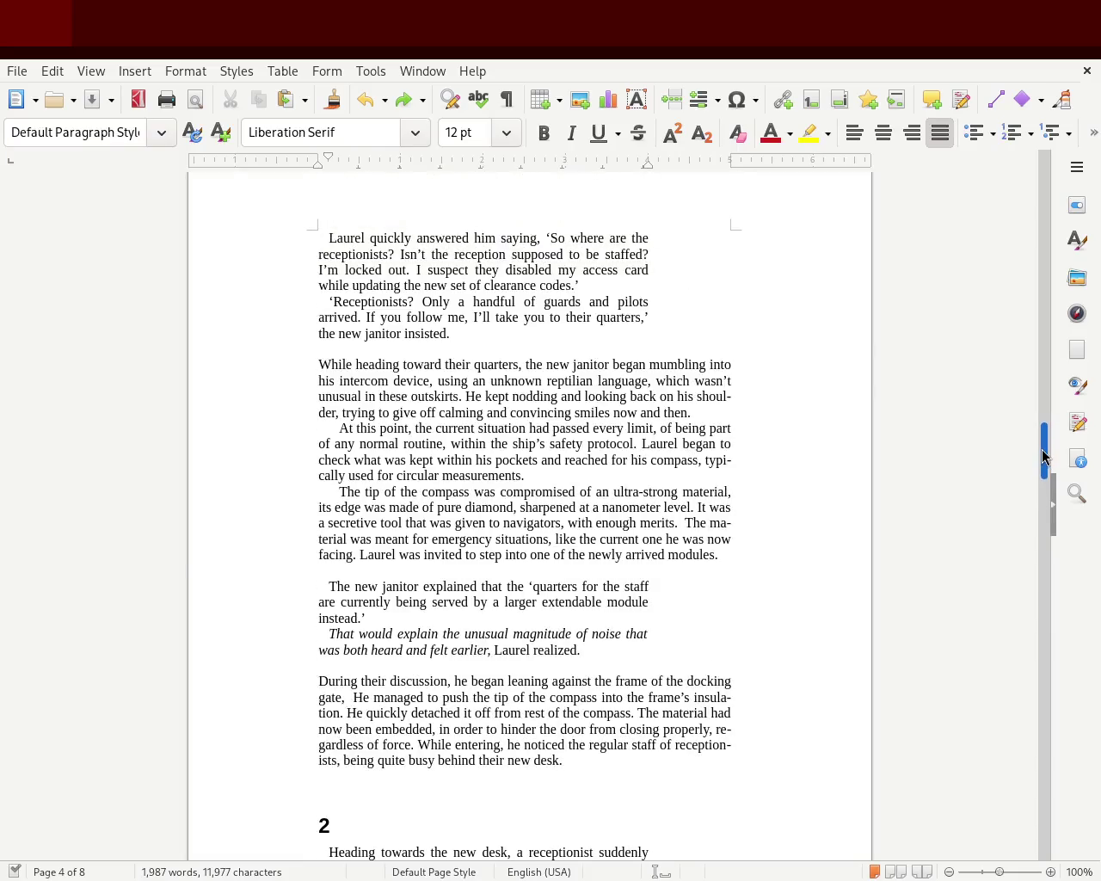
mouse_move(1044, 456)
left_mouse_down()
mouse_move(1038, 353)
mouse_move(1037, 410)
mouse_move(1038, 376)
mouse_move(1040, 395)
left_mouse_up()
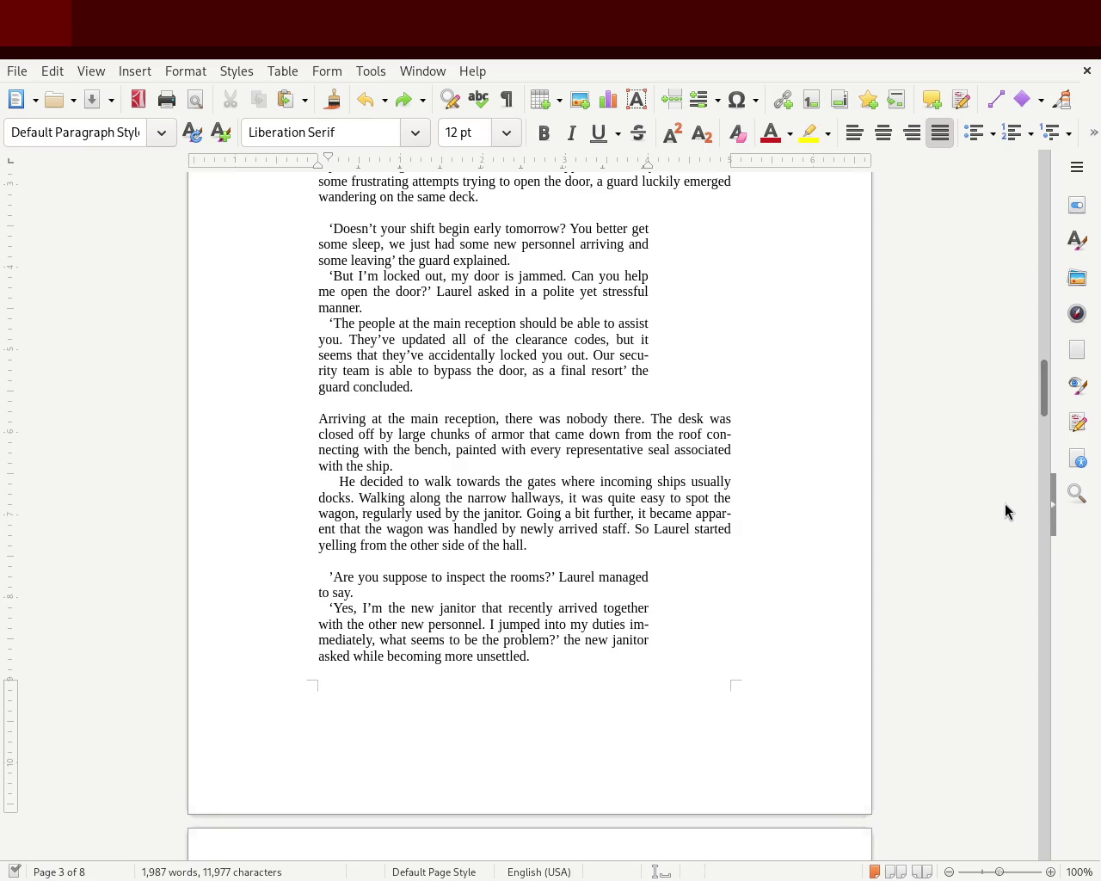
mouse_move(1043, 388)
left_mouse_down()
mouse_move(1041, 364)
mouse_move(1048, 376)
mouse_move(1051, 365)
mouse_move(1052, 442)
mouse_move(1053, 371)
left_mouse_up()
mouse_move(413, 586)
left_mouse_down()
mouse_move(207, 473)
mouse_move(177, 433)
left_mouse_up()
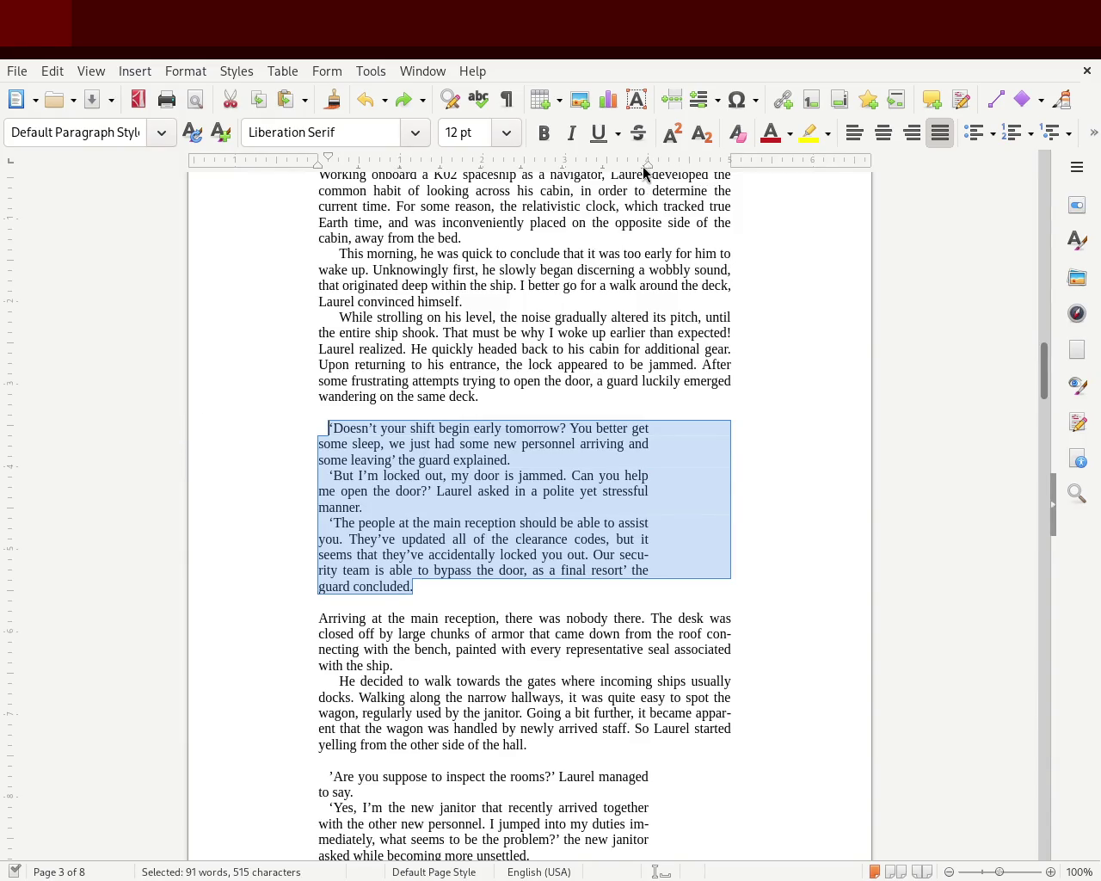
Push the dialogue block's right indent outward so its lines run further right
left_click_drag(643, 168, 687, 172)
left_click(760, 344)
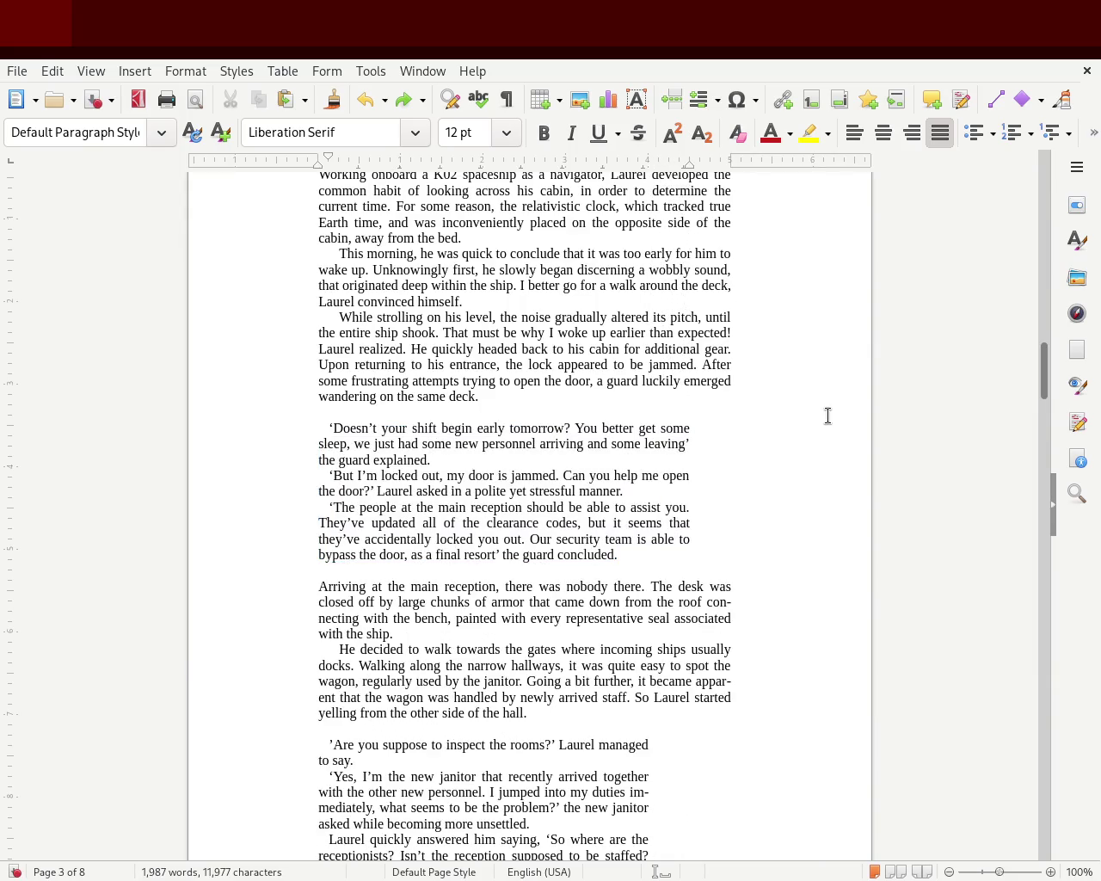
mouse_move(1048, 383)
left_mouse_down()
mouse_move(1047, 363)
mouse_move(1041, 380)
left_mouse_up()
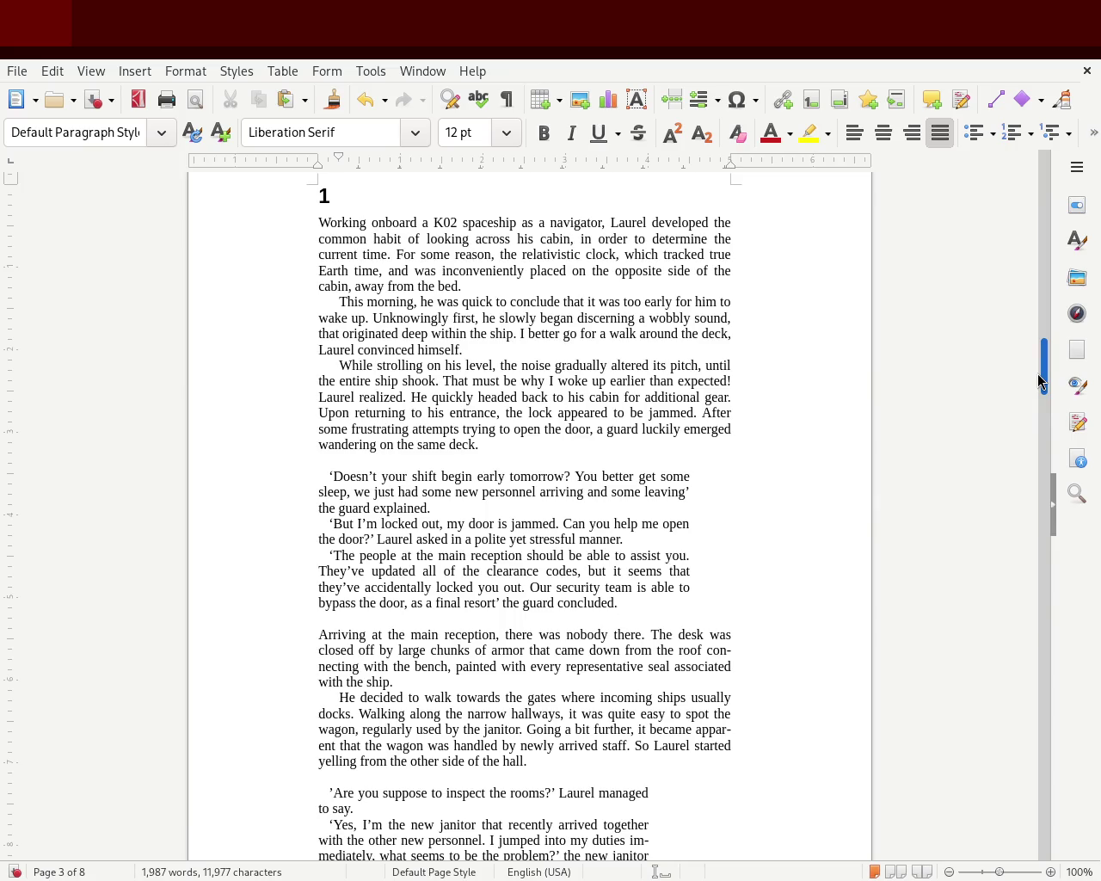
mouse_move(1037, 374)
left_mouse_down()
mouse_move(1037, 352)
mouse_move(1038, 376)
left_mouse_up()
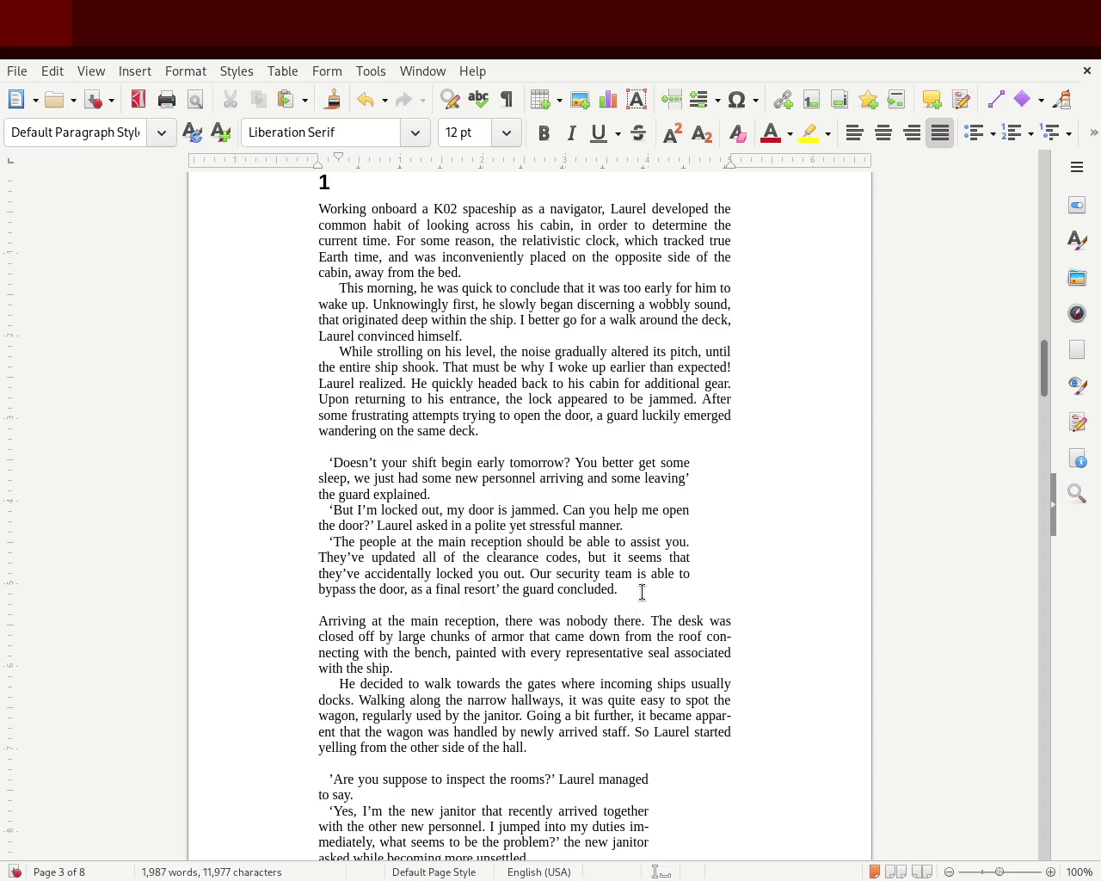
Try deepening the dialogue's first-line indent, then undo that change
mouse_move(619, 588)
left_mouse_down()
mouse_move(335, 495)
mouse_move(283, 475)
mouse_move(283, 465)
left_mouse_up()
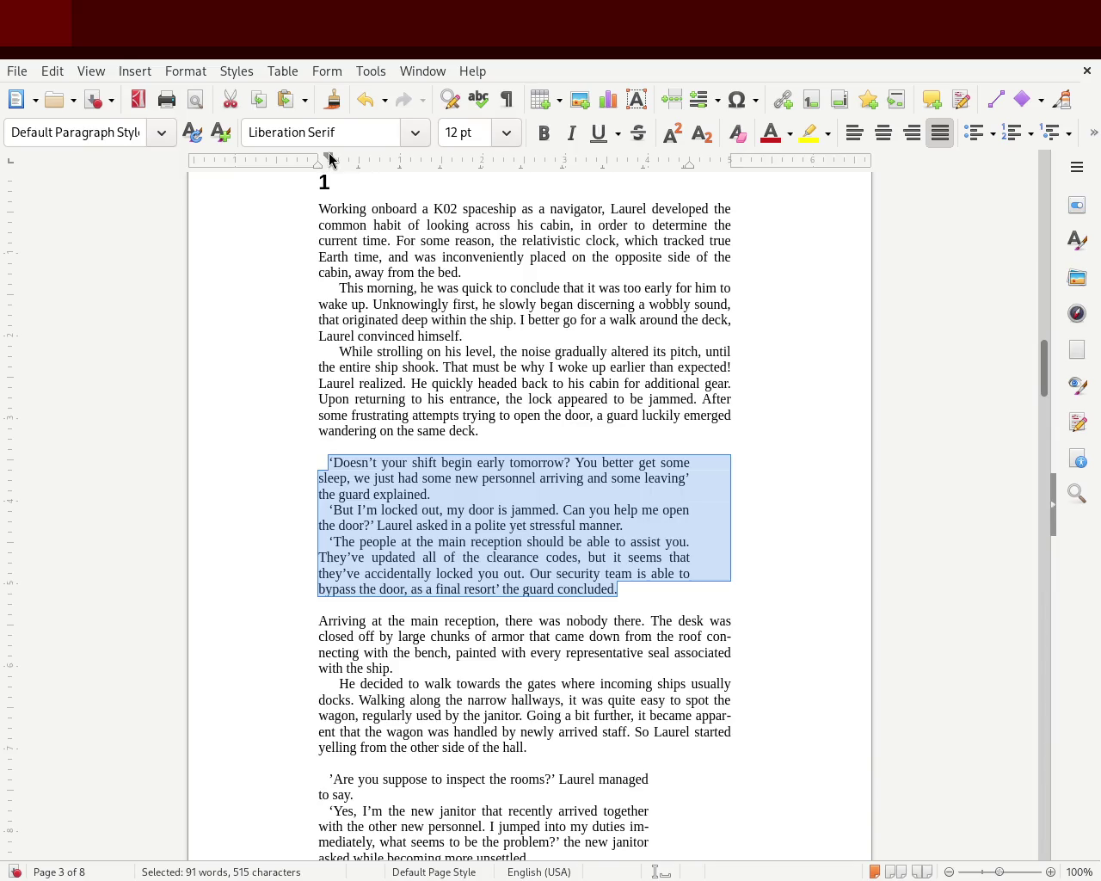
left_click_drag(335, 165, 338, 164)
left_click(140, 399)
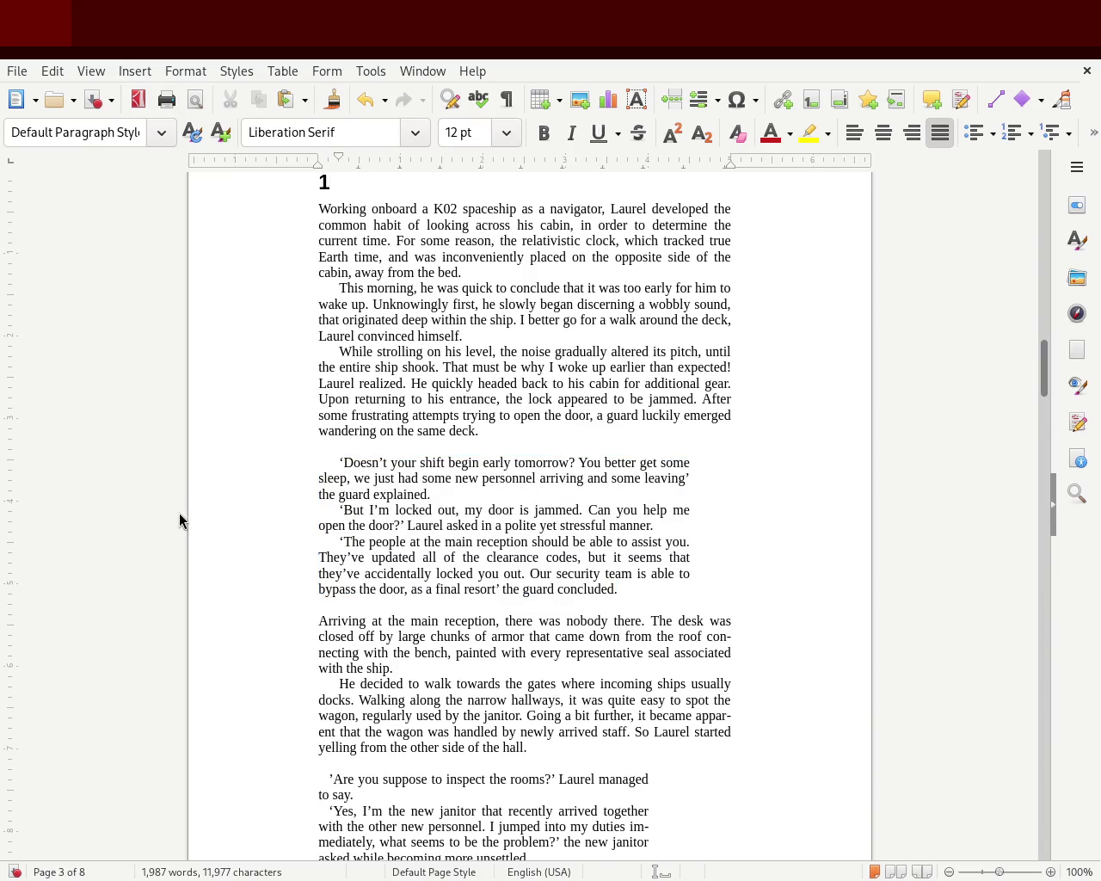
key("ctrl+z")
left_click(603, 573)
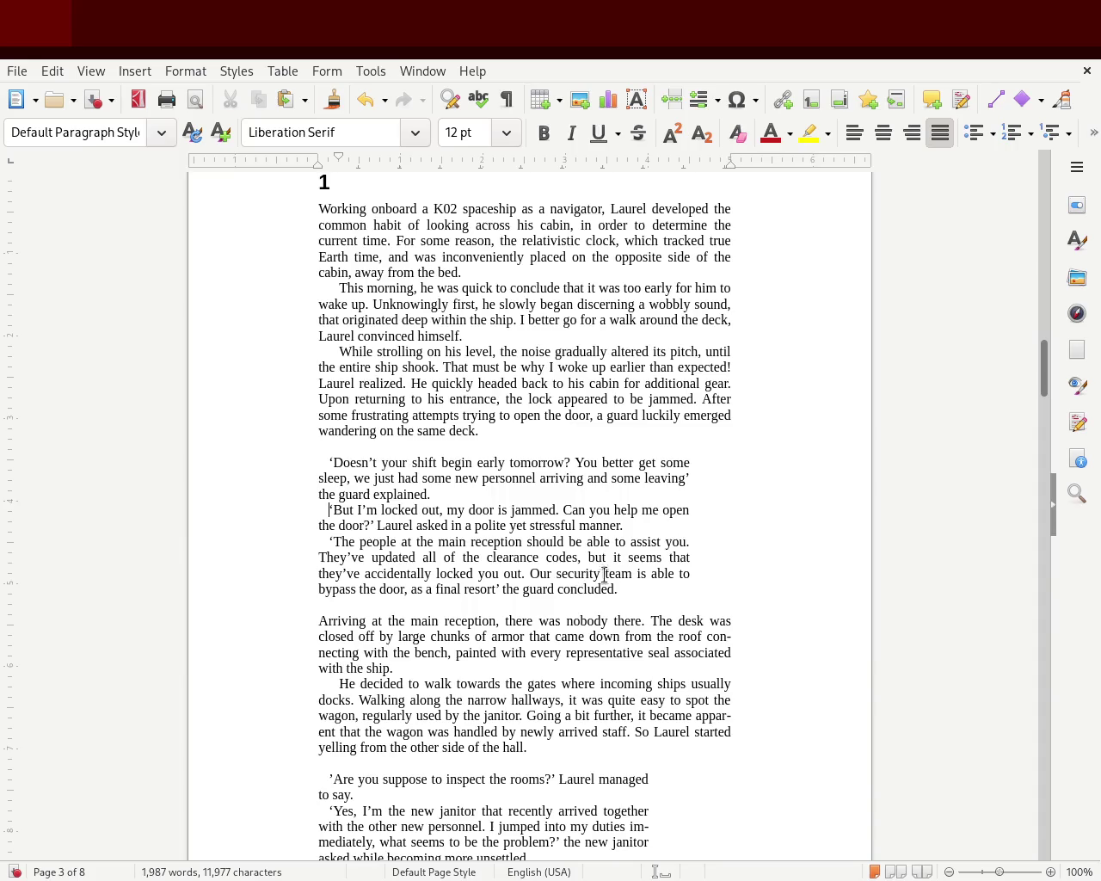
Return the dialogue block to its narrower width and save the document
key("ctrl+y")
left_click(791, 580)
key("ctrl+s")
Delete the empty lines after 'same deck.', 'hall.' and 'modules.' around the dialogue blocks
mouse_move(1044, 369)
left_mouse_down()
mouse_move(1047, 411)
mouse_move(1048, 373)
left_mouse_up()
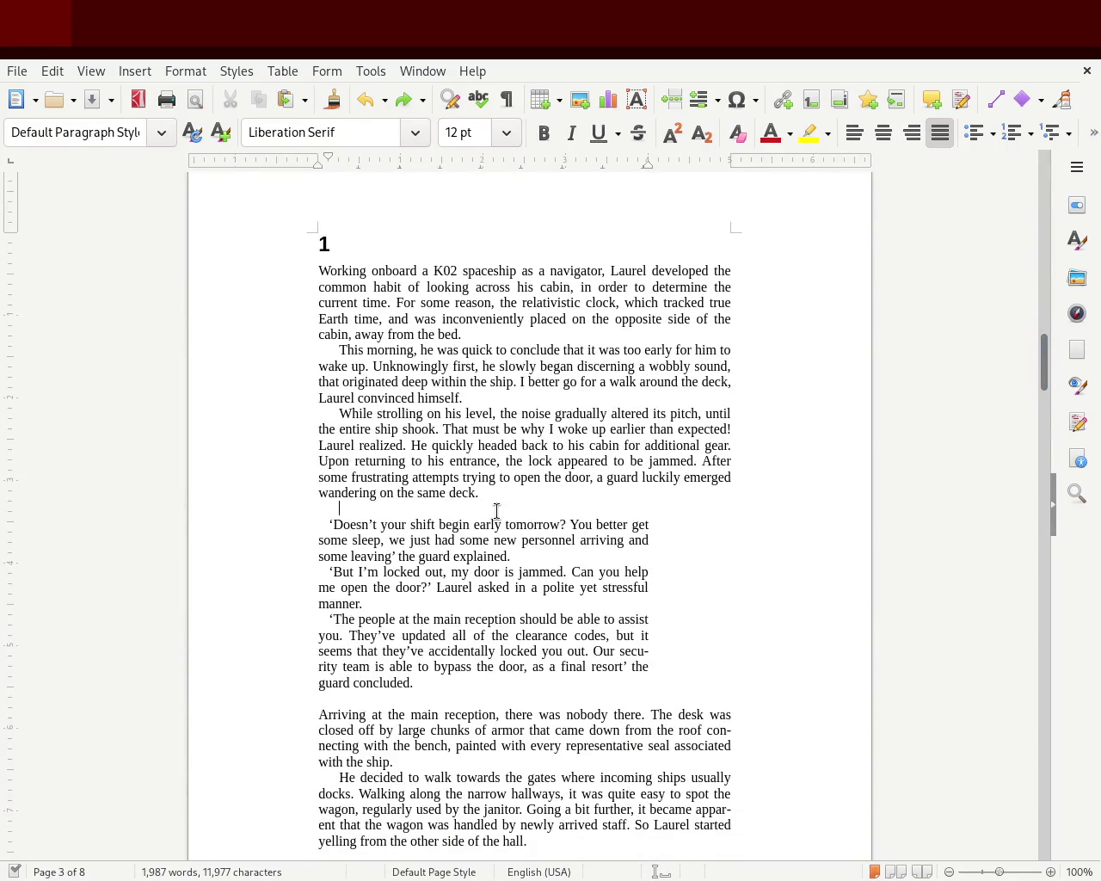
key("BackSpace")
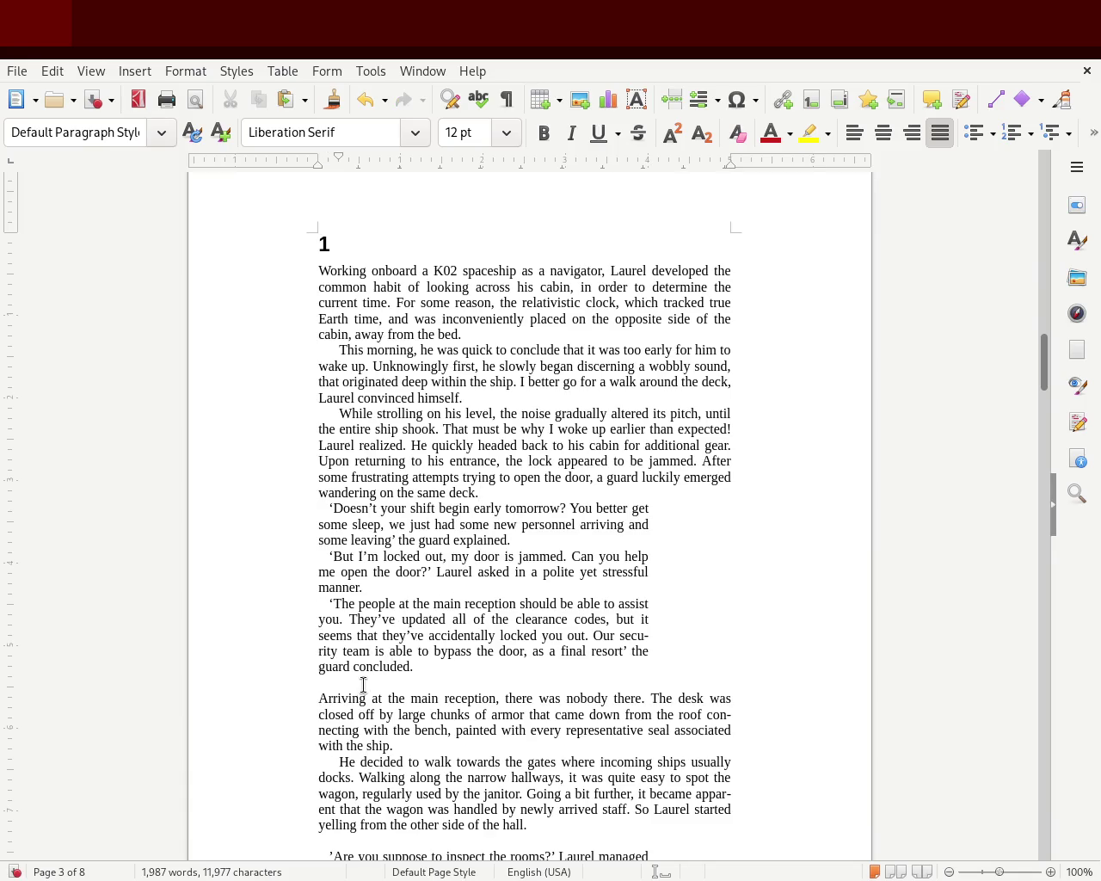
left_click(720, 661)
left_click_drag(1042, 368, 1042, 393)
left_click(457, 528)
key("BackSpace")
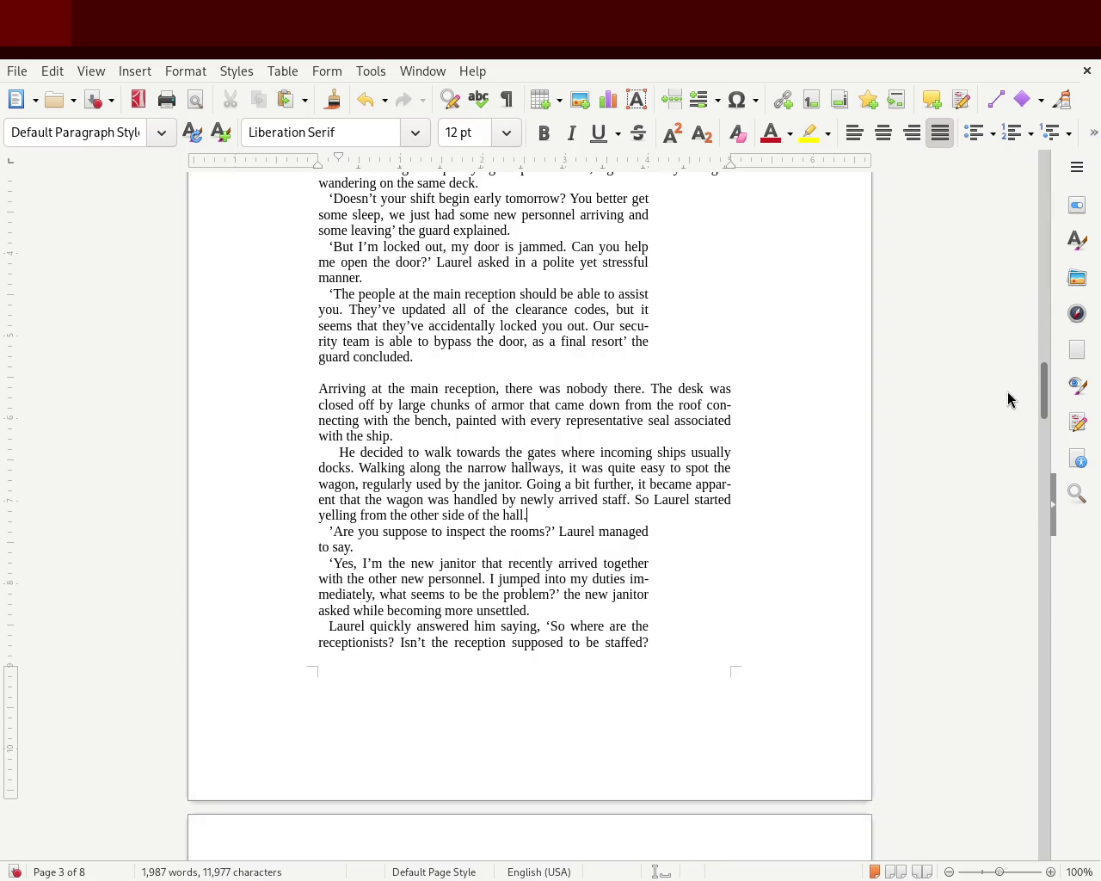
left_click_drag(1041, 400, 1045, 379)
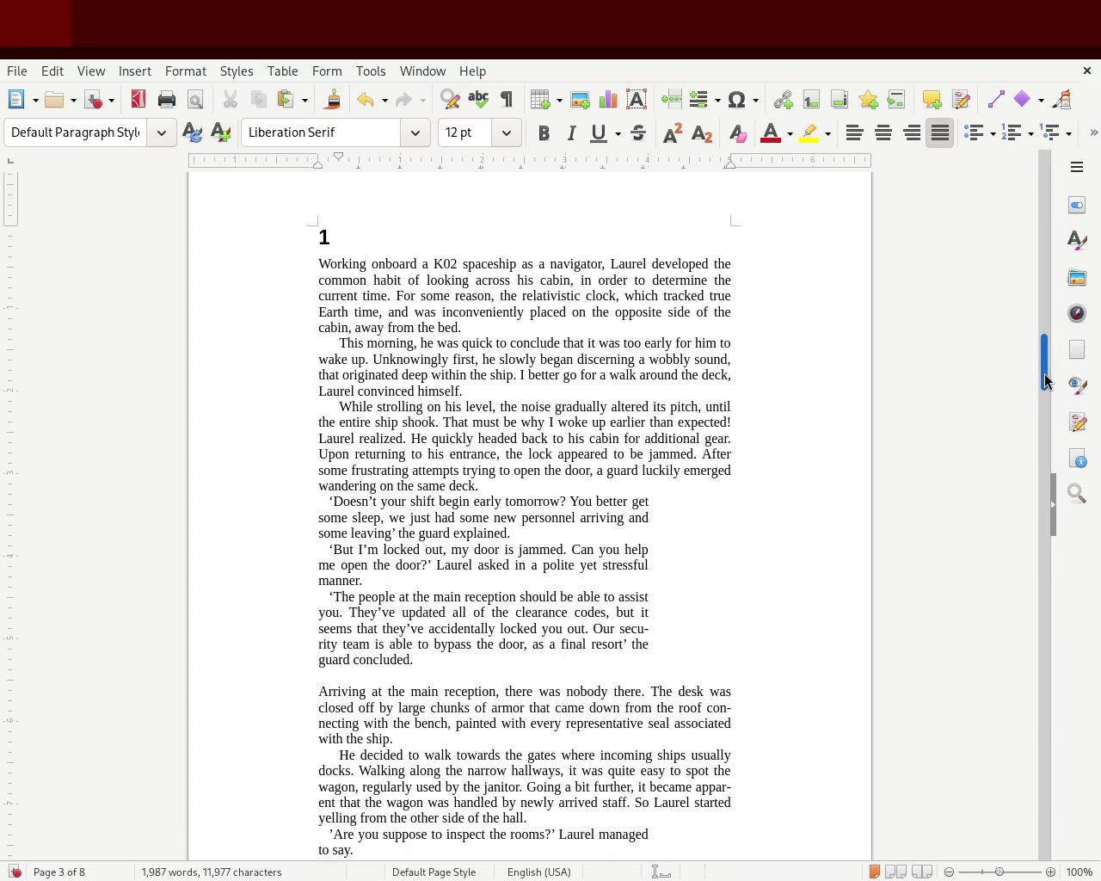
left_click_drag(1046, 380, 1022, 450)
scroll(1020, 451, "down", 5)
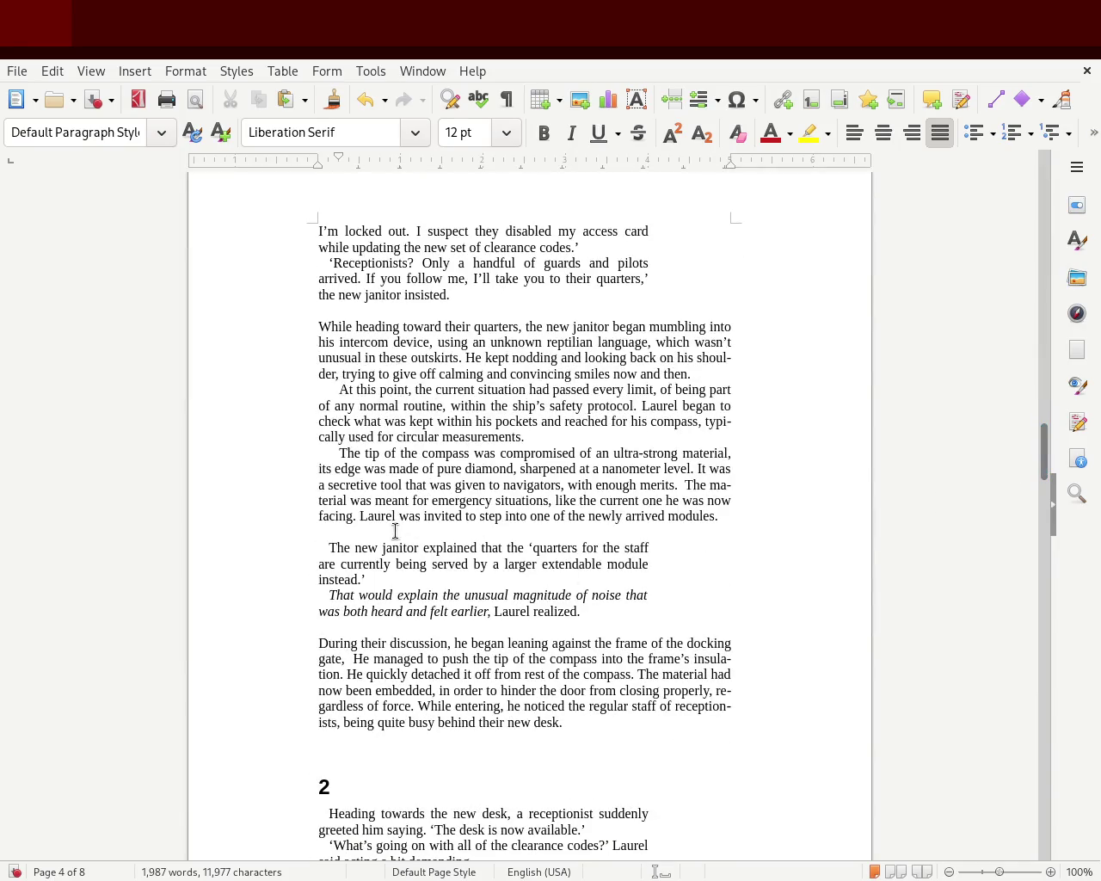
key("BackSpace")
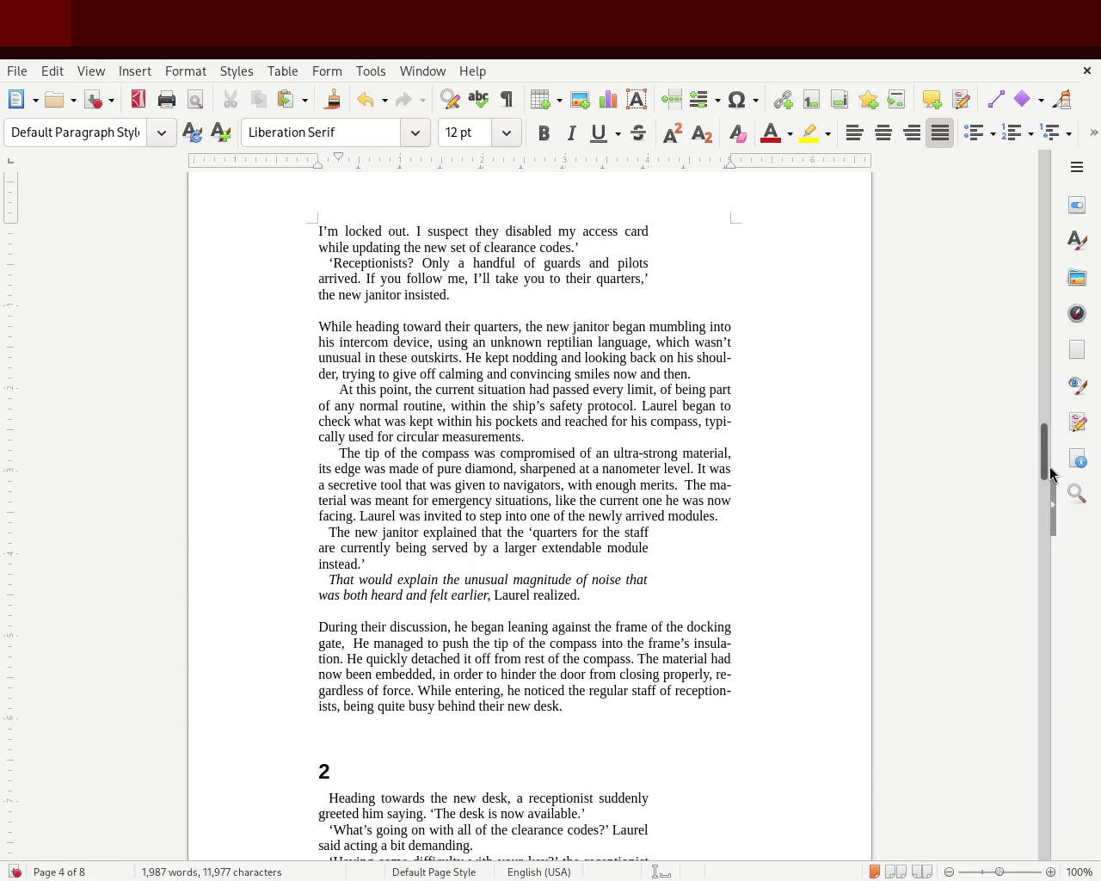
left_click_drag(1042, 469, 1046, 381)
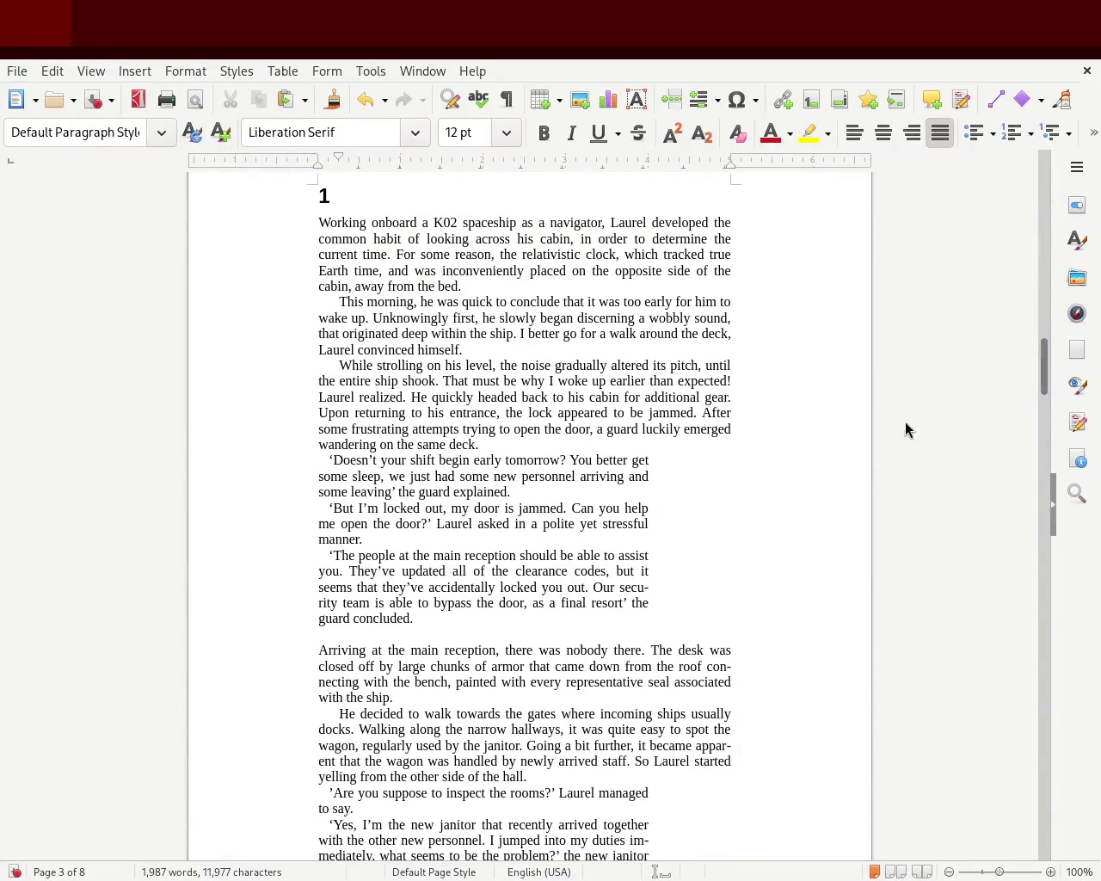
mouse_move(464, 621)
left_mouse_down()
mouse_move(251, 509)
mouse_move(241, 451)
left_mouse_up()
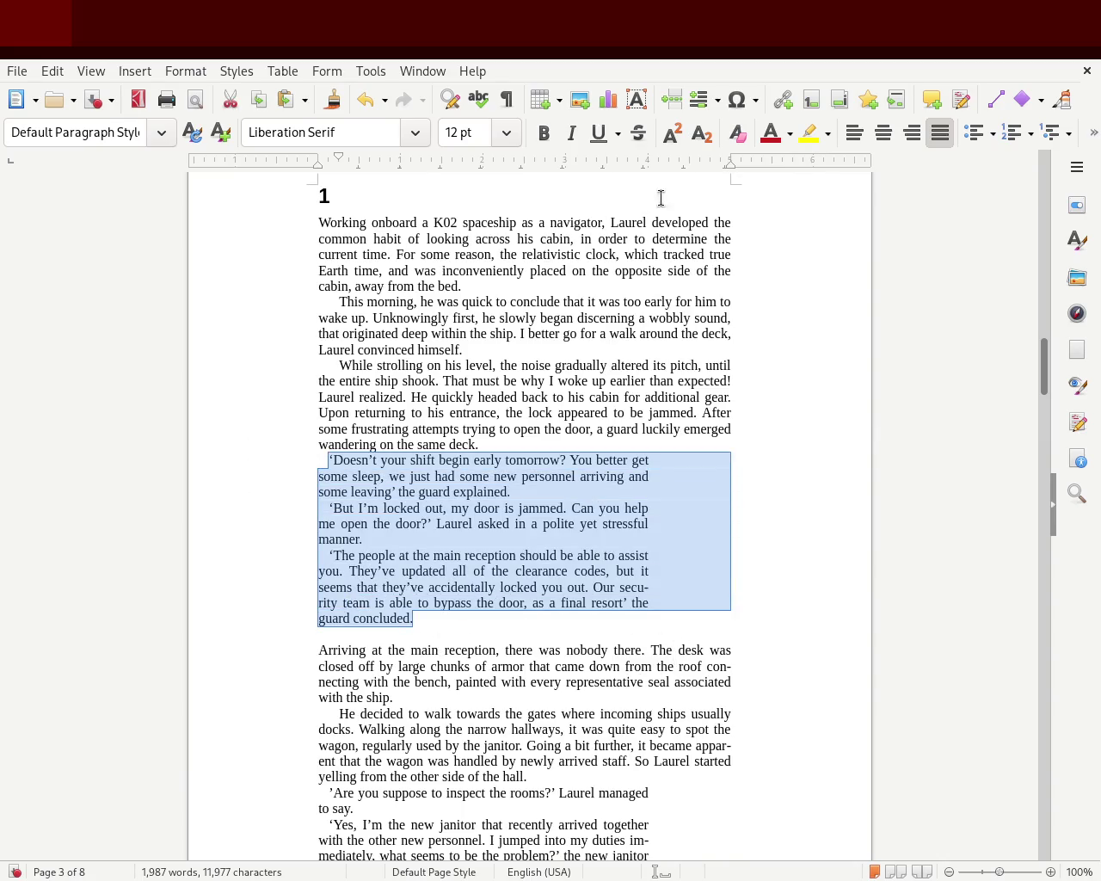
left_click_drag(649, 165, 605, 165)
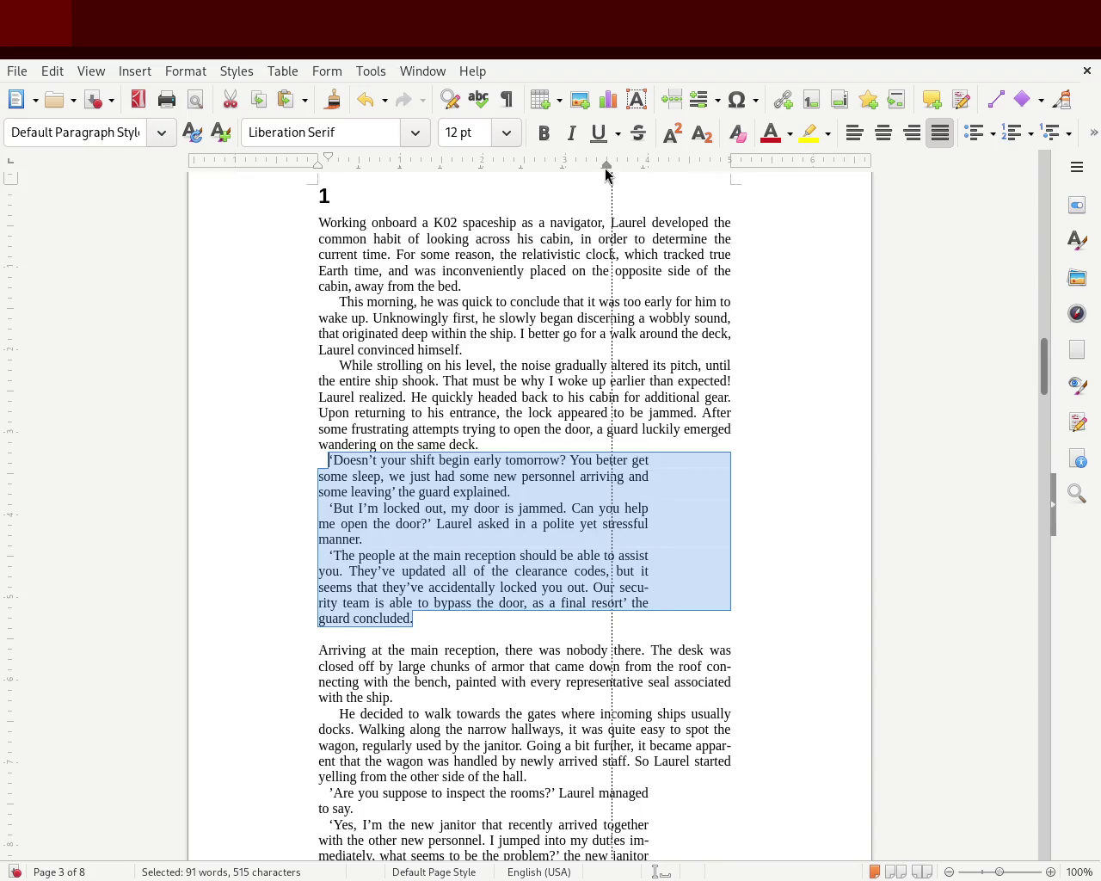
left_click(216, 413)
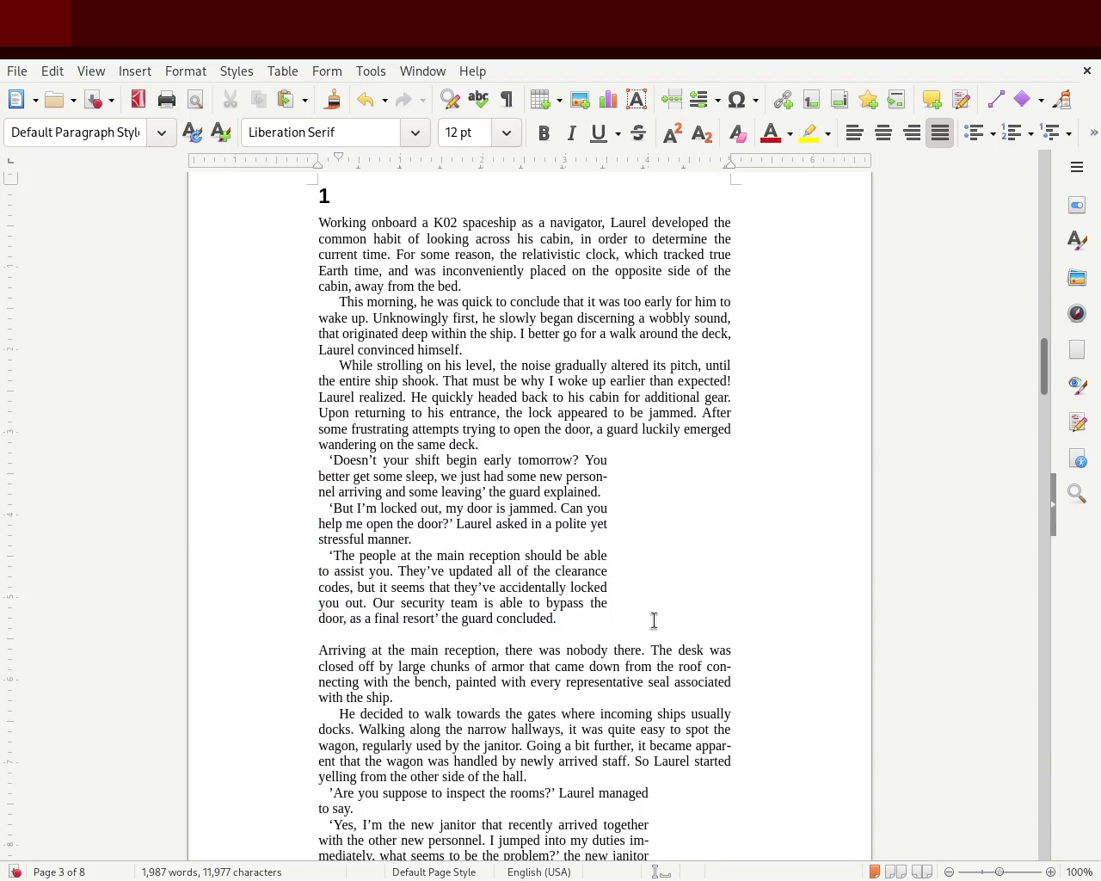
scroll(1045, 367, "up", 4)
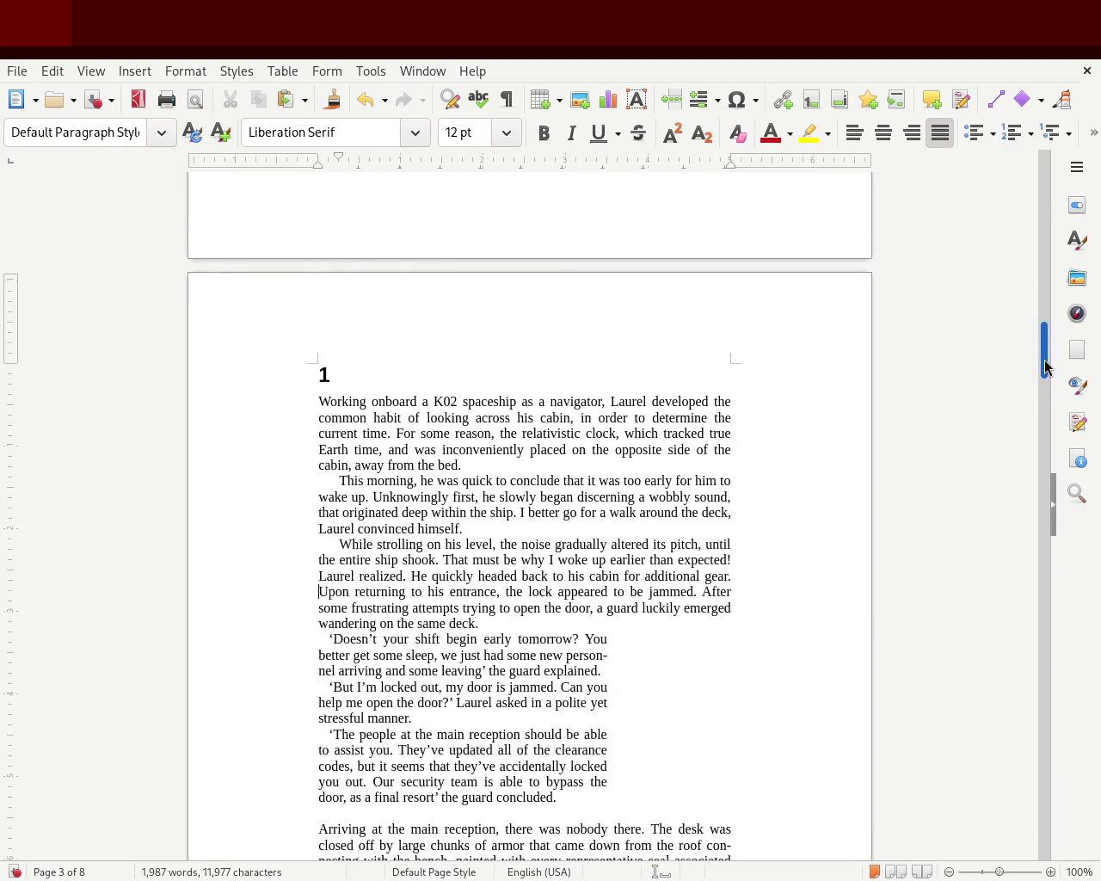
left_click_drag(1045, 367, 1044, 384)
mouse_move(560, 613)
left_mouse_down()
mouse_move(359, 551)
mouse_move(245, 447)
left_mouse_up()
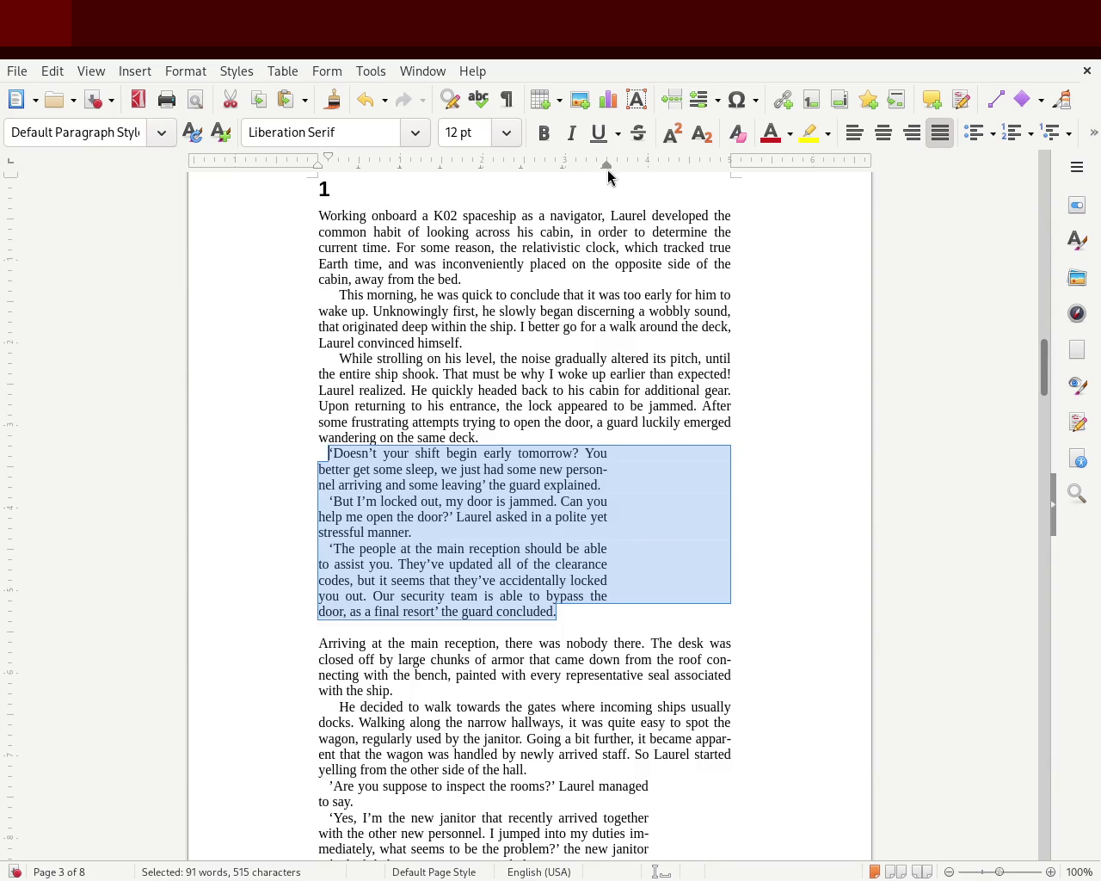
left_click_drag(607, 168, 524, 172)
left_click(243, 342)
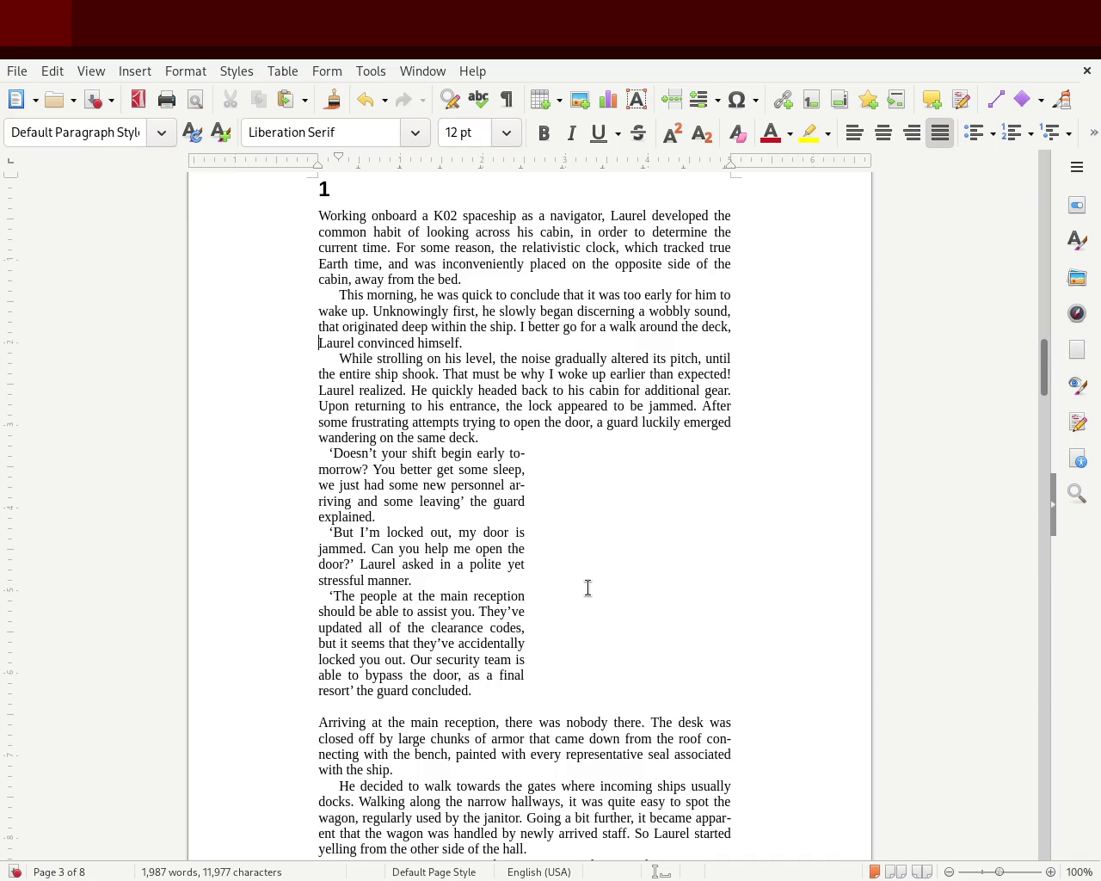
key("ctrl+z")
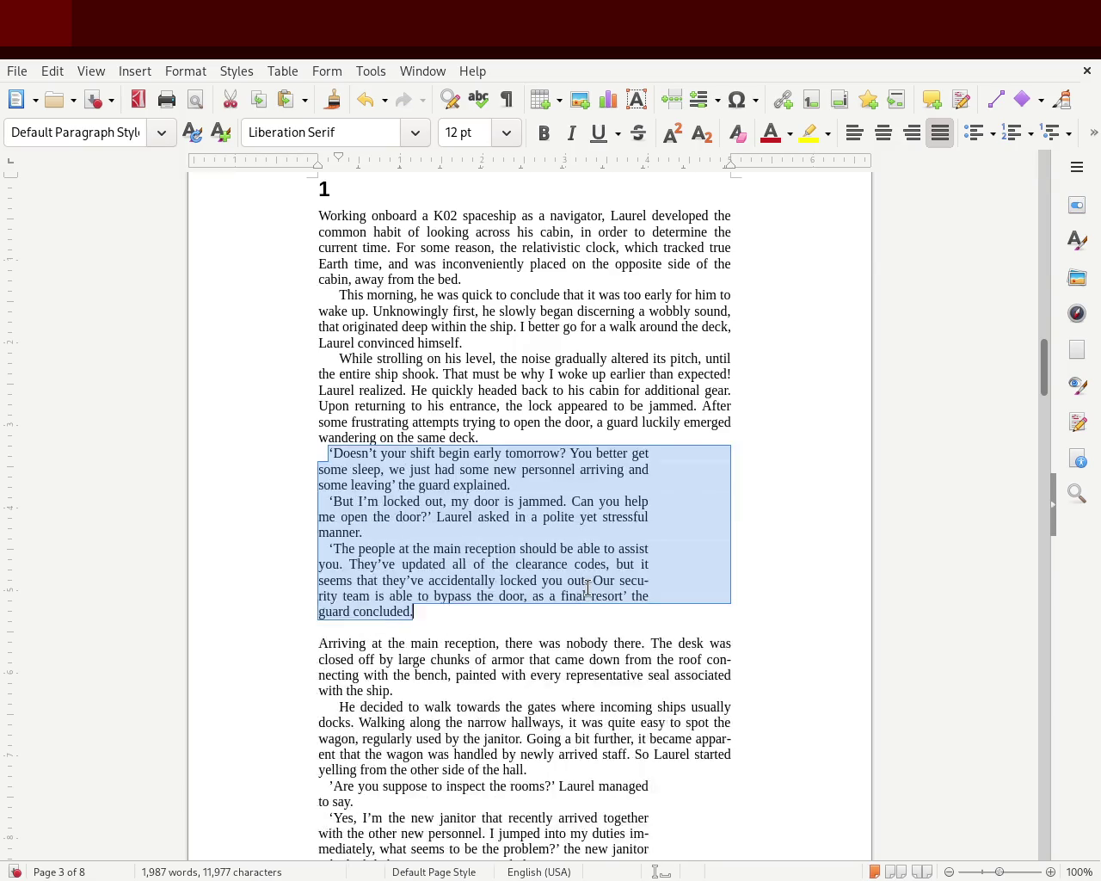
Undo back to the wider left margin and restored blank lines, then select the three guard dialogue paragraphs
key("ctrl+z")
key("ctrl+z")
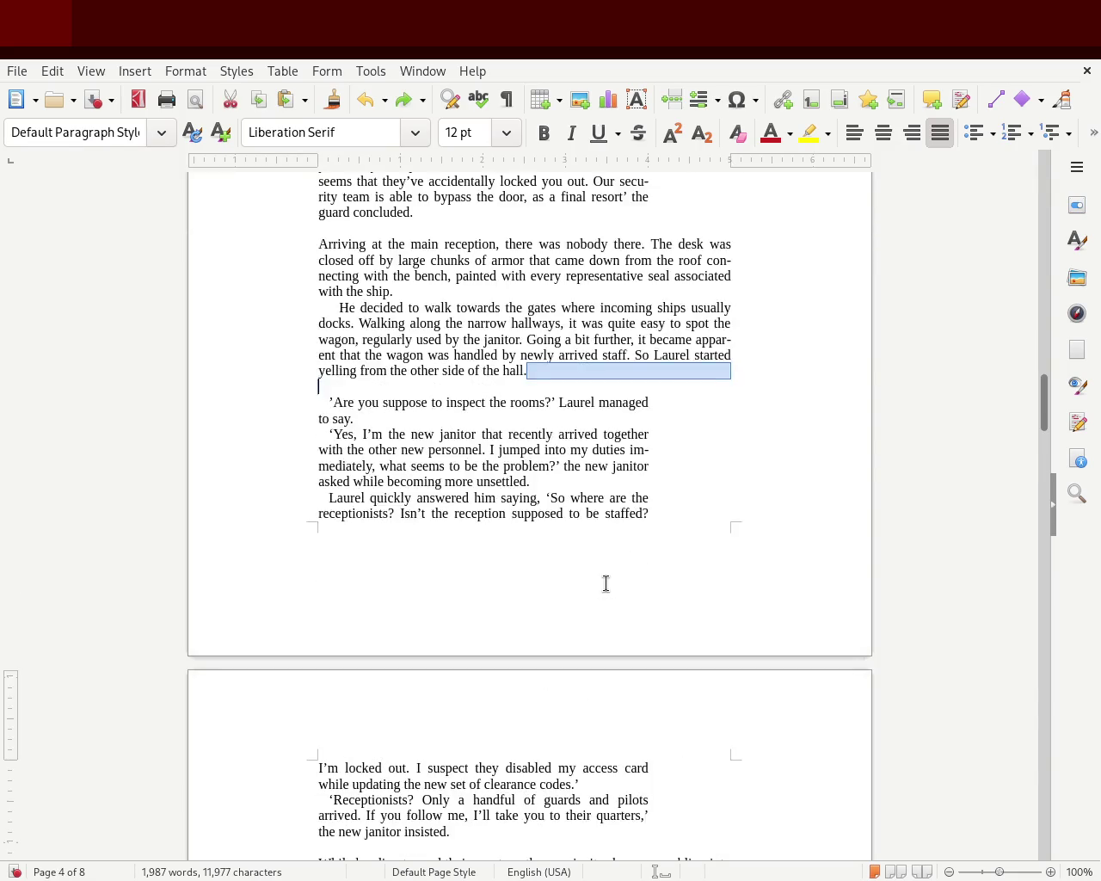
key("ctrl+z")
key("ctrl+z")
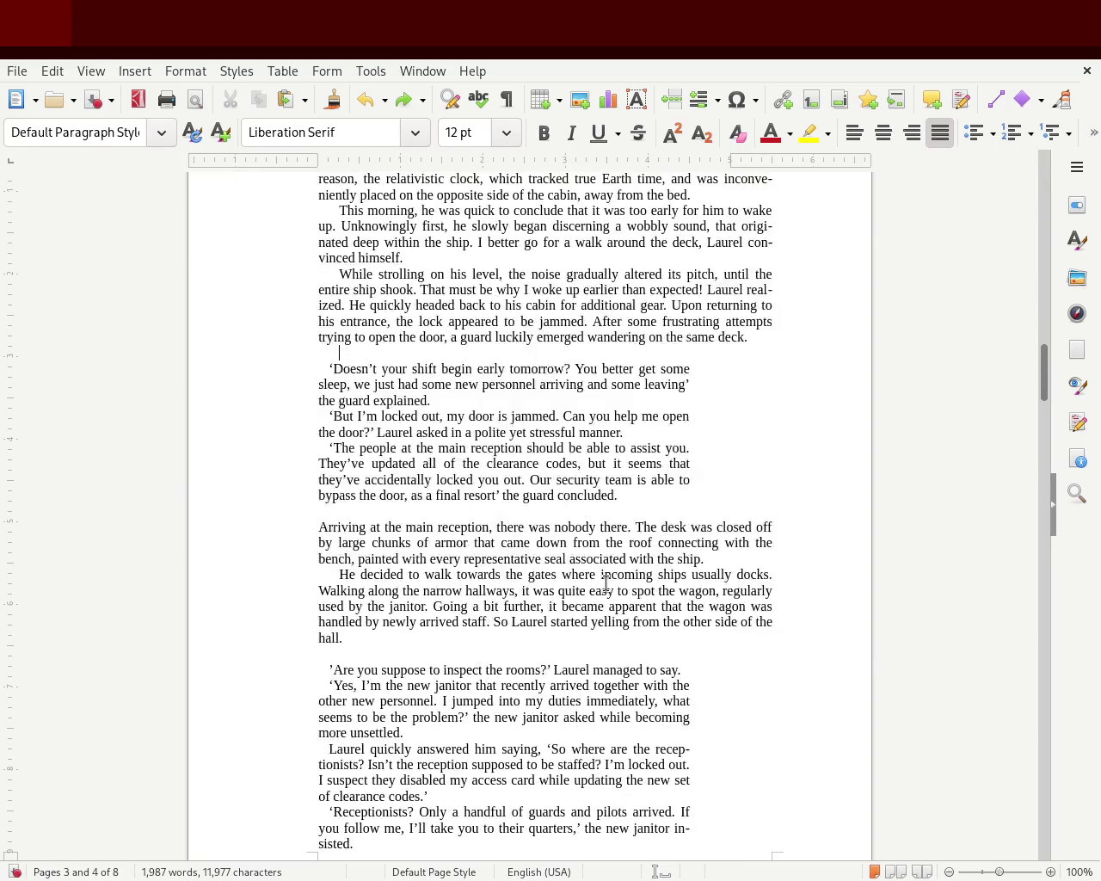
key("ctrl+z")
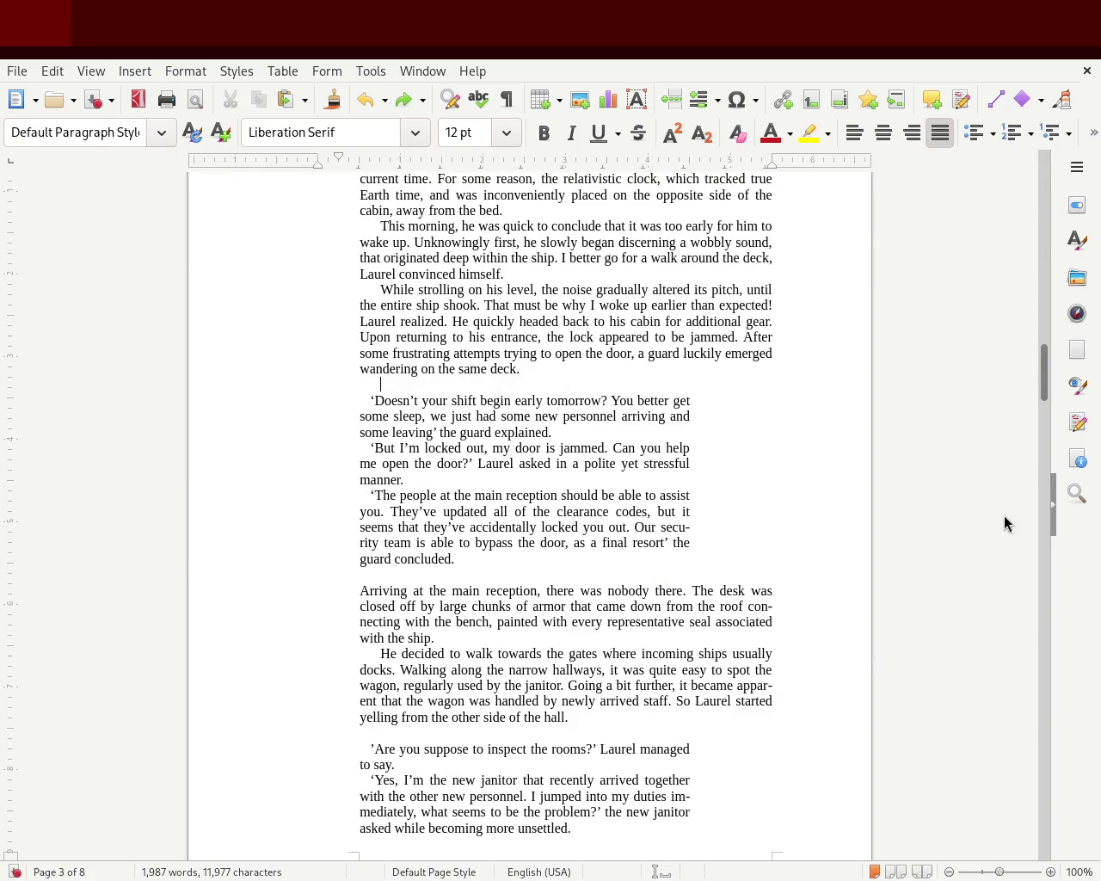
mouse_move(1044, 374)
left_mouse_down()
mouse_move(1047, 317)
mouse_move(1050, 376)
left_mouse_up()
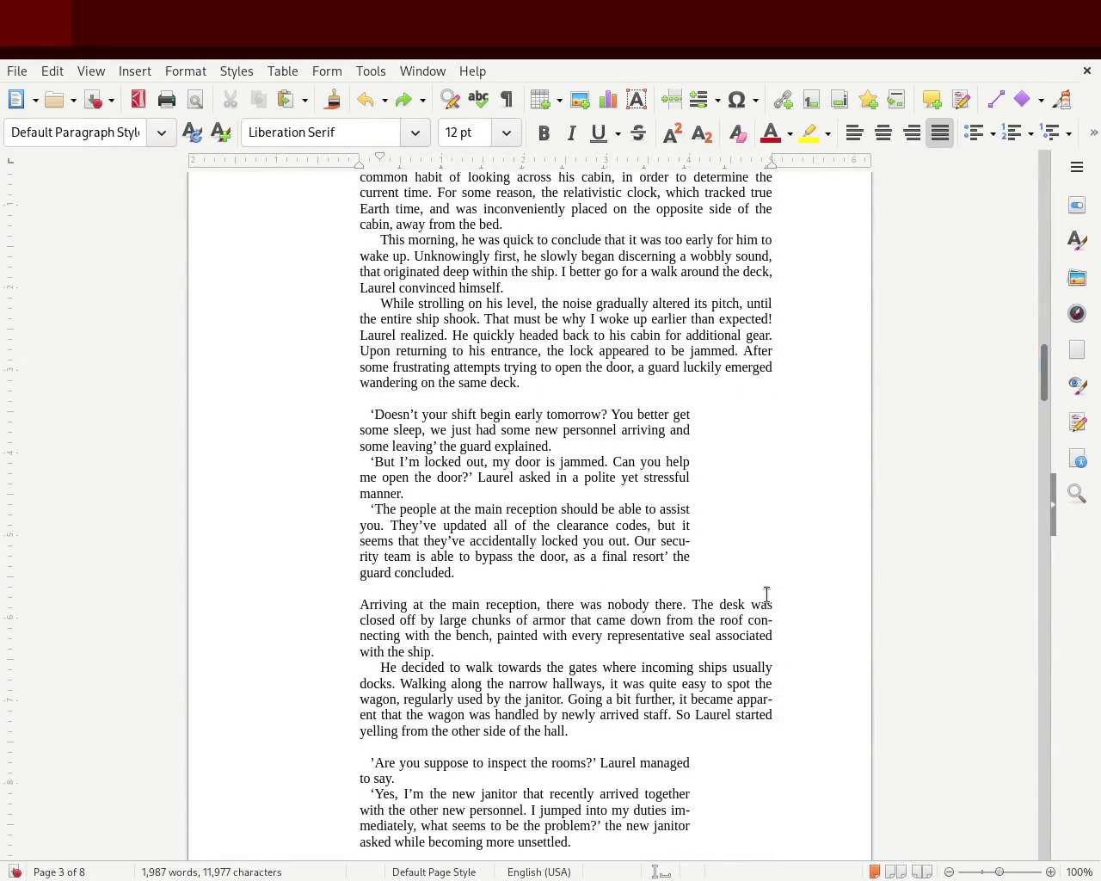
left_click(476, 573)
left_click_drag(477, 573, 272, 415)
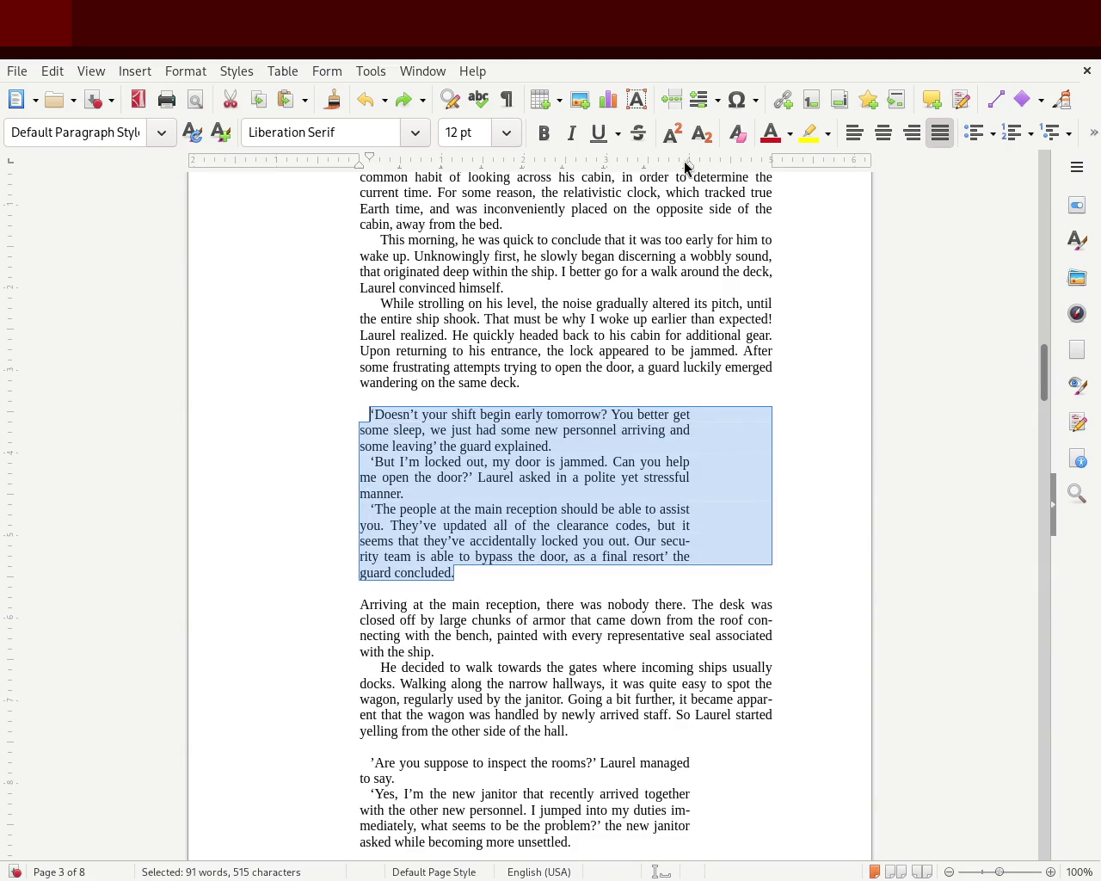
Pull the dialogue's right indent inward, restore the narrower text column, and save
left_click_drag(685, 165, 568, 182)
left_click(646, 377)
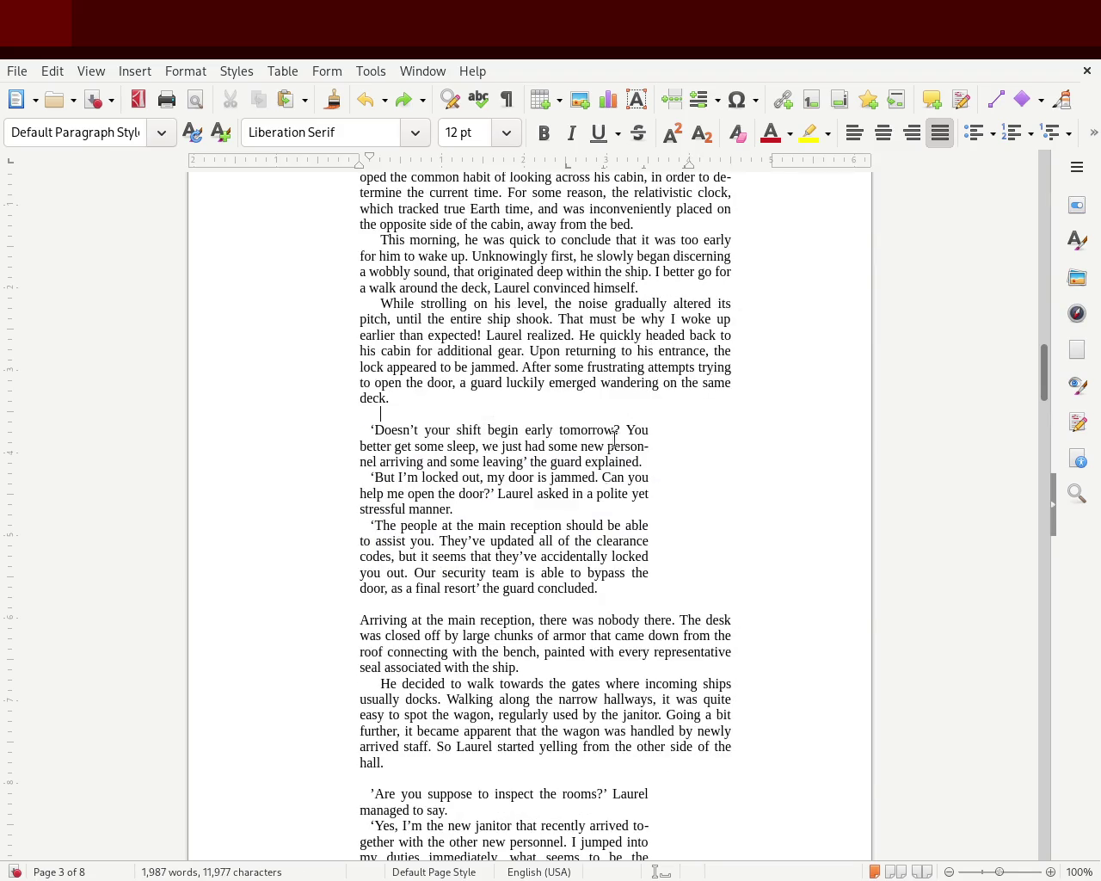
key("ctrl+s")
Narrow the three guard dialogue paragraphs to about half the text width
left_click_drag(607, 588, 336, 430)
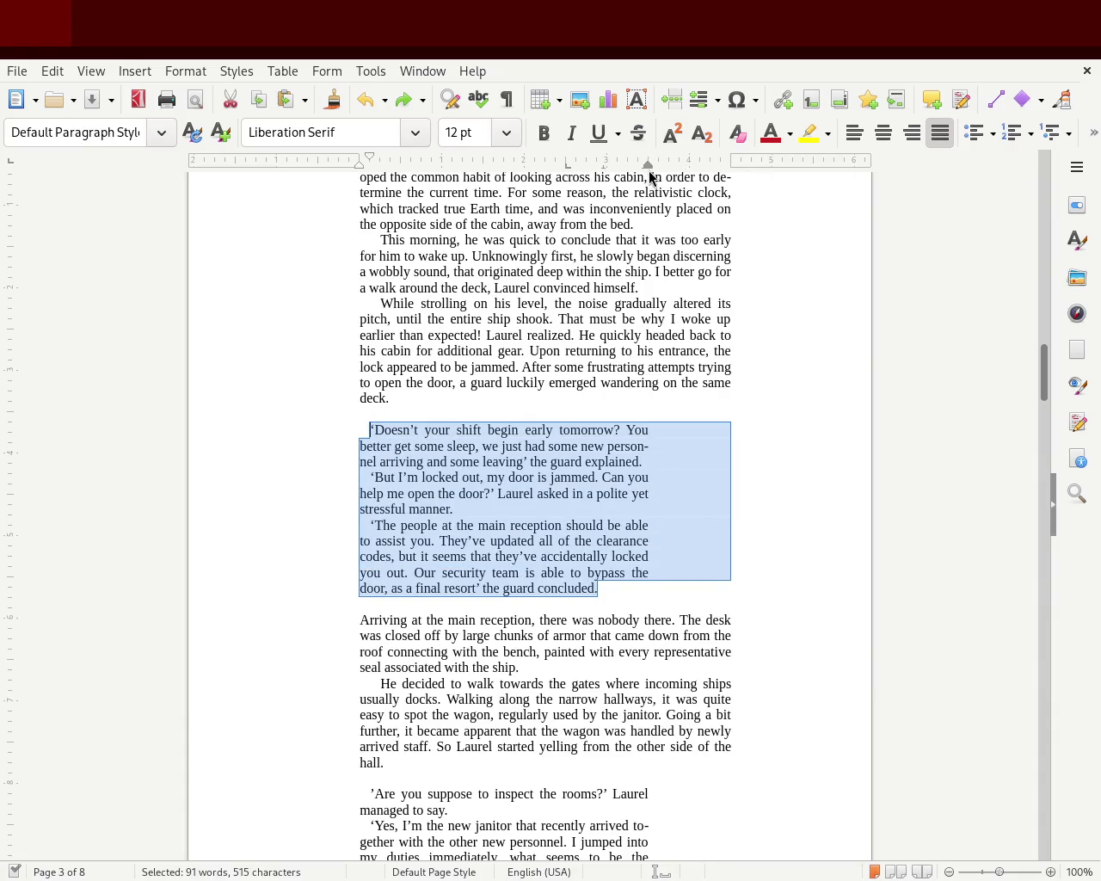
left_click_drag(649, 166, 562, 179)
left_click(919, 323)
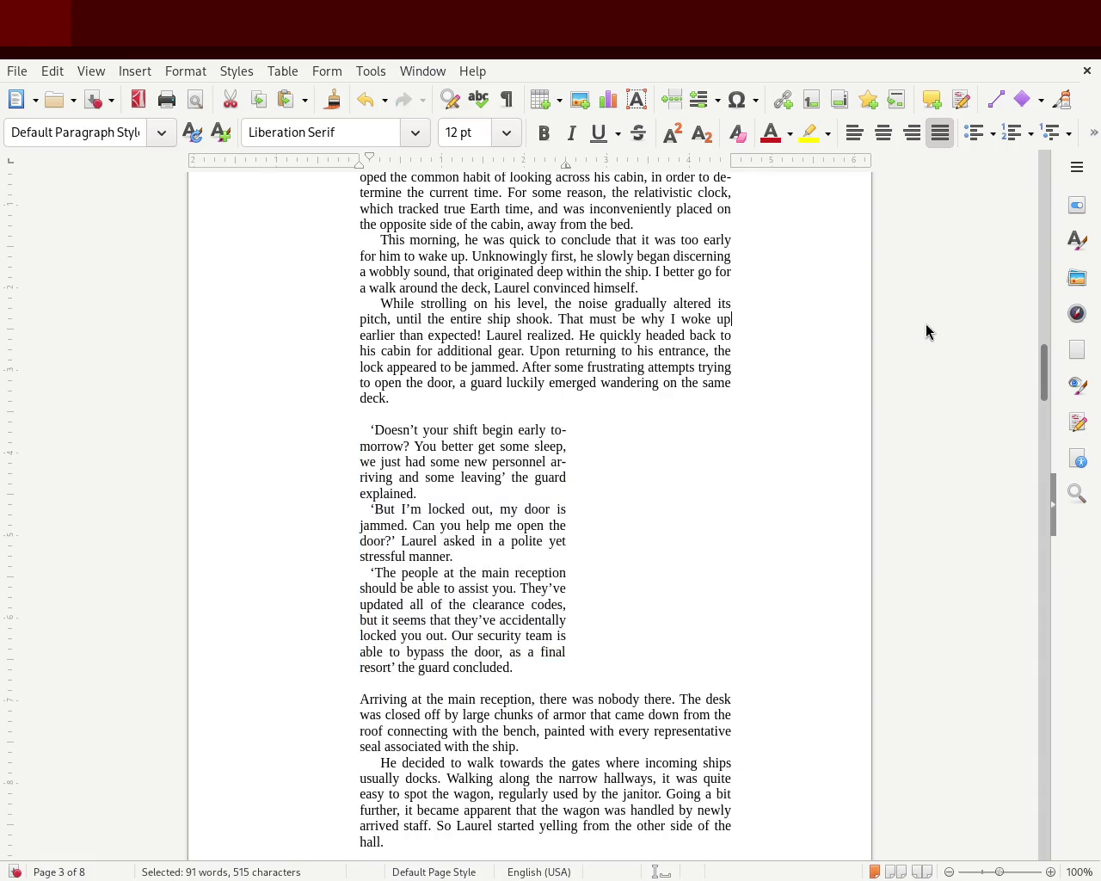
mouse_move(1044, 364)
left_mouse_down()
mouse_move(1044, 326)
mouse_move(1033, 384)
mouse_move(1035, 361)
mouse_move(1023, 377)
left_mouse_up()
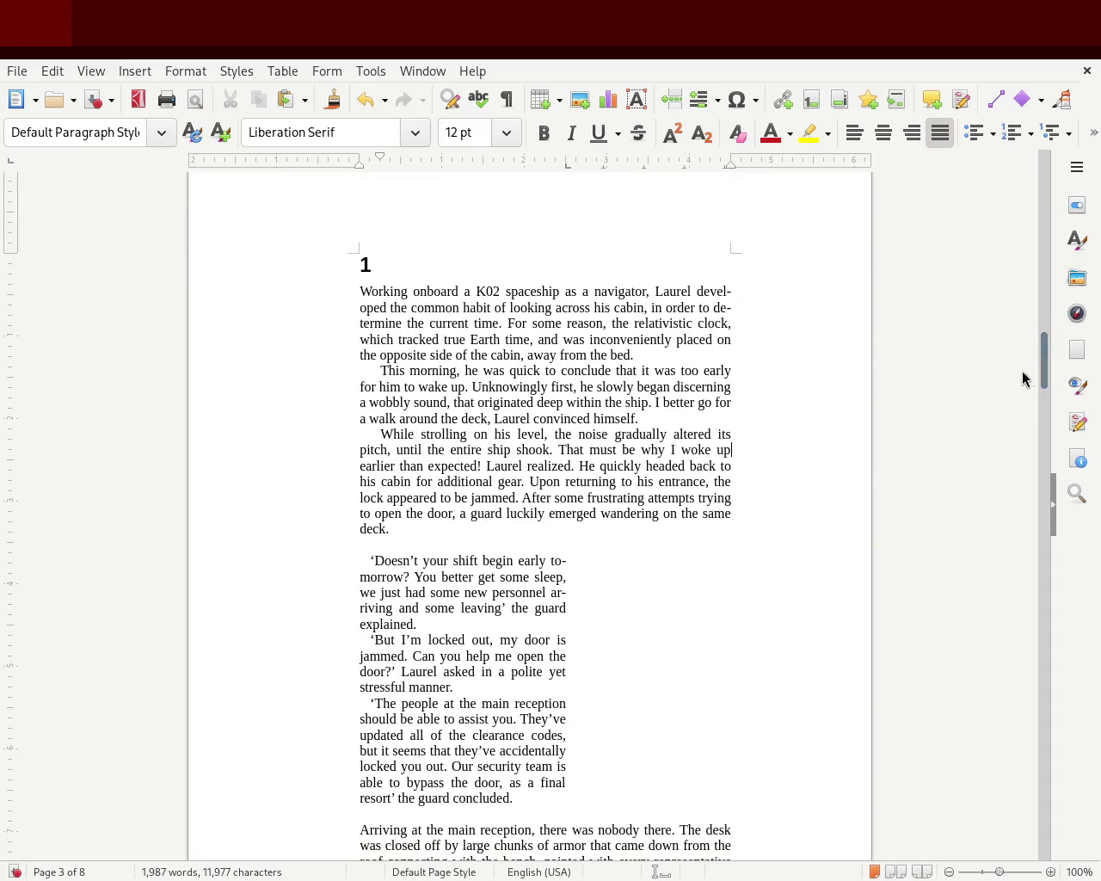
Undo the latest dialogue narrowing and remove the trial lines added above the chapter 1 heading
key("ctrl+z")
left_click(855, 388)
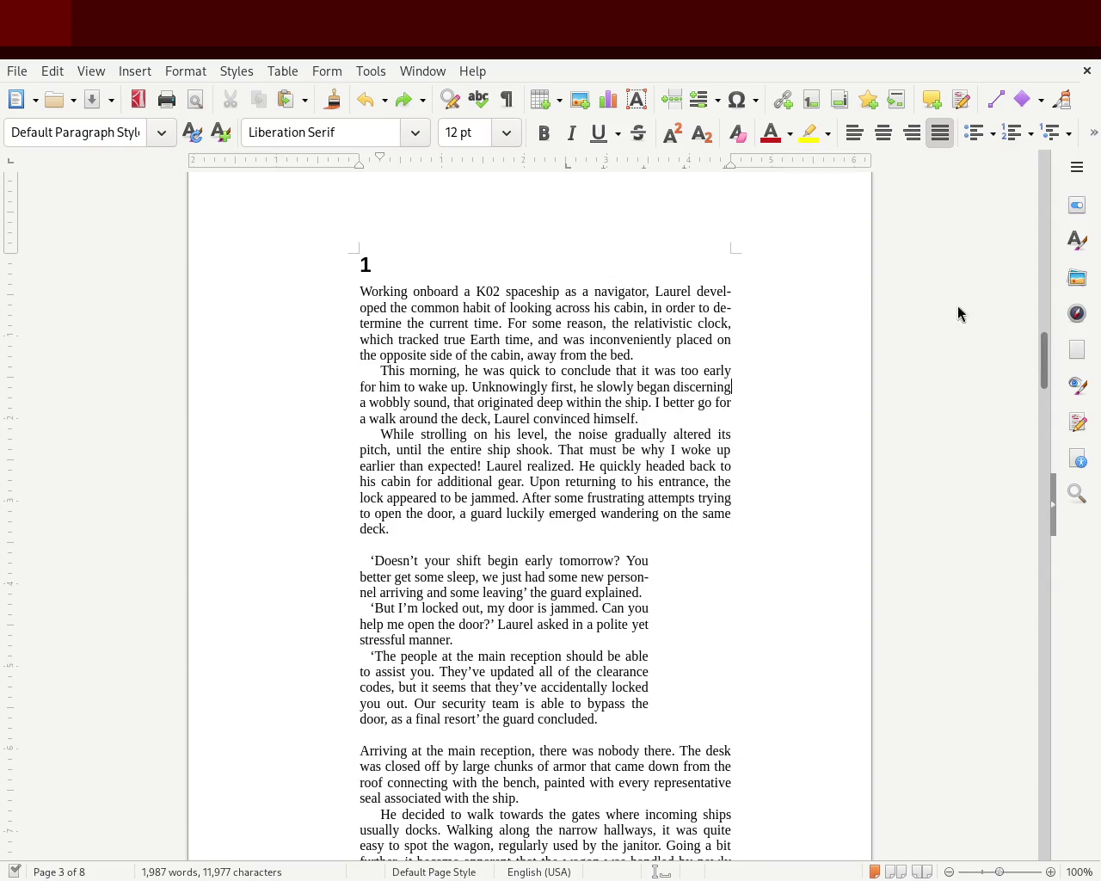
scroll(1043, 345, "up", 5)
scroll(1044, 353, "down", 3)
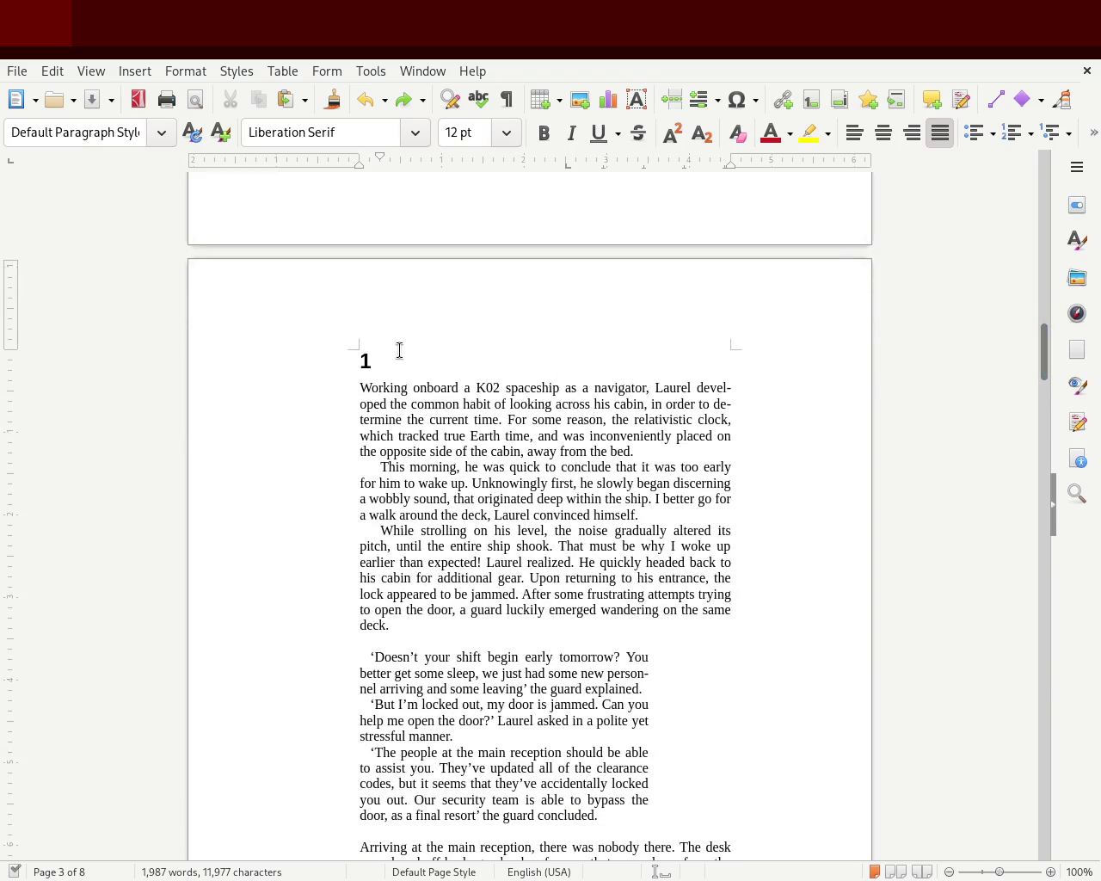
left_click(488, 344)
key("Return")
key("Return")
key("Return")
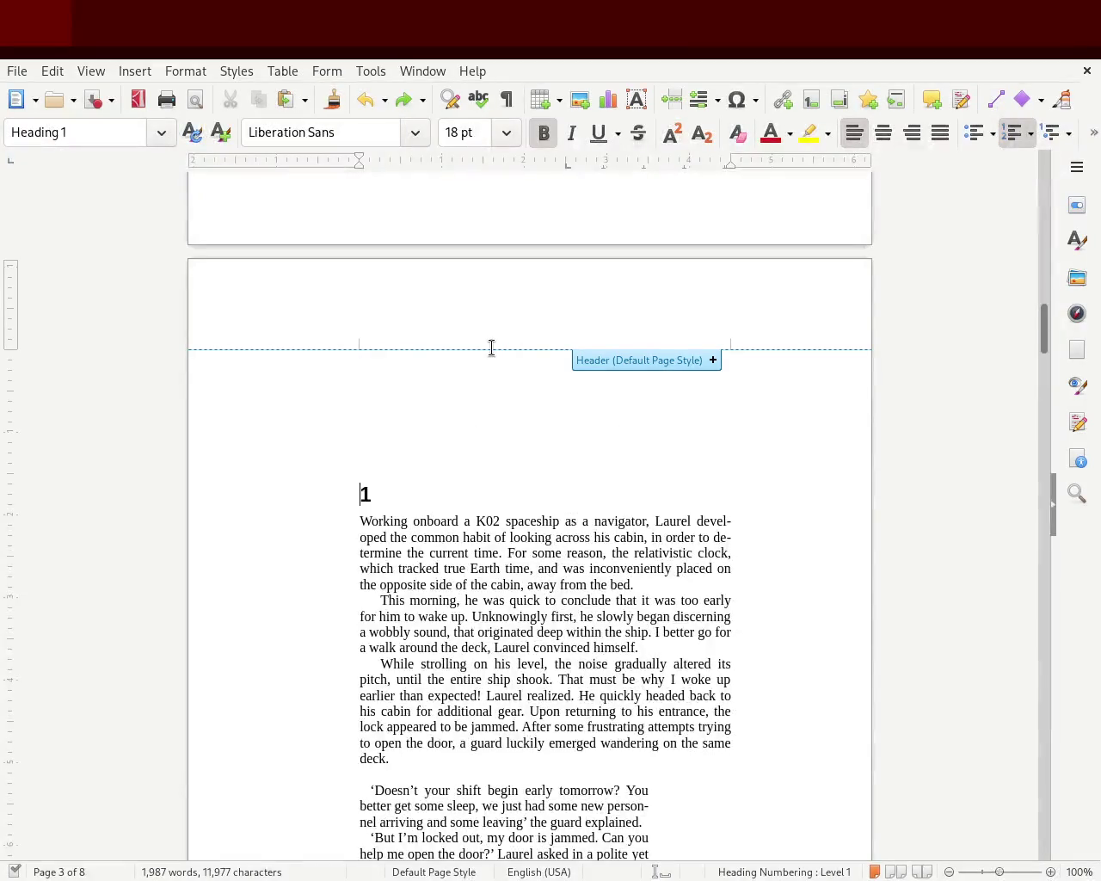
type("T")
key("BackSpace")
key("BackSpace")
key("BackSpace")
key("BackSpace")
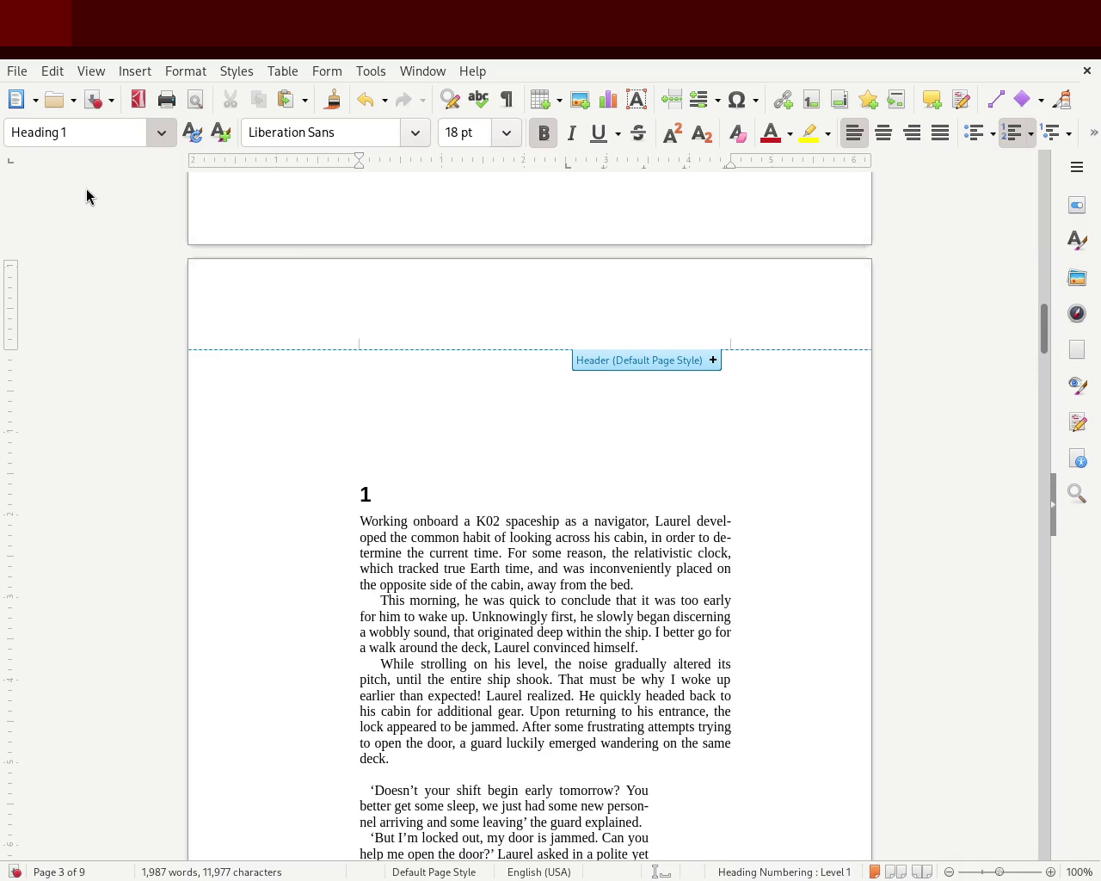
type("‘The")
key("ctrl+z")
key("ctrl+z")
key("ctrl+z")
key("ctrl+z")
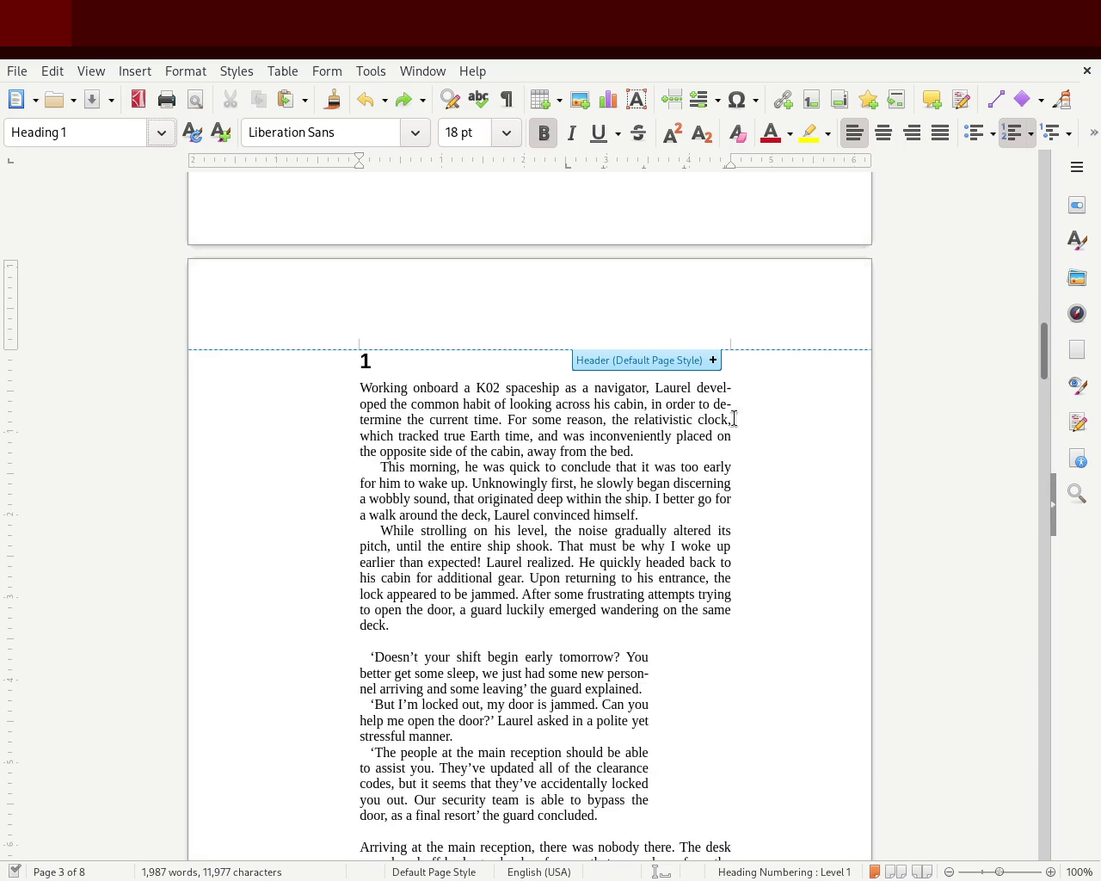
mouse_move(1045, 357)
left_mouse_down()
mouse_move(1041, 393)
mouse_move(1048, 365)
left_mouse_up()
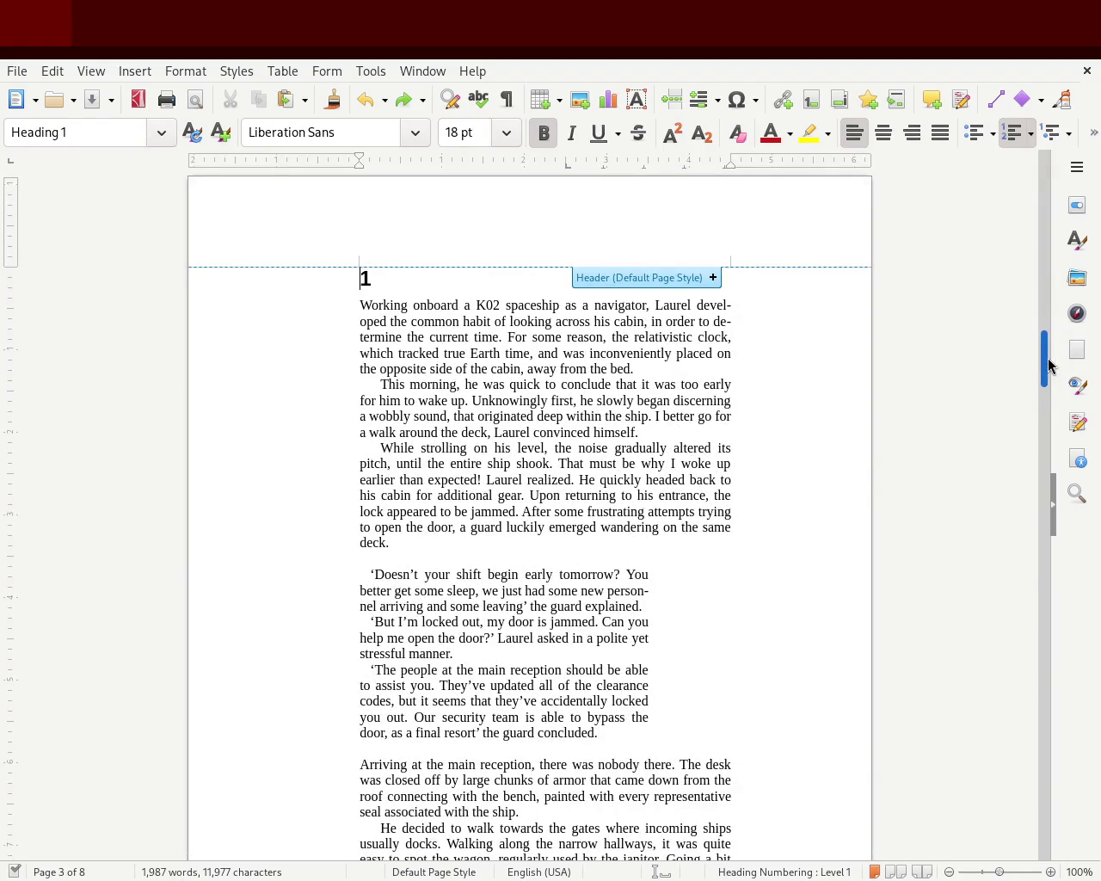
Add empty paragraphs after 'away from the bed.' and 'convinced himself.', then undo them
left_click(654, 369)
key("Return")
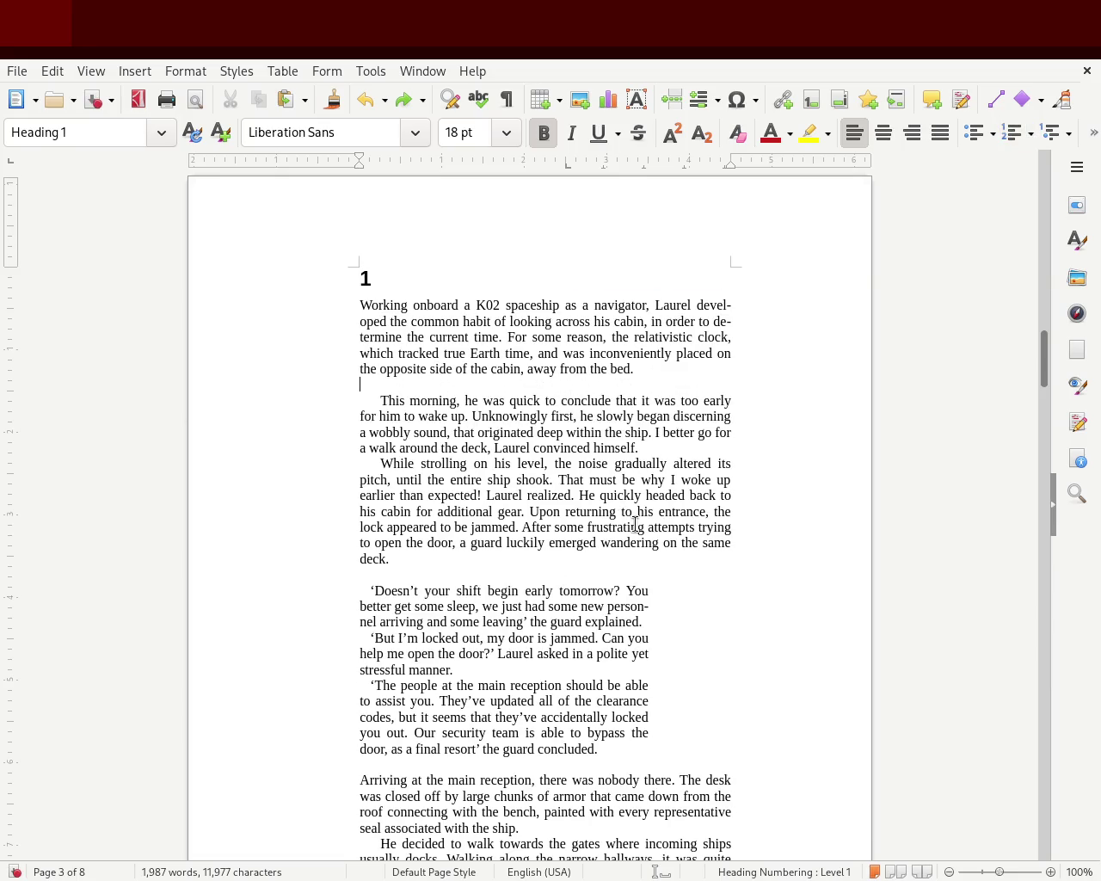
left_click(658, 445)
key("Return")
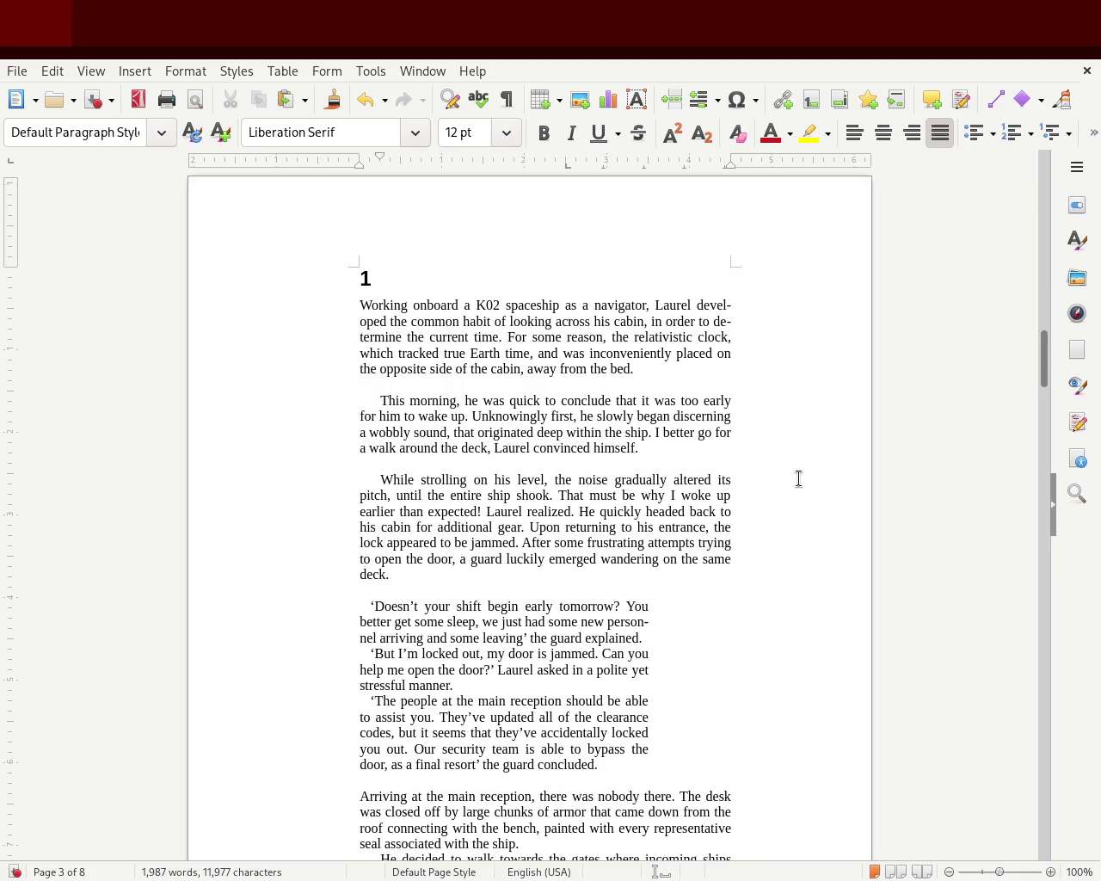
key("ctrl+z")
key("ctrl+z")
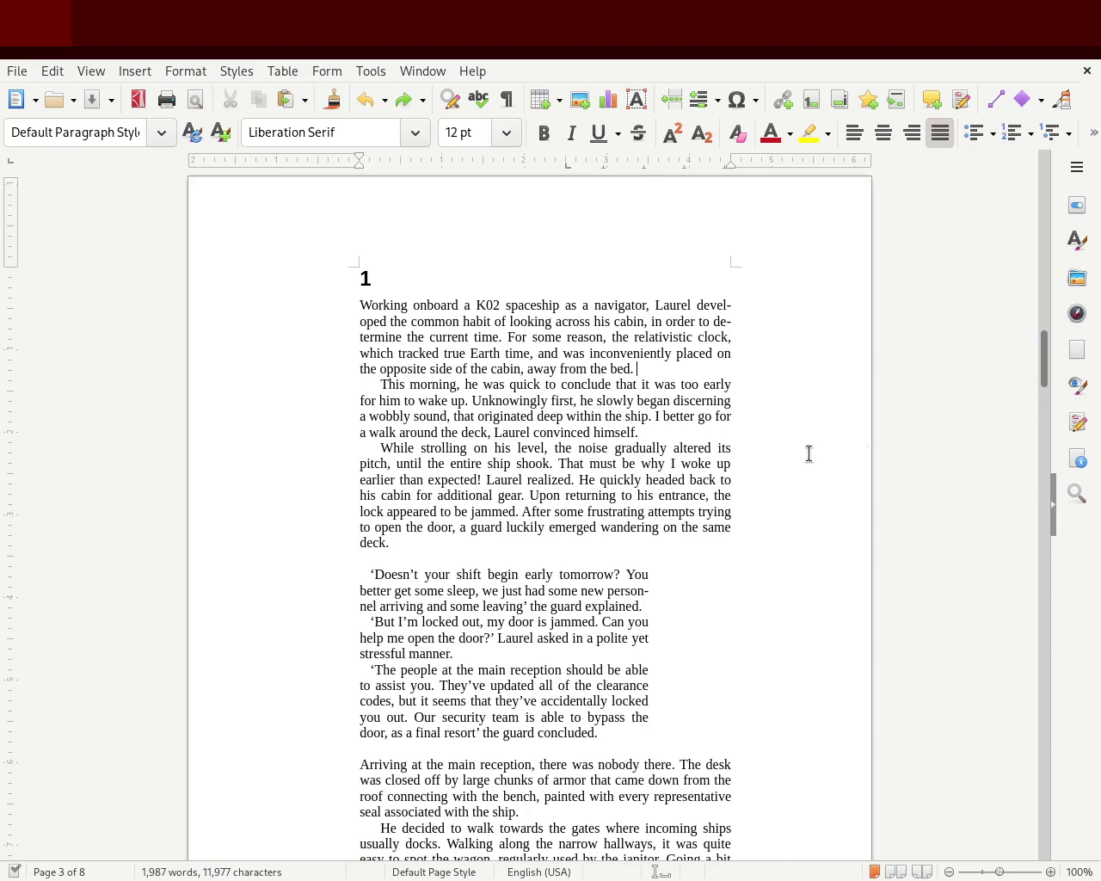
mouse_move(1044, 364)
left_mouse_down()
mouse_move(1043, 393)
mouse_move(1041, 363)
mouse_move(1036, 384)
left_mouse_up()
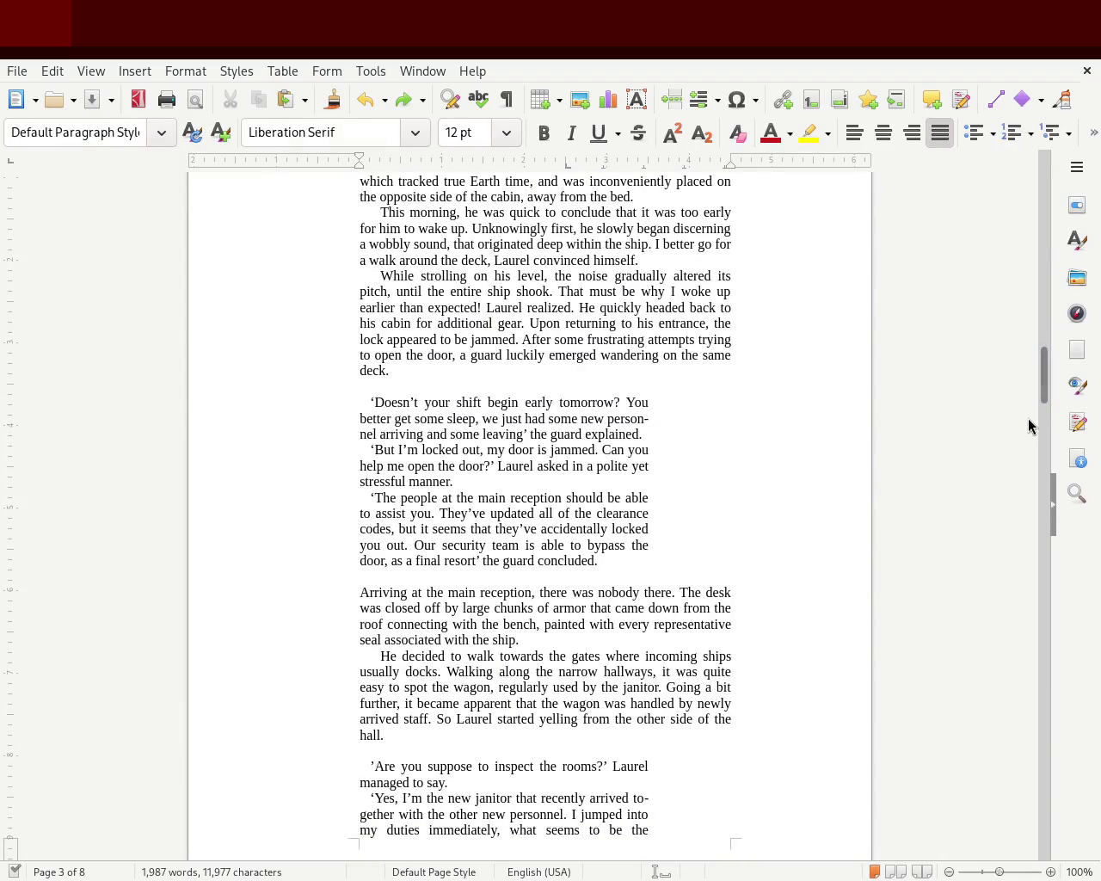
mouse_move(1043, 393)
left_mouse_down()
mouse_move(1039, 642)
mouse_move(1019, 349)
mouse_move(1015, 422)
mouse_move(1015, 198)
mouse_move(1022, 381)
mouse_move(1010, 381)
left_mouse_up()
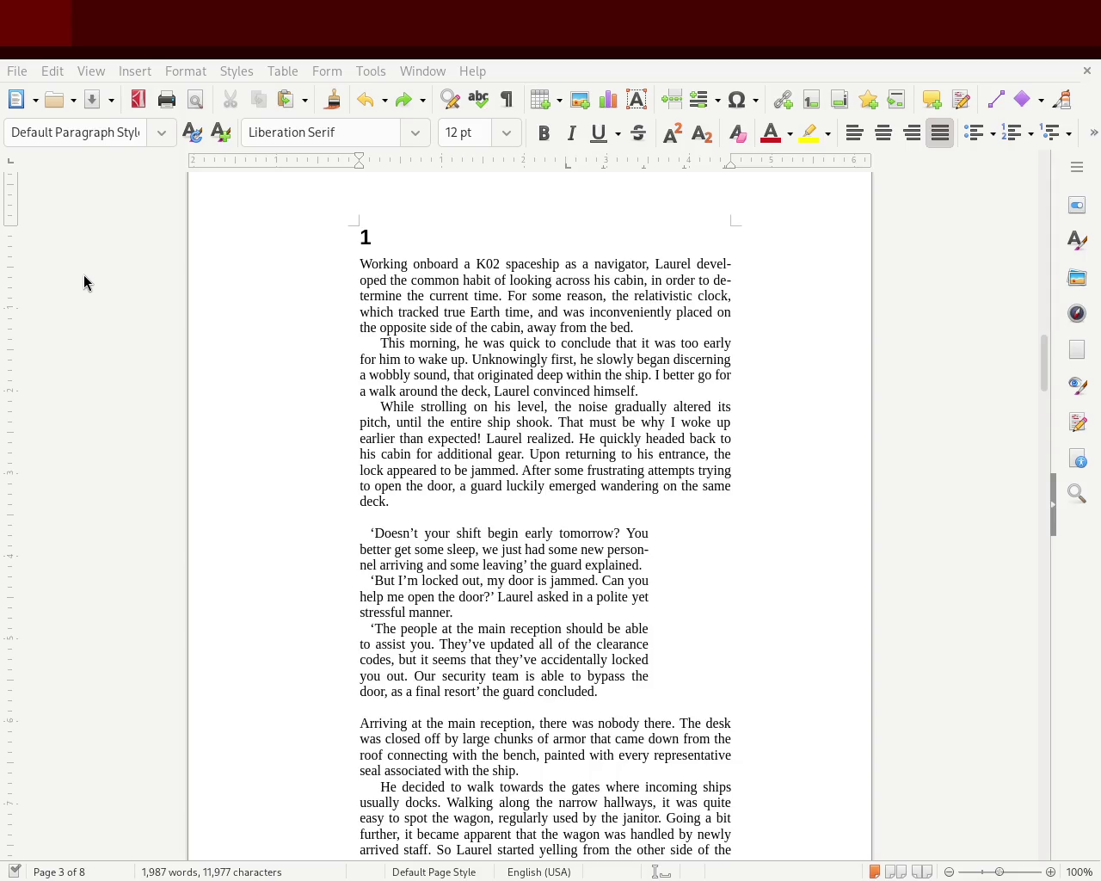
Insert a comma after 'frustrating attempts' in the third paragraph, discarding the trial words
left_click(644, 470)
type("while")
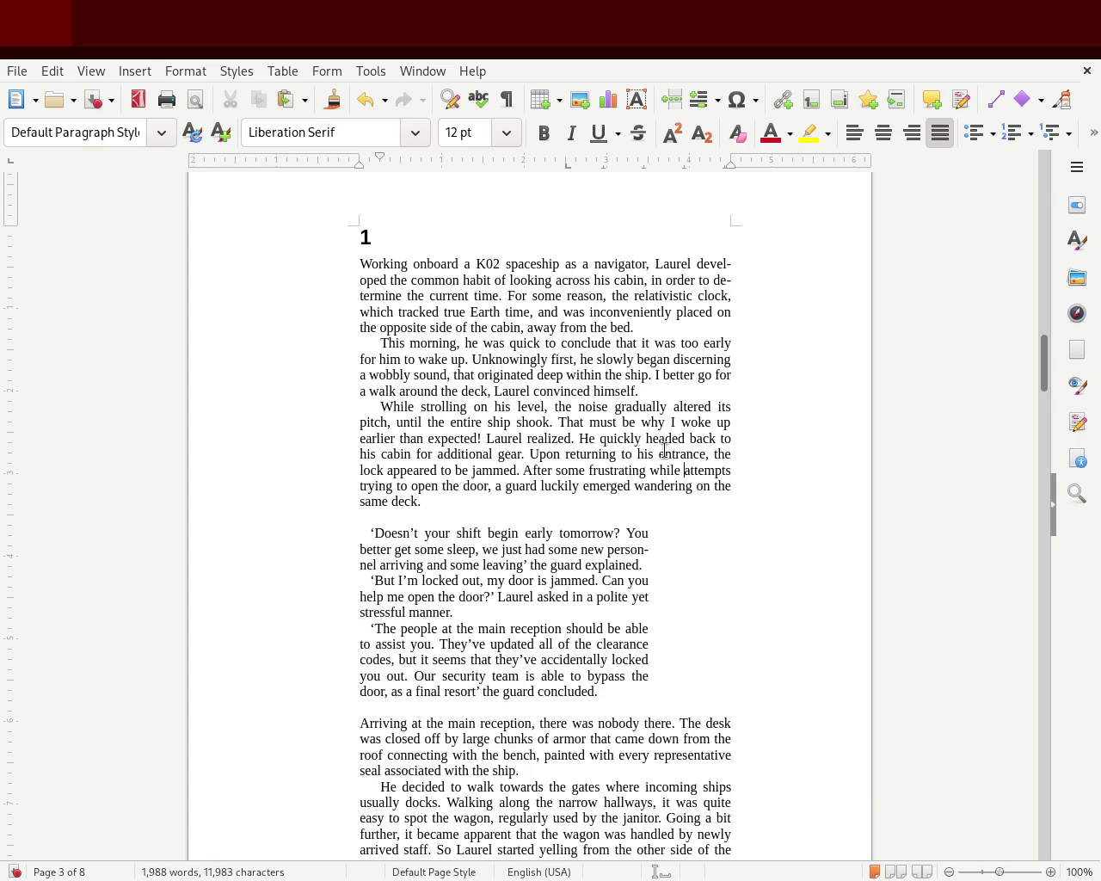
key("BackSpace")
key("BackSpace")
key("BackSpace")
key("BackSpace")
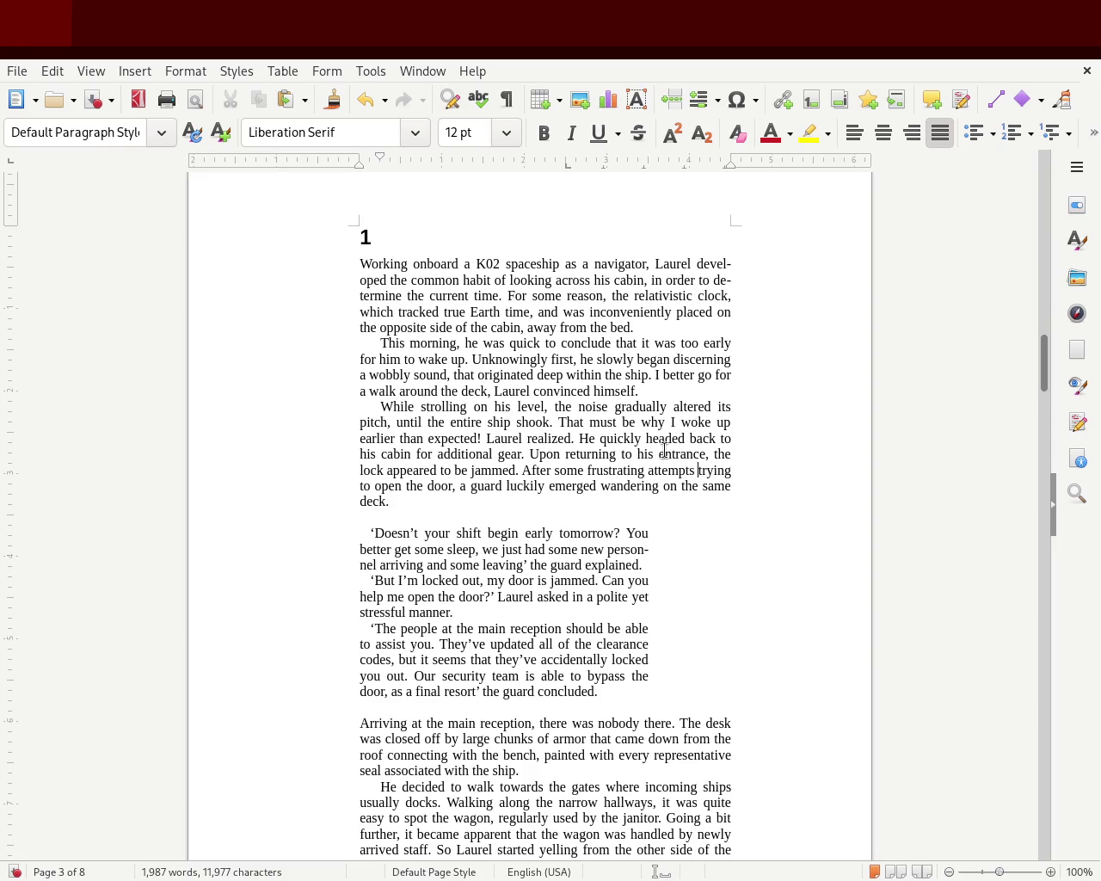
type("totry-")
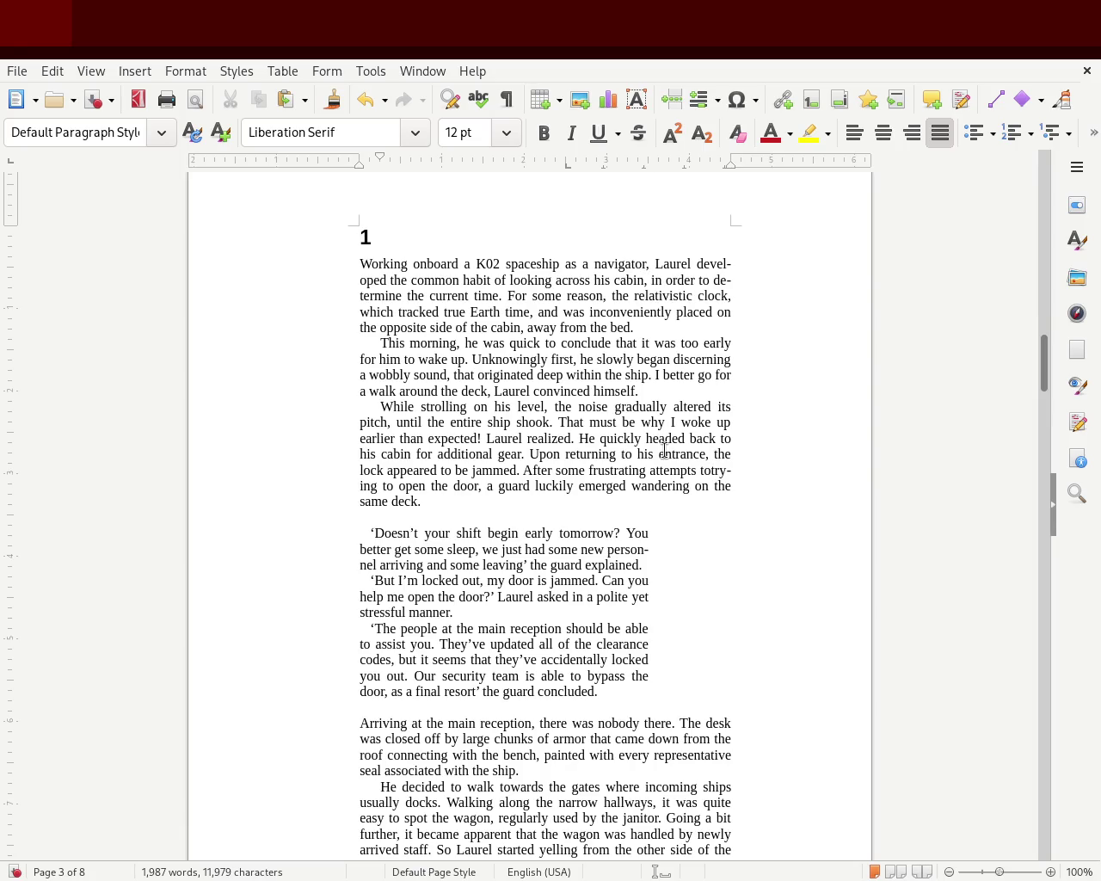
key("BackSpace")
key("BackSpace")
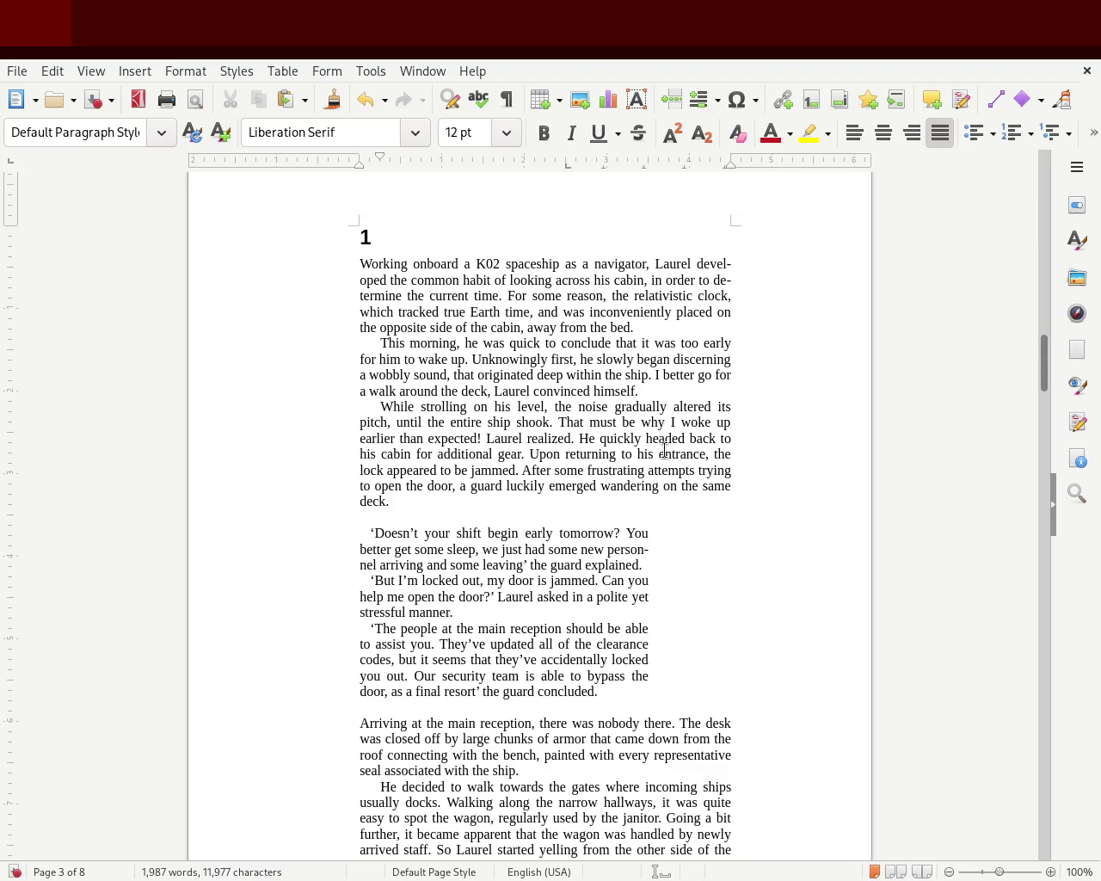
key("shift+Return")
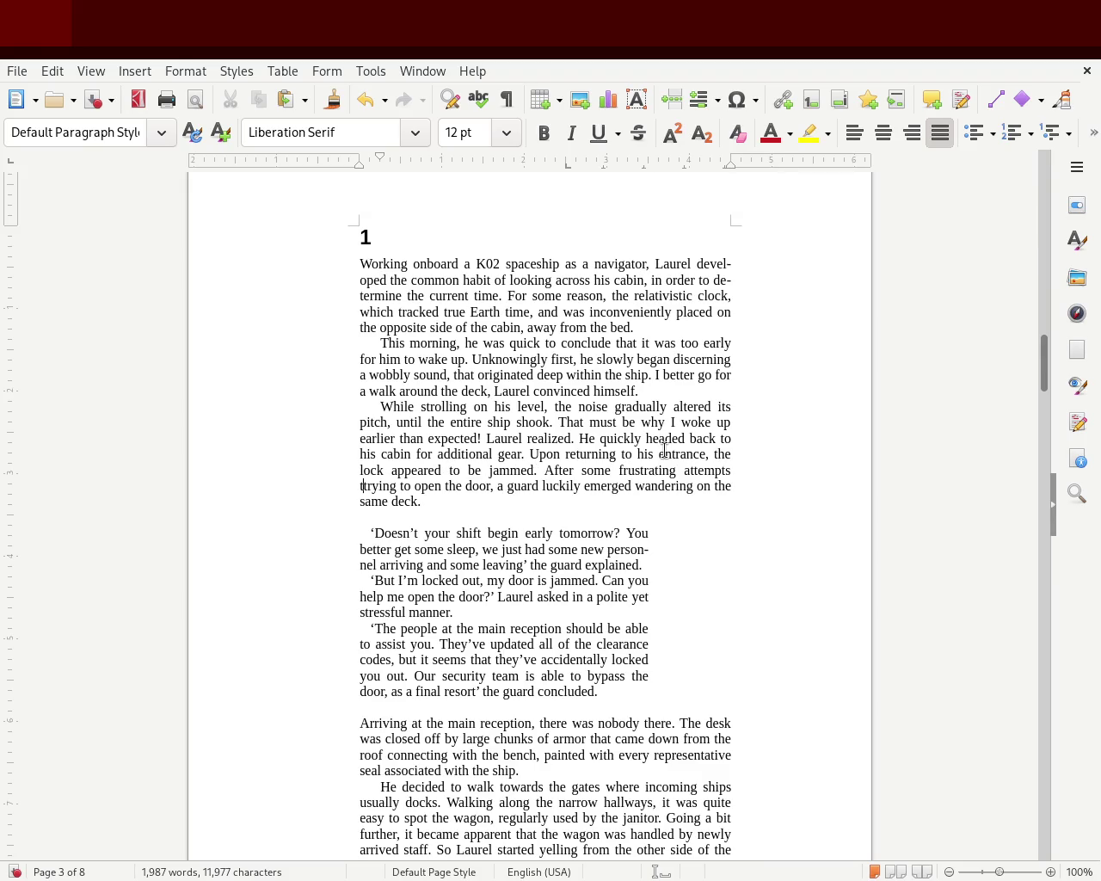
key("BackSpace")
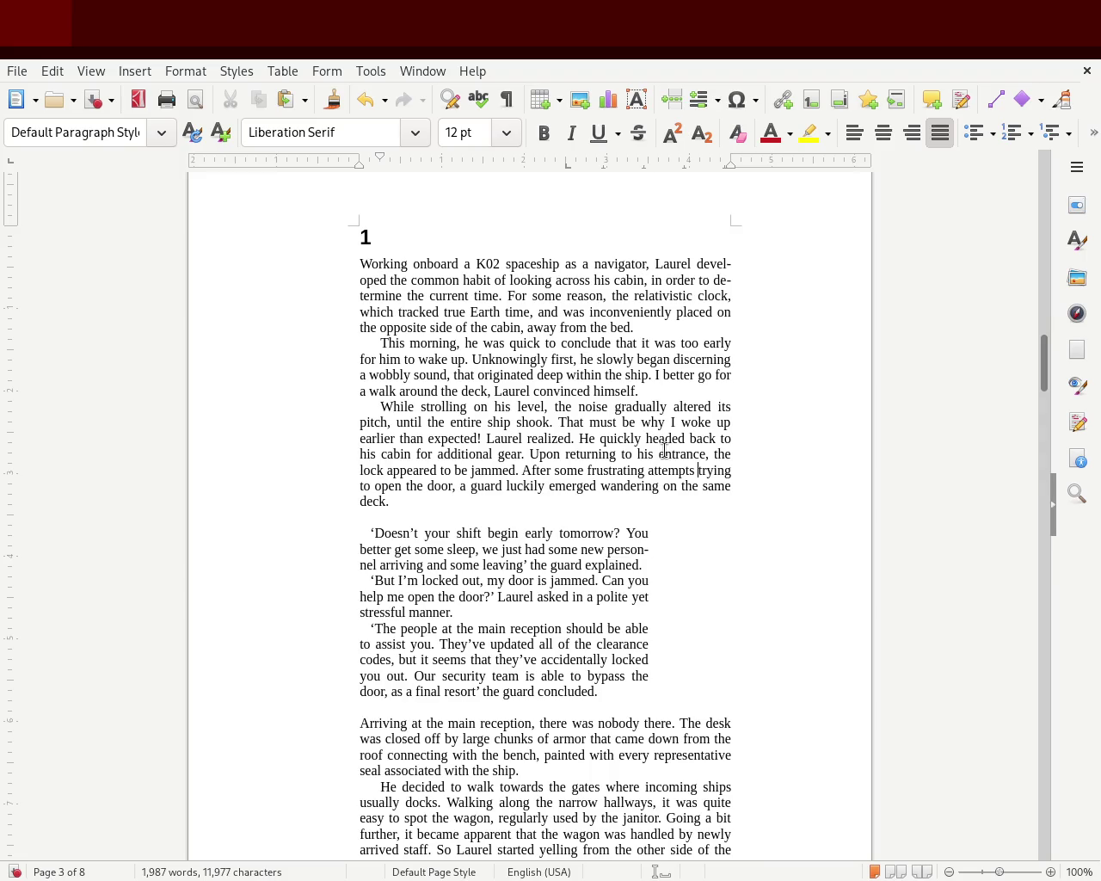
type("totry-")
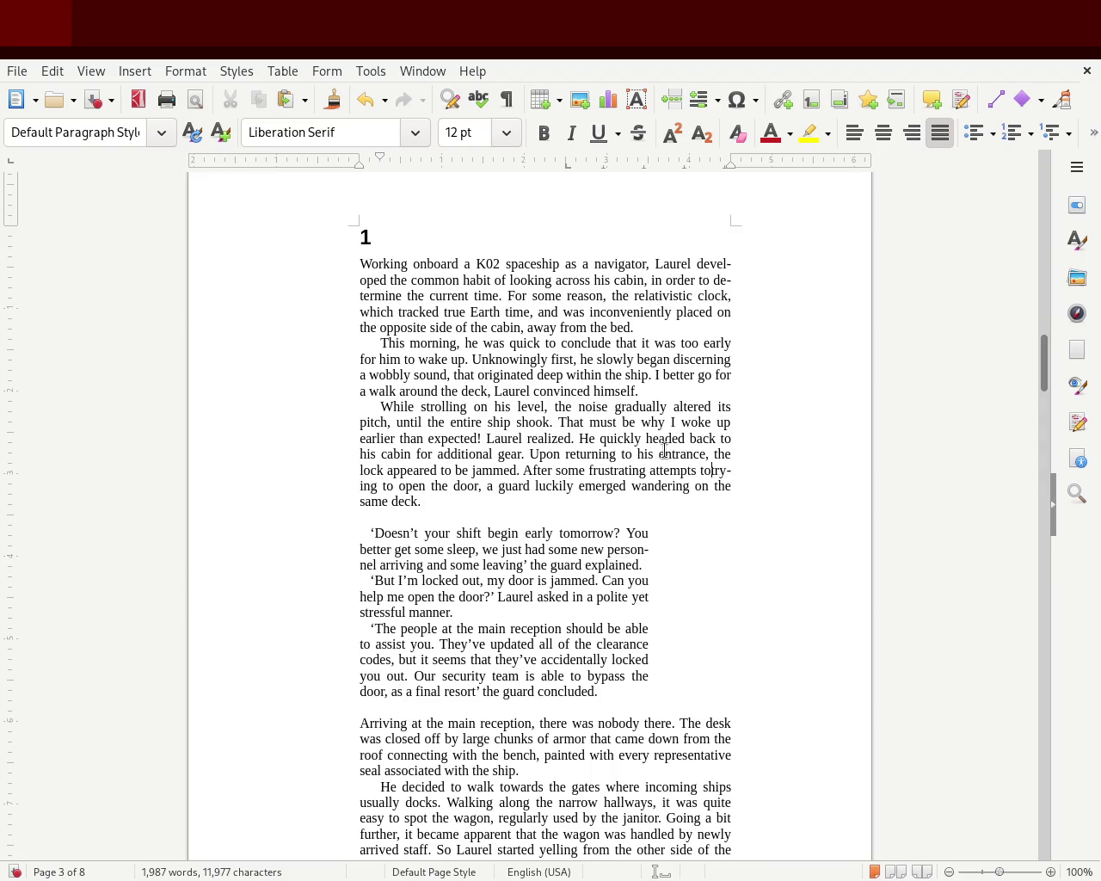
key("BackSpace")
key("BackSpace")
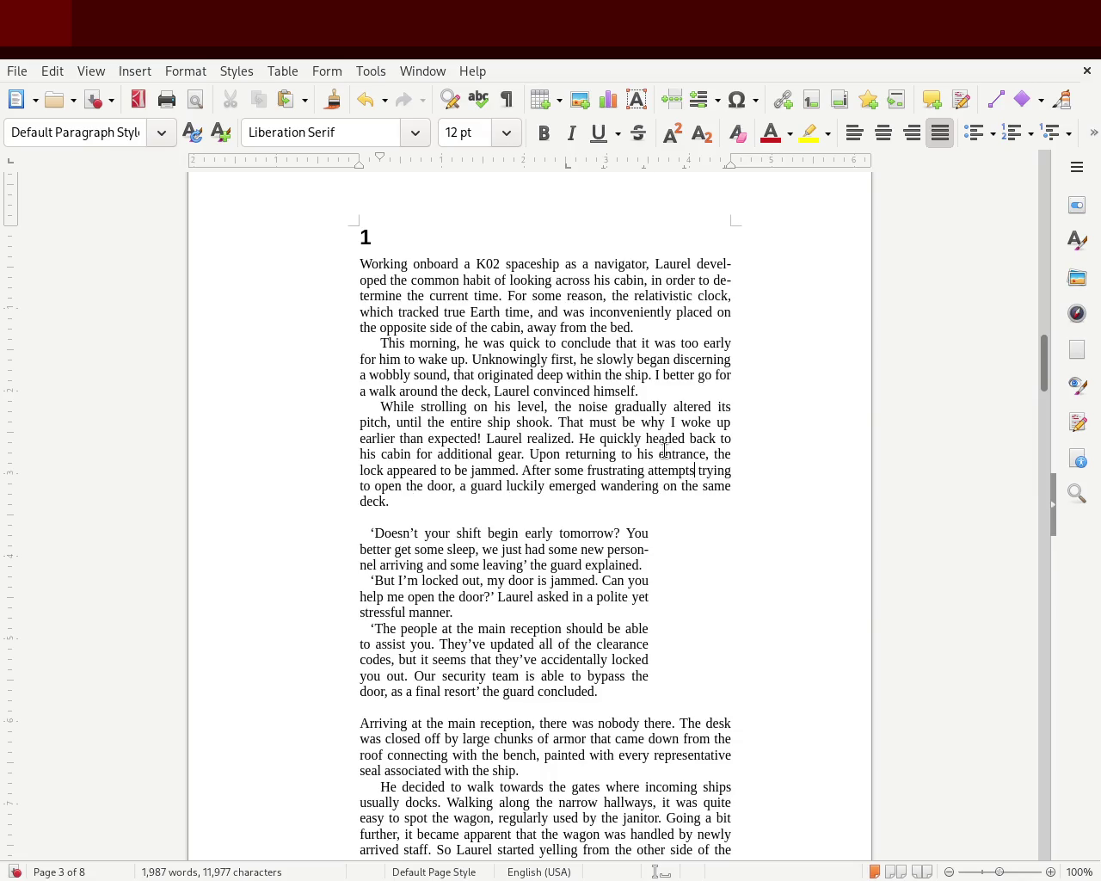
type(",")
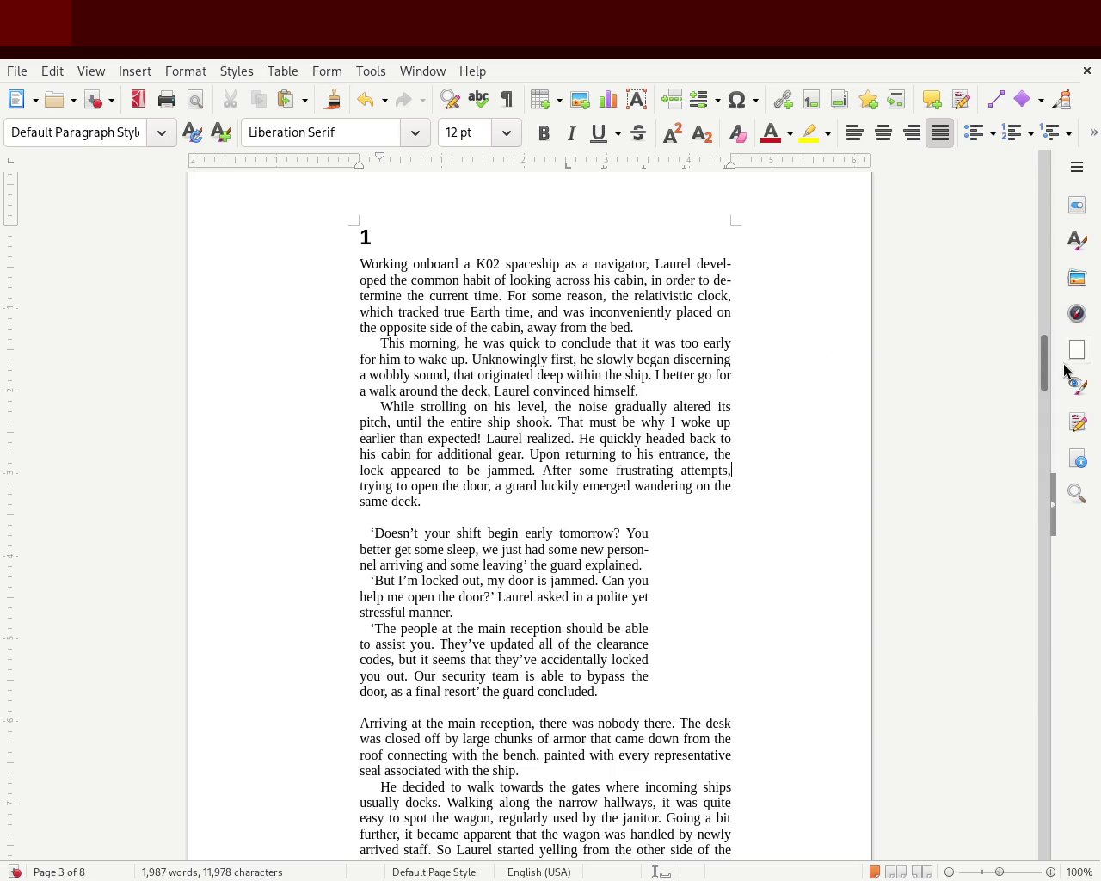
Save the story and zoom in on the page 4 janitor exchange
left_click_drag(1044, 354, 1040, 379)
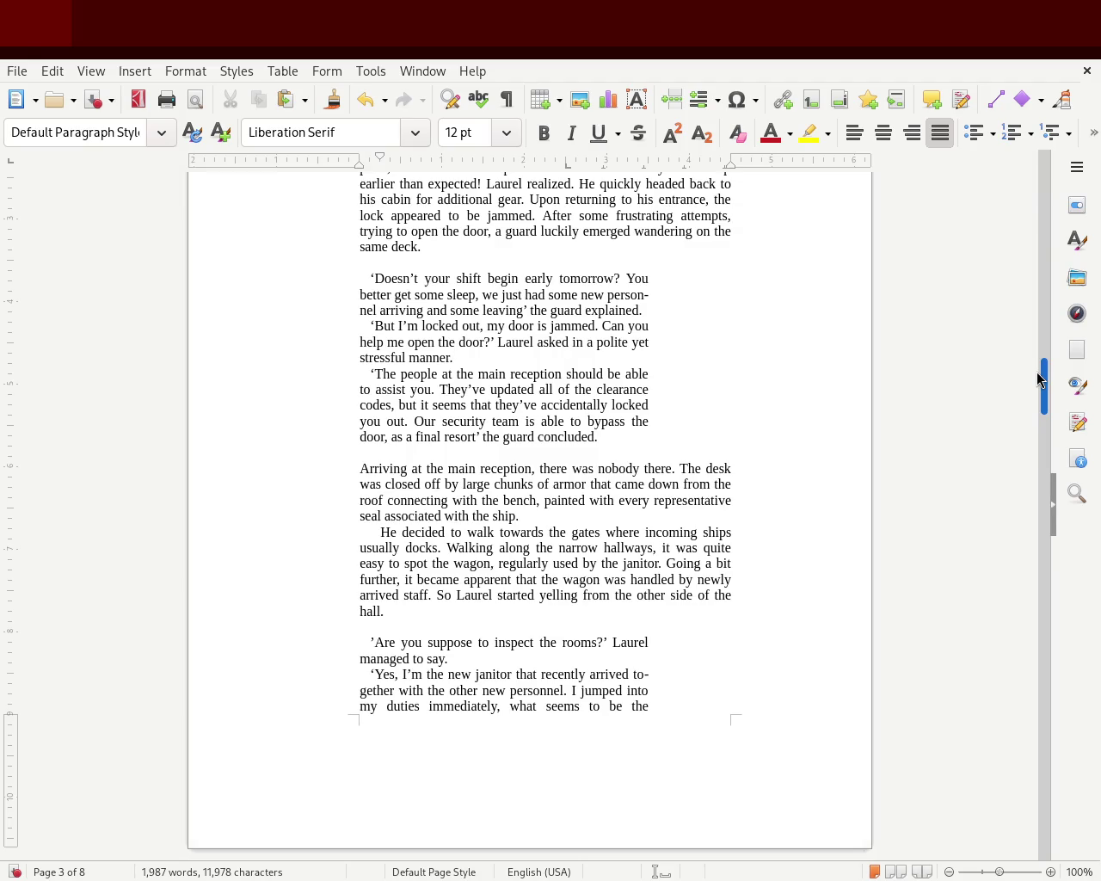
mouse_move(1038, 378)
left_mouse_down()
mouse_move(1027, 172)
mouse_move(1038, 366)
left_mouse_up()
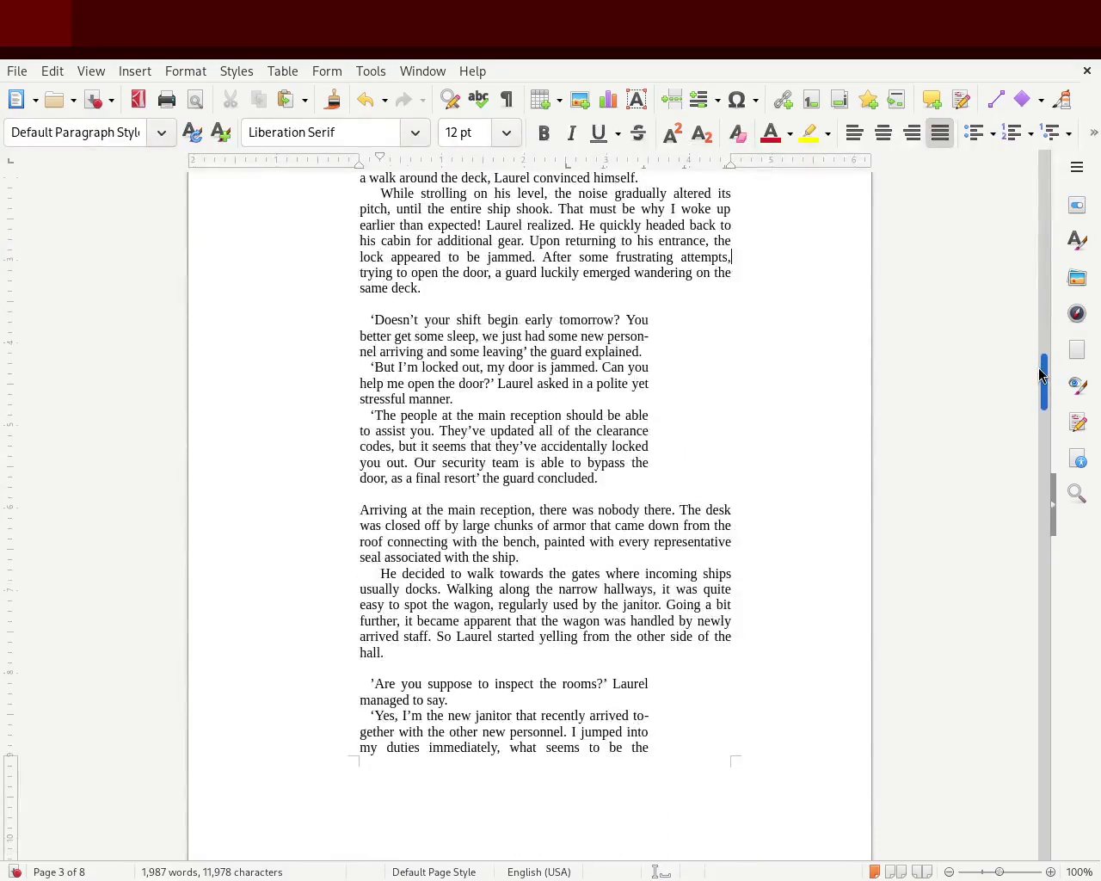
key("ctrl+s")
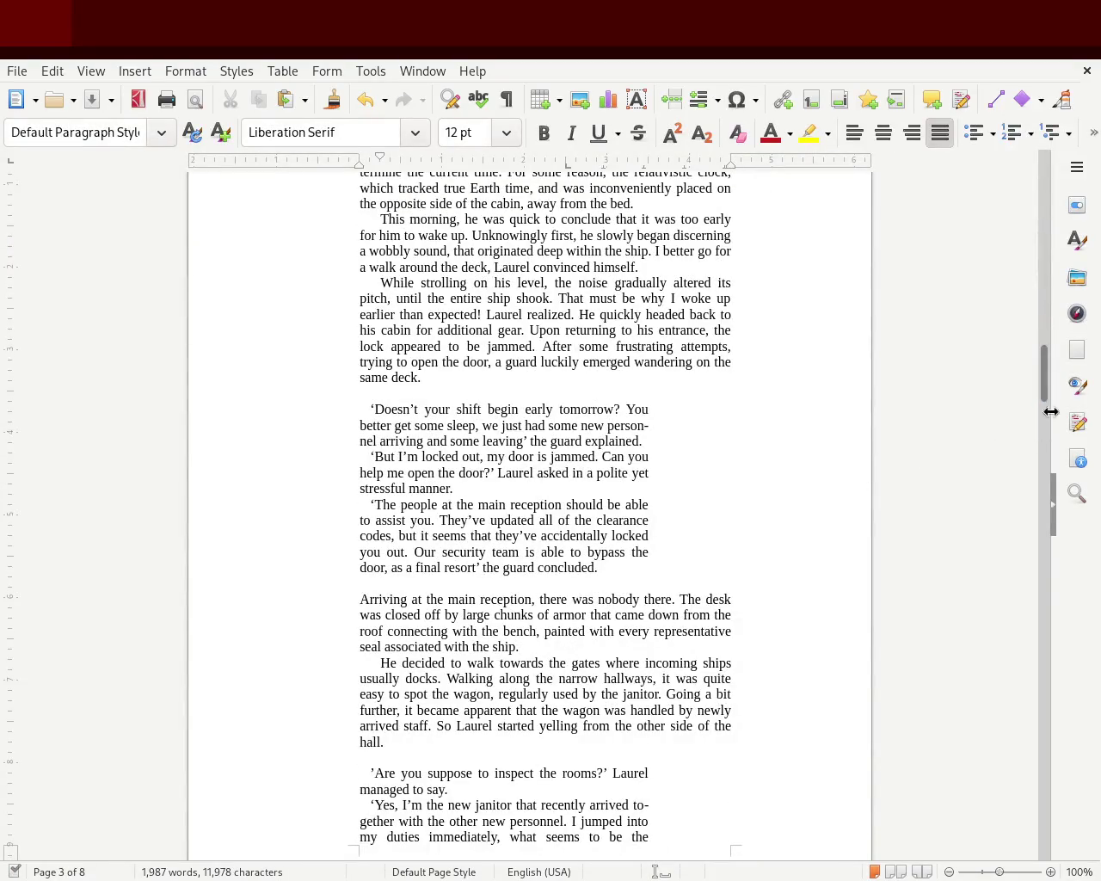
left_click_drag(1043, 381, 1042, 374)
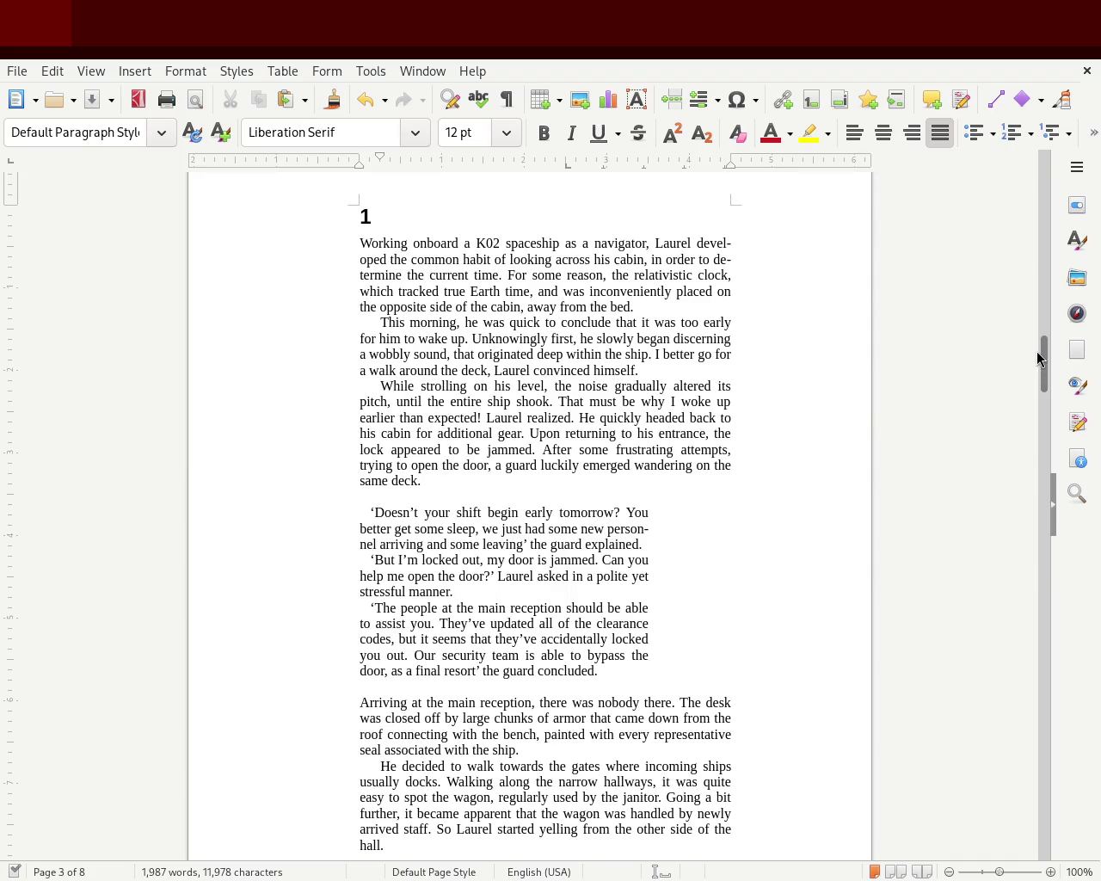
left_click_drag(1042, 365, 1044, 448)
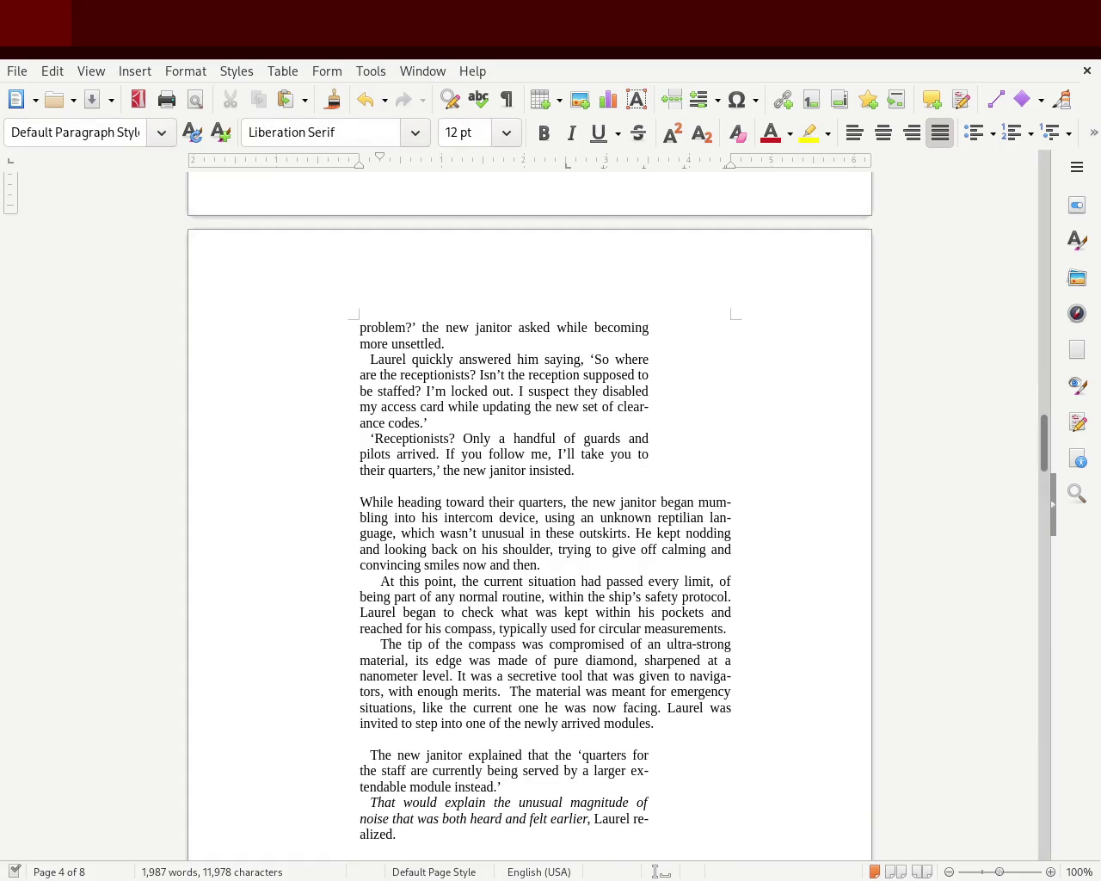
left_click_drag(1000, 871, 1005, 872)
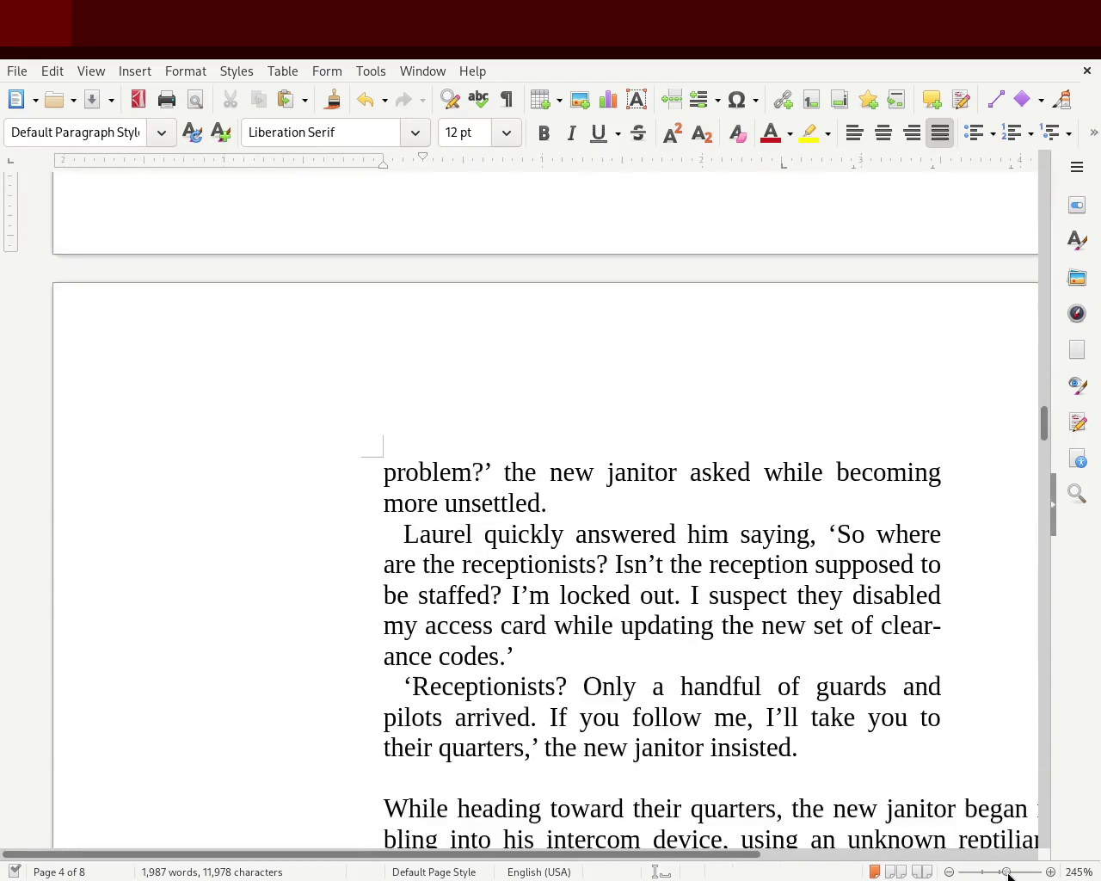
left_click_drag(532, 864, 667, 864)
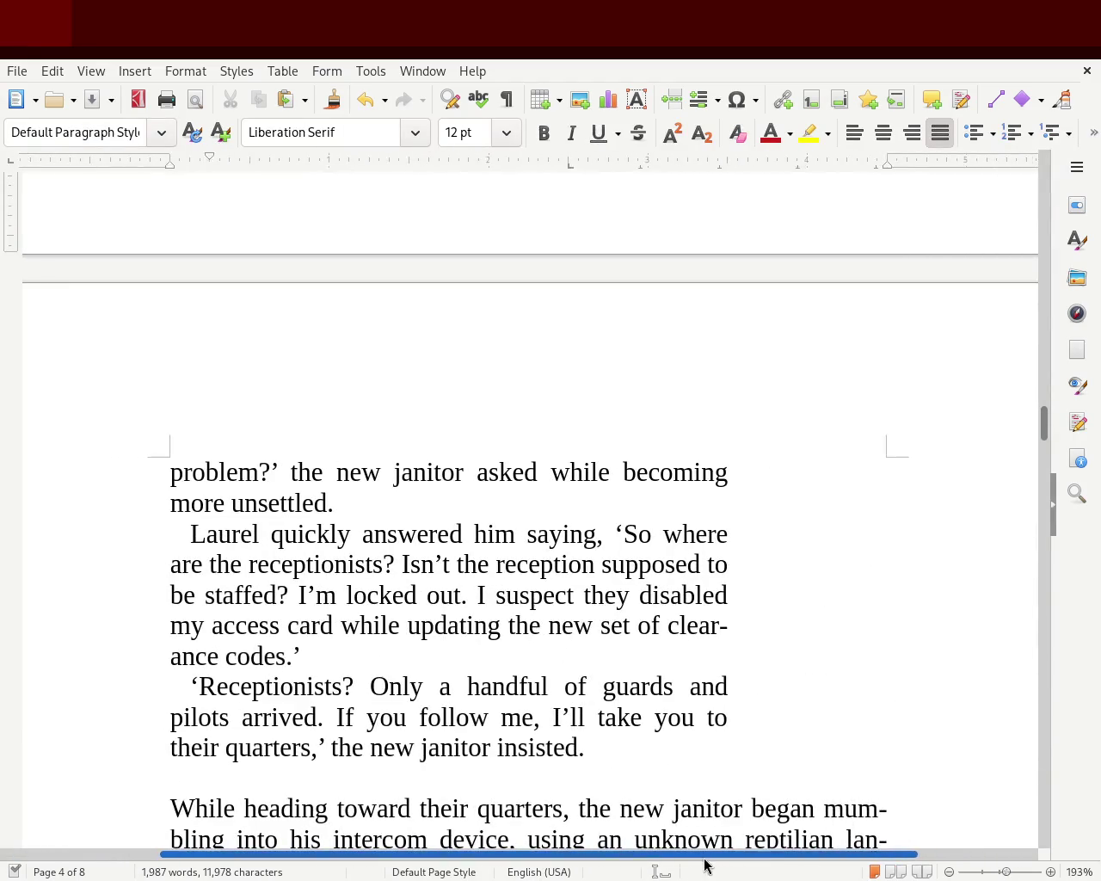
left_click_drag(1044, 419, 1044, 447)
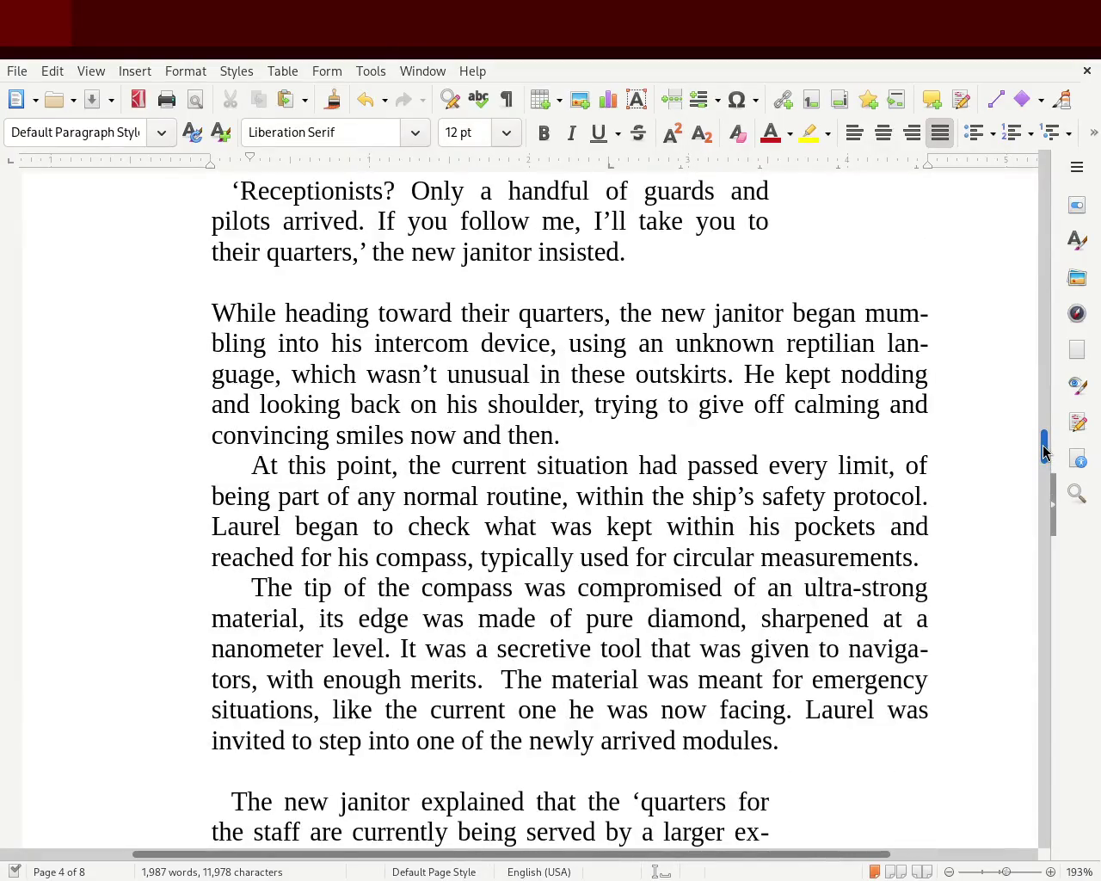
left_click(1003, 872)
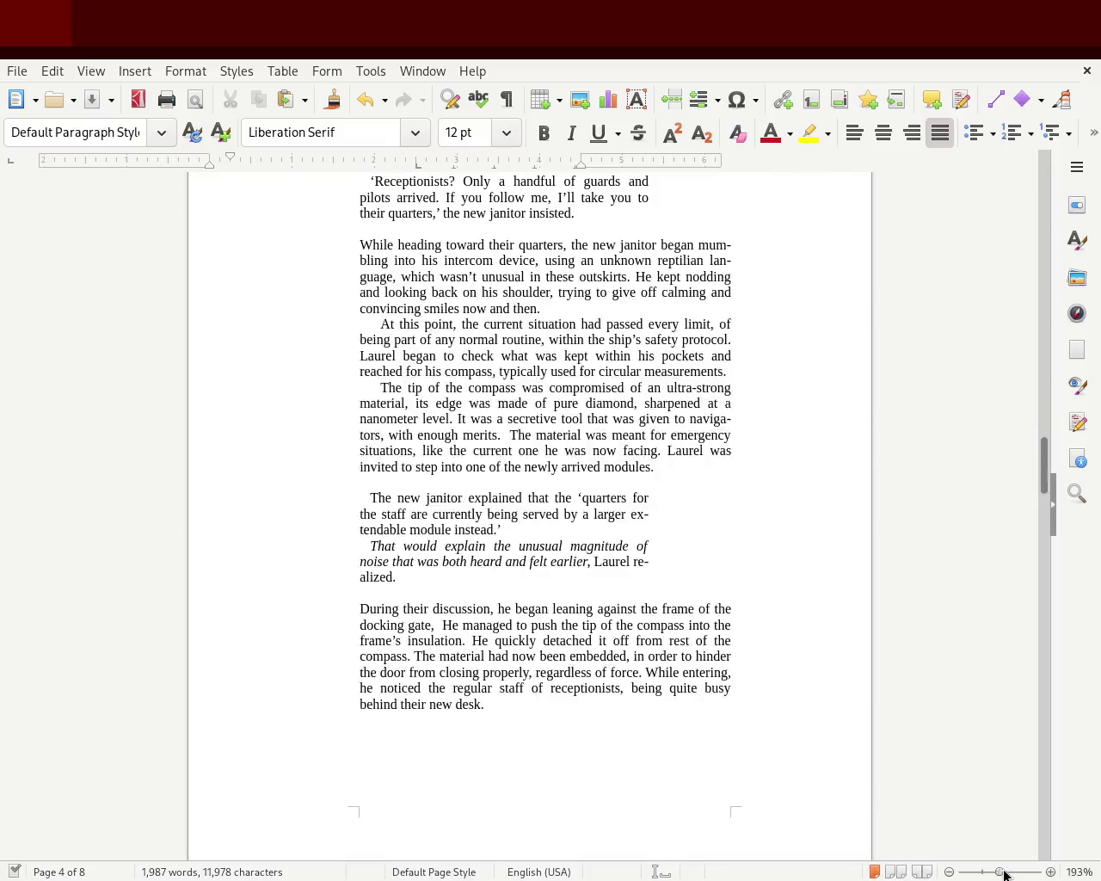
left_click(1002, 873)
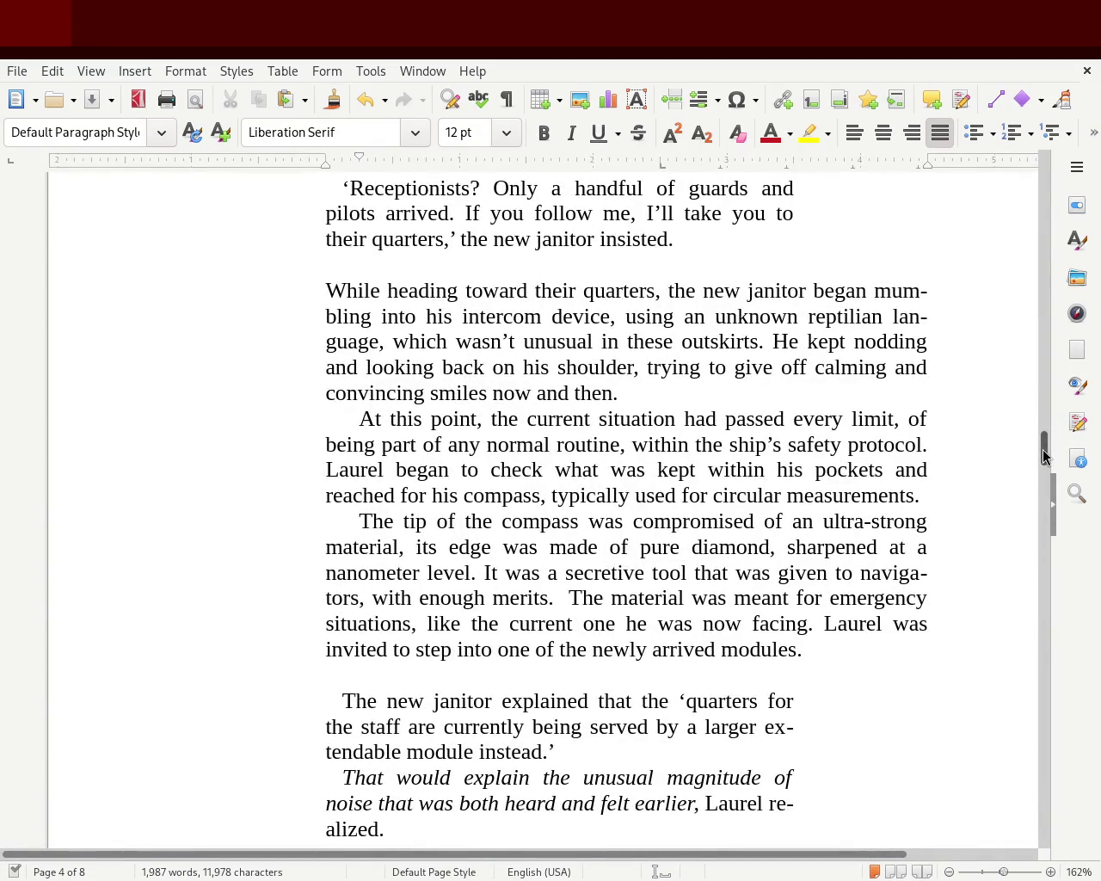
left_click_drag(1042, 442, 1042, 473)
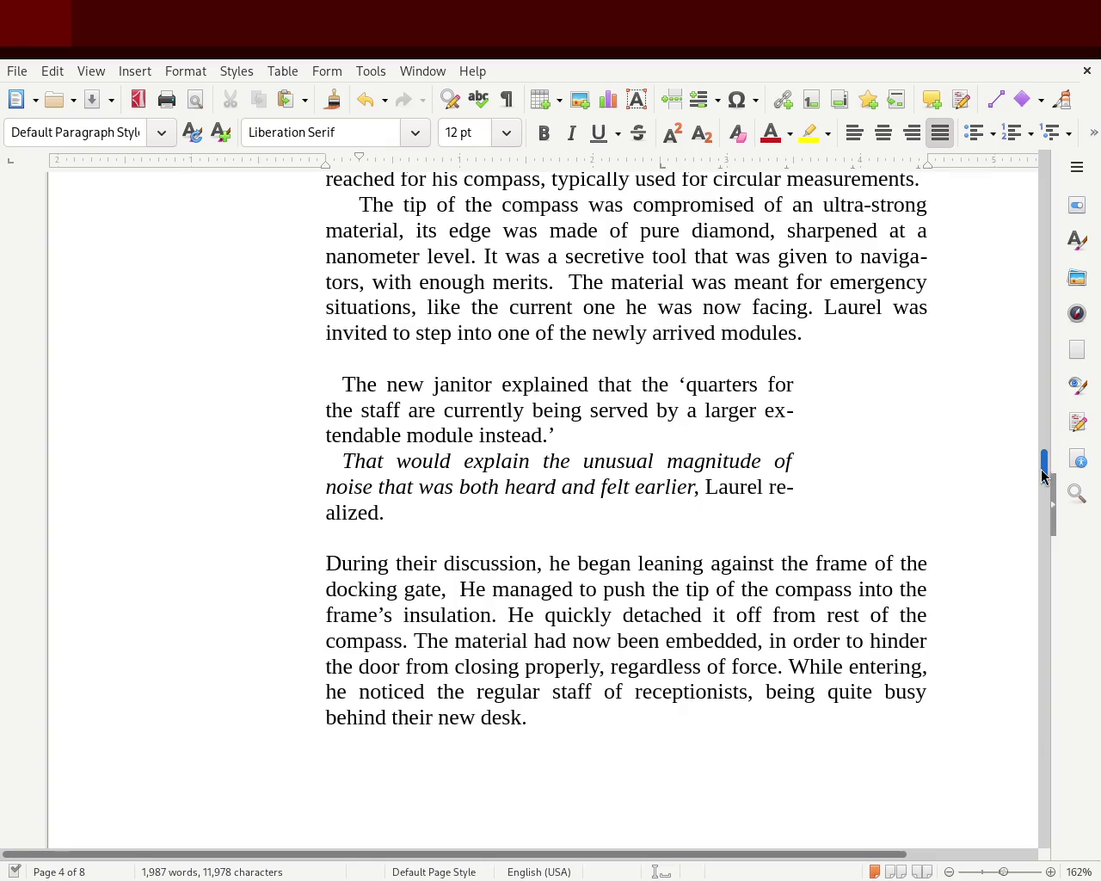
left_click_drag(1043, 473, 1042, 477)
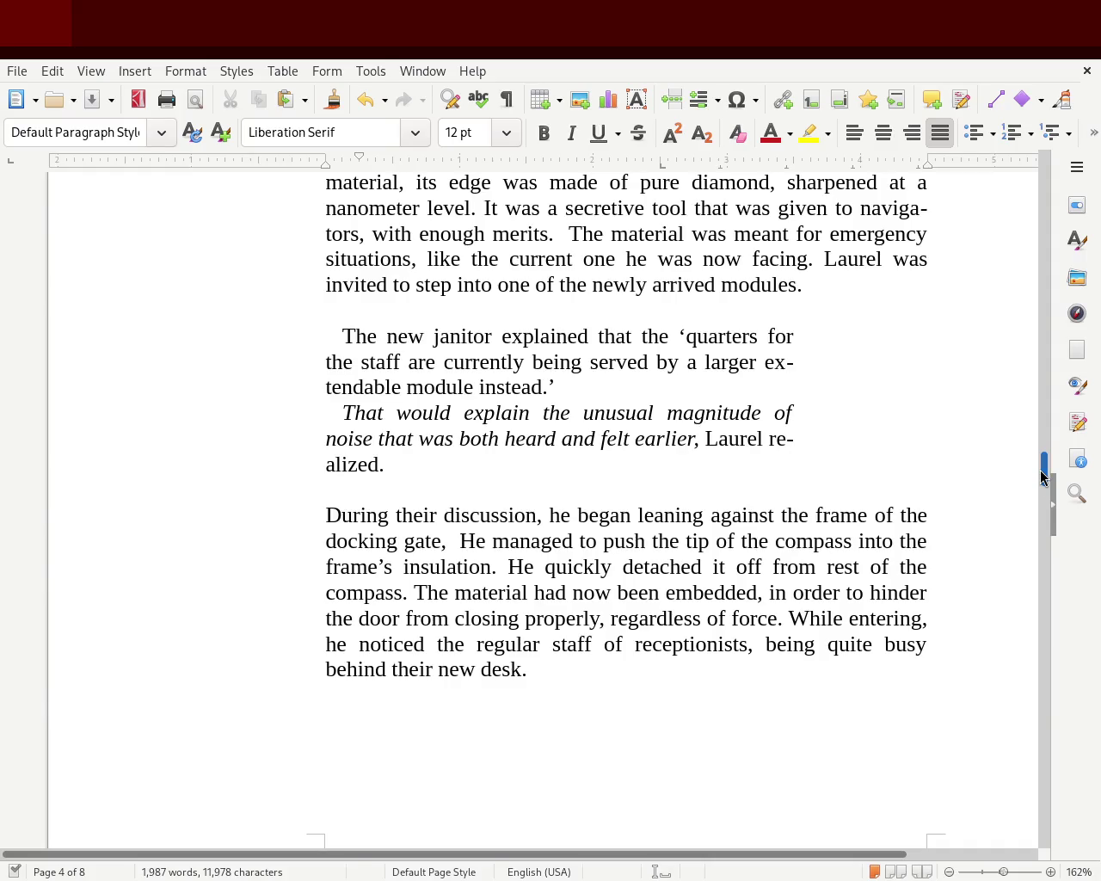
left_click(452, 549)
key("BackSpace")
type(".")
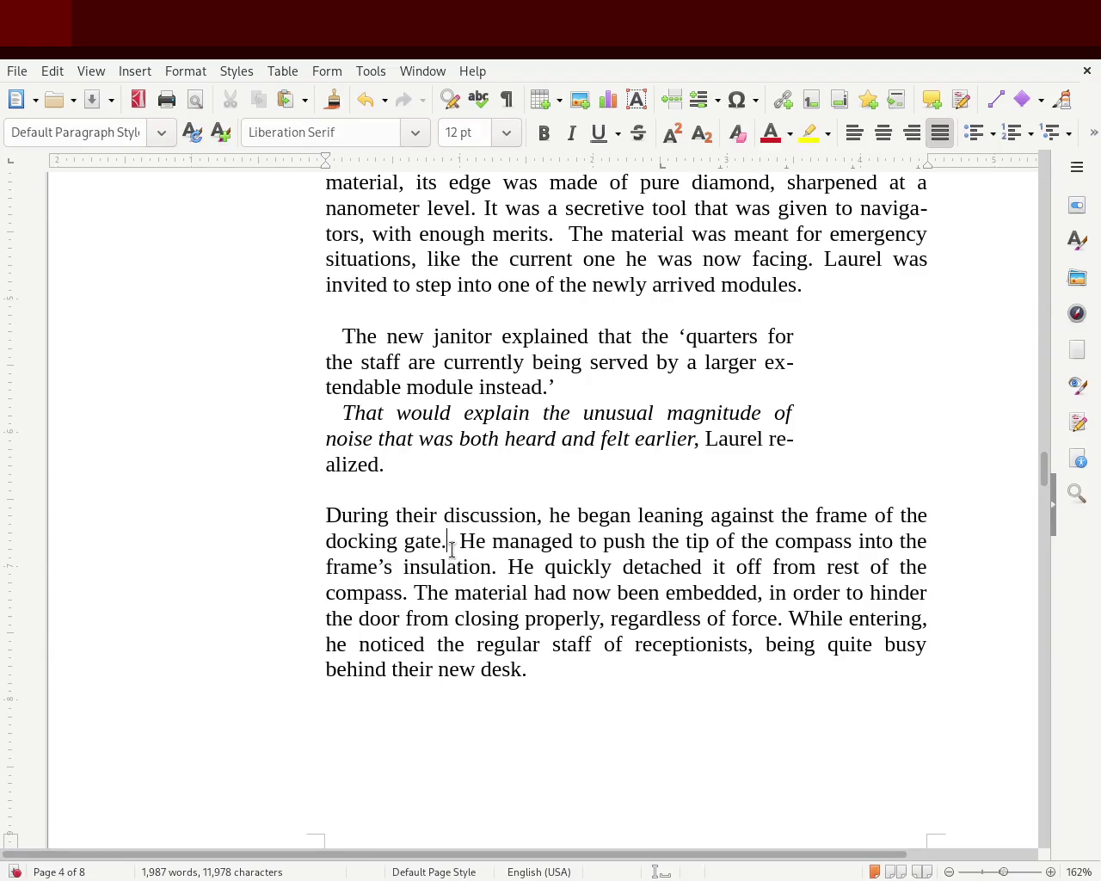
scroll(1043, 472, "down", 1)
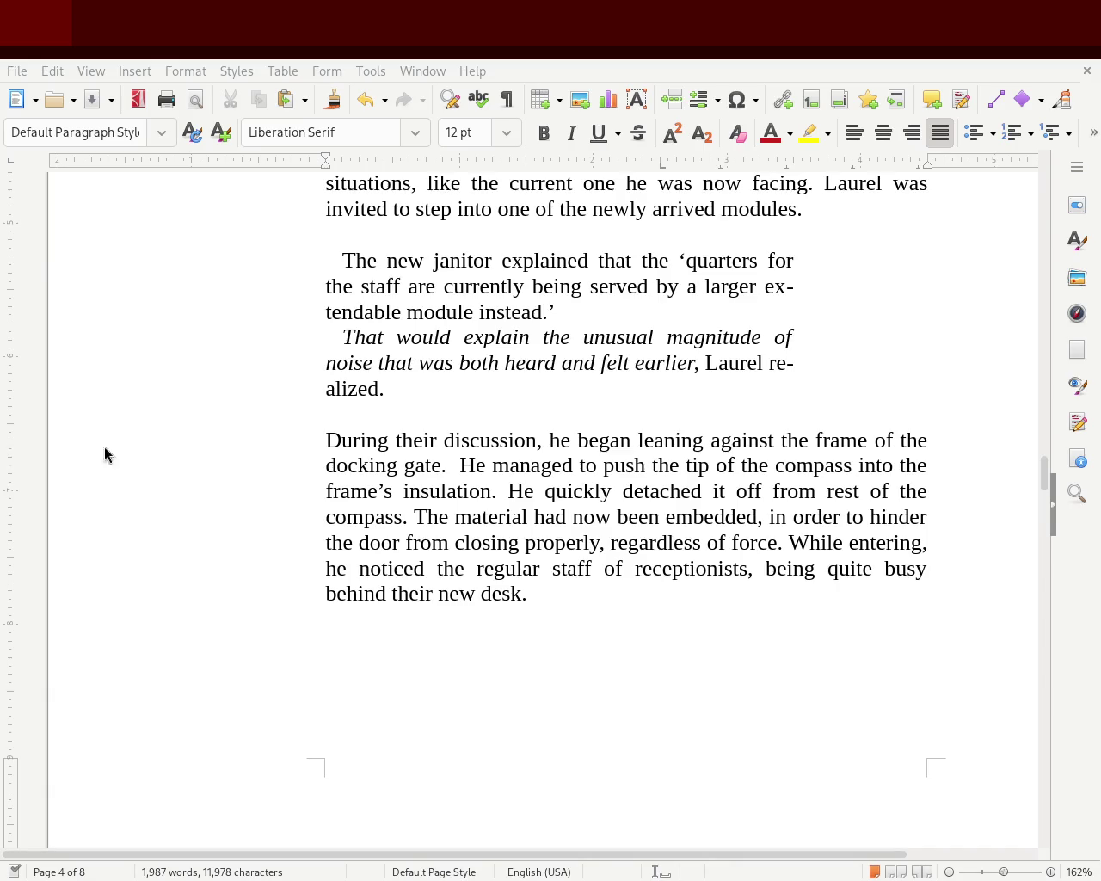
left_click(446, 465)
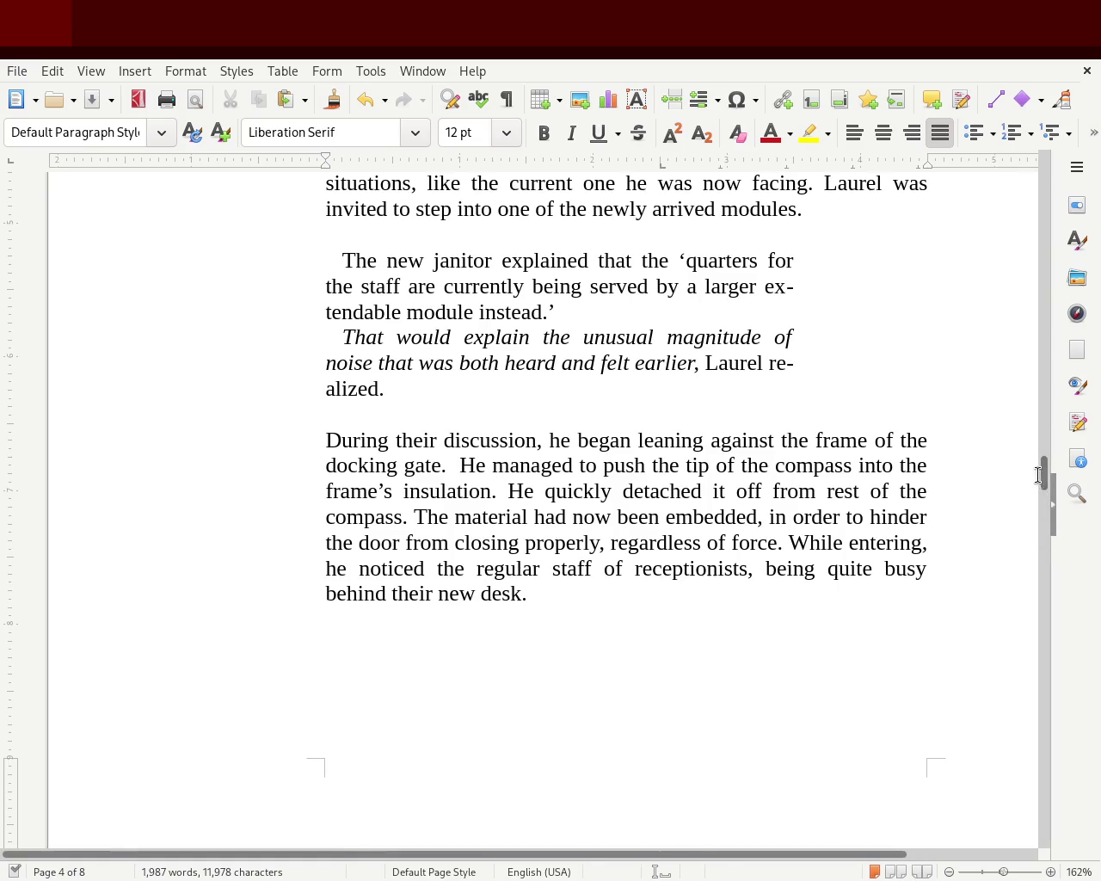
scroll(1041, 464, "up", 4)
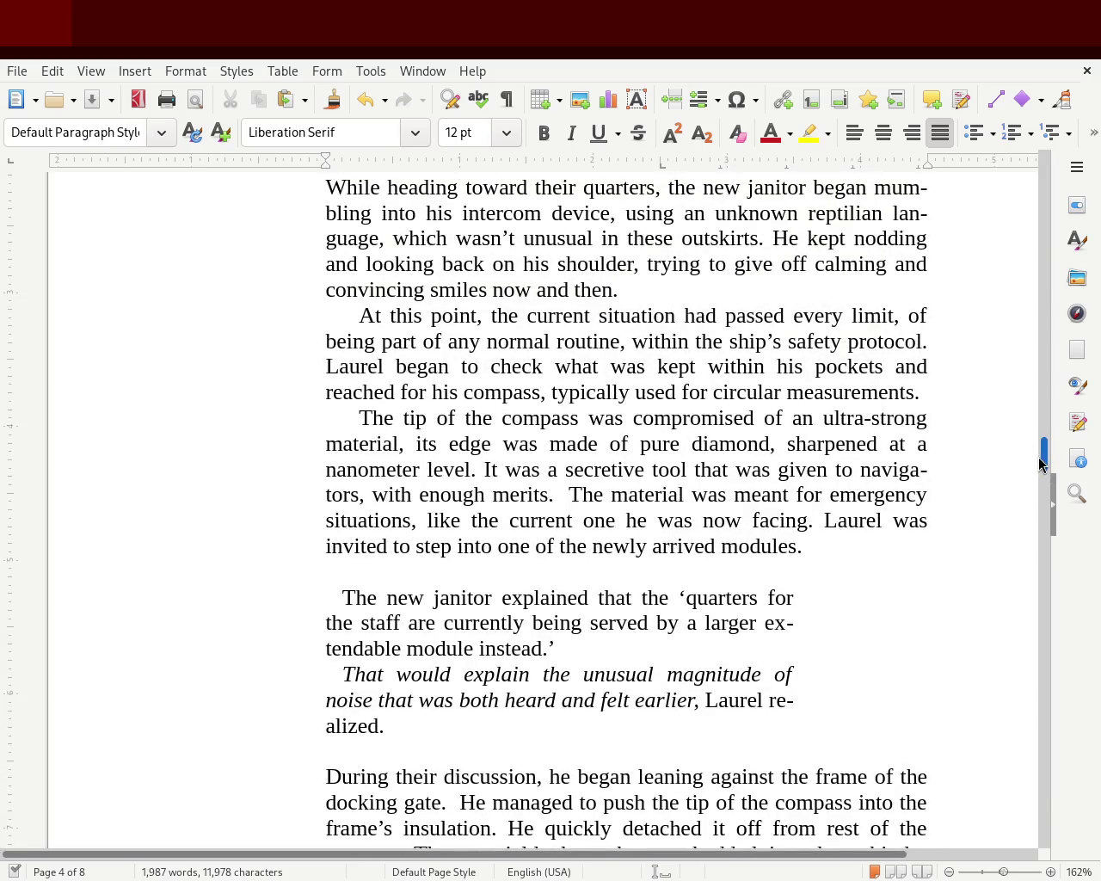
mouse_move(1042, 465)
left_mouse_down()
mouse_move(1038, 394)
mouse_move(1038, 428)
left_mouse_up()
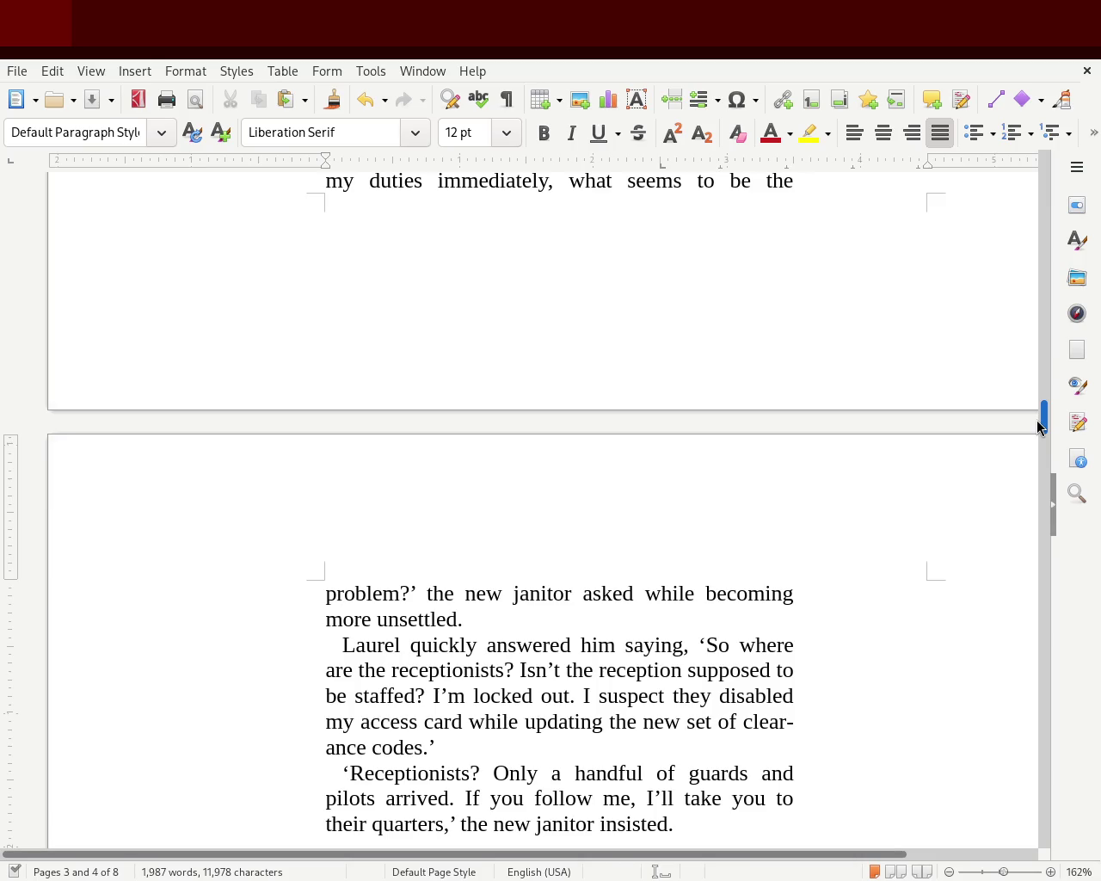
left_click(634, 593)
Add a comma after 'asked', then select Laurel's thought 'I seem to be trapped' on page 5
type(",")
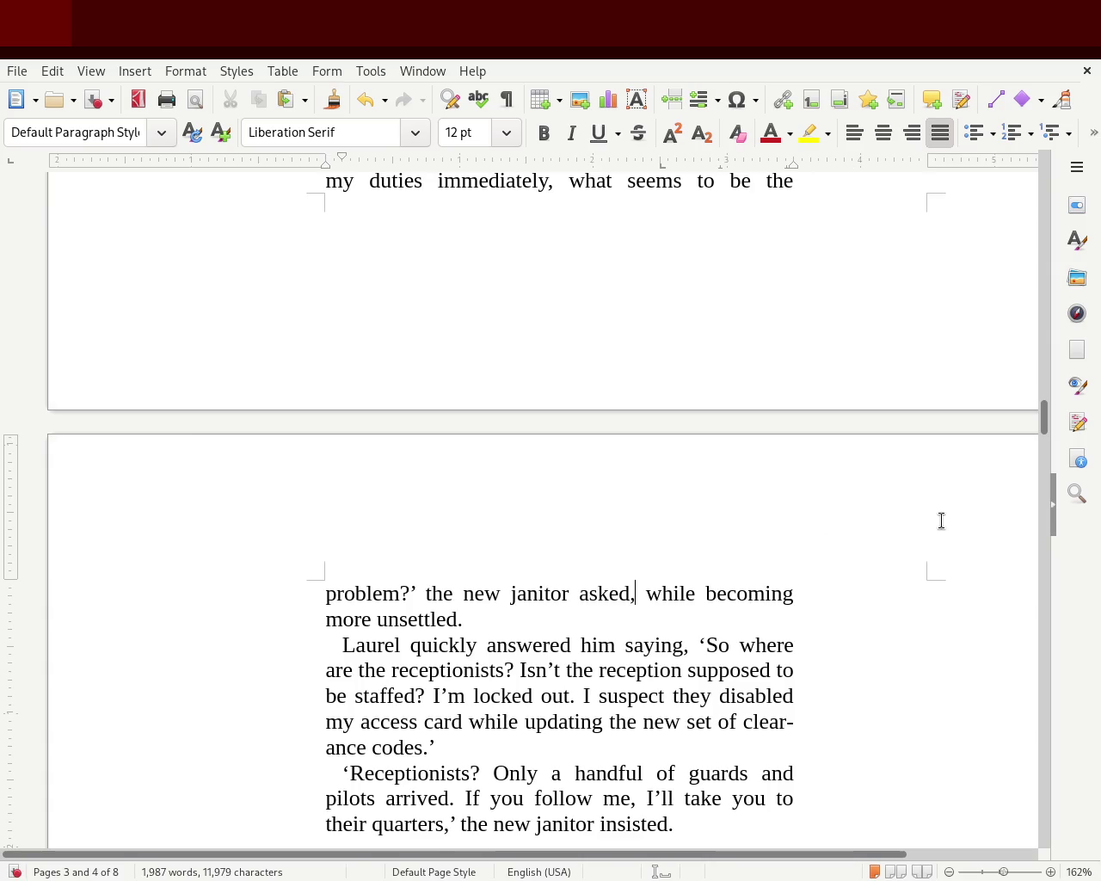
left_click_drag(1043, 430, 1041, 437)
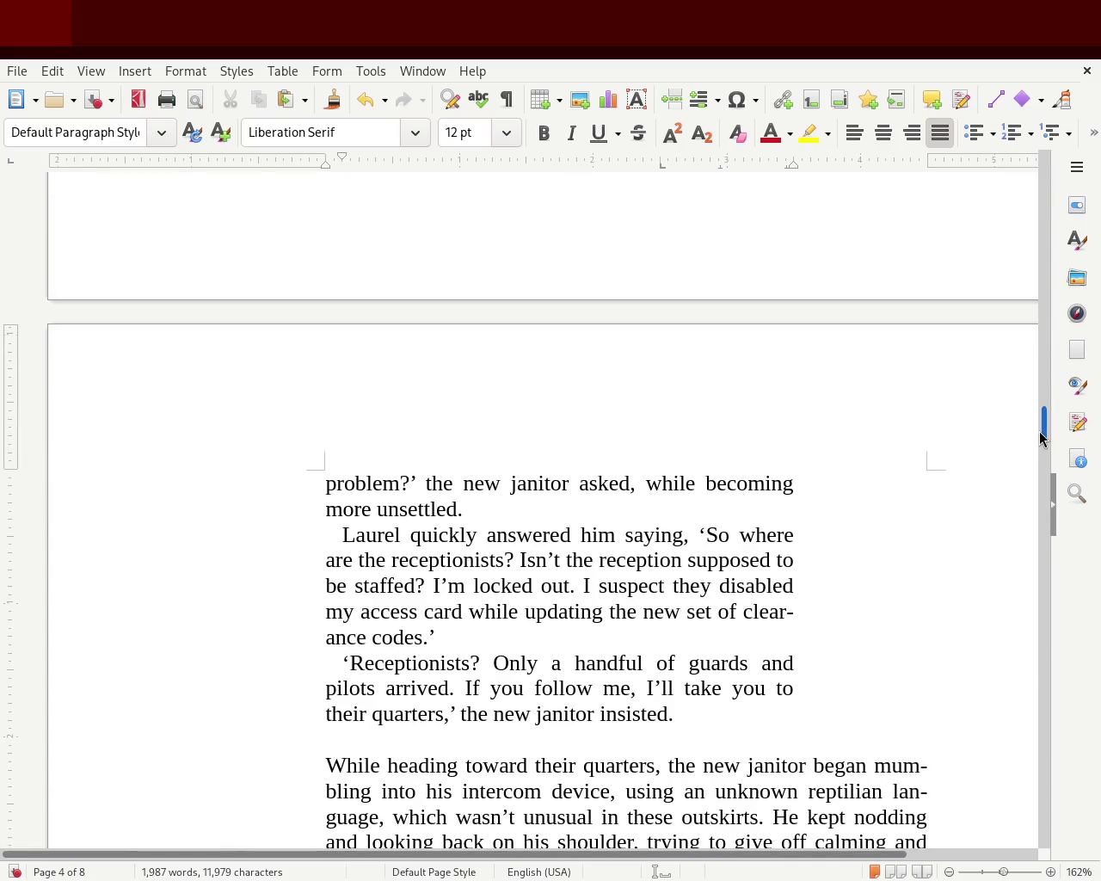
mouse_move(1041, 437)
left_mouse_down()
mouse_move(1036, 474)
mouse_move(1043, 442)
left_mouse_up()
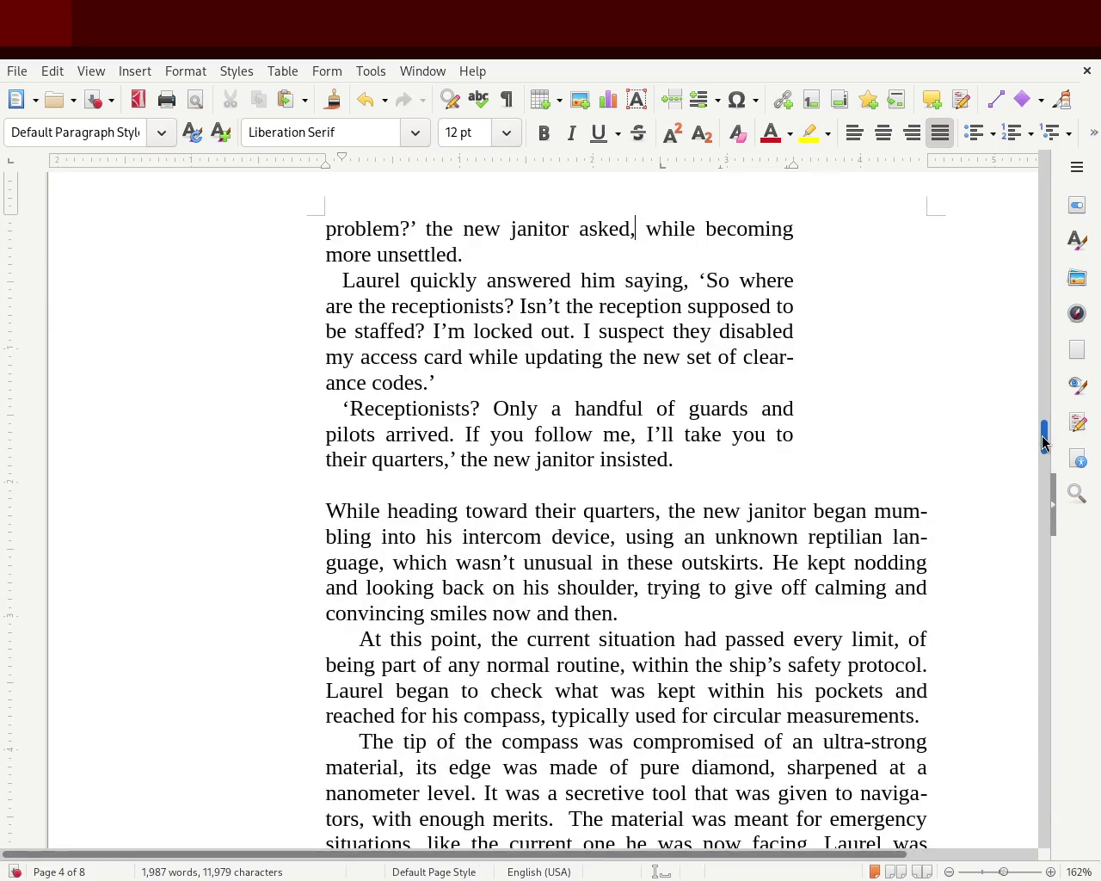
left_click_drag(1042, 442, 1042, 451)
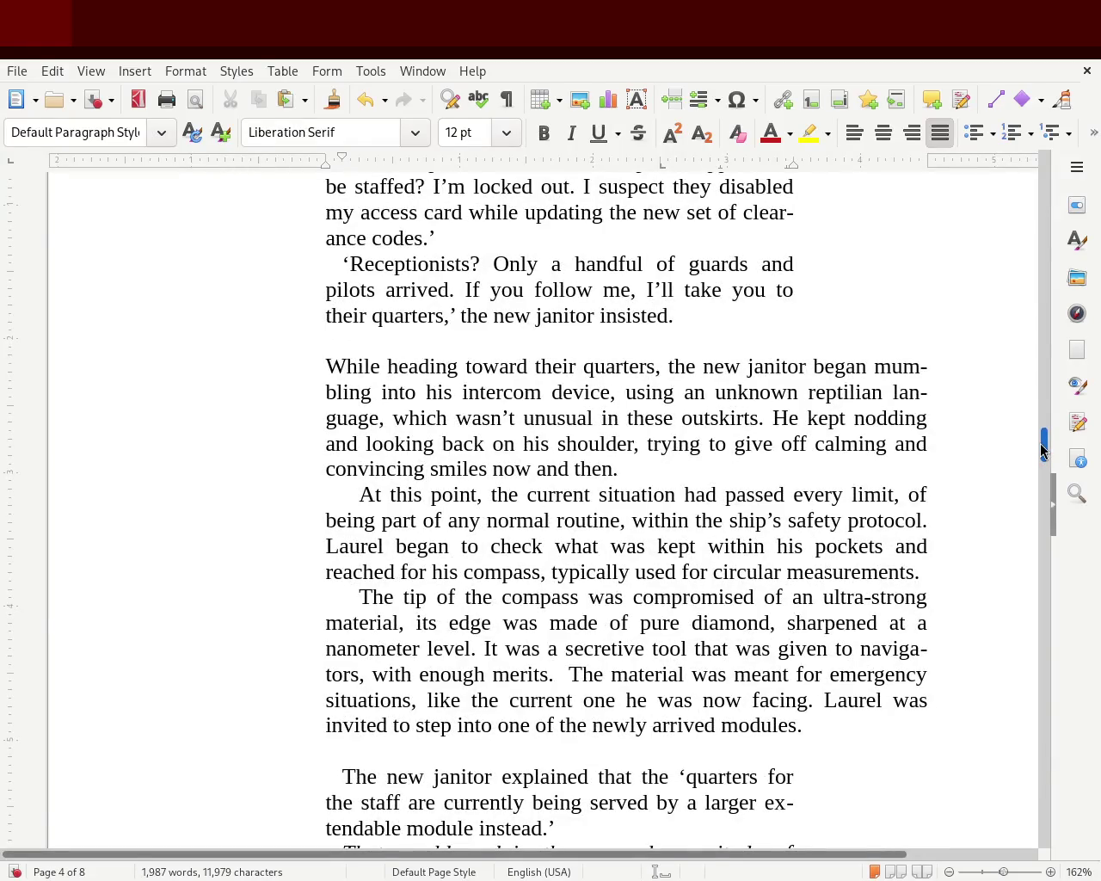
left_click_drag(1041, 446, 1047, 540)
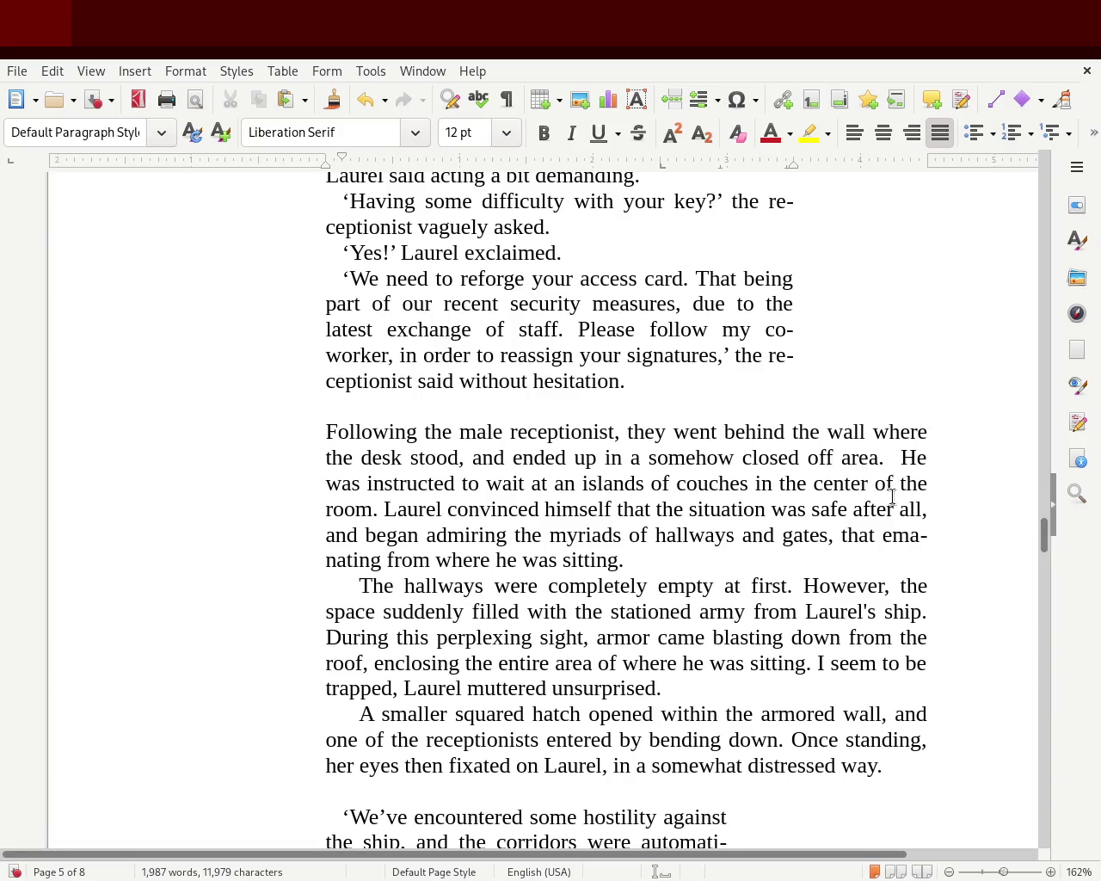
left_click_drag(815, 662, 391, 685)
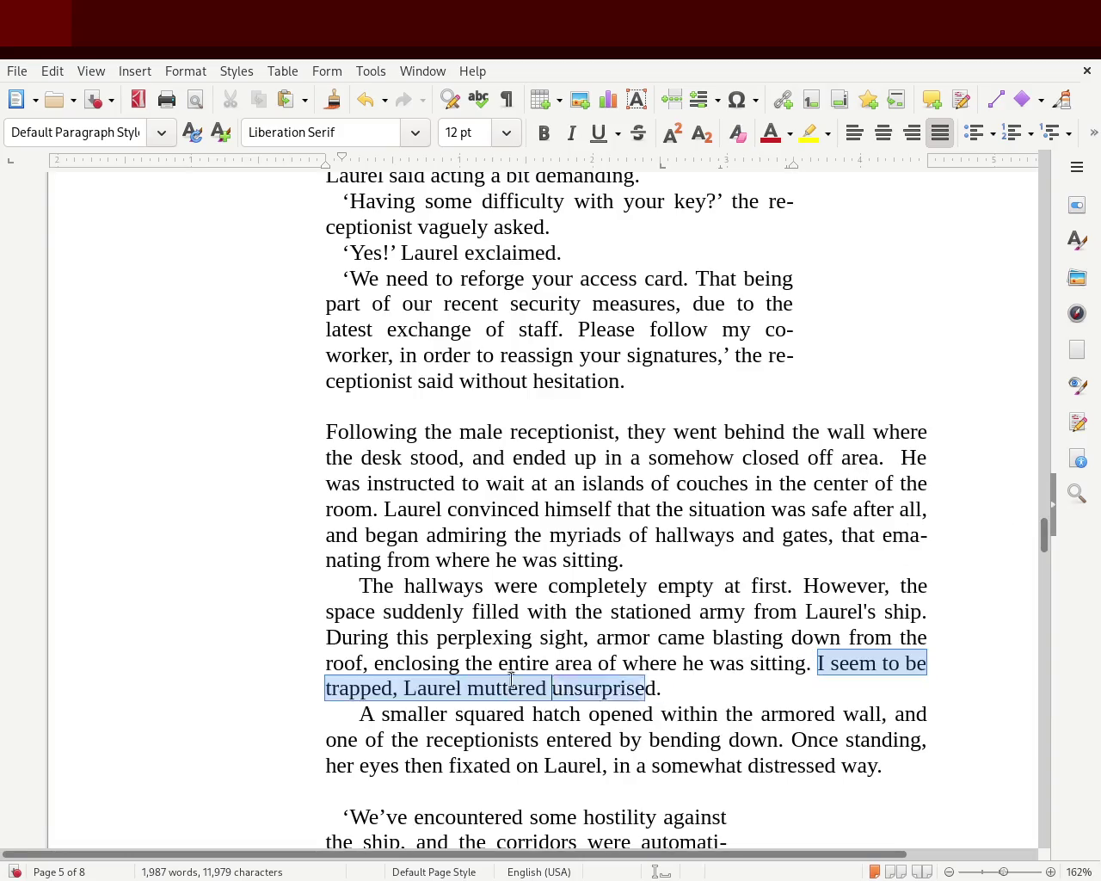
Italicize 'I seem to be trapped' and move on to the plasma device passage on page 6
left_click(571, 132)
left_click(496, 535)
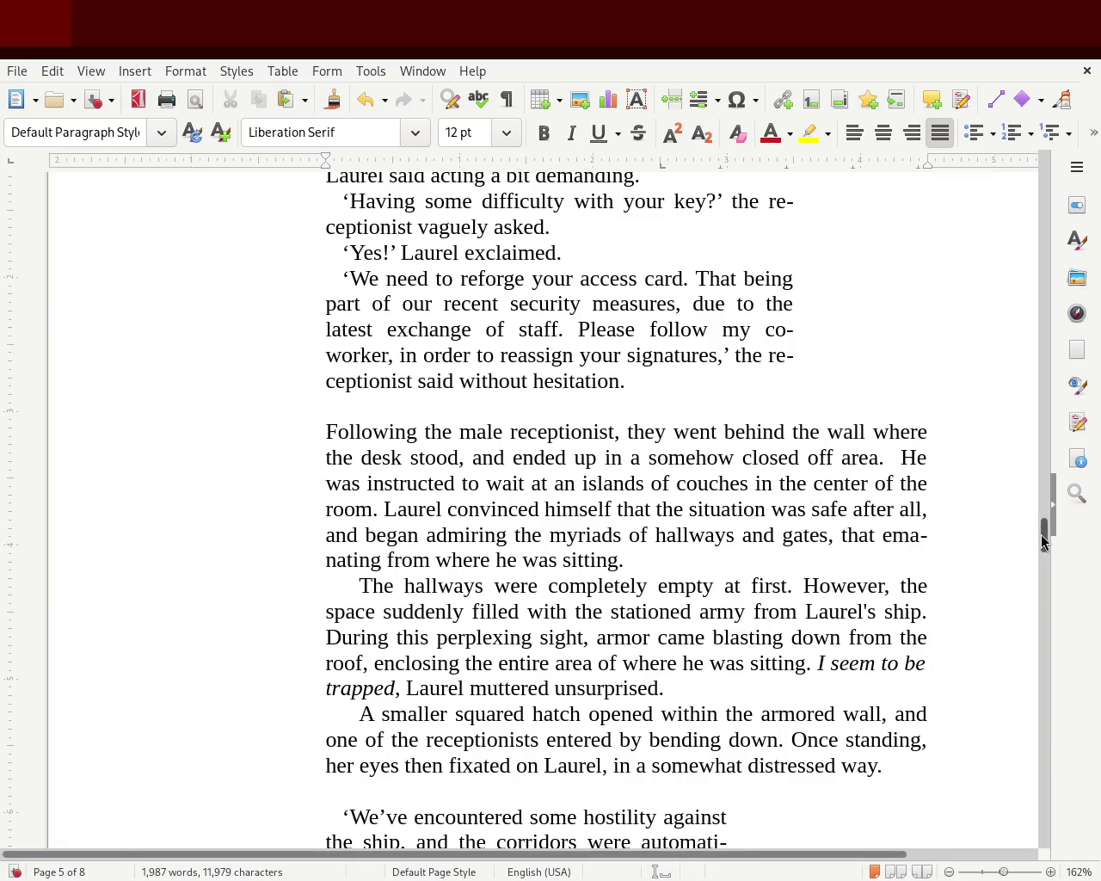
left_click_drag(1041, 535, 1042, 560)
double_click(852, 306)
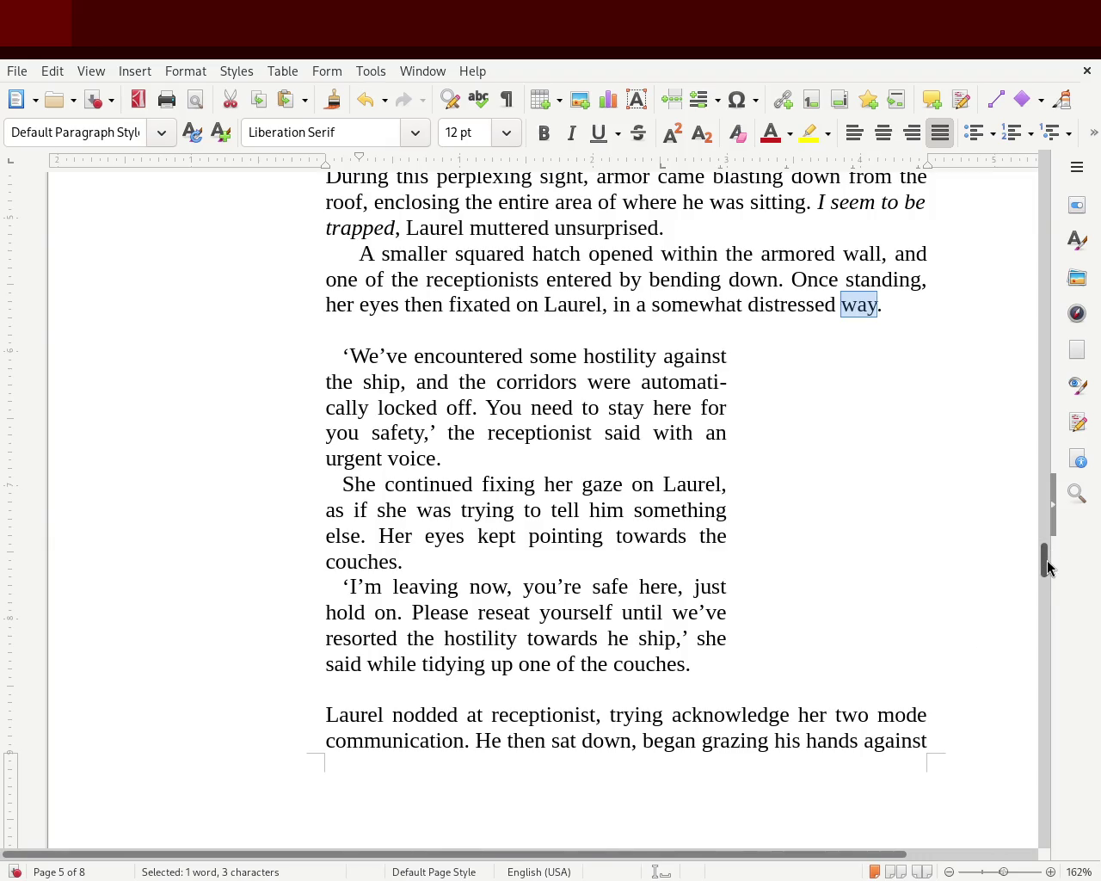
left_click_drag(1047, 565, 1047, 579)
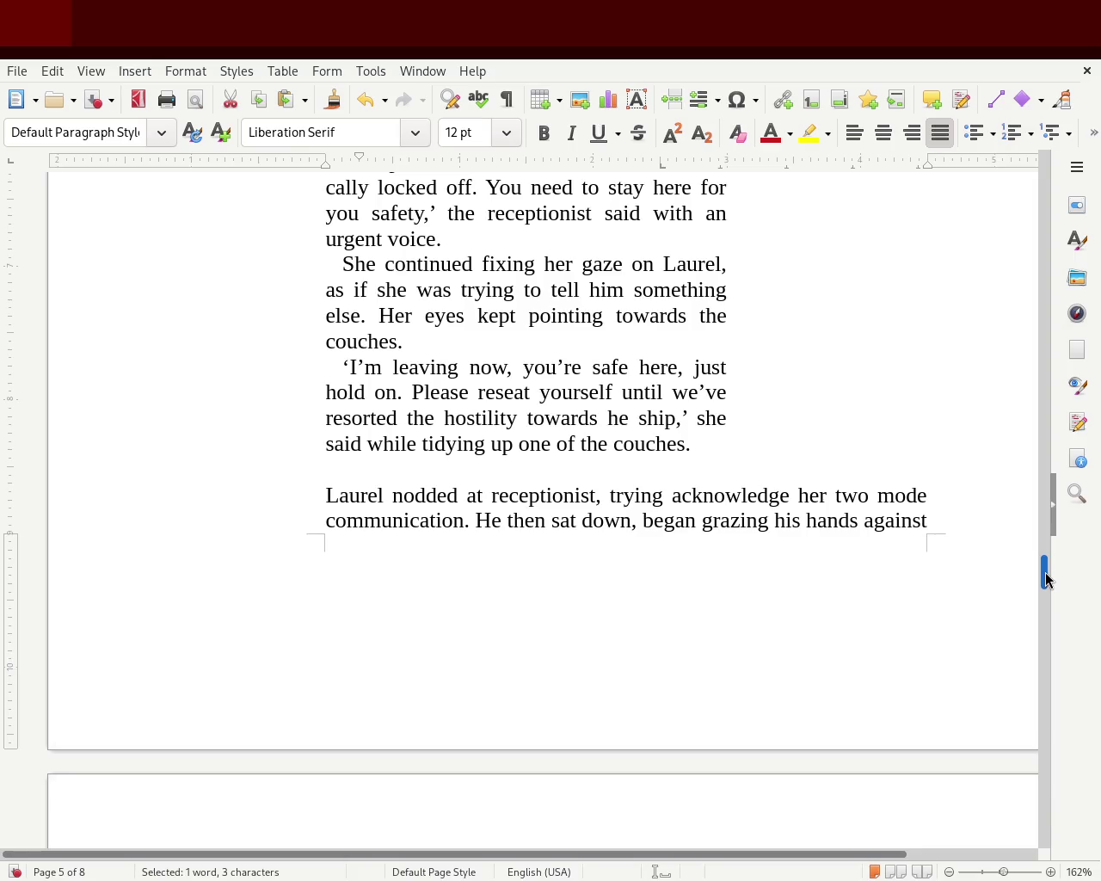
left_click_drag(1047, 579, 1044, 603)
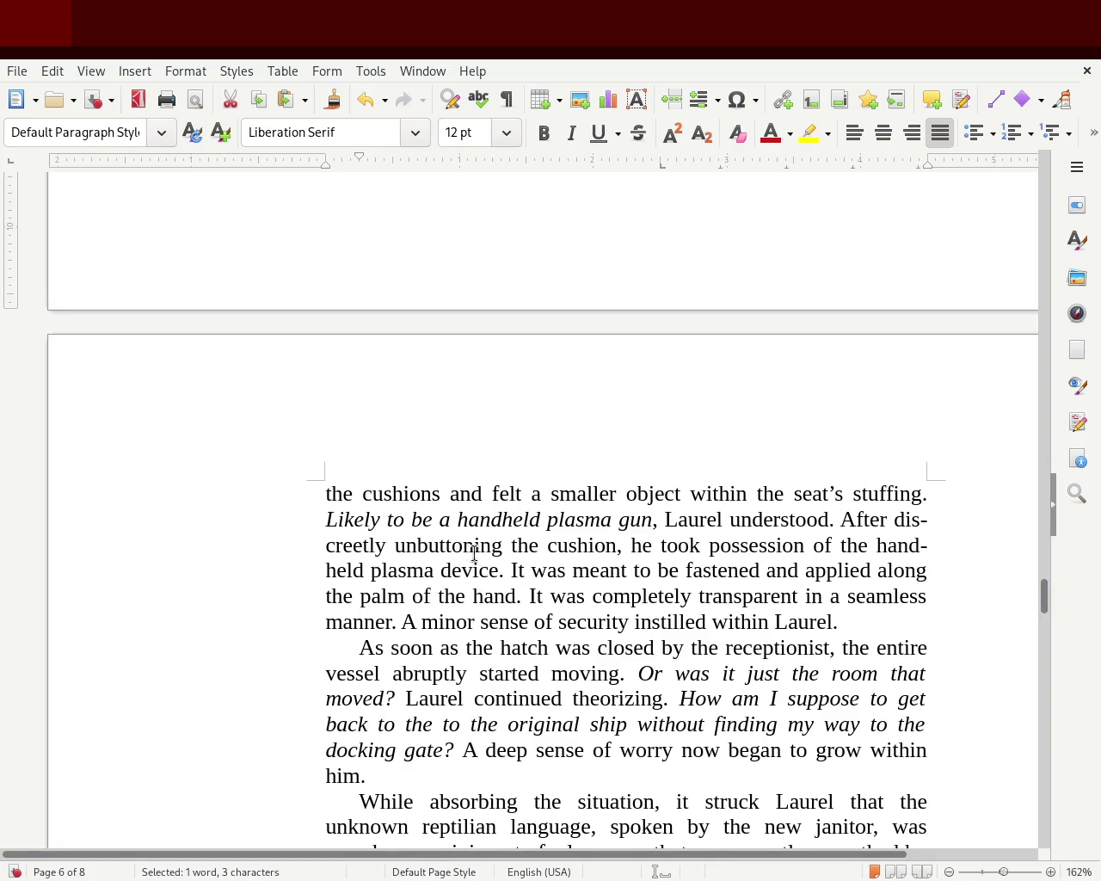
left_click(504, 569)
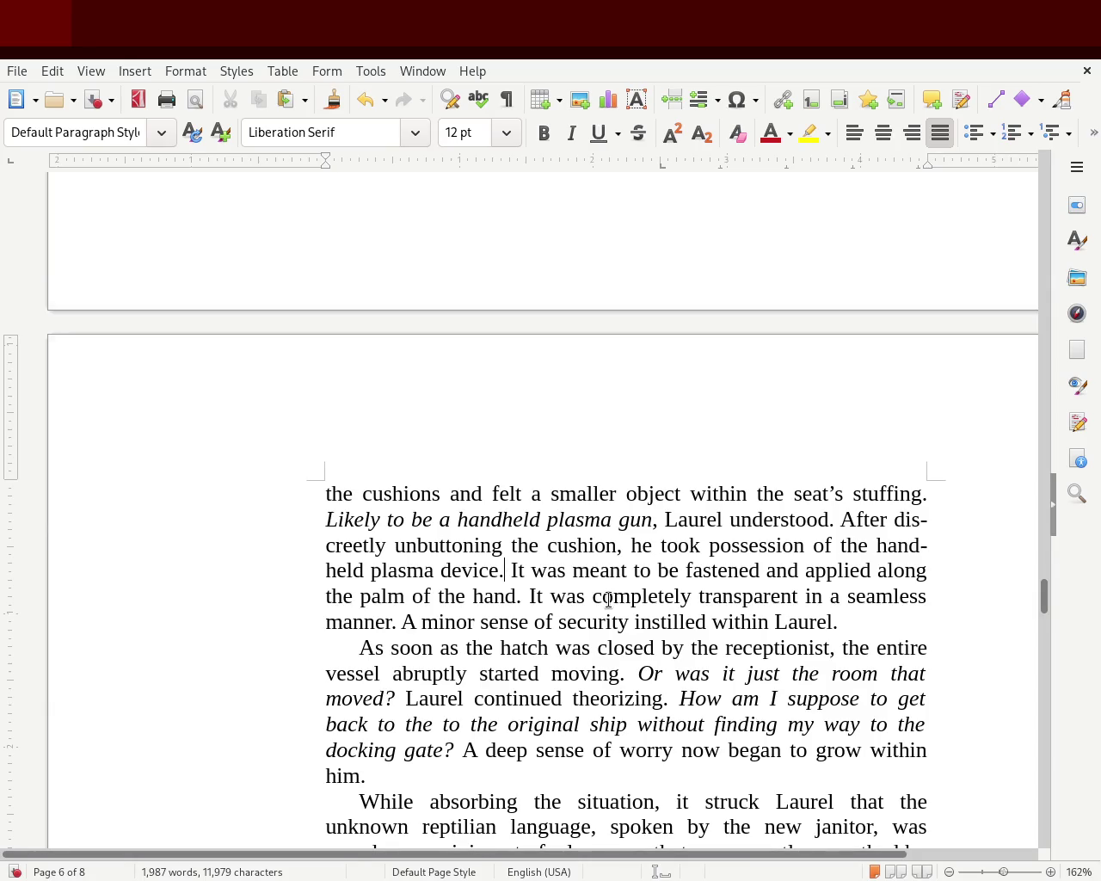
Replace 'It' with 'The gun' and 'hand. It' with 'hand, which', then save
key("Right")
key("Right")
key("Right")
key("BackSpace")
key("BackSpace")
type("T")
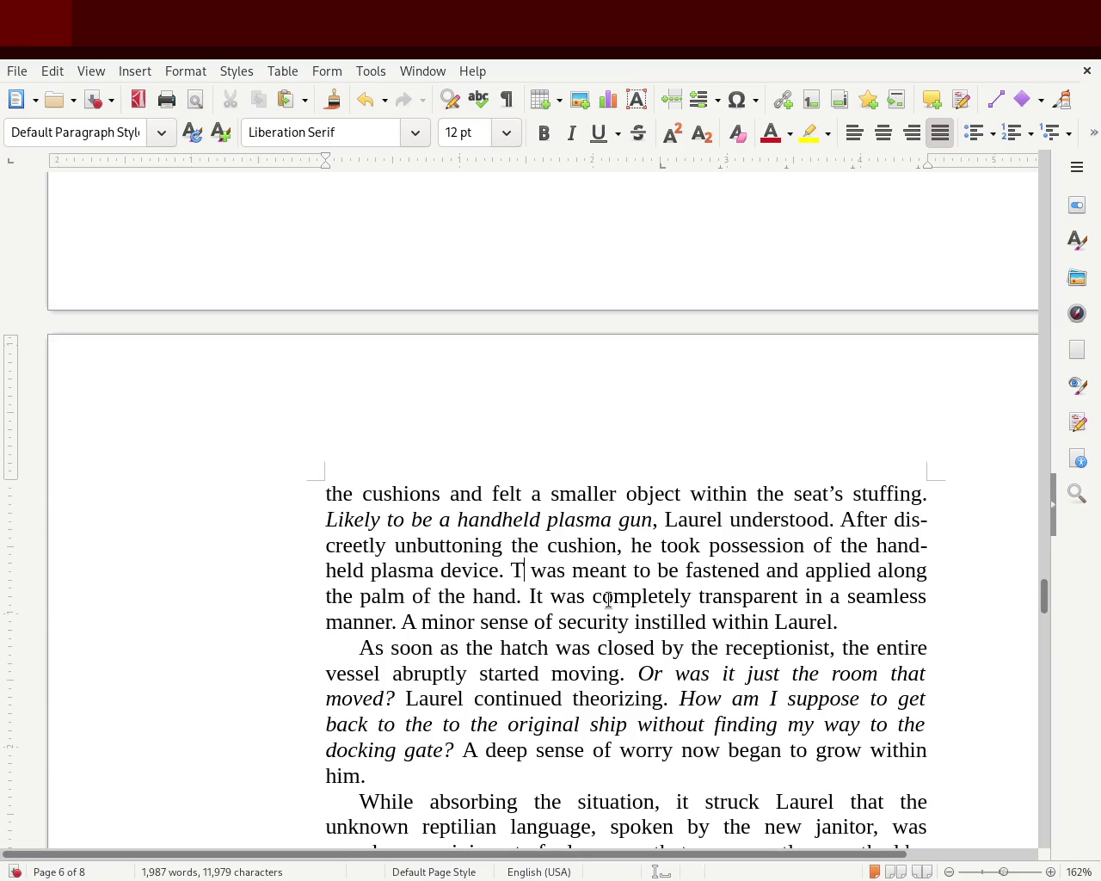
type("he gun")
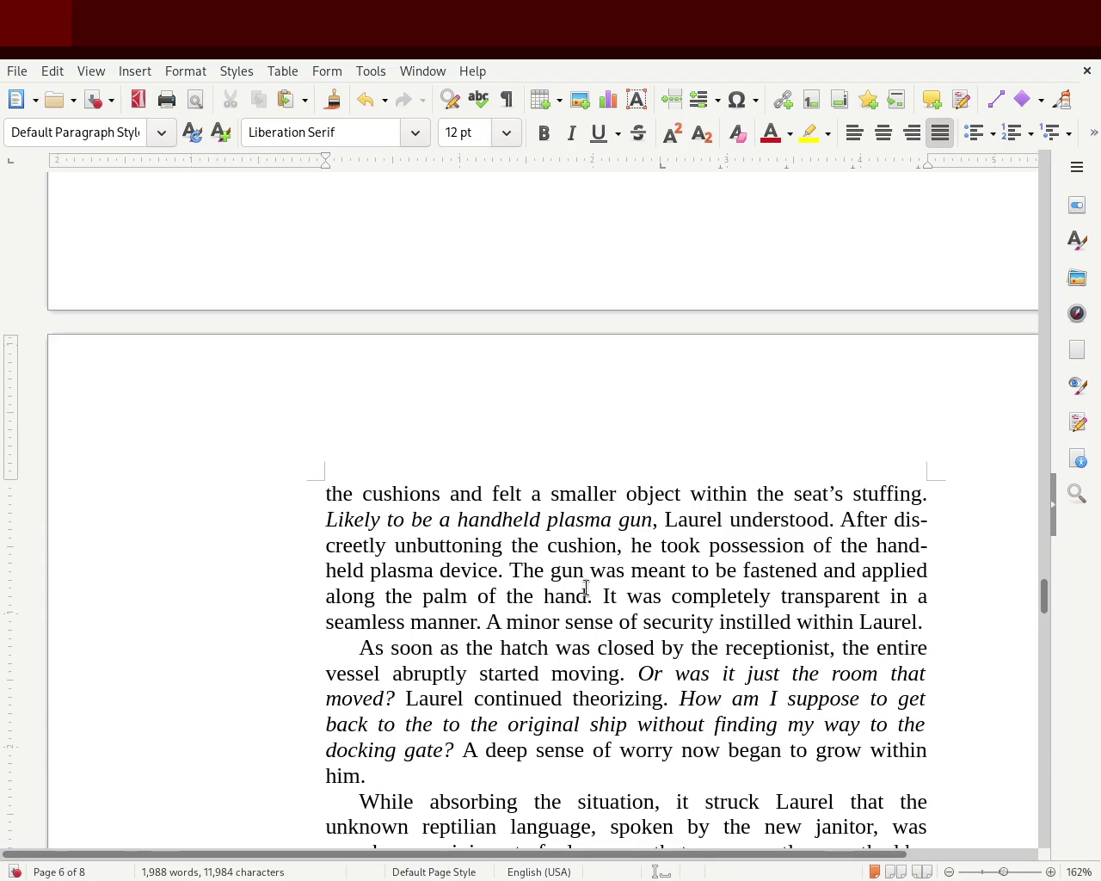
key("BackSpace")
type(", whic")
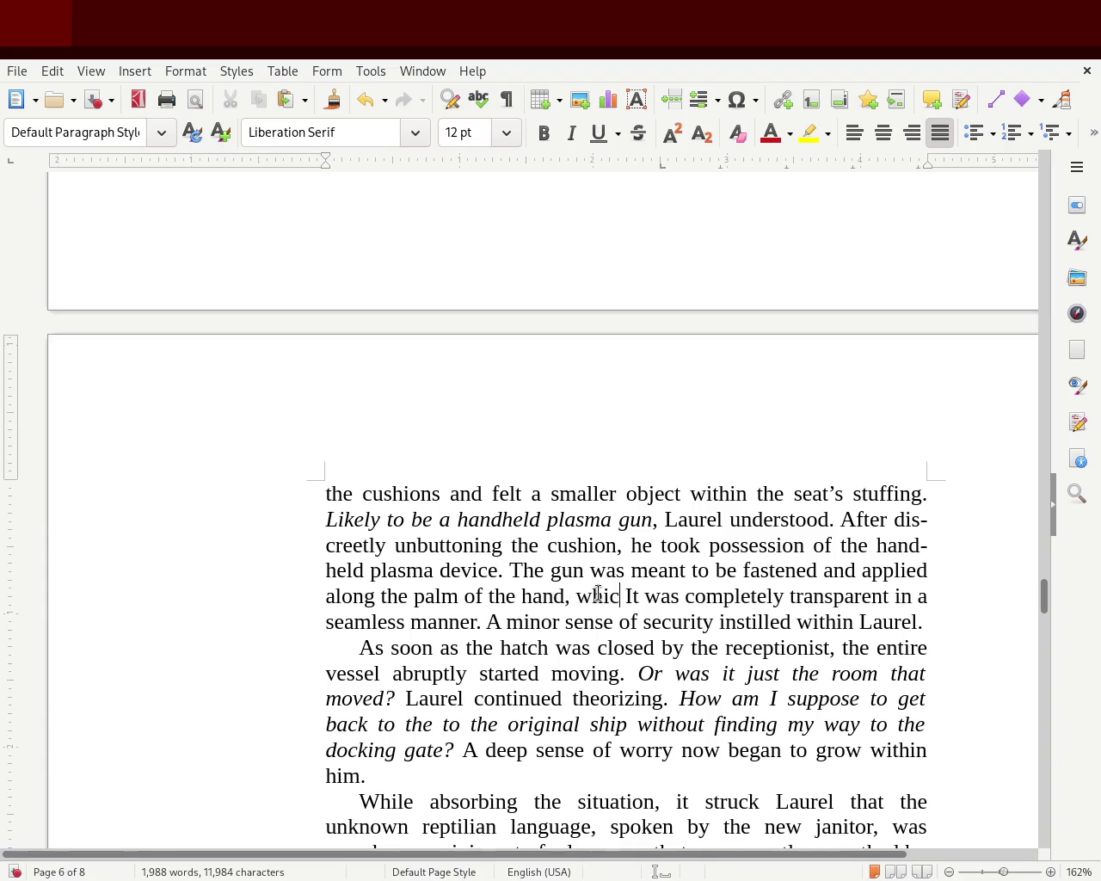
type("h")
key("Delete")
key("Delete")
key("Delete")
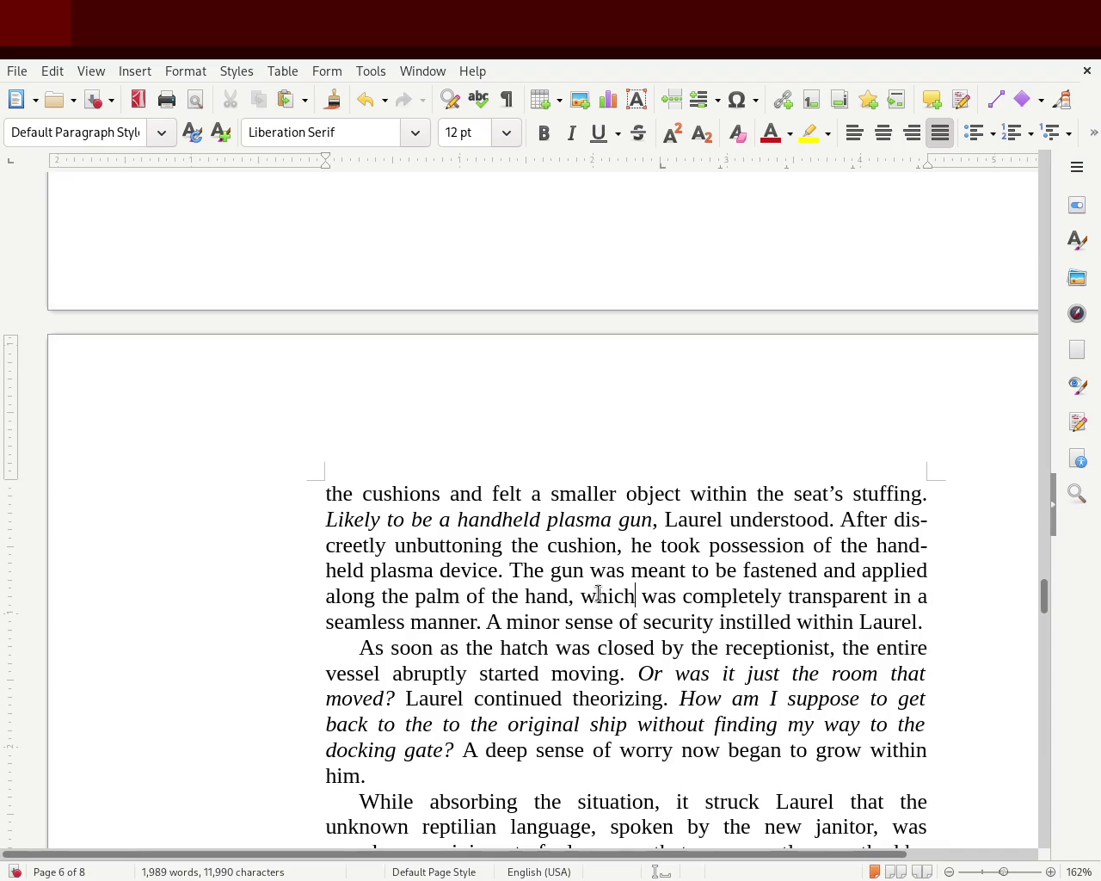
key("ctrl+s")
left_click_drag(1043, 600, 1044, 617)
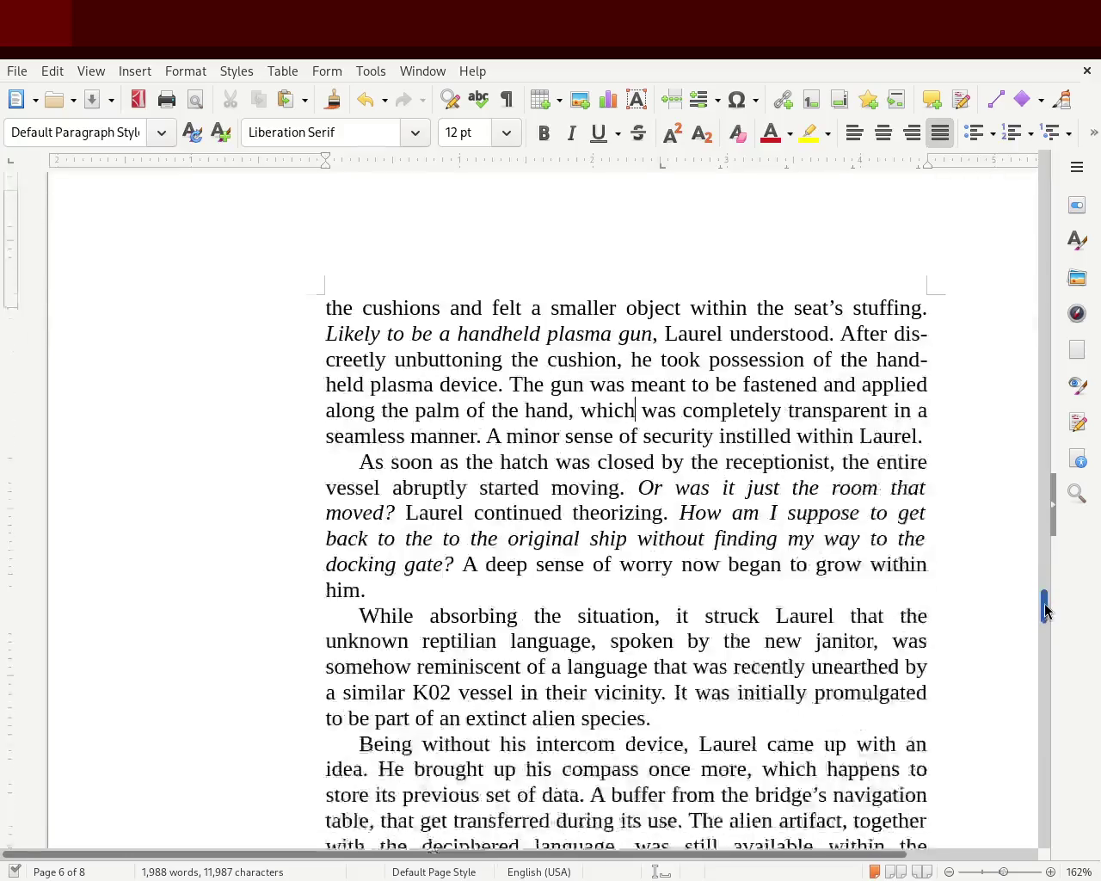
left_click_drag(649, 855, 745, 856)
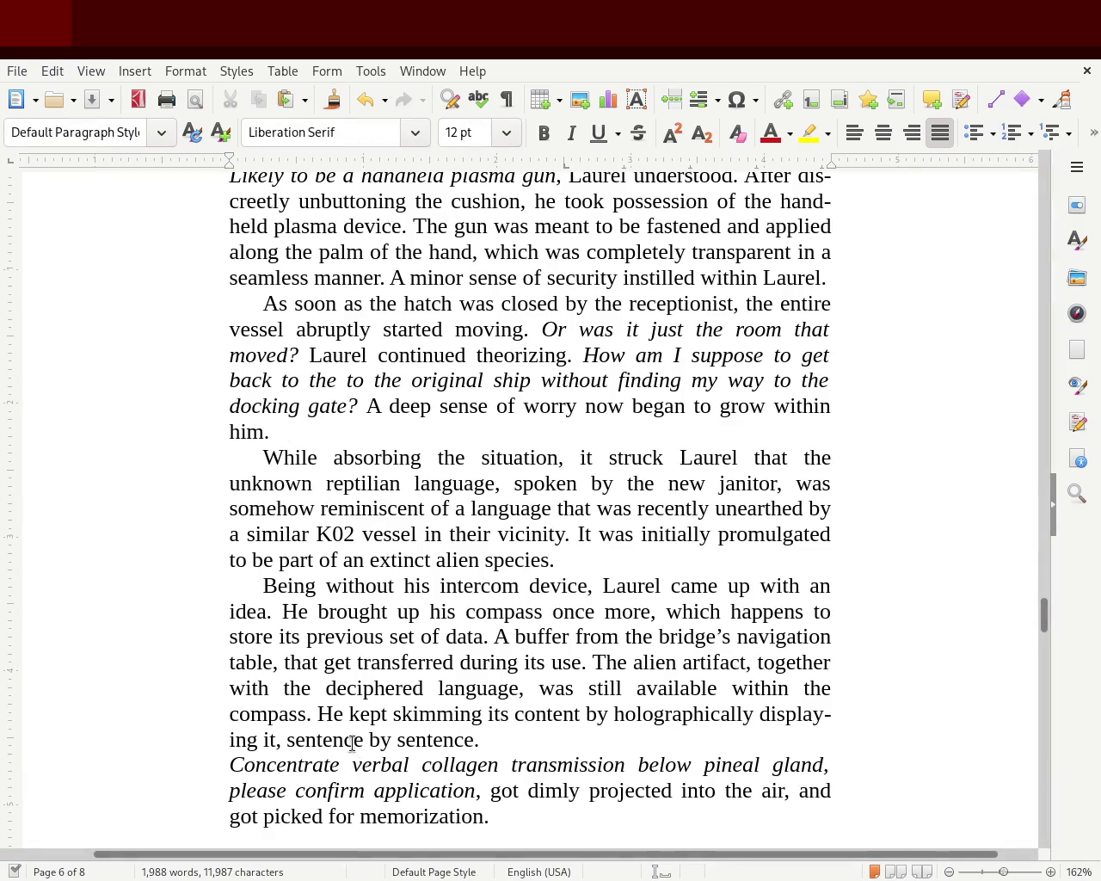
Change 'get' to 'gets', insert 'information about the' before 'alien', and replace 'got' with 'was'
left_click(350, 663)
type("s")
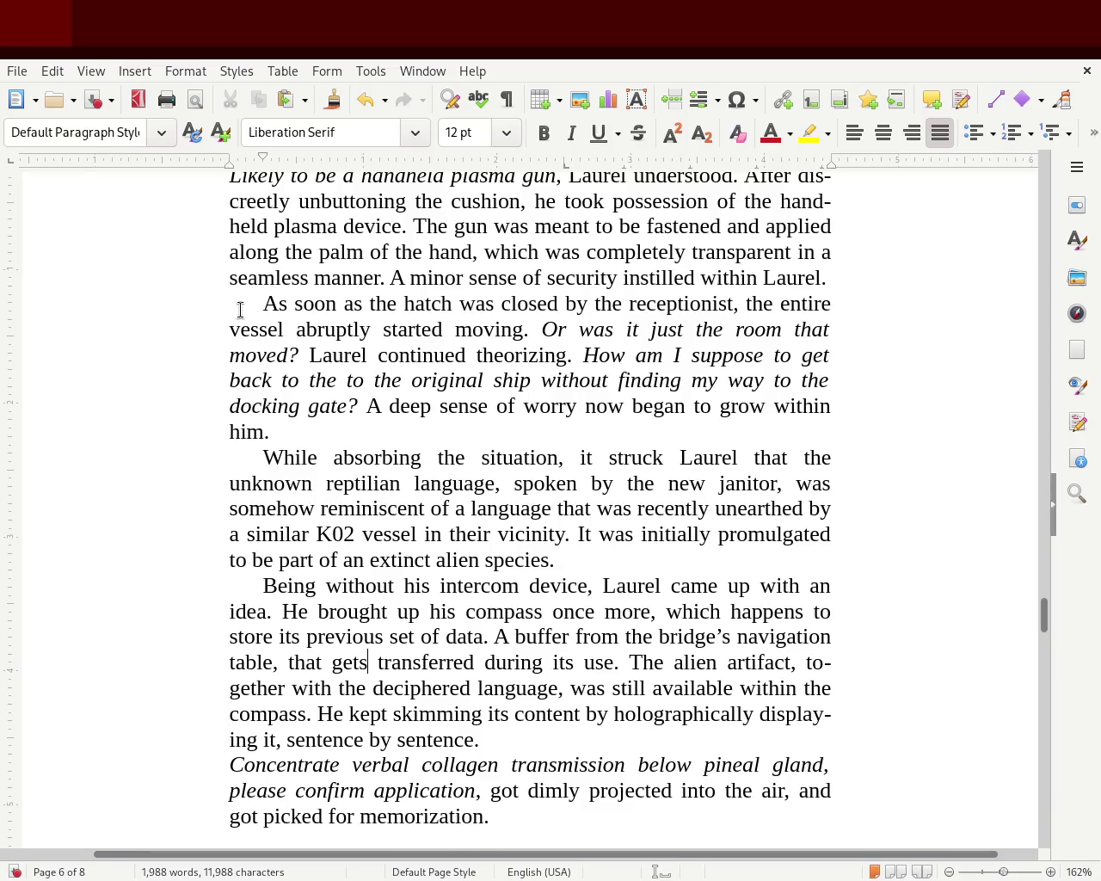
left_click(671, 662)
type("information about ")
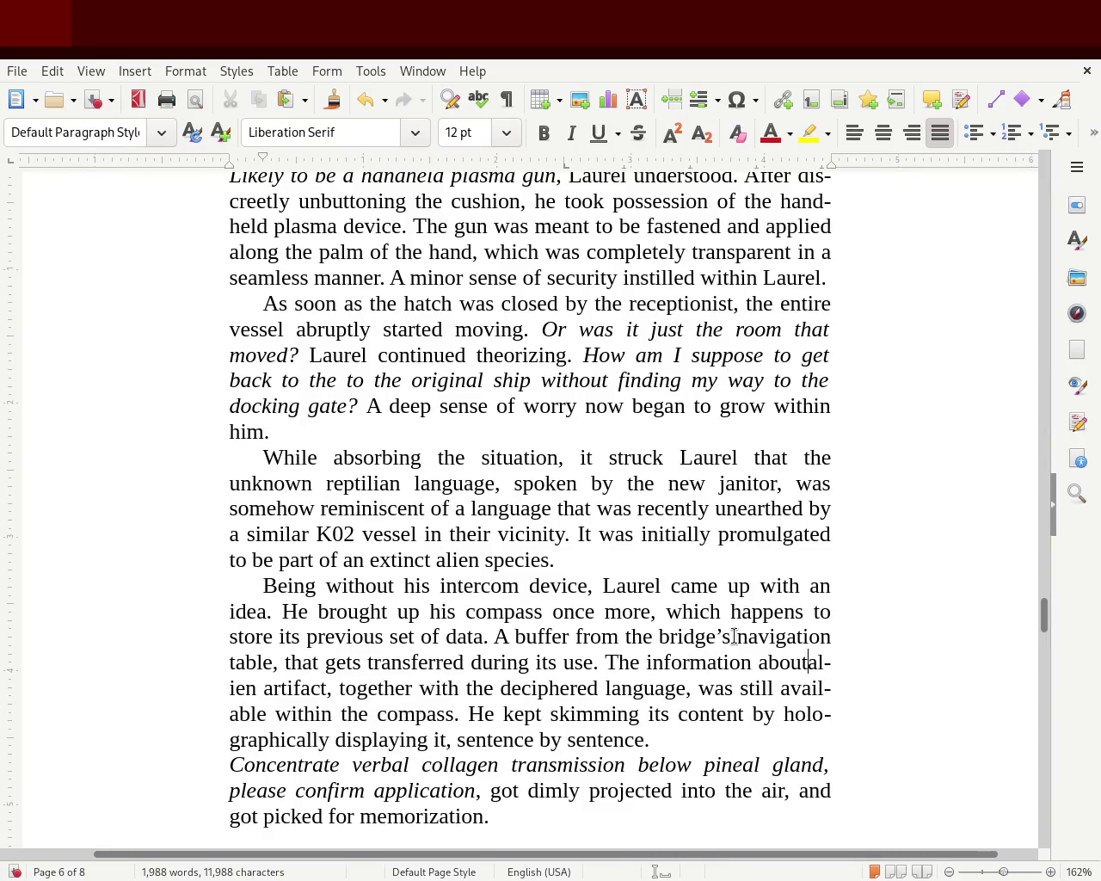
type("the")
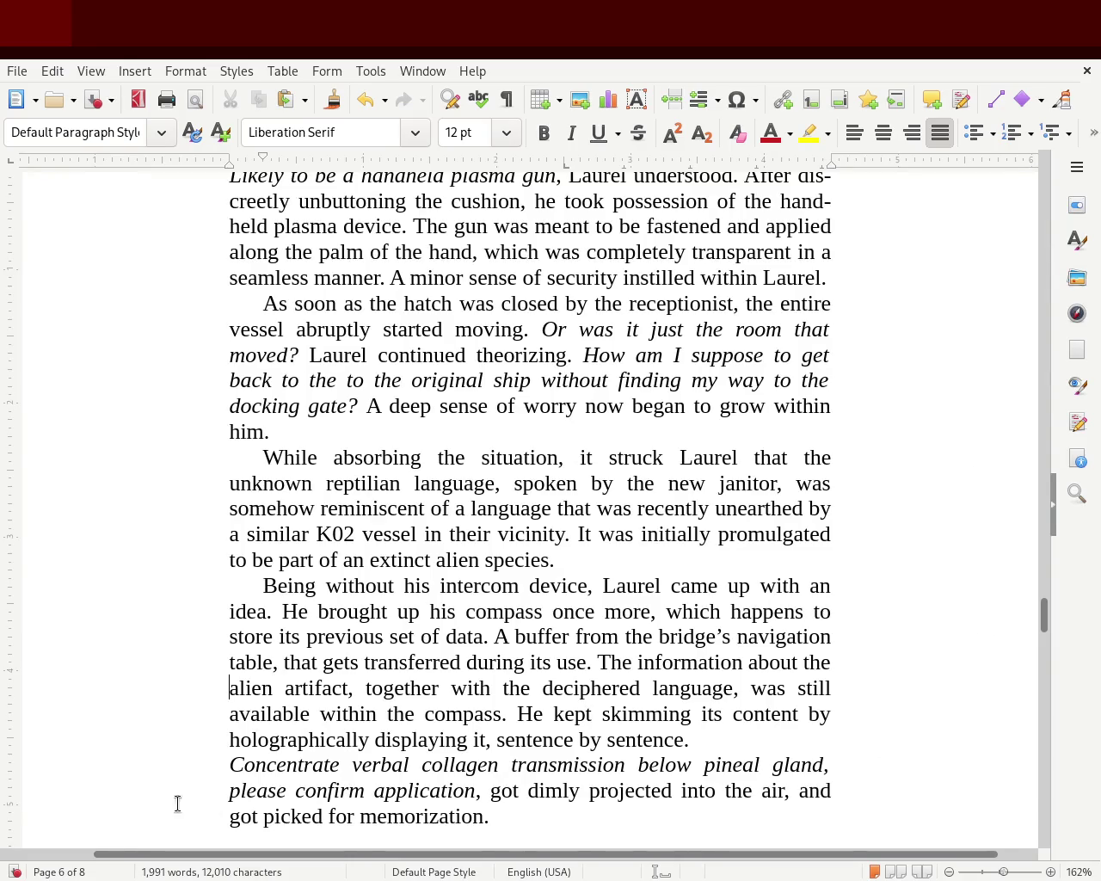
double_click(238, 816)
type("was")
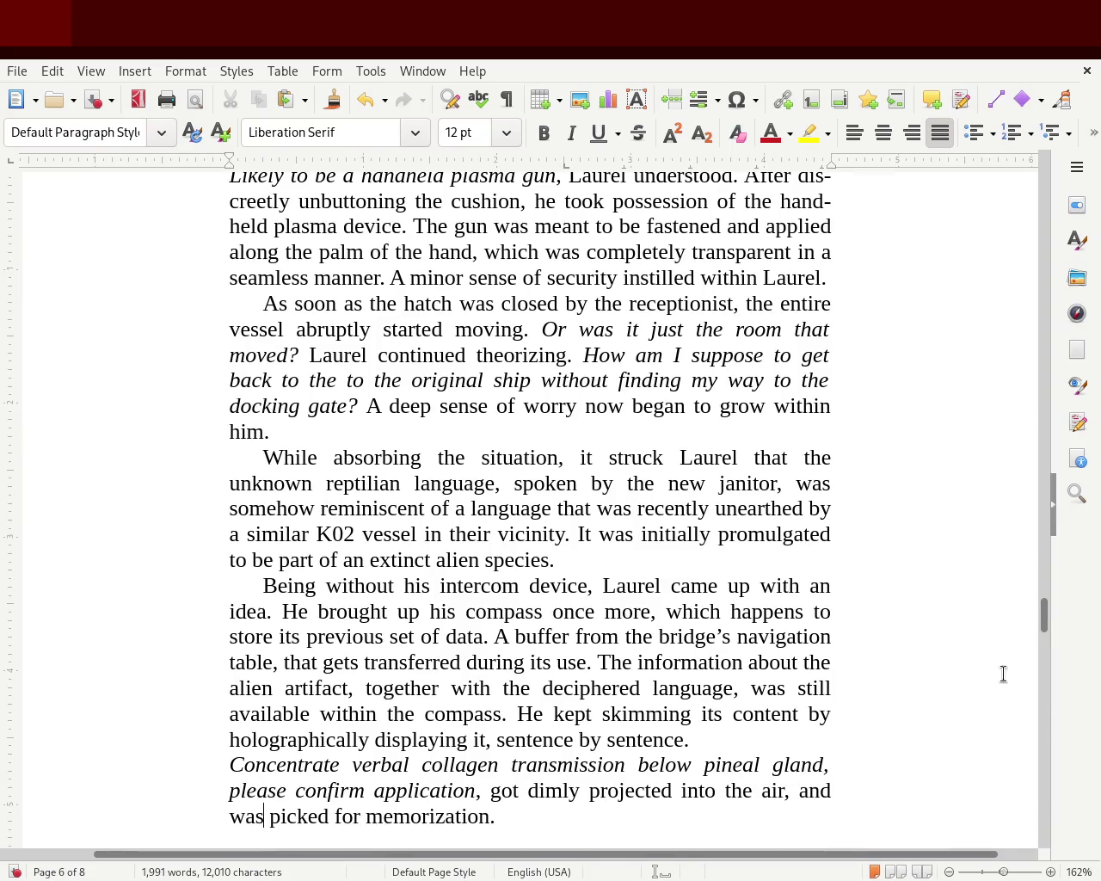
left_click_drag(1042, 625, 1043, 701)
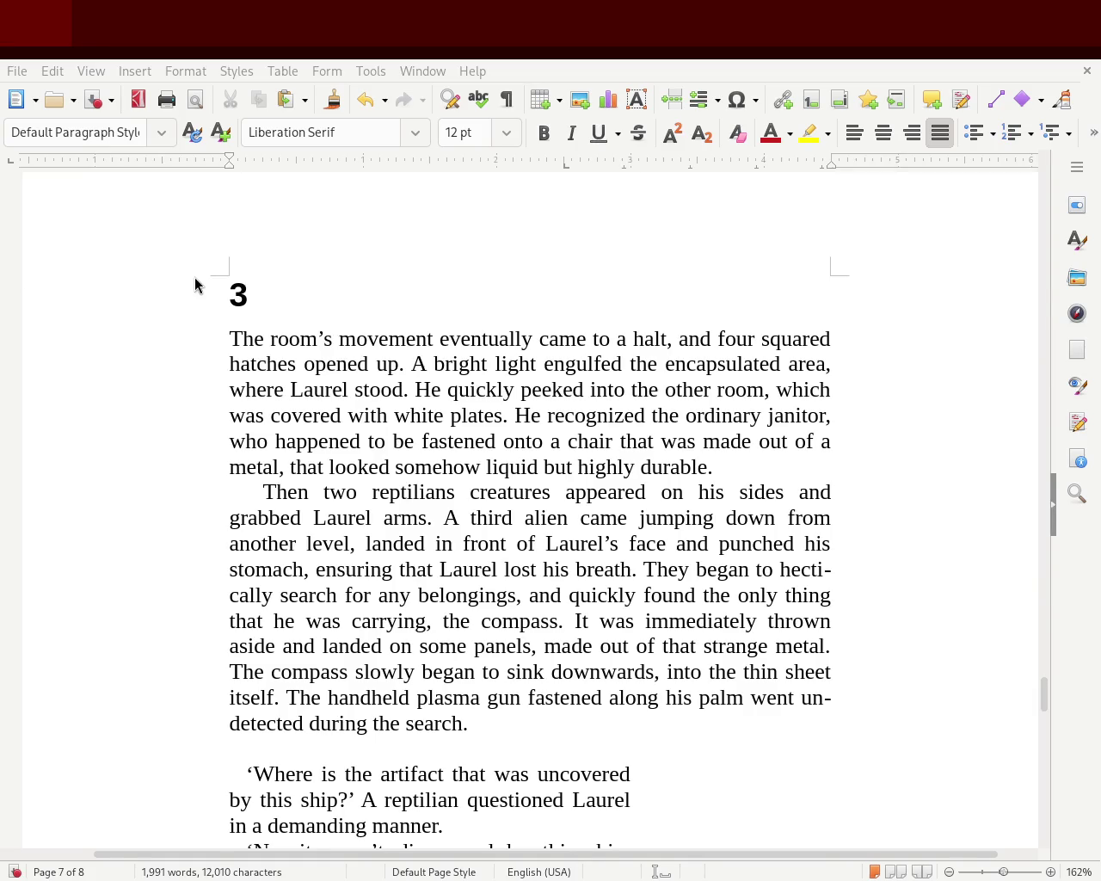
Replace 'landed' in chapter 3's second paragraph with the misspelled -ing form 'ladhing'
double_click(393, 544)
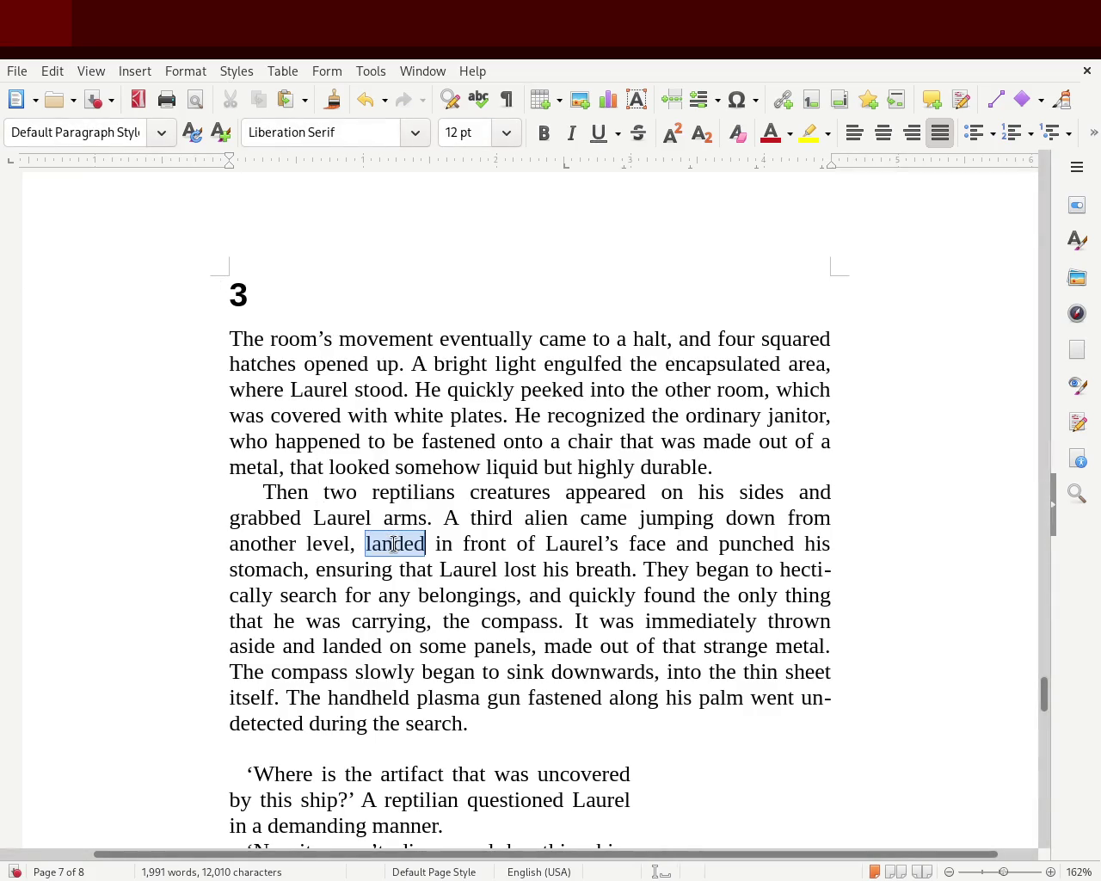
type("ladhing")
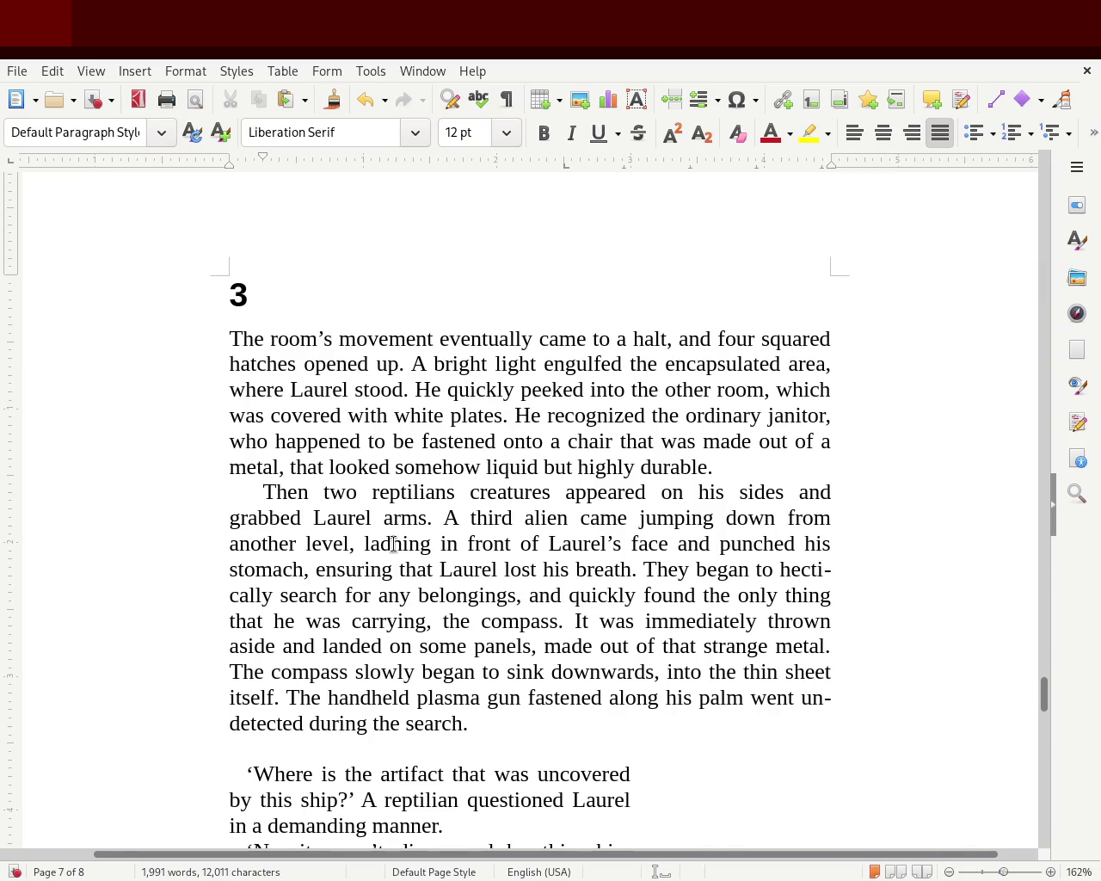
key("Down")
key("Left")
key("Left")
key("Left")
key("Left")
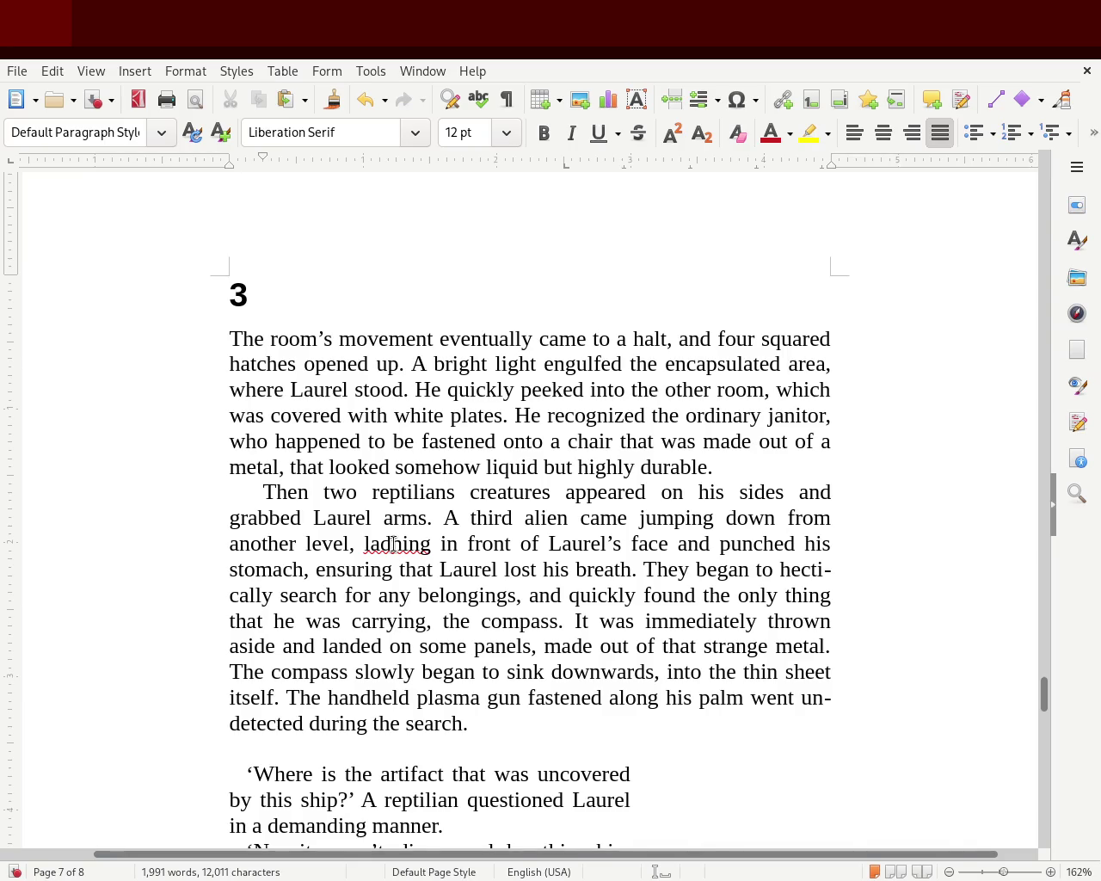
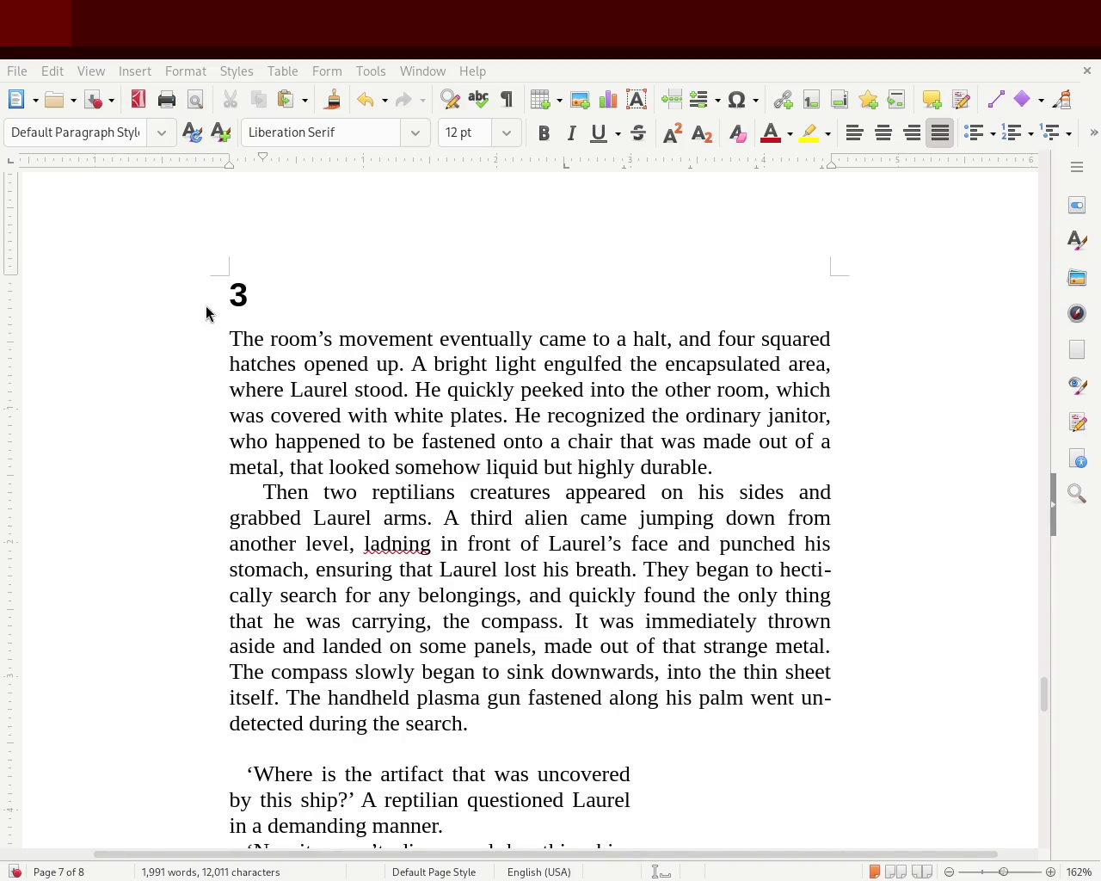
Correct 'ladning' to 'landing' and add a comma after 'Laurel's face'
double_click(396, 541)
type("landing")
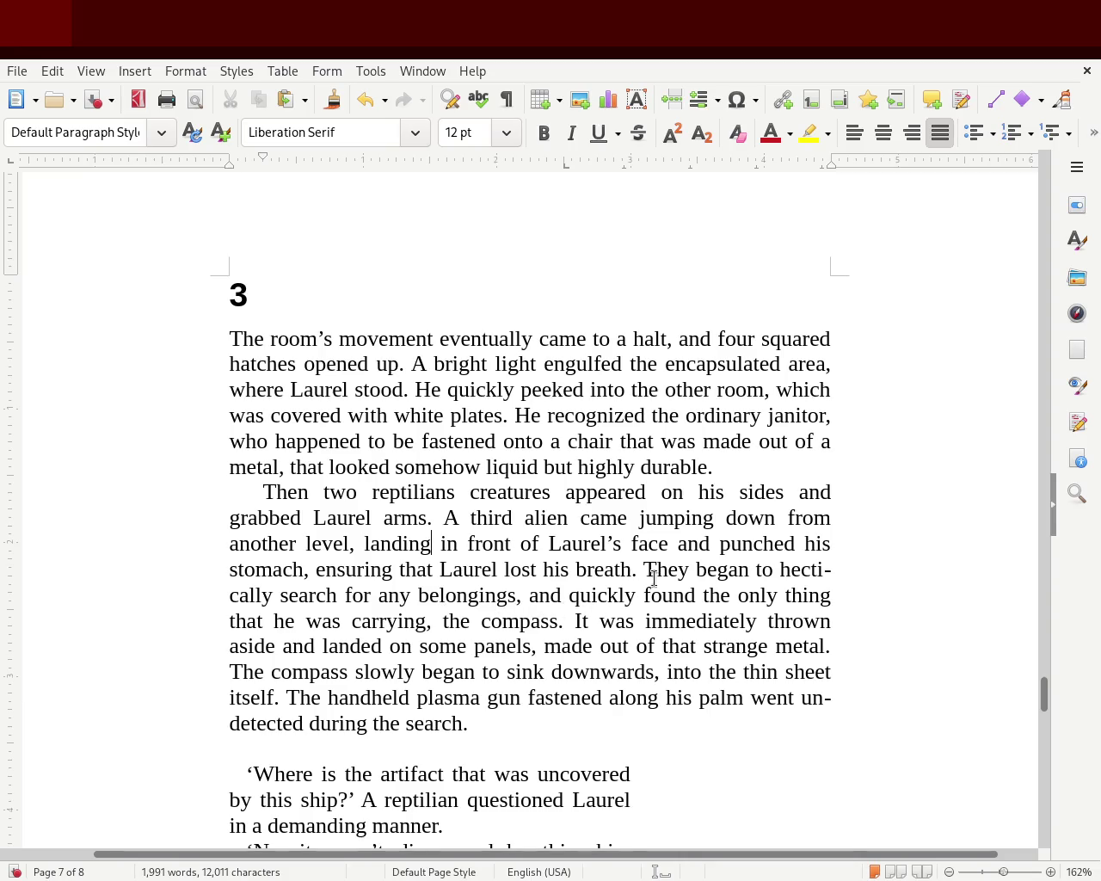
left_click(670, 544)
type(",")
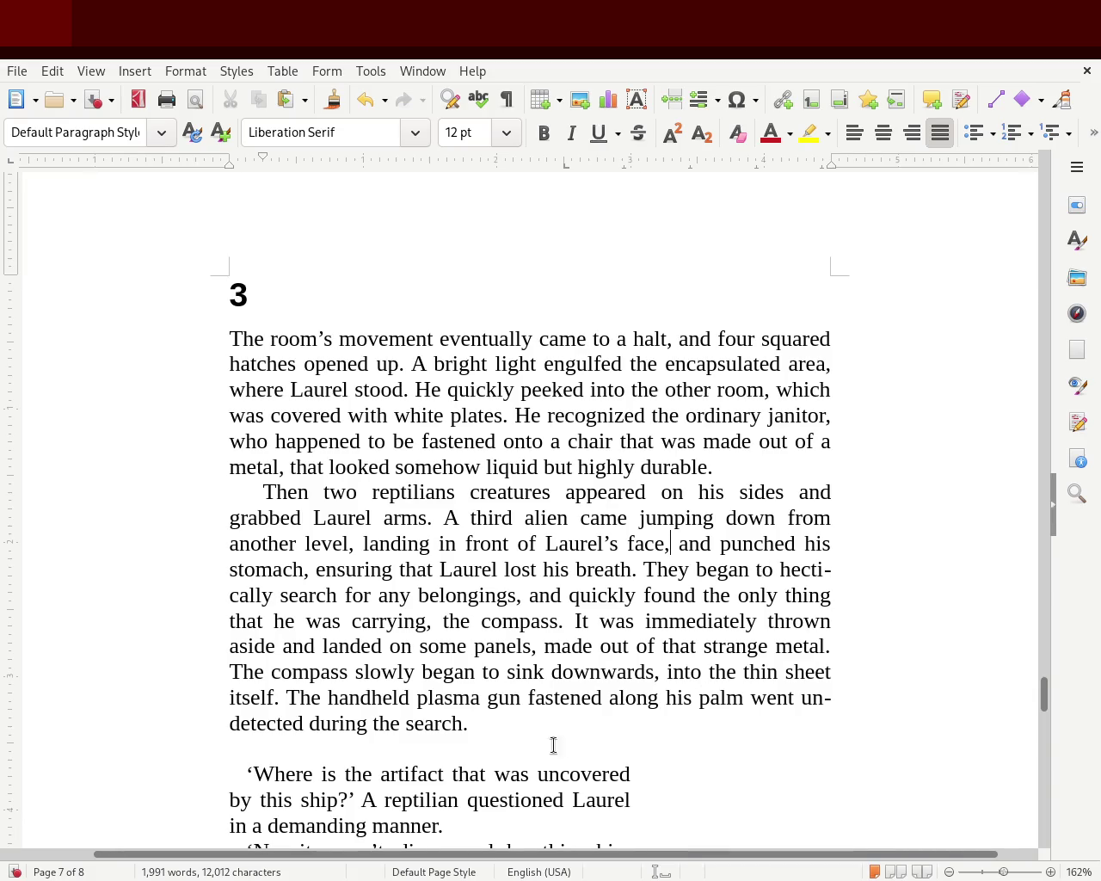
Insert 'that was' before 'fastened' and put a comma after 'palm'
left_click(534, 701)
key("Left")
type("that was")
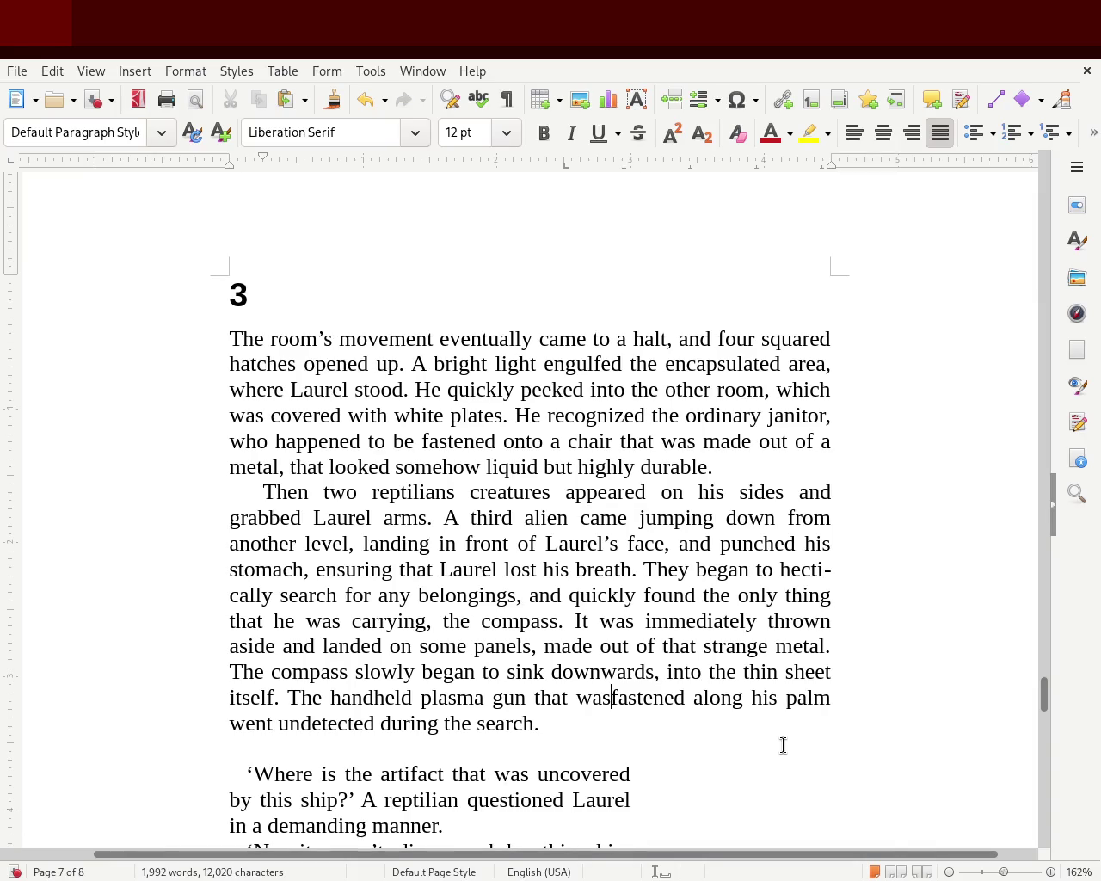
key("End")
type(",")
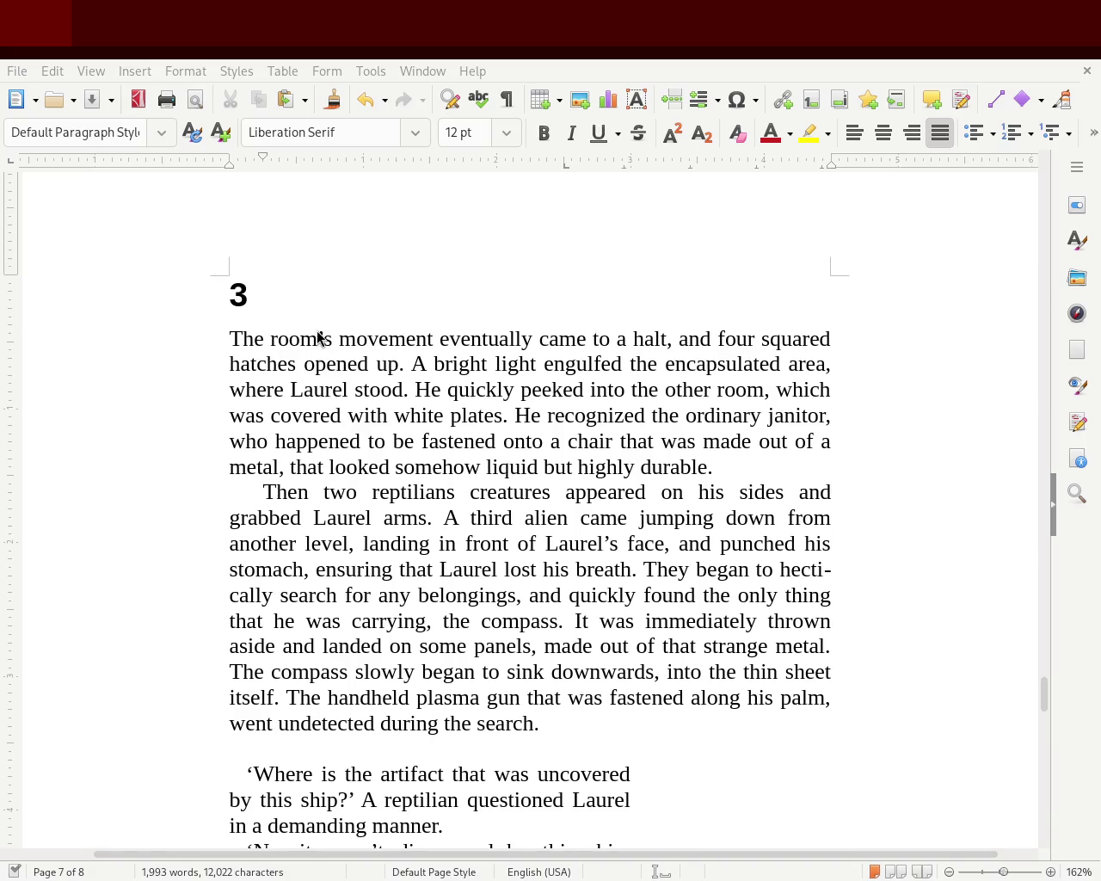
scroll(1043, 712, "down", 3)
Scroll down to chapter 3's closing paragraphs and select the stray 'to' before 'form'
scroll(1044, 712, "down", 6)
scroll(1042, 714, "down", 1)
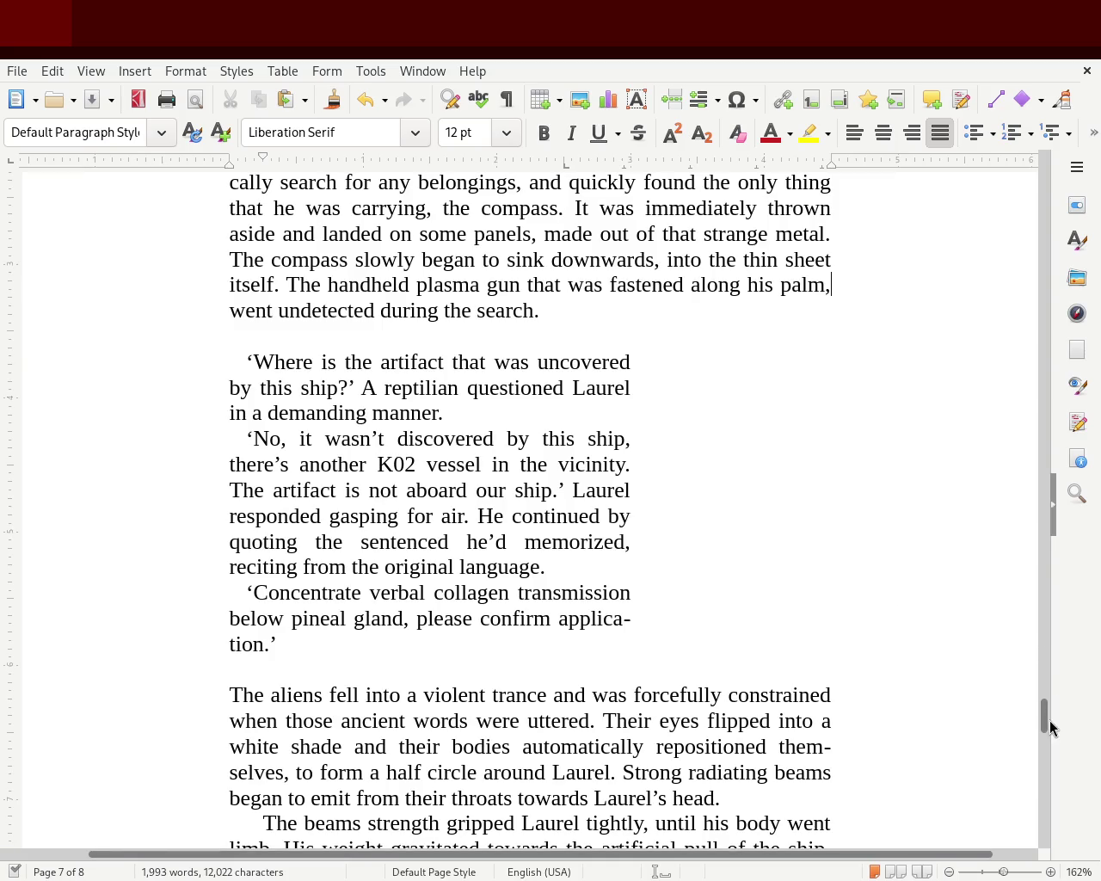
left_click_drag(1046, 725, 1049, 740)
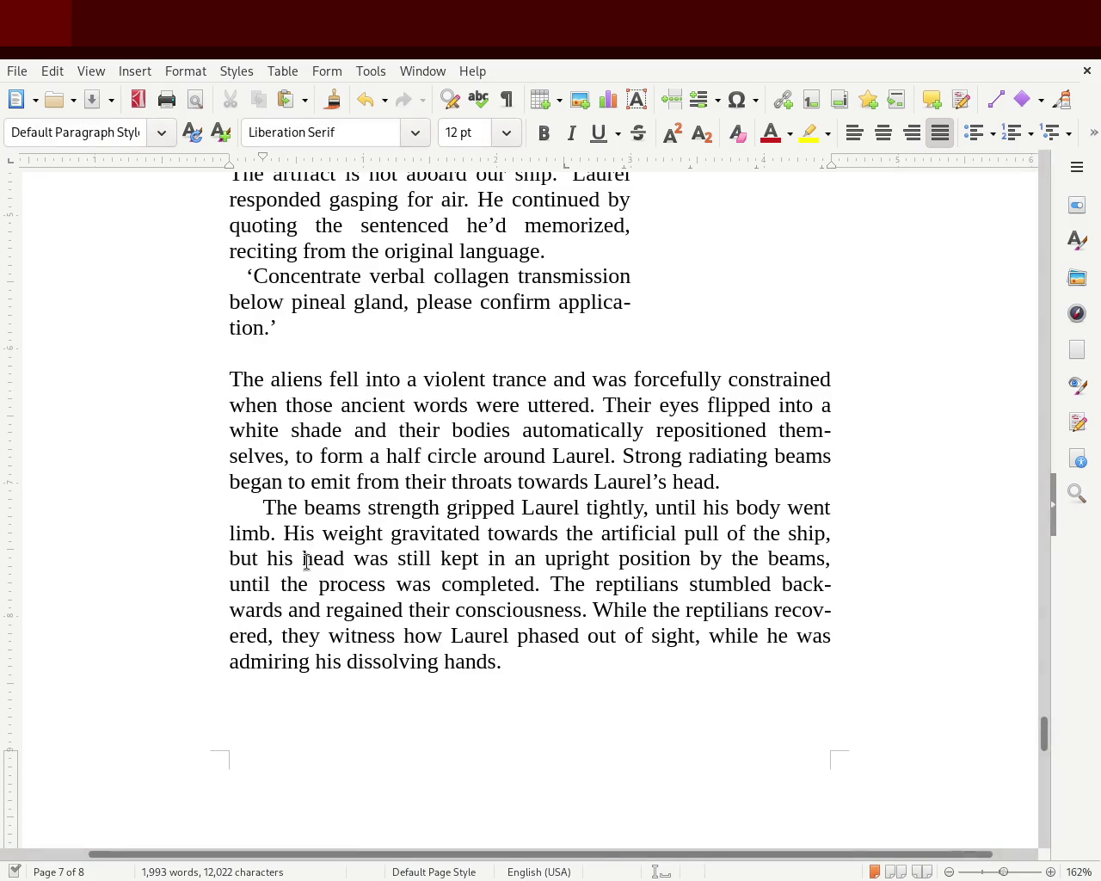
double_click(307, 456)
Delete 'to' and change 'form' to 'forming' so it reads 'forming a half circle'
key("BackSpace")
key("BackSpace")
key("Right")
key("Right")
key("Right")
key("Right")
key("Down")
key("Up")
type("ing")
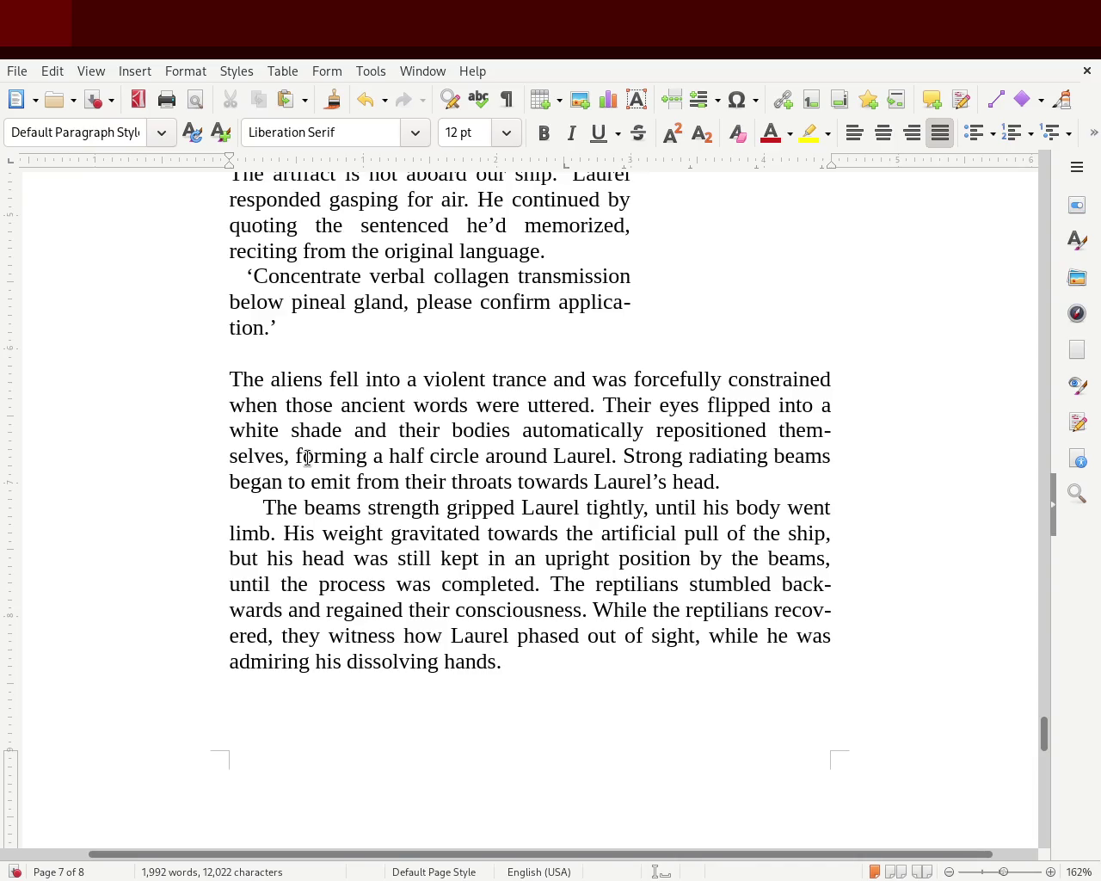
Replace 'and' before 'regained' with a comma and drop the comma after 'recovered'
double_click(297, 608)
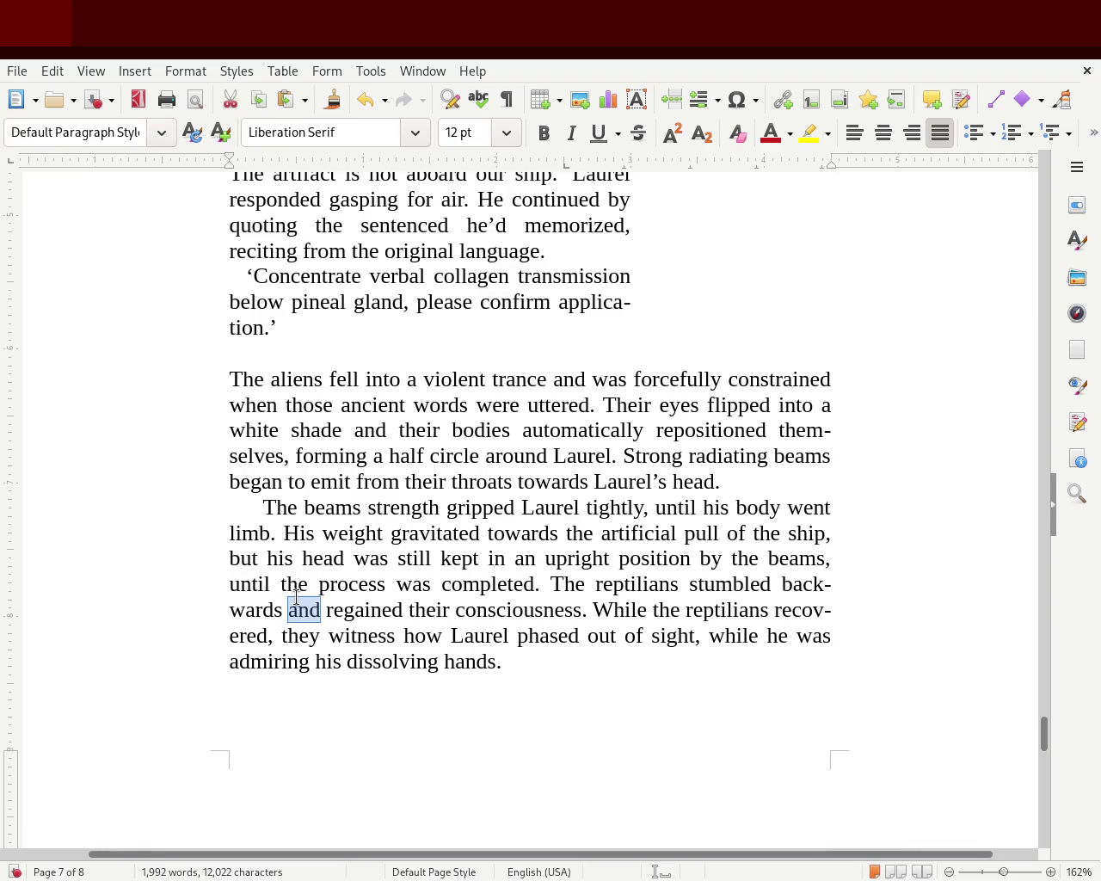
key("BackSpace")
key("BackSpace")
type(",")
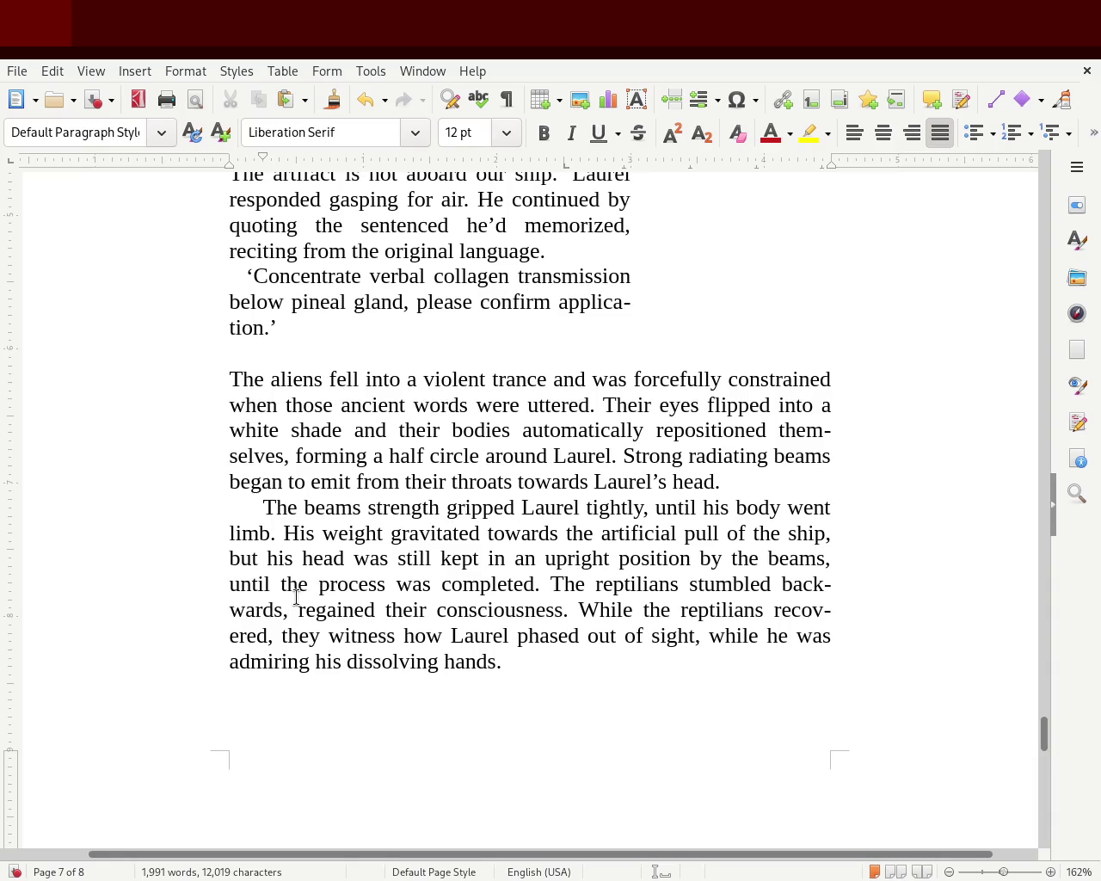
key("Left")
key("Left")
key("BackSpace")
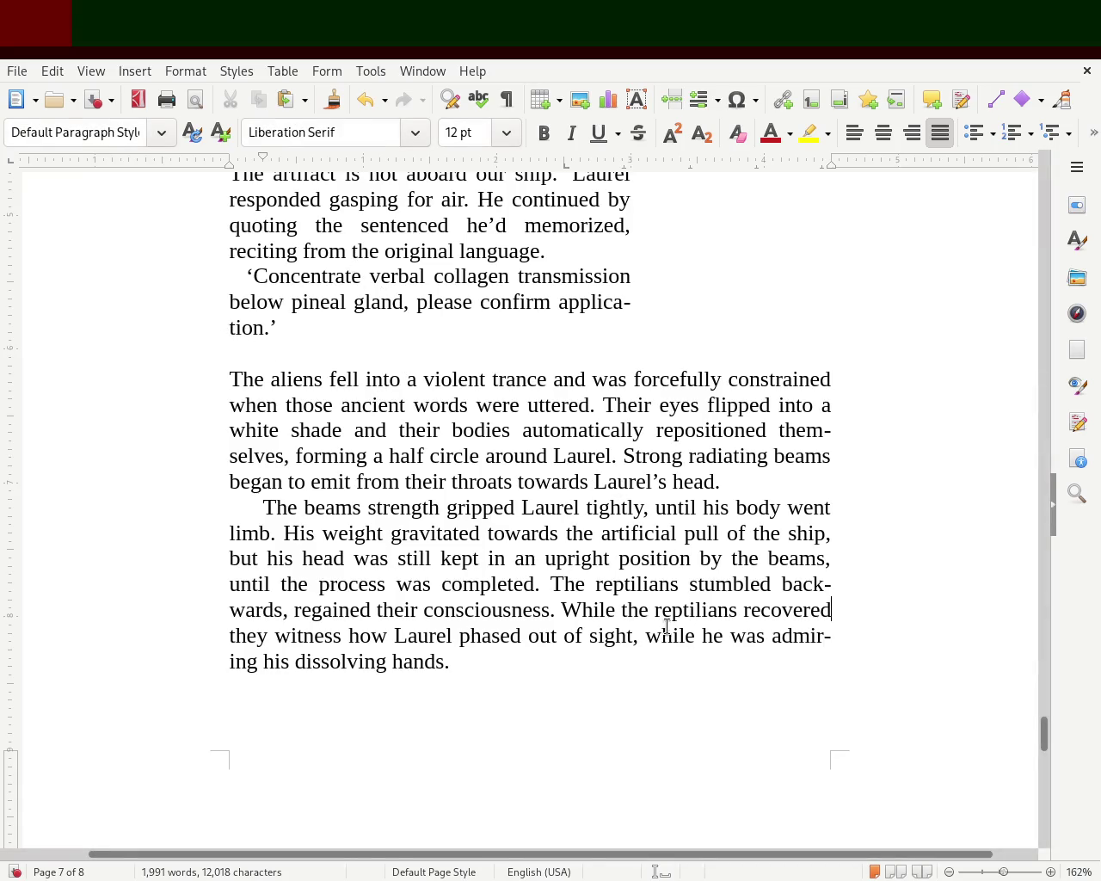
left_click_drag(1045, 736, 1048, 788)
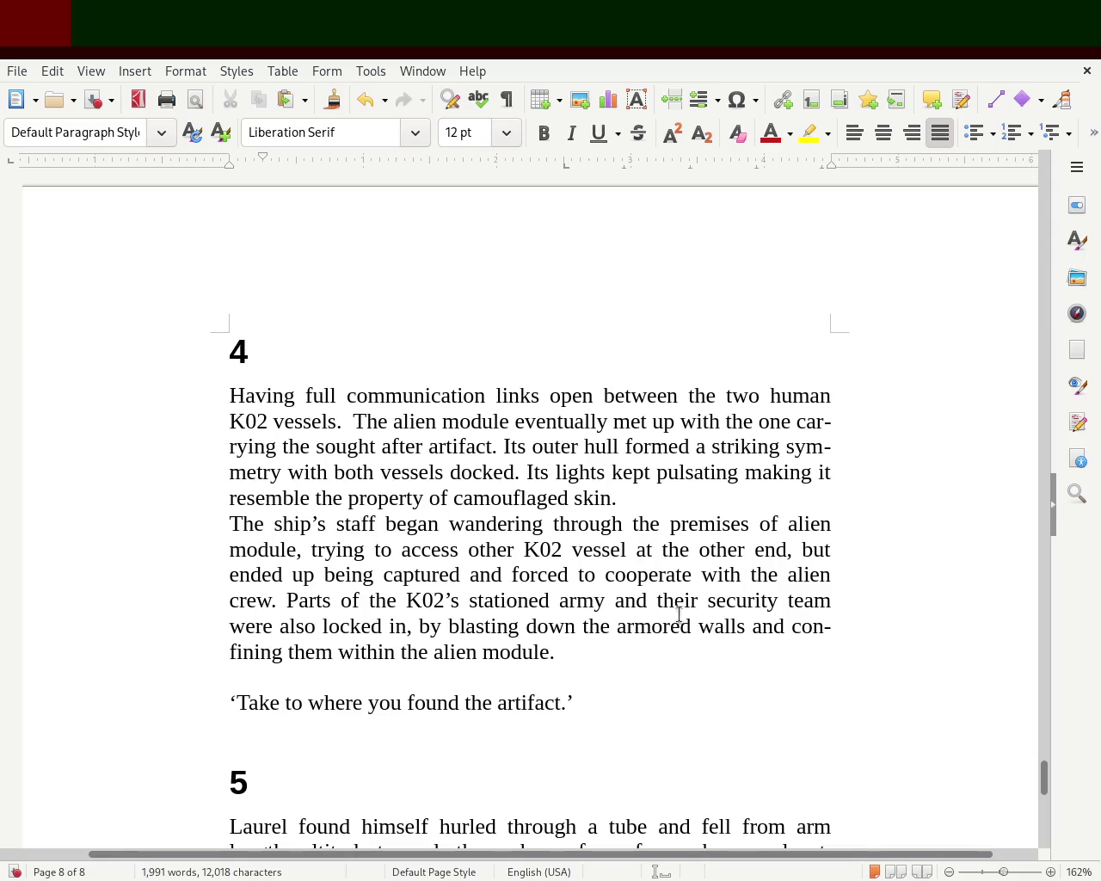
Insert 'now being' before 'docked' and a comma after 'pulsating', then save
left_click(444, 474)
type("now being")
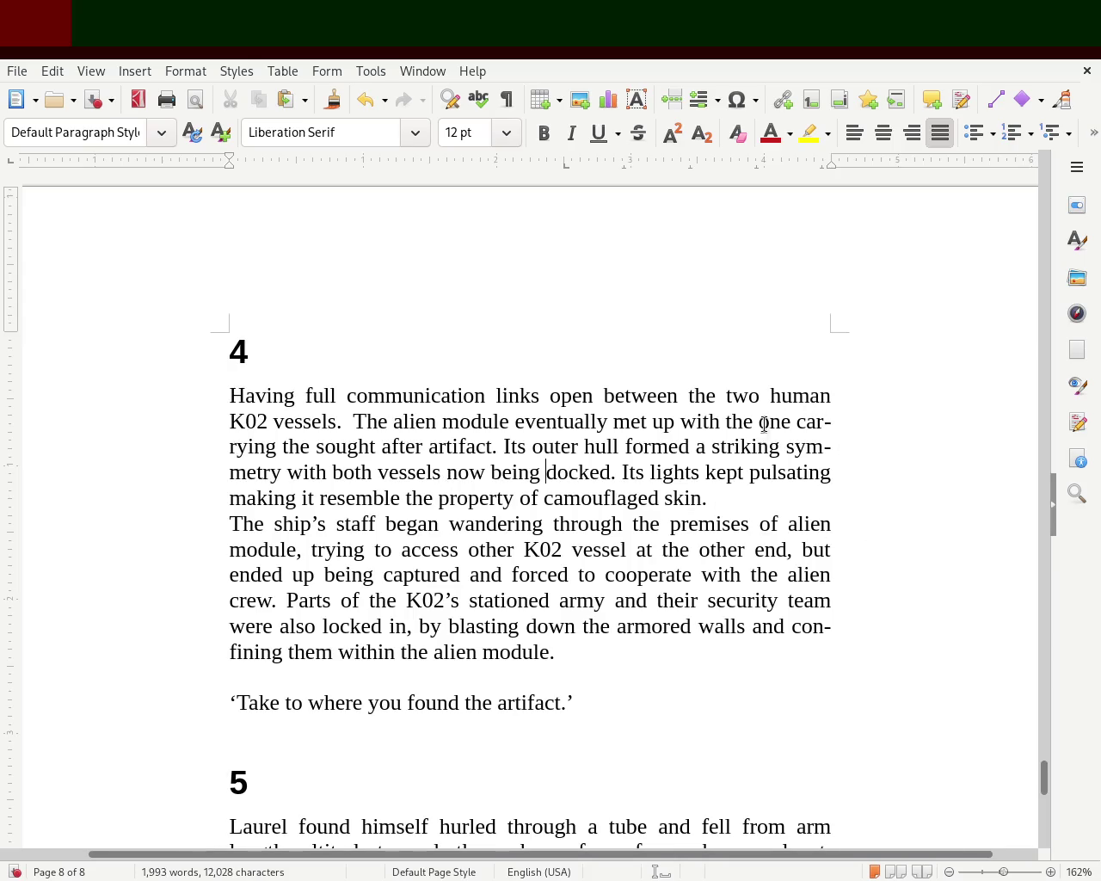
left_click(831, 471)
type(",")
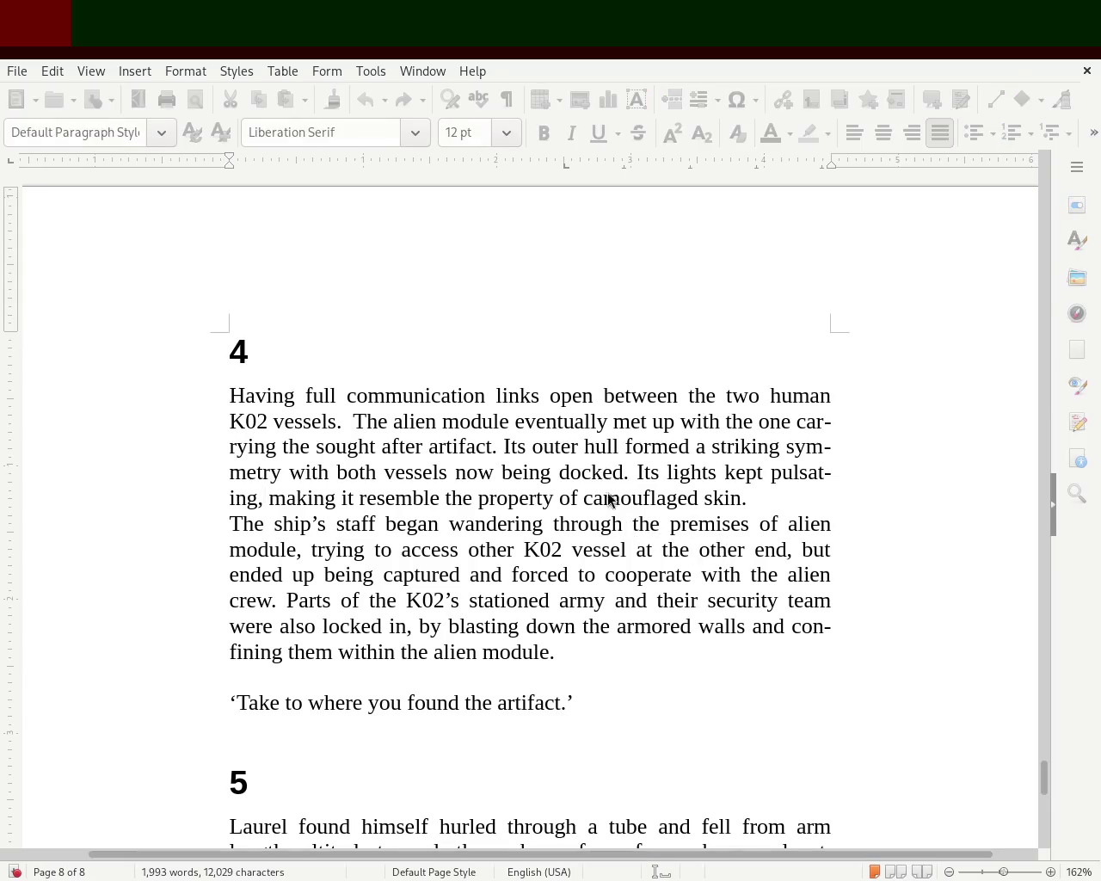
key("ctrl+s")
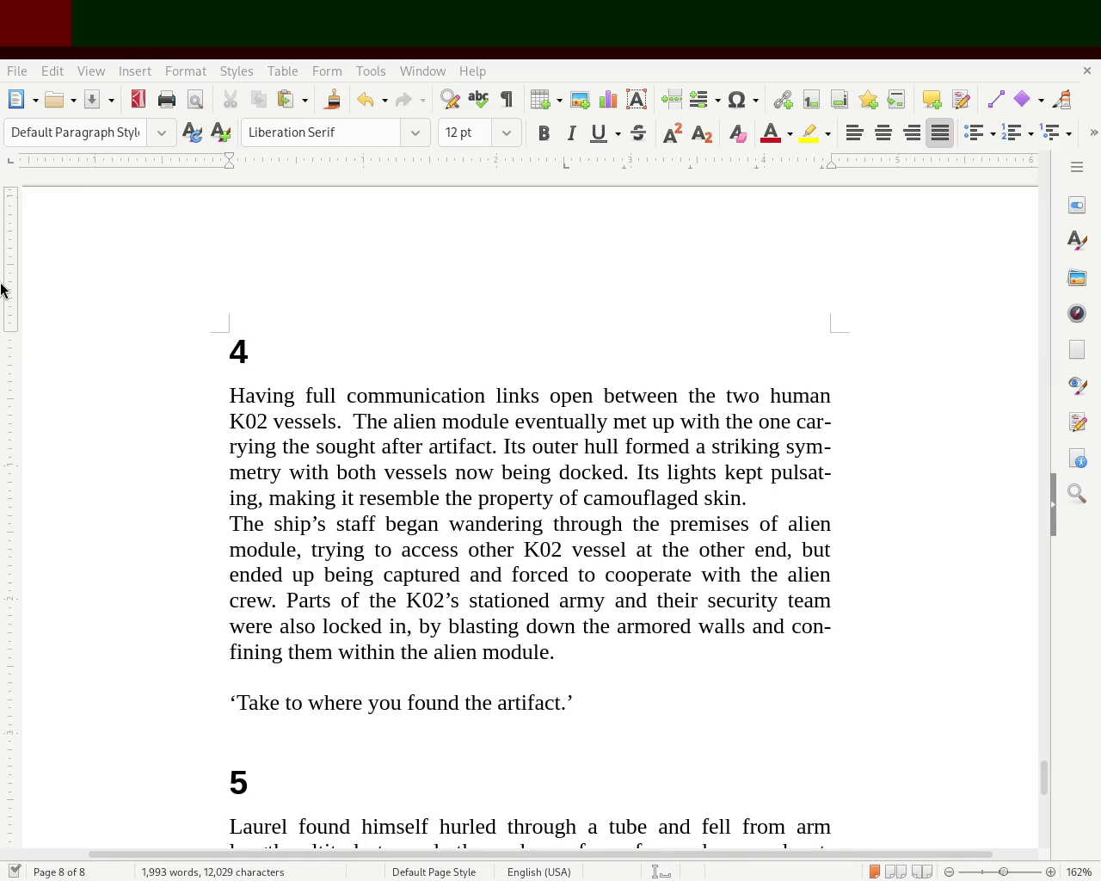
Replace 'one' with 'vessel that' and change 'carrying' to 'carried' in the first sentence
double_click(763, 420)
type("vessel")
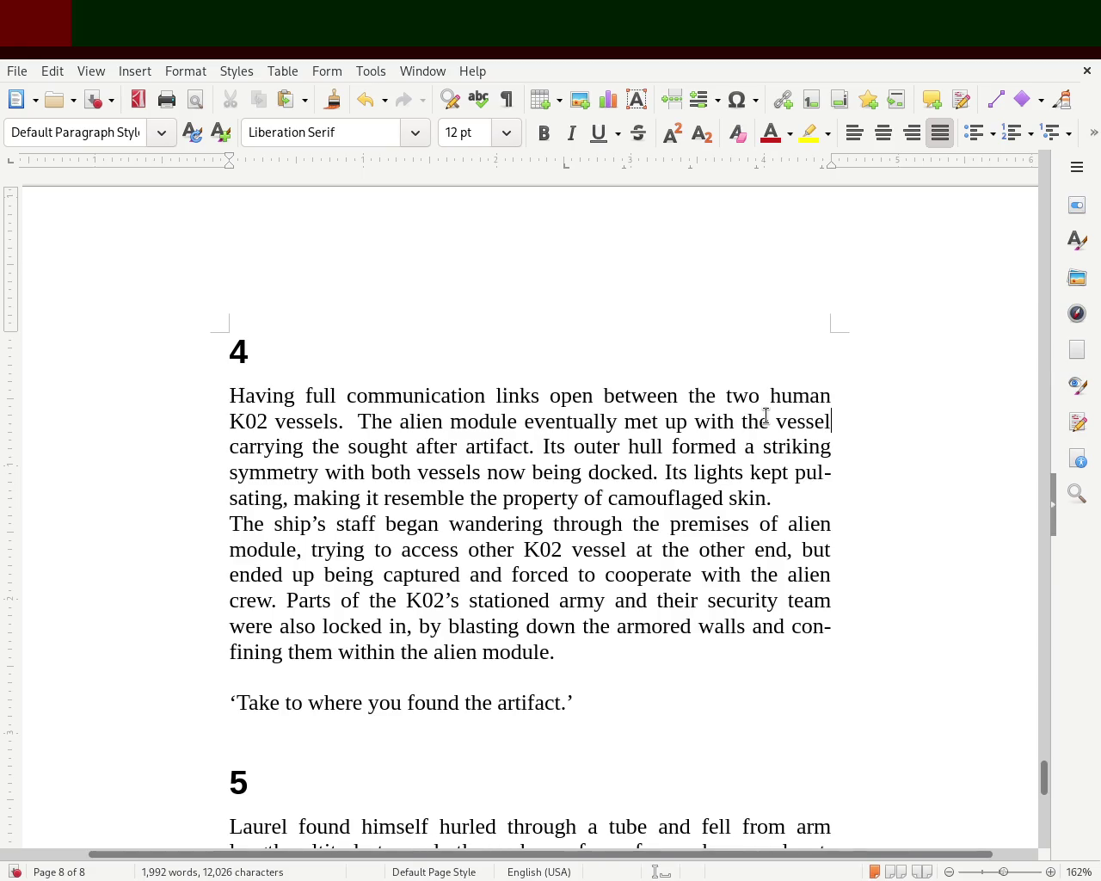
type(".")
key("BackSpace")
type("that")
key("Right")
key("Right")
key("Right")
key("Right")
key("Right")
key("Right")
key("Right")
key("BackSpace")
key("BackSpace")
key("BackSpace")
type("ied")
key("BackSpace")
key("BackSpace")
key("BackSpace")
key("BackSpace")
type("ied")
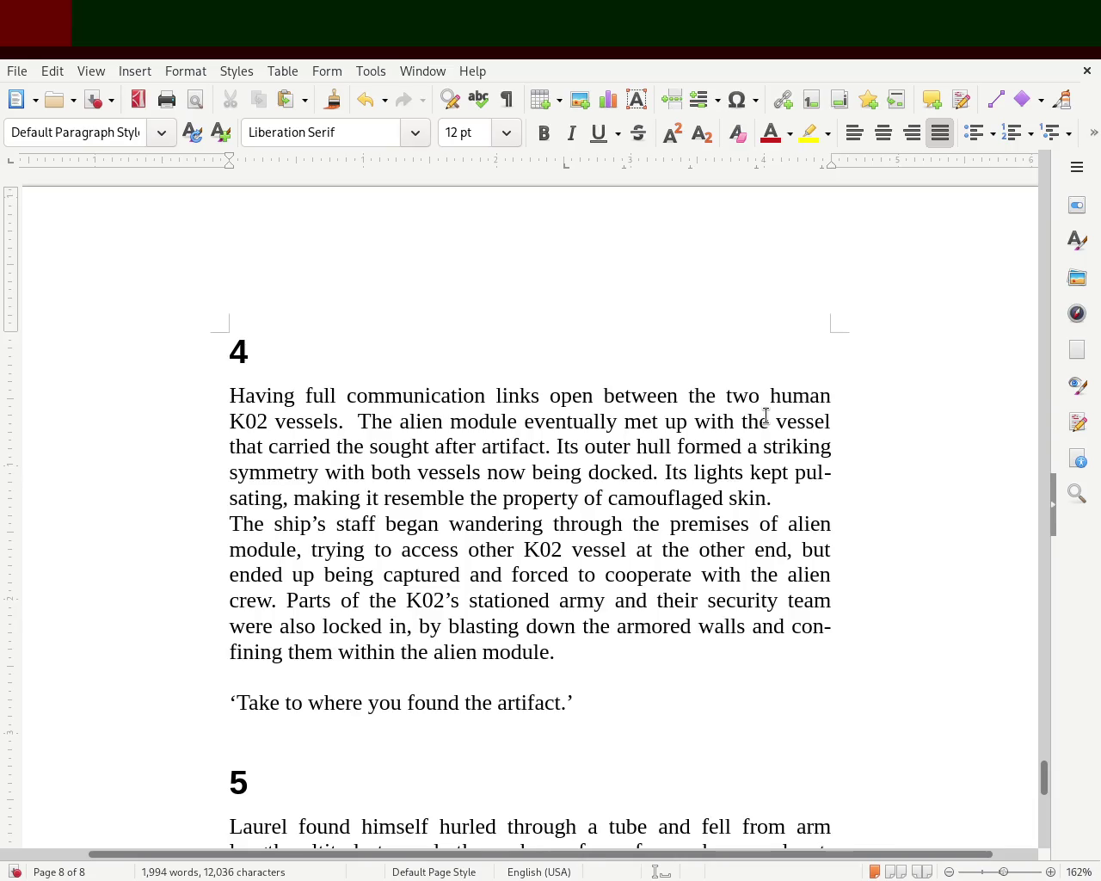
Add 'now' so the hull 'now formed', and remove the extra 'now' before 'being docked'
type("now")
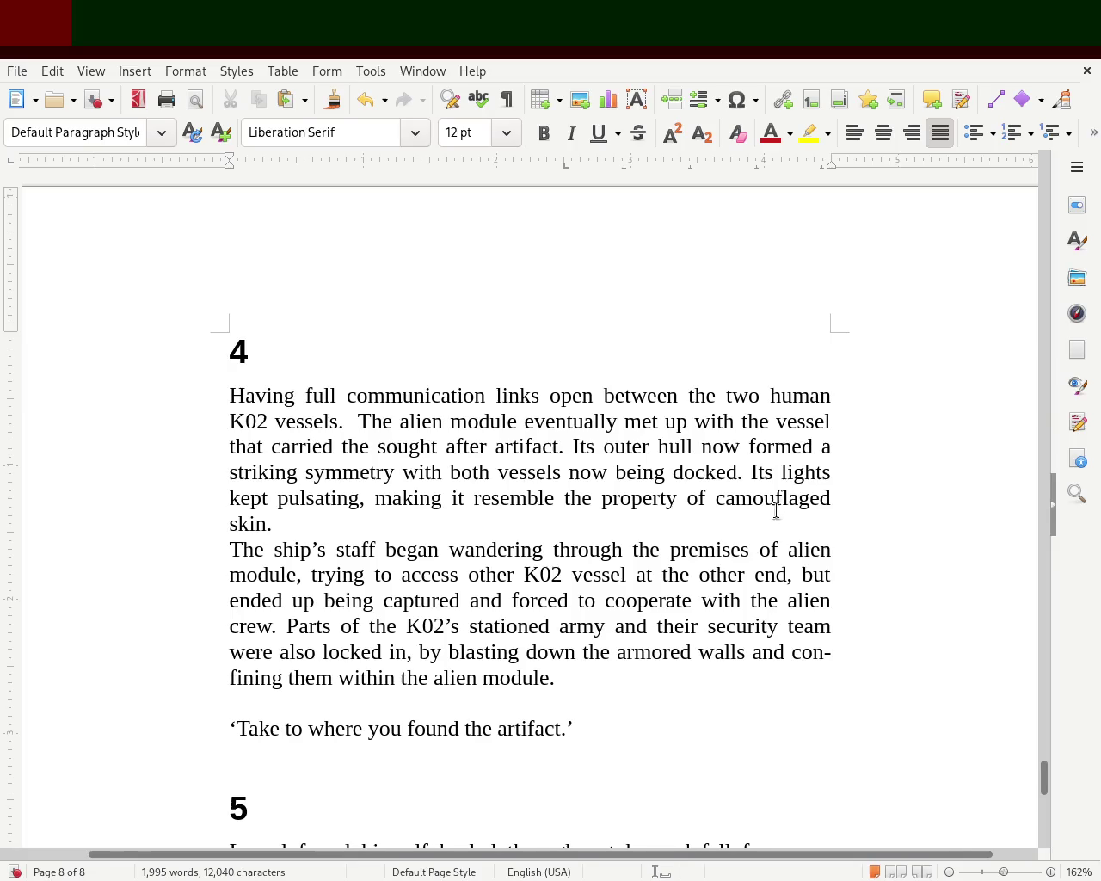
double_click(580, 472)
key("Delete")
key("BackSpace")
left_click(584, 476)
key("Right")
key("Right")
key("Right")
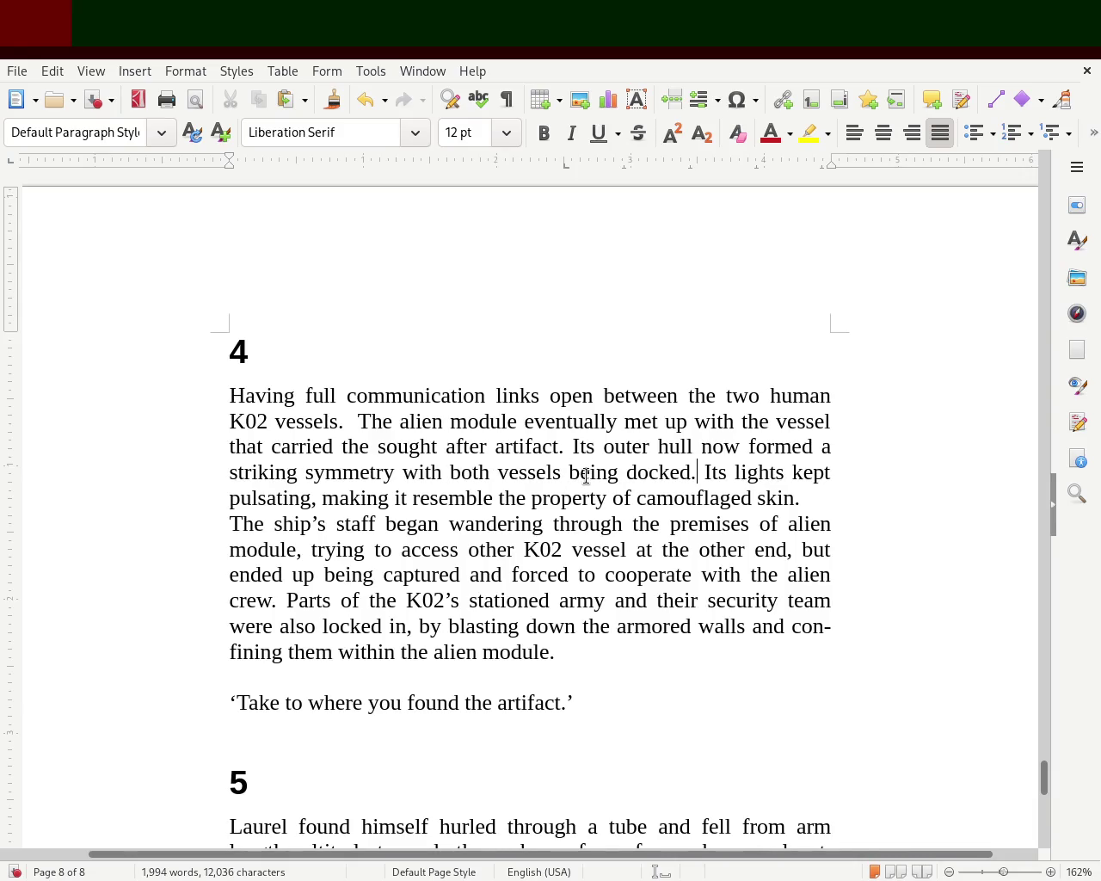
key("Left")
Replace "The ship's staff" with 'The staff of the human ship' and save the manuscript
key("Right")
key("Right")
left_click(254, 523)
type("hunman")
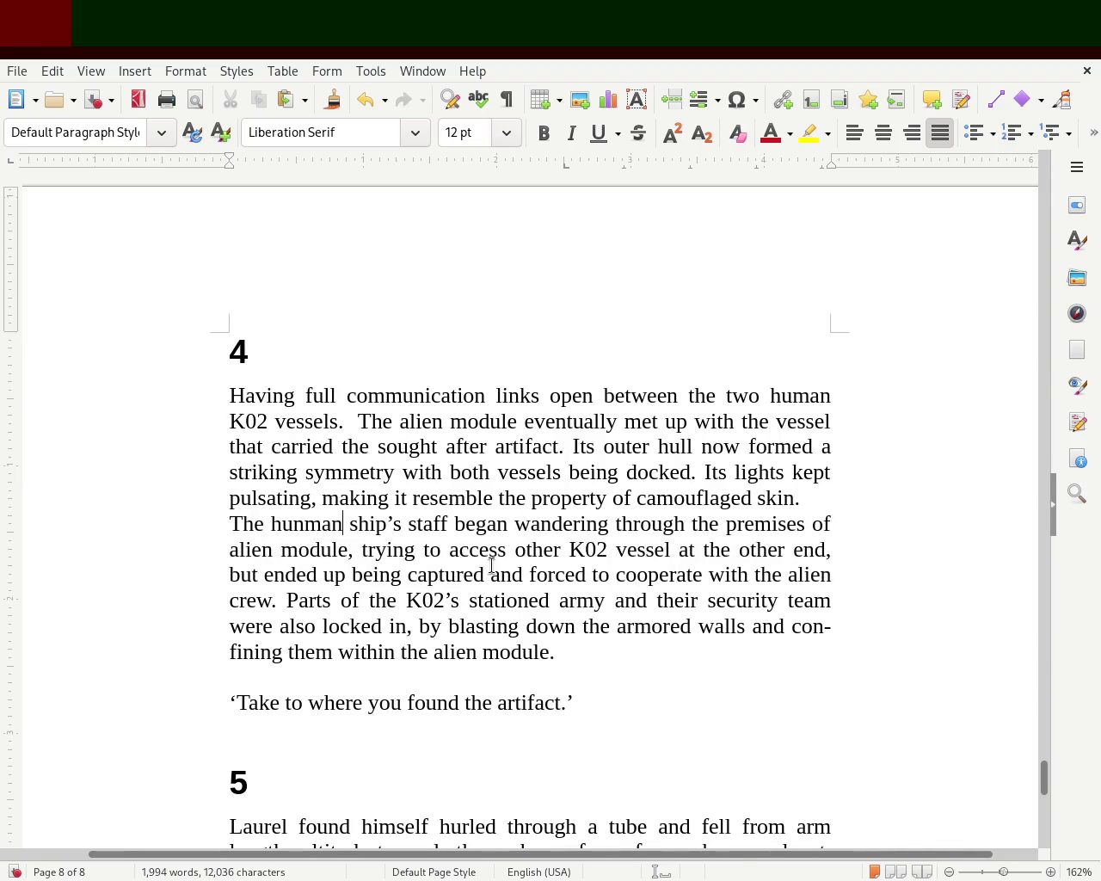
key("BackSpace")
key("BackSpace")
key("BackSpace")
key("BackSpace")
key("BackSpace")
key("BackSpace")
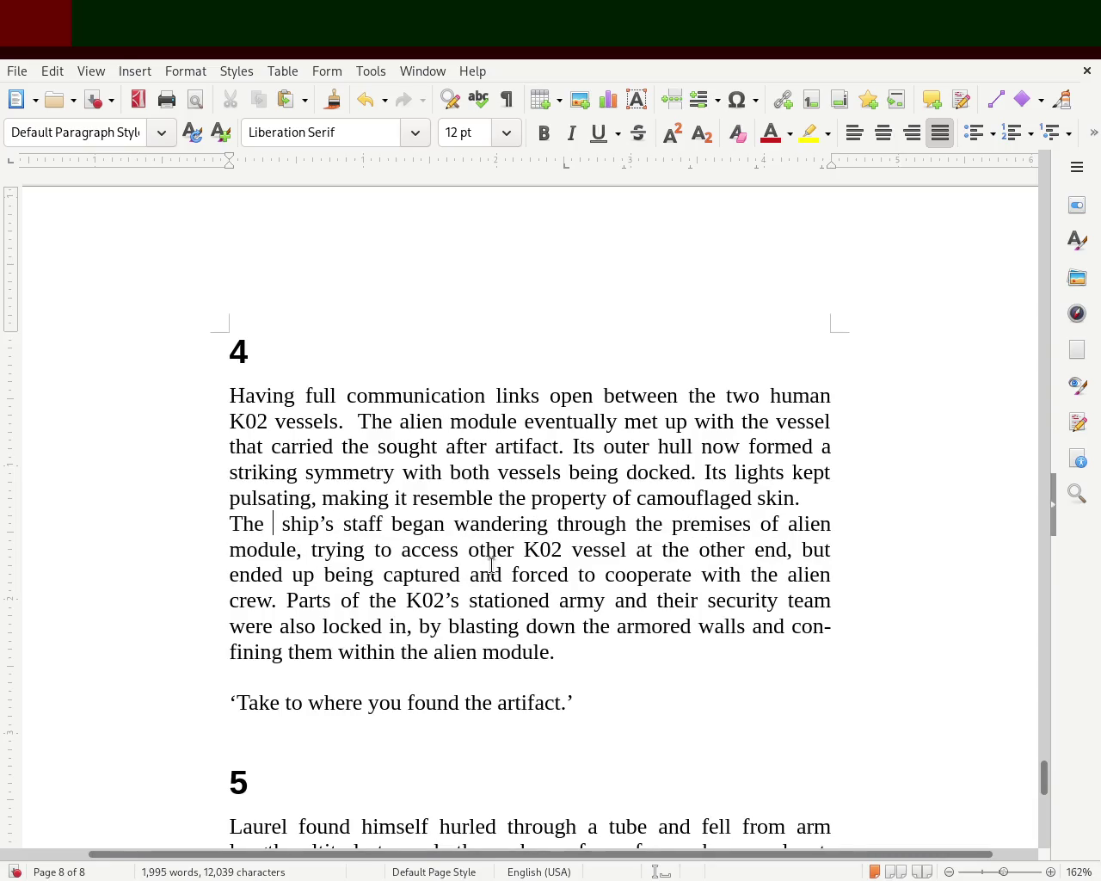
key("Delete")
key("Delete")
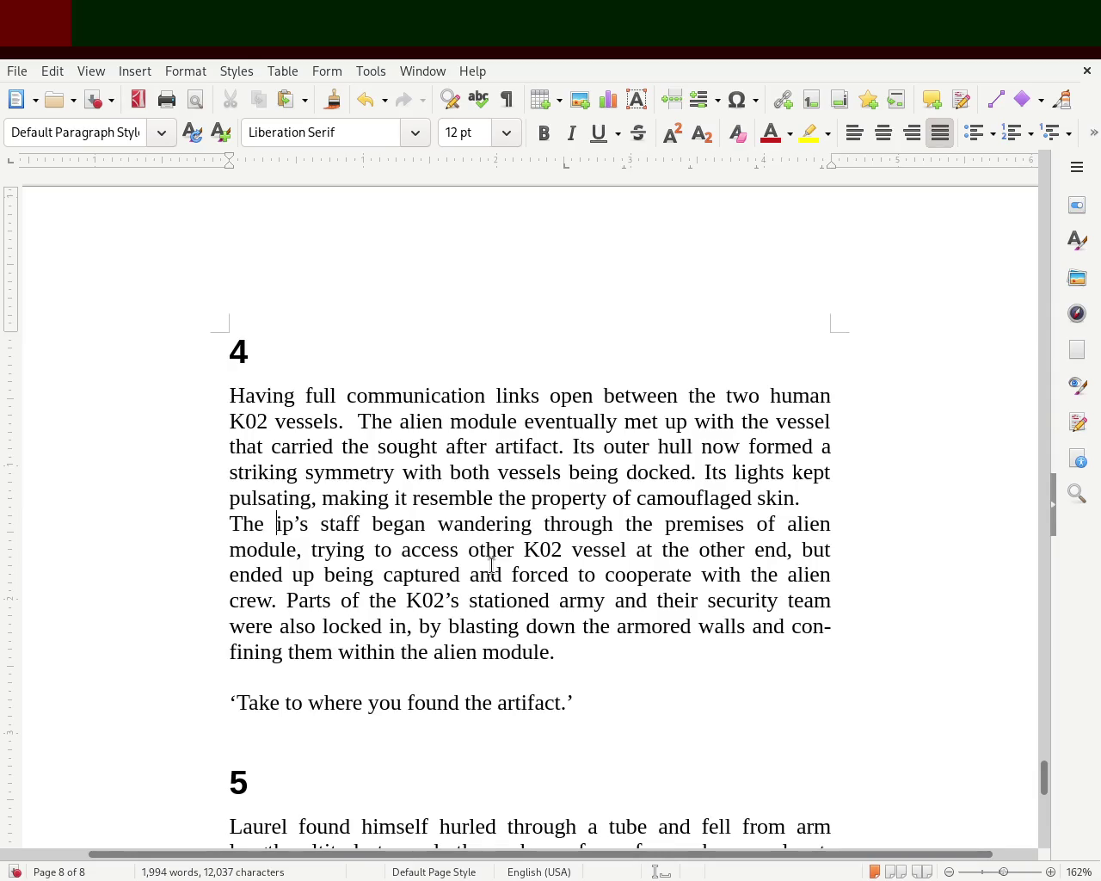
key("Delete")
key("Delete")
key("Delete")
key("Delete")
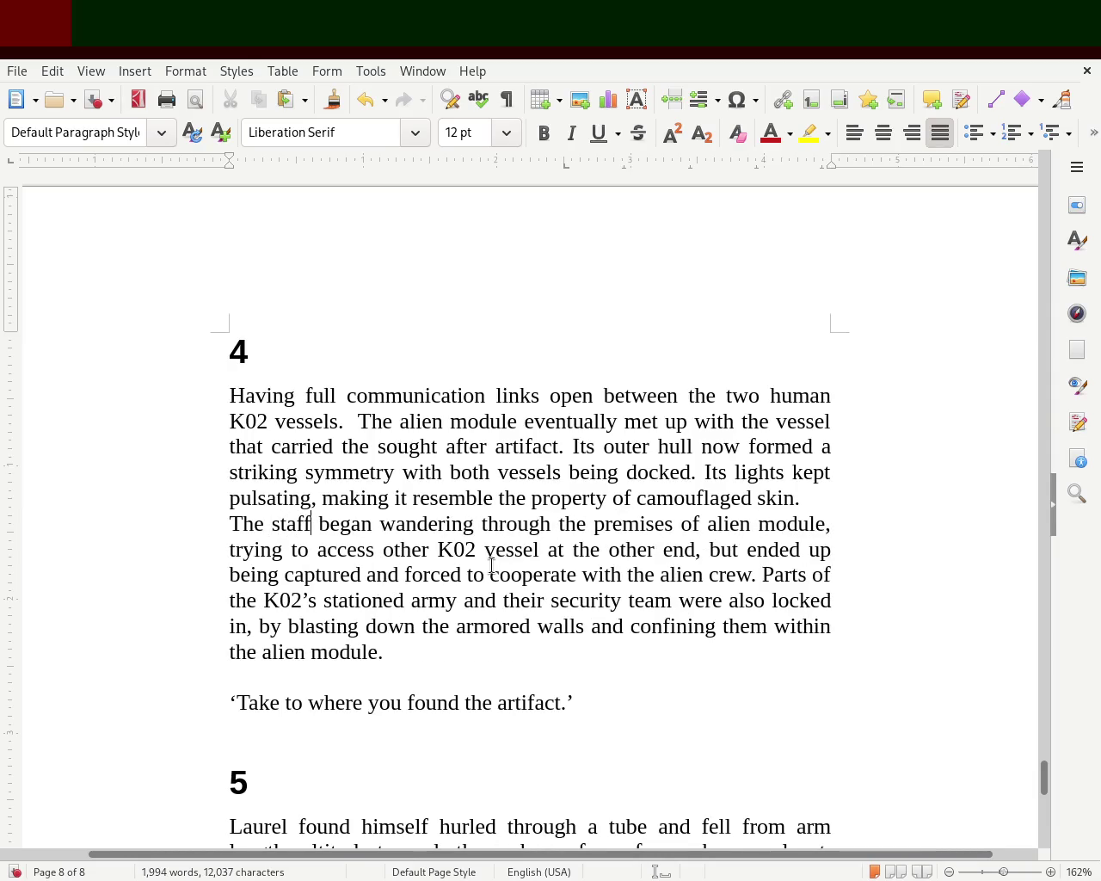
type("of the s")
key("BackSpace")
type("human ship,")
key("BackSpace")
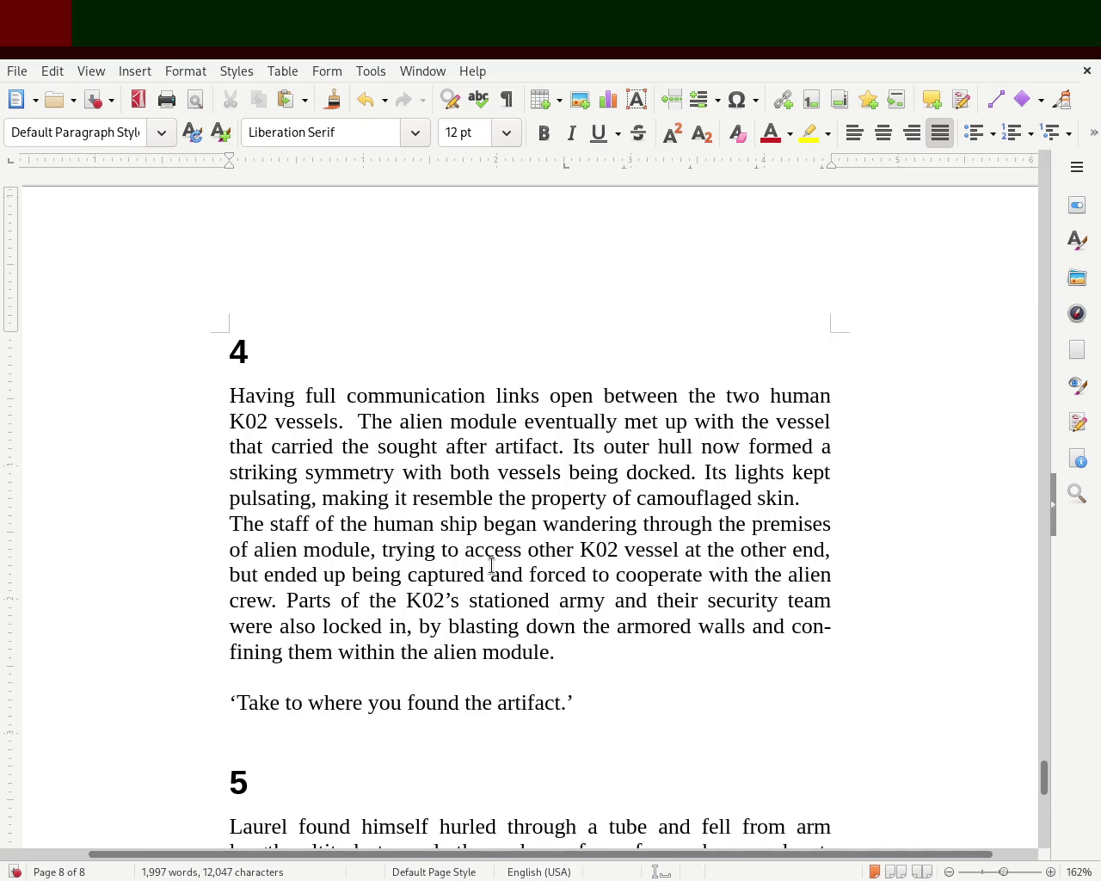
key("ctrl+s")
left_click_drag(1042, 777, 1051, 813)
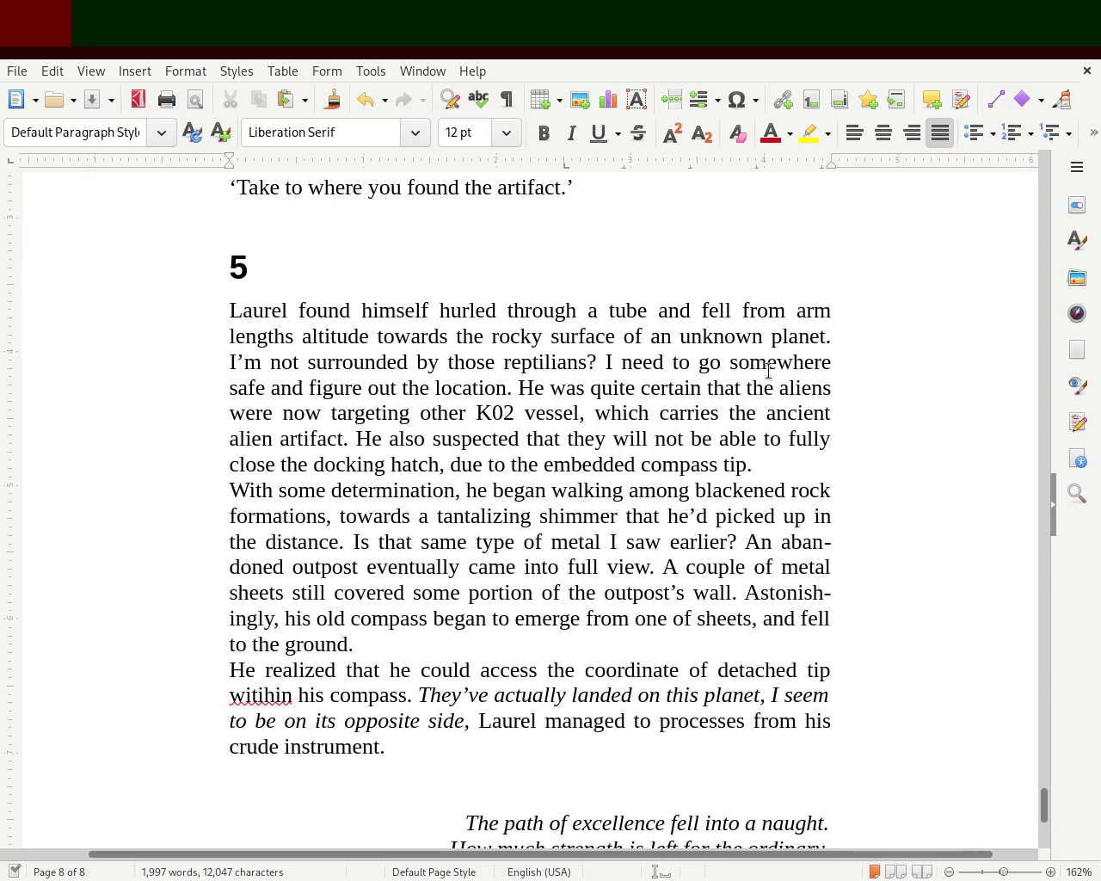
Replace 'from' with 'within an' and 'towards' with 'aginst' in chapter 5's opening line
double_click(771, 311)
type("within")
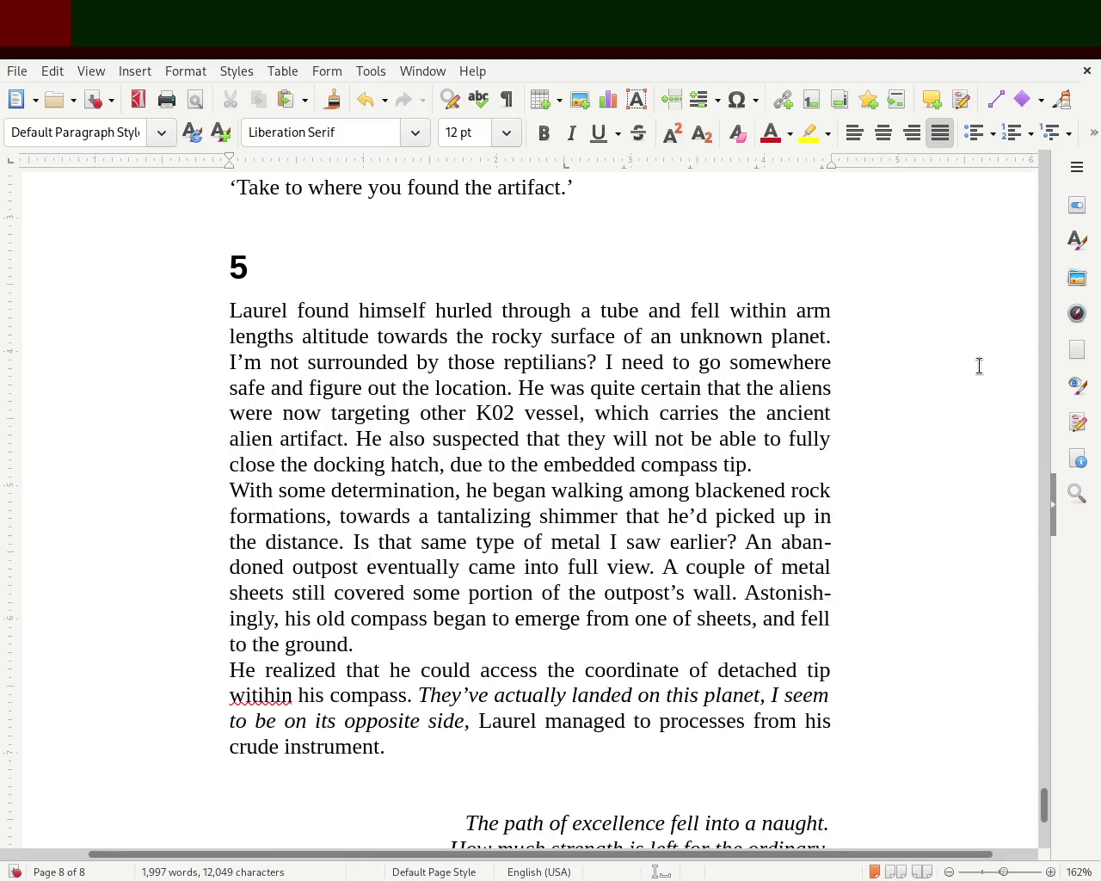
type(" an")
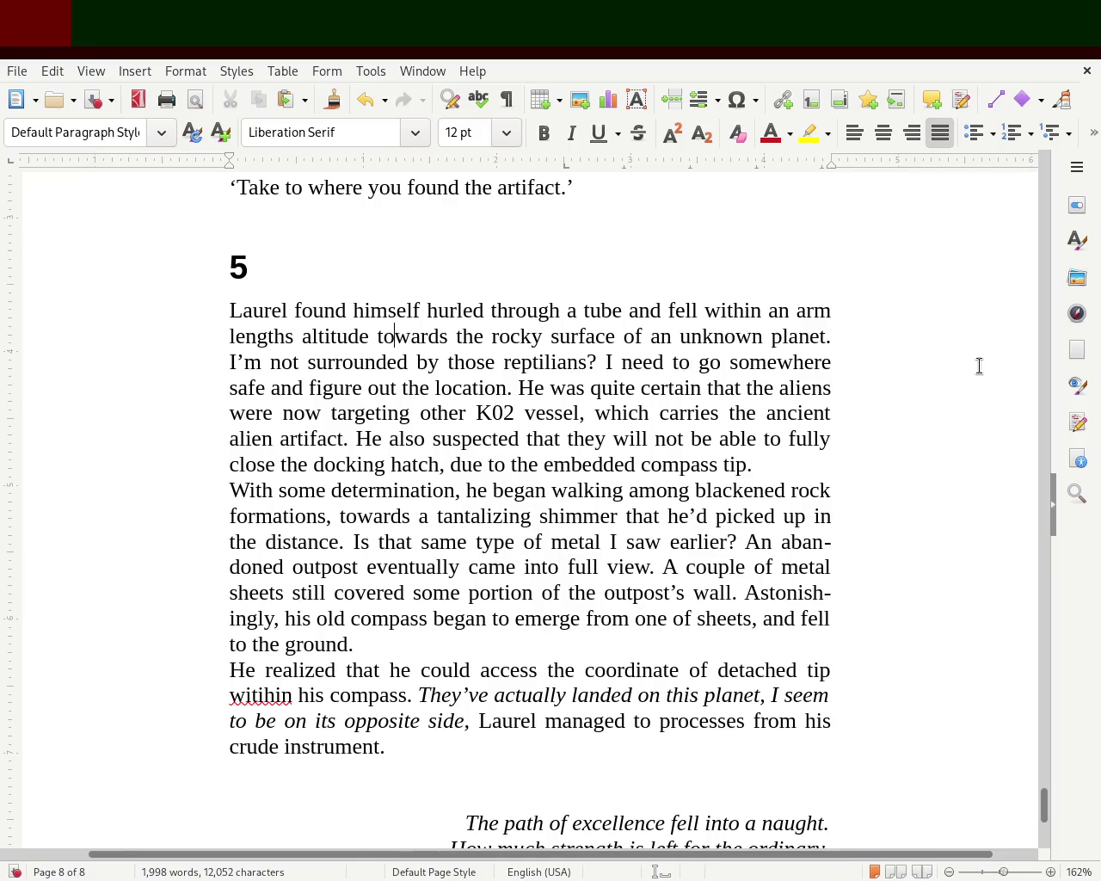
key("Delete")
key("Delete")
key("Delete")
key("Delete")
key("Delete")
key("Delete")
type("again")
key("BackSpace")
key("BackSpace")
key("BackSpace")
type("inst")
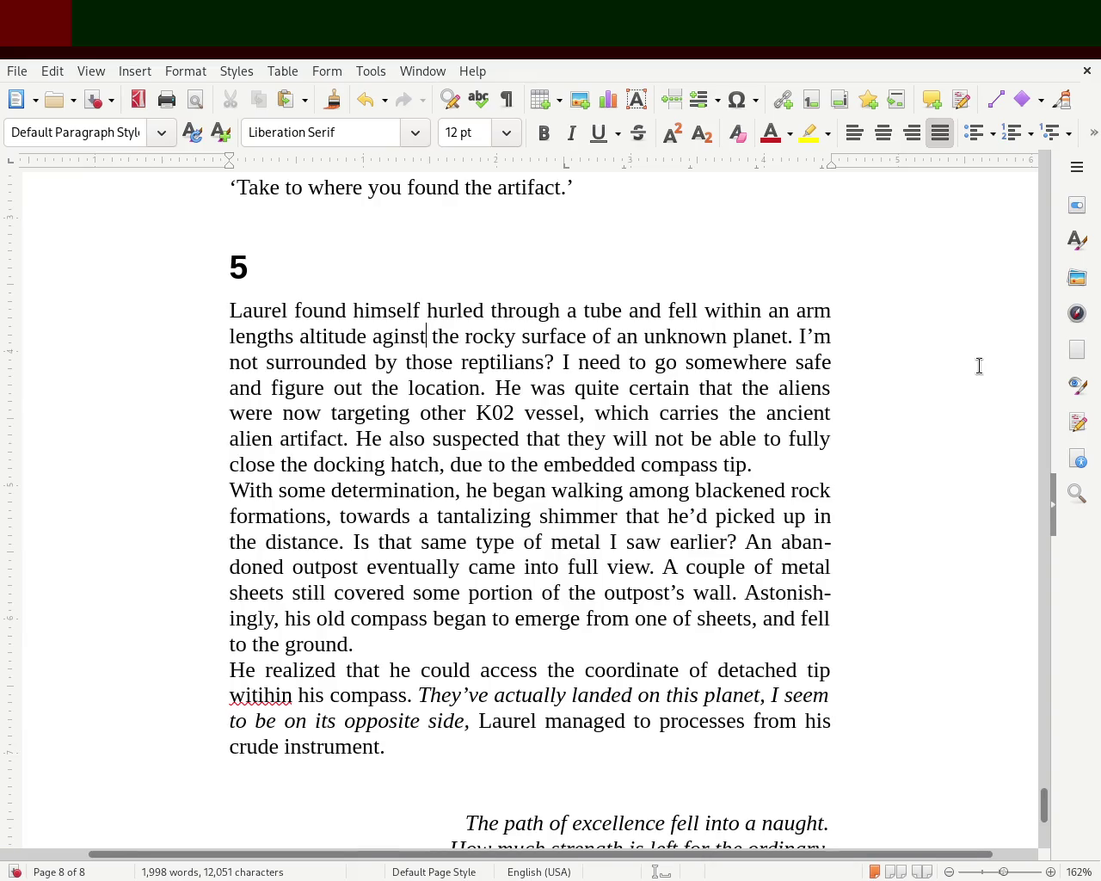
Italicize the thought 'I'm not surrounded by those reptilians?' and change 'the location' to 'my location'
mouse_move(798, 336)
left_mouse_down()
mouse_move(602, 338)
mouse_move(516, 357)
mouse_move(555, 361)
left_mouse_up()
left_click(572, 134)
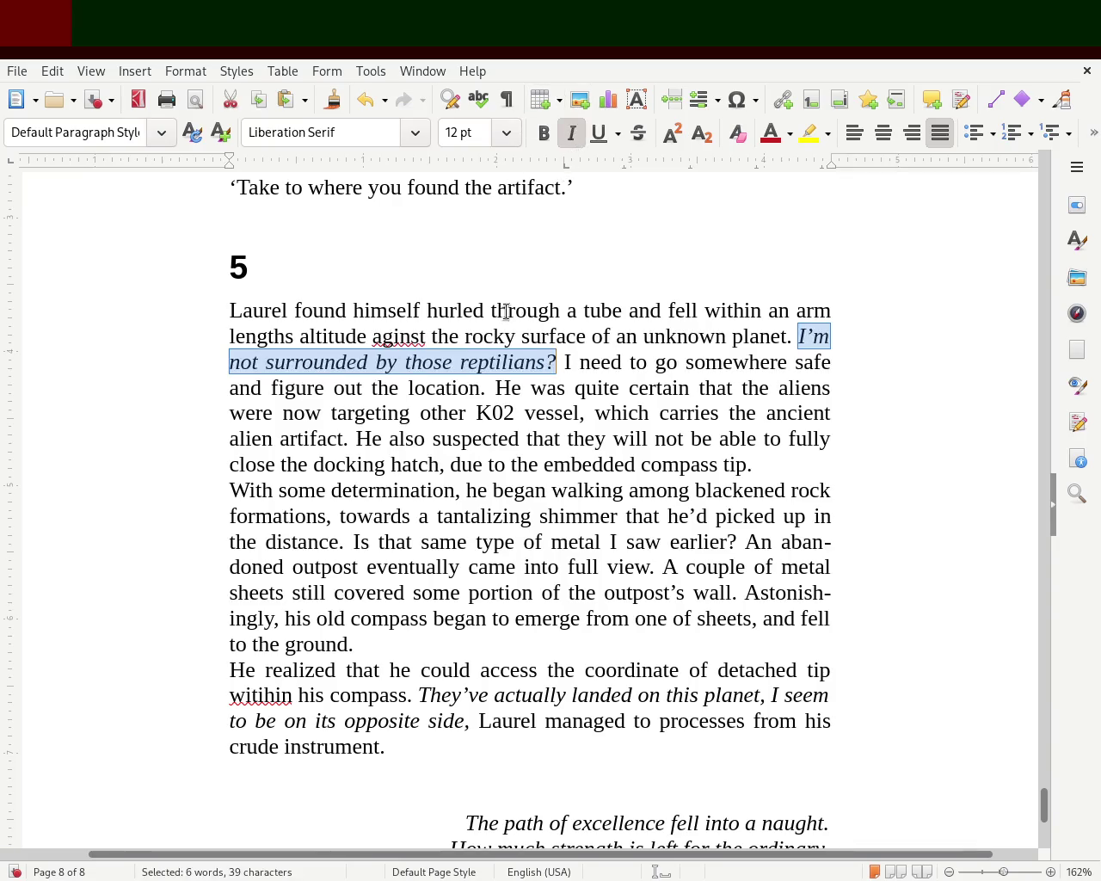
left_click(507, 312)
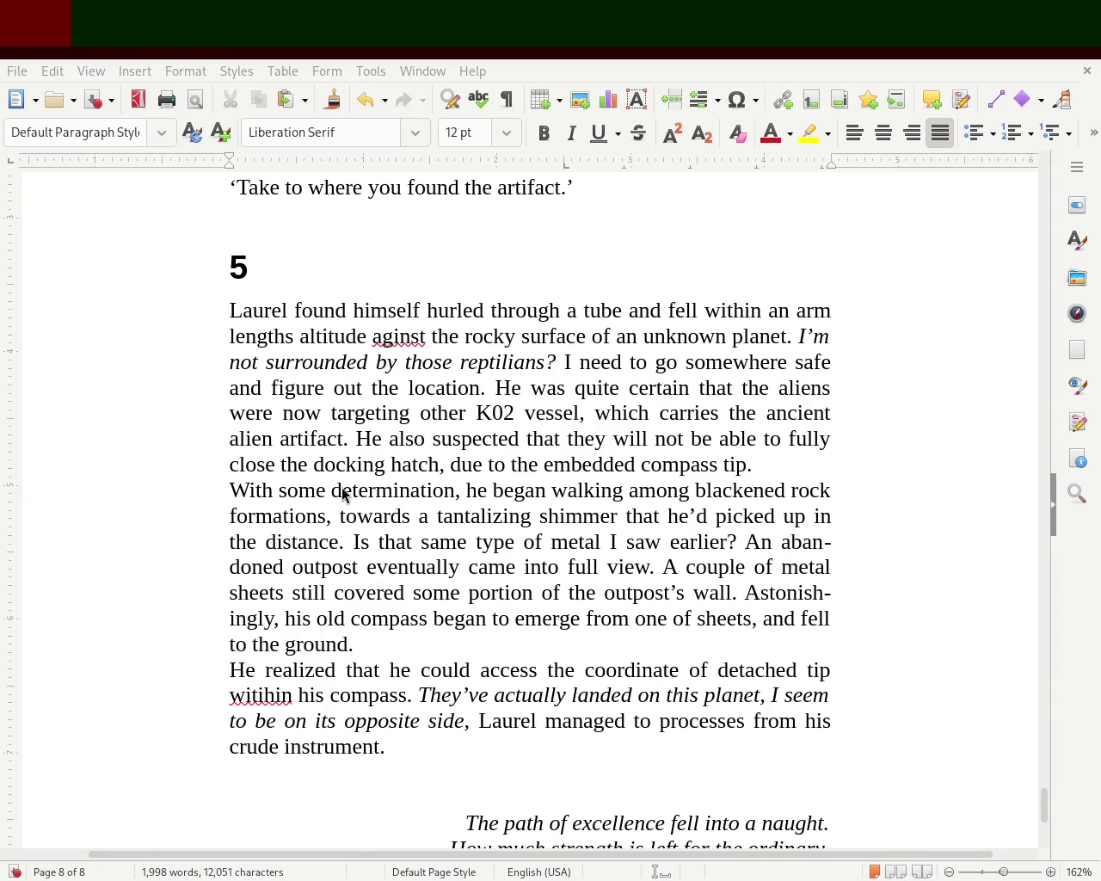
double_click(383, 389)
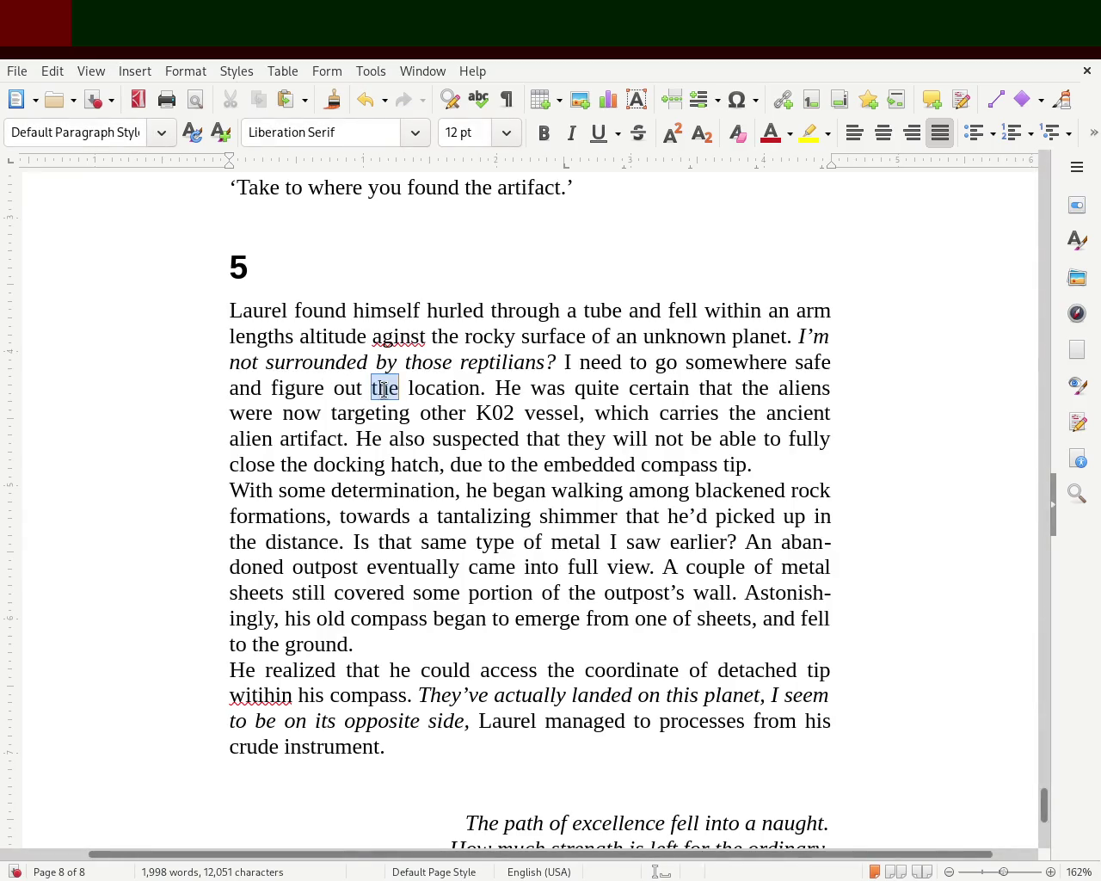
type("my")
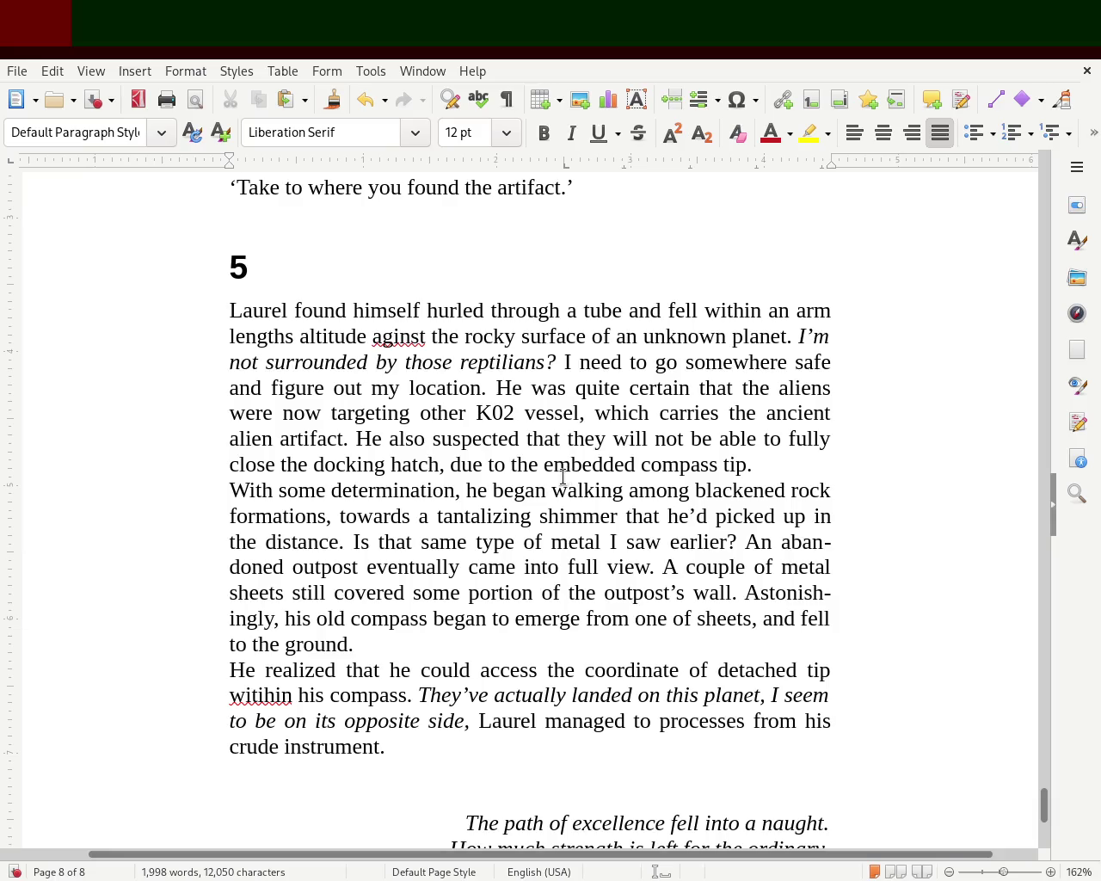
Replace 'close' with 'detach the first ship from' and save the document
double_click(260, 462)
type("detach the first shio")
key("BackSpace")
type("p")
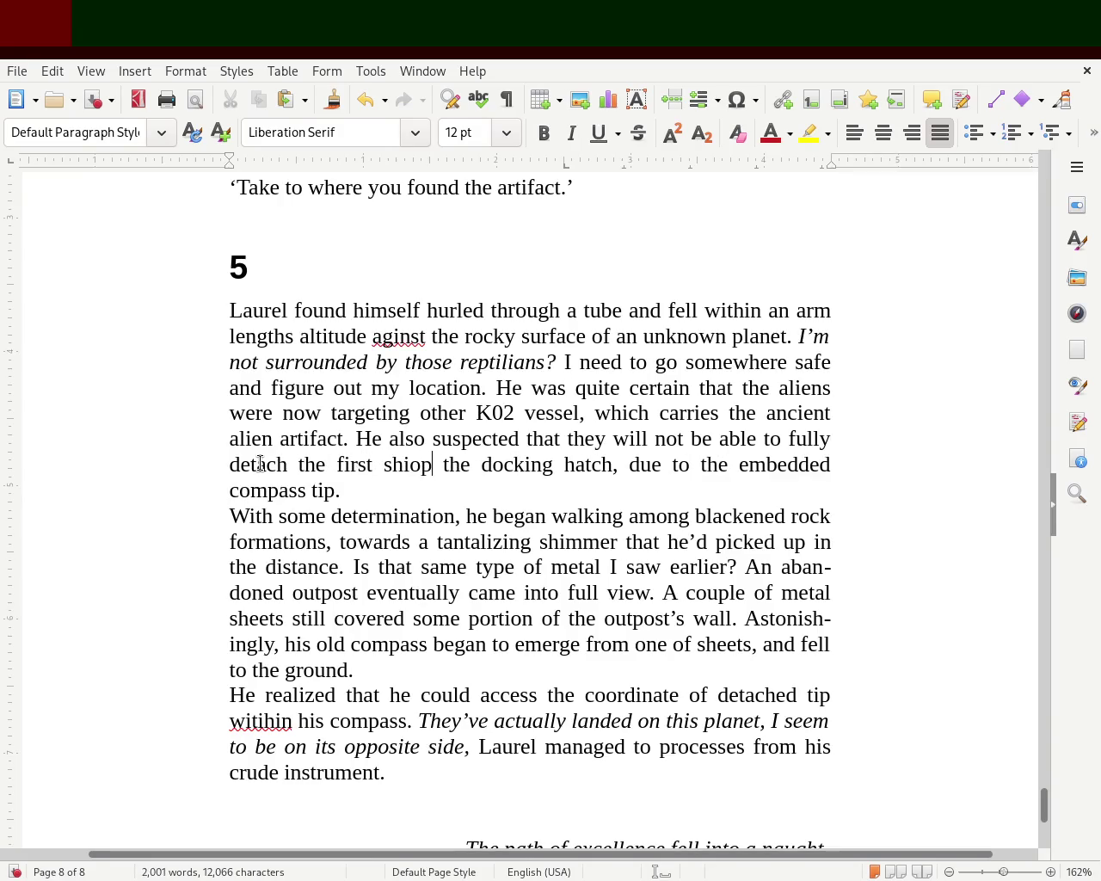
type(" from")
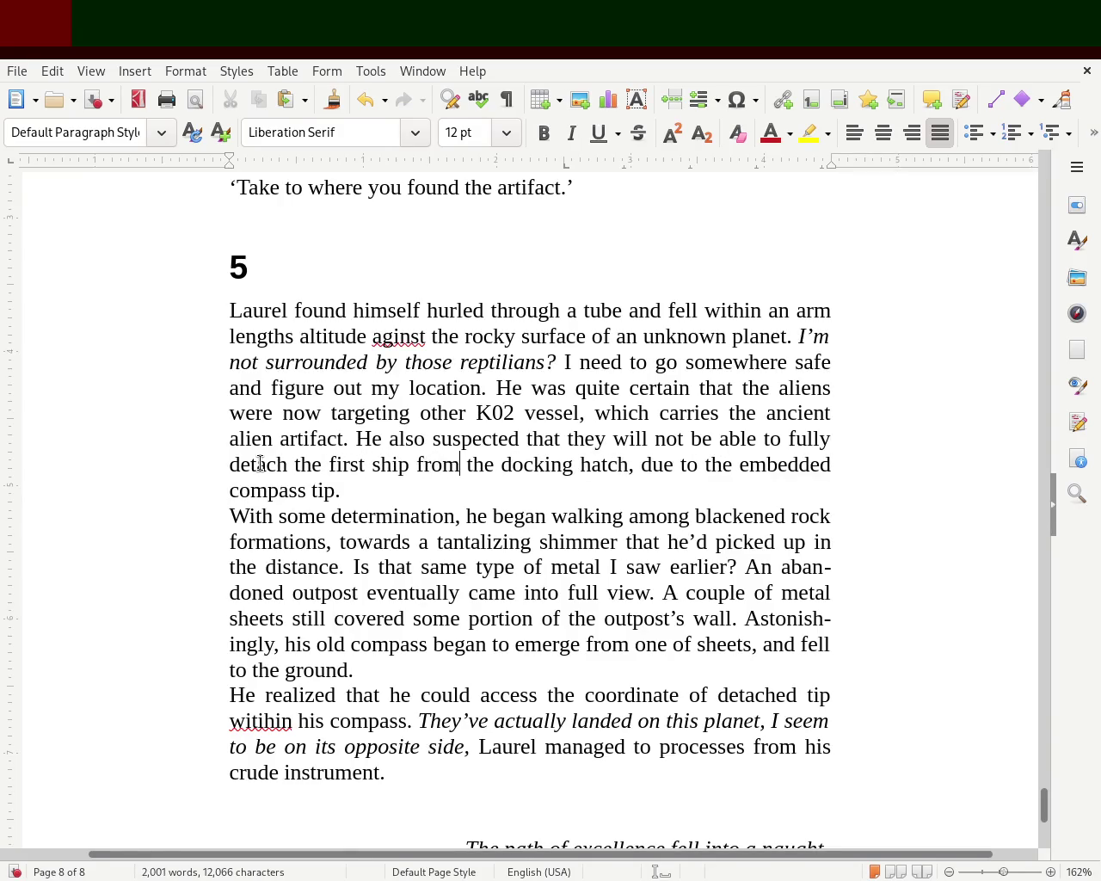
key("ctrl+s")
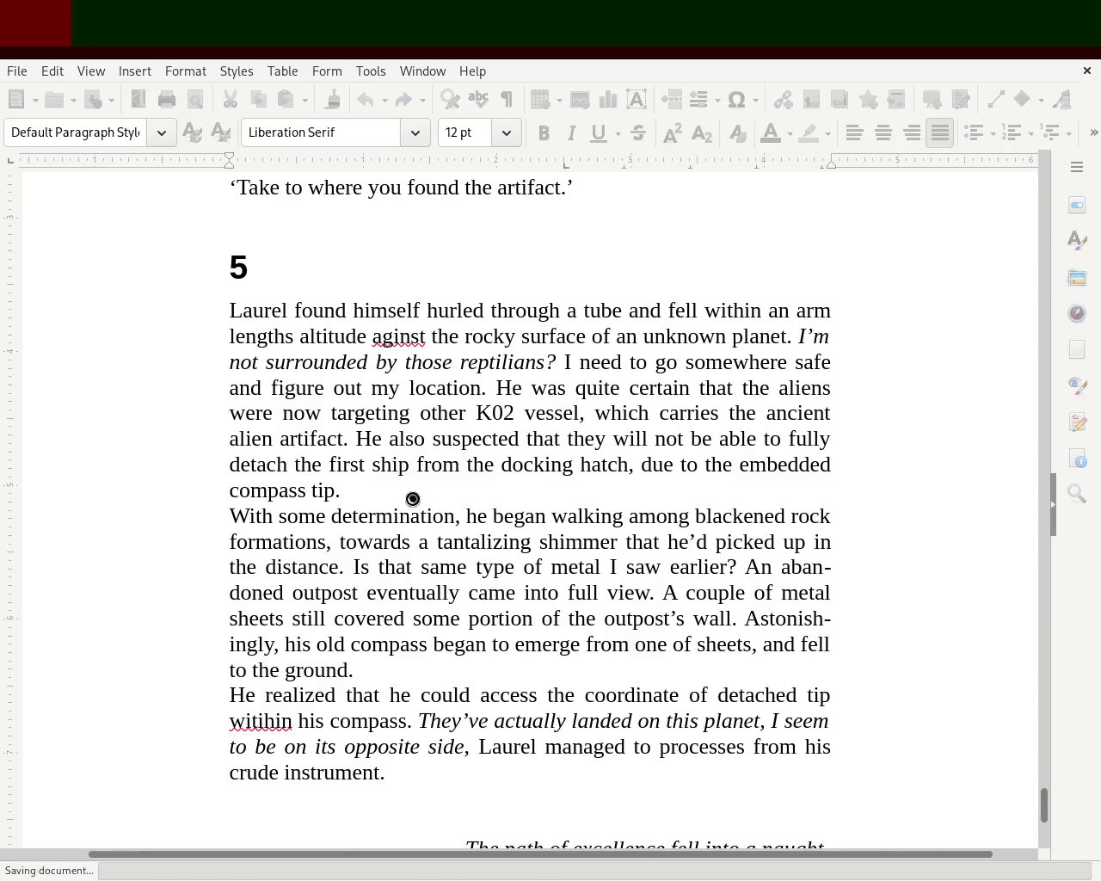
First-line indent the 'With' paragraph and italicize 'Is that same type of metal I saw earlier?'
left_click(230, 515)
left_click_drag(229, 158, 246, 161)
left_click(60, 451)
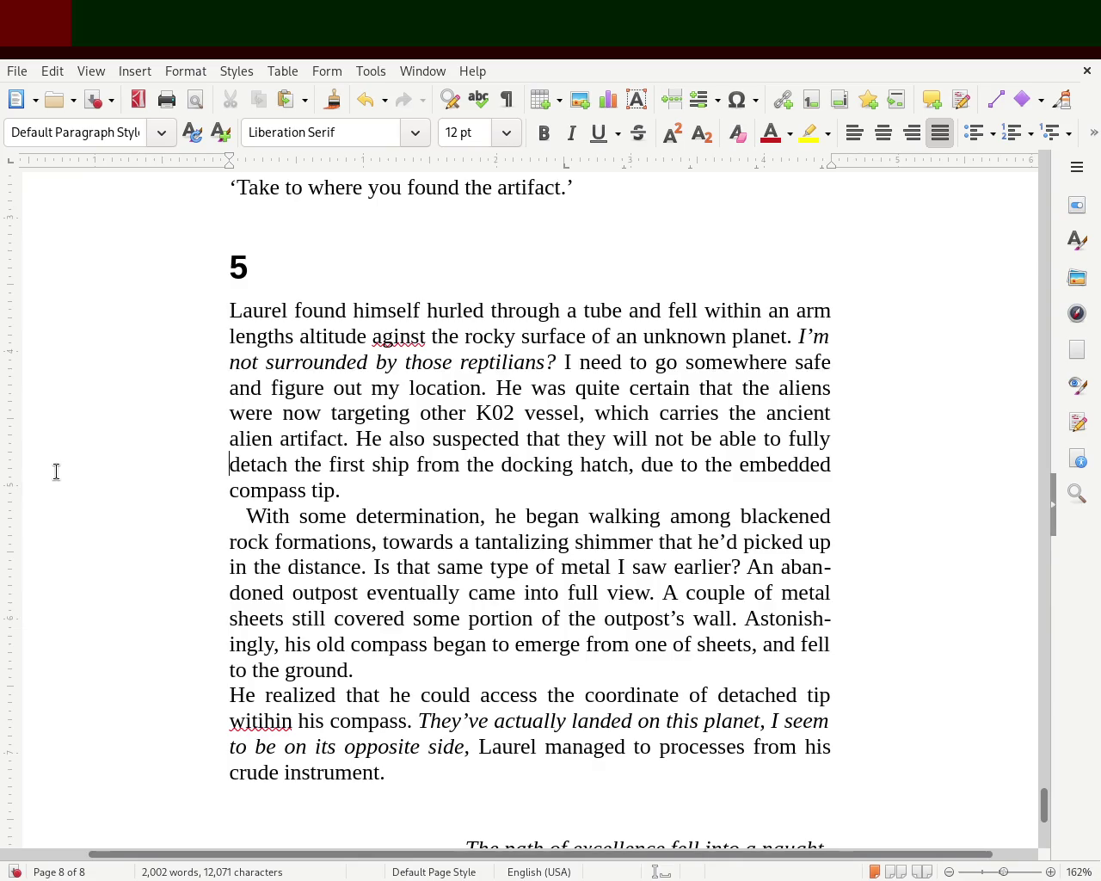
left_click_drag(374, 567, 742, 567)
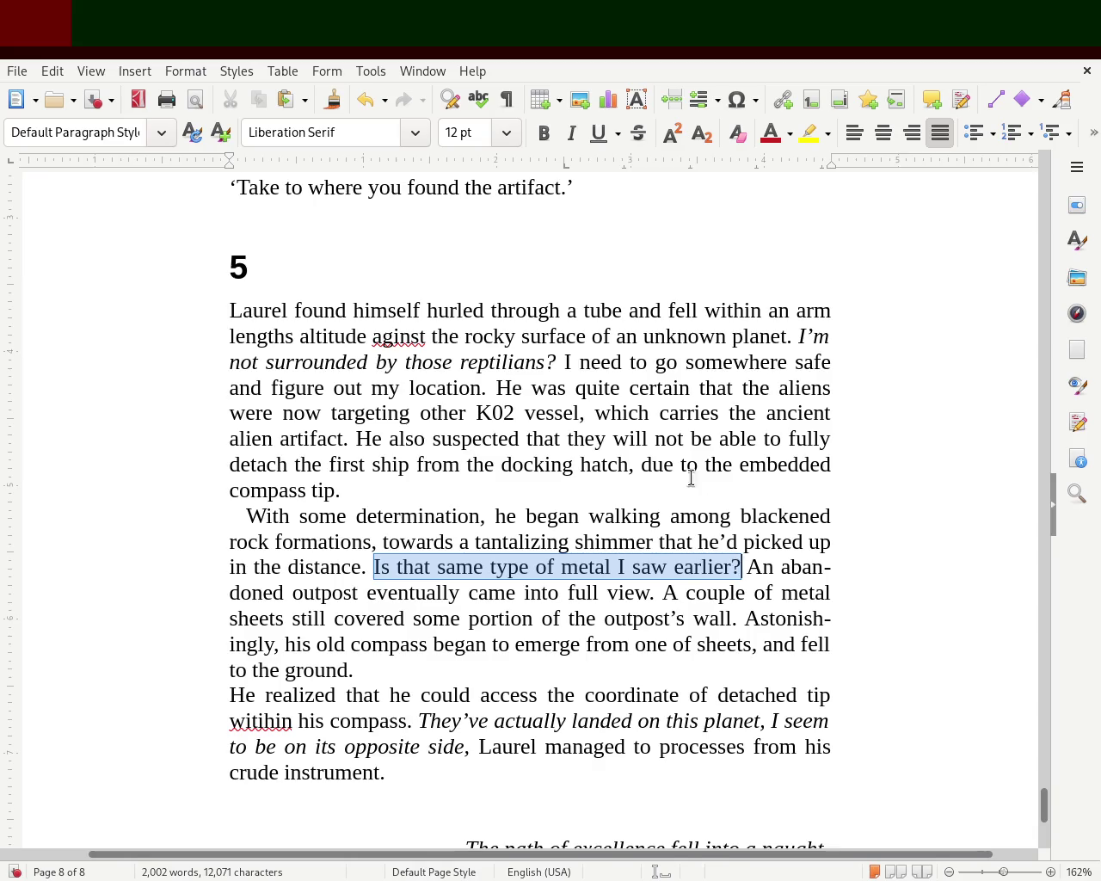
left_click(571, 135)
left_click(533, 438)
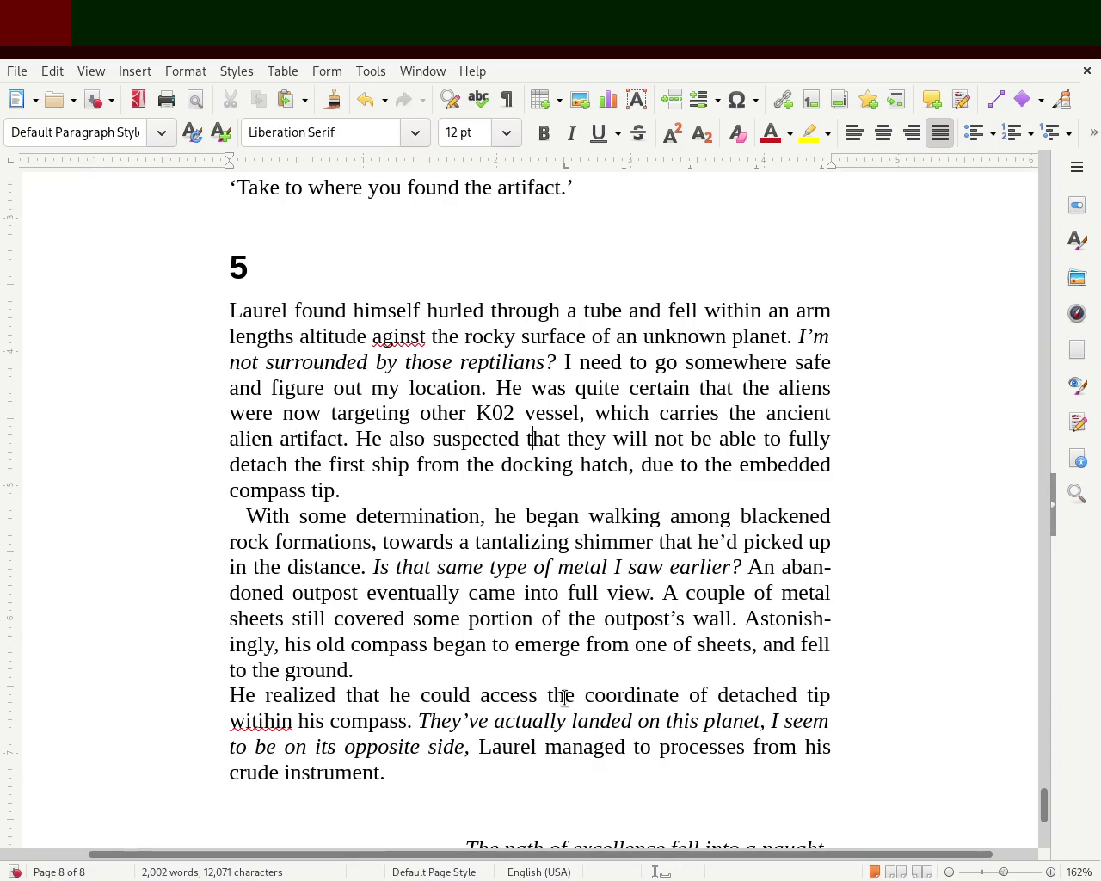
Use 'using' before 'his compass', save, and first-line indent the 'He realized' paragraph
double_click(268, 725)
type("within")
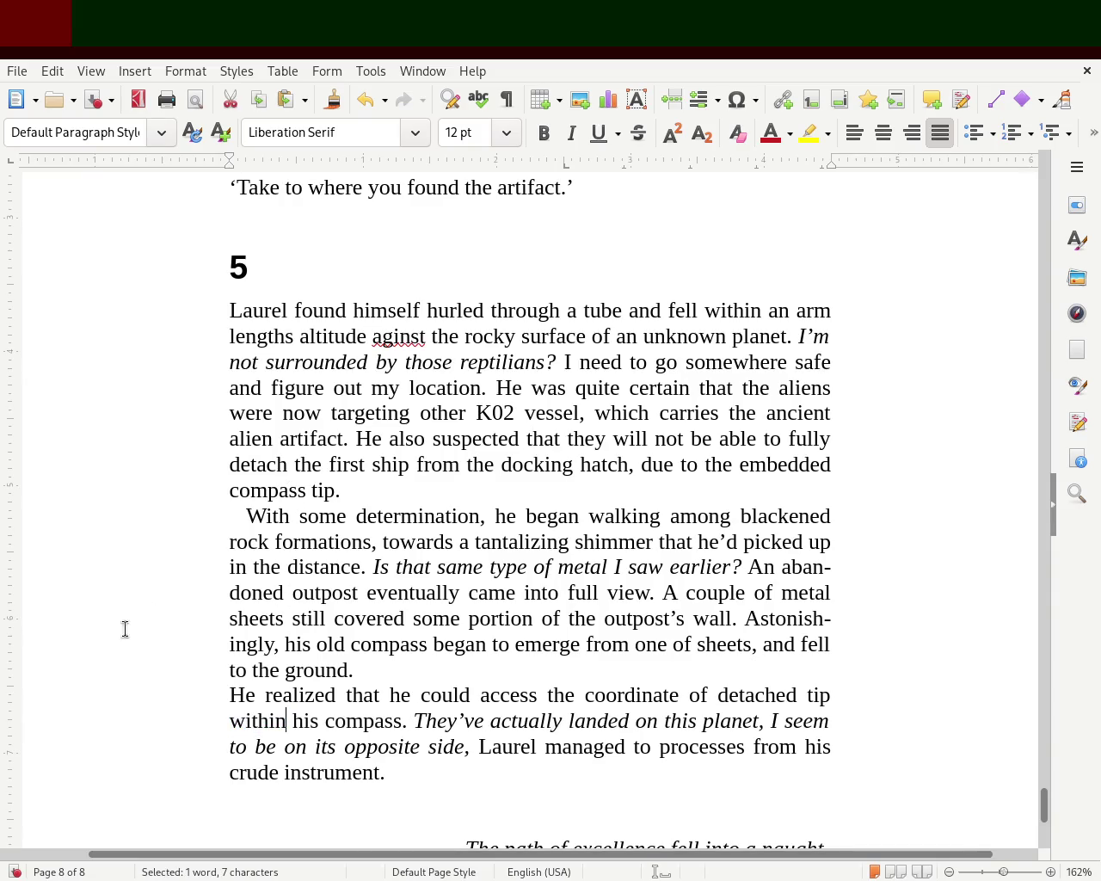
double_click(249, 723)
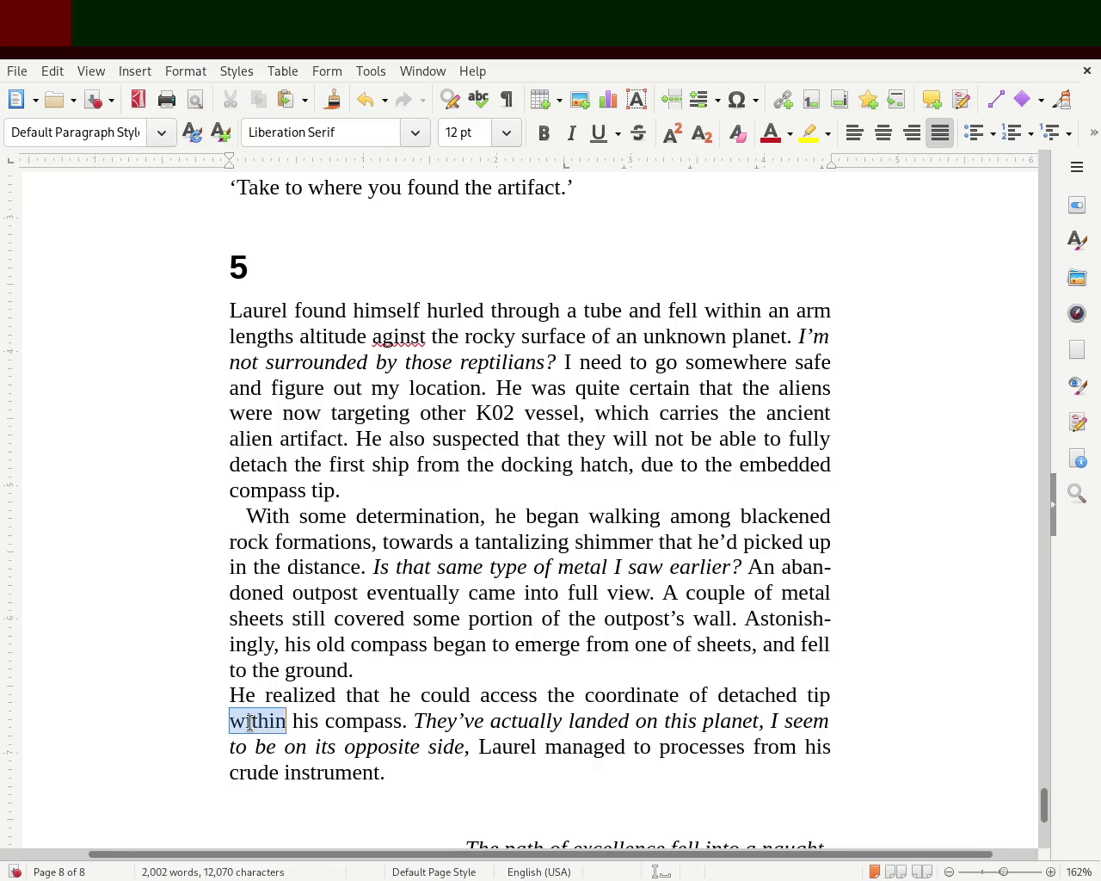
type("using")
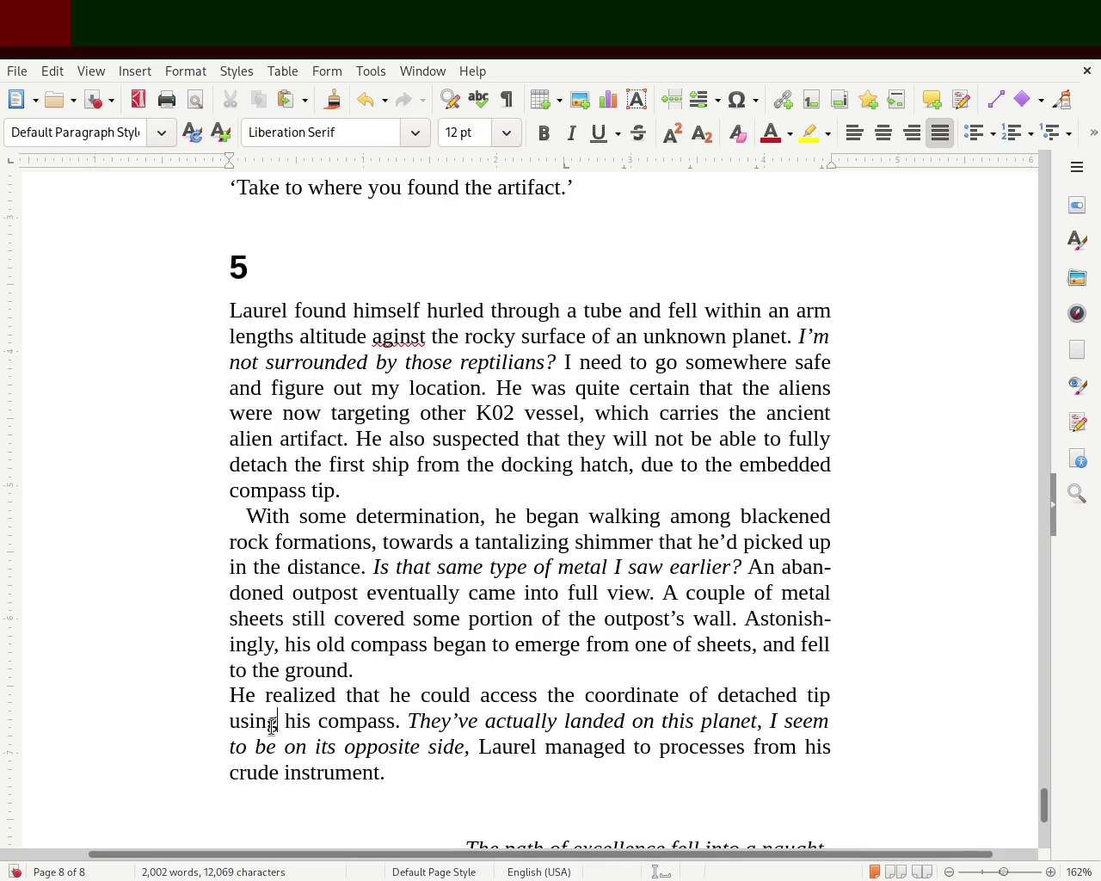
key("ctrl+s")
left_click(223, 695)
left_click_drag(230, 160, 246, 160)
left_click(64, 383)
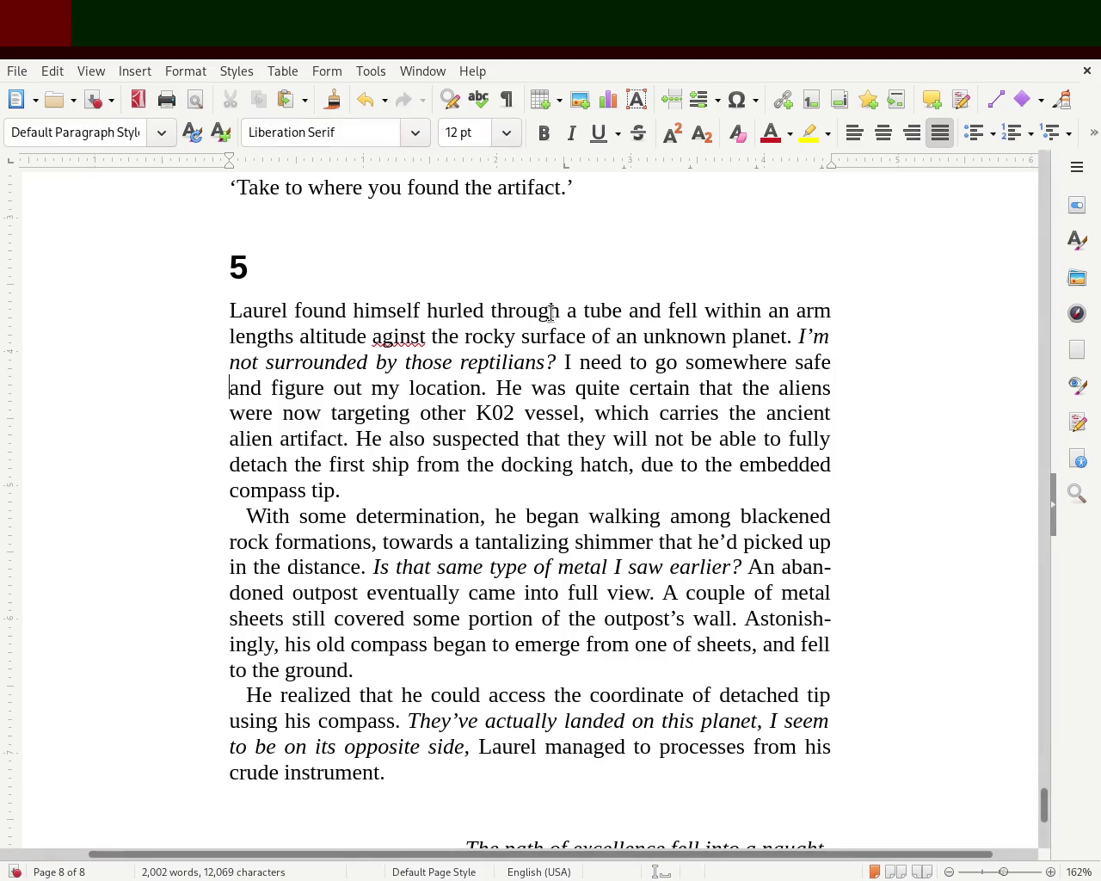
Add 'shaped arrangement' after 'tube' and hyphenate it as 'tube-shaped arrangement'
double_click(590, 310)
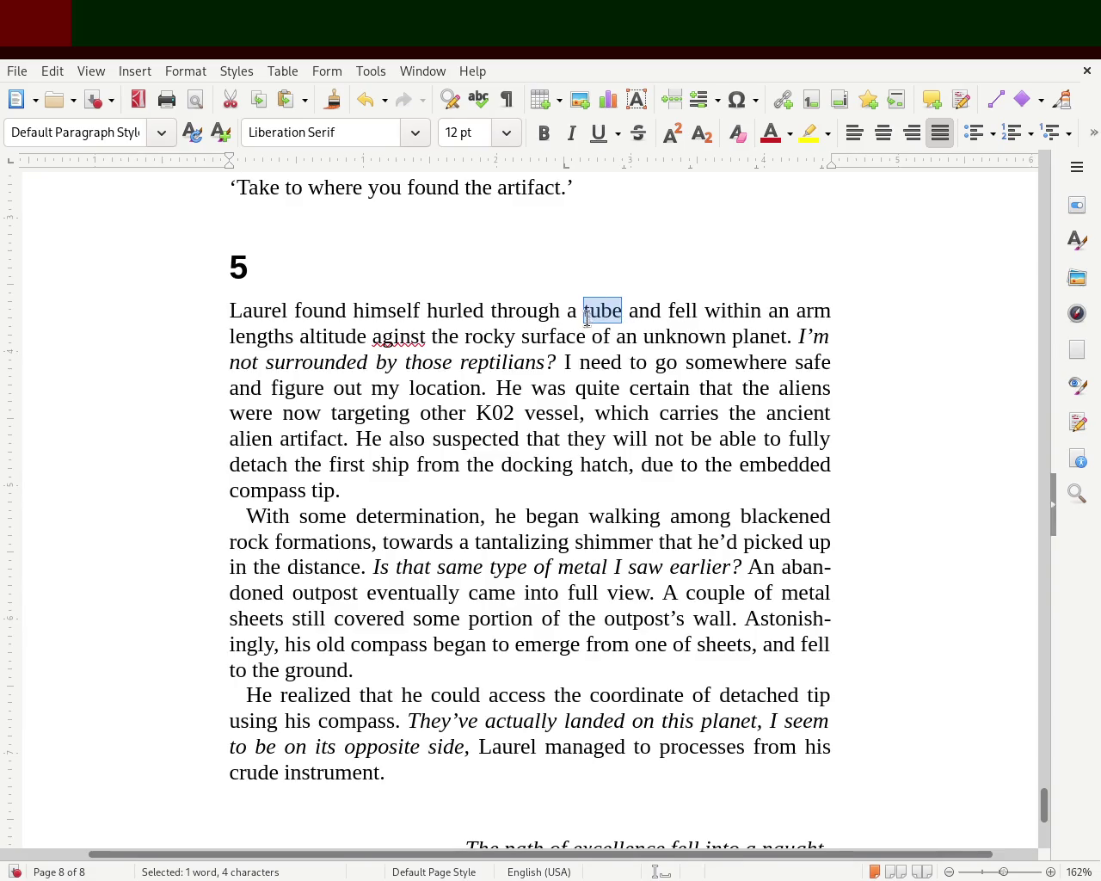
left_click(621, 311)
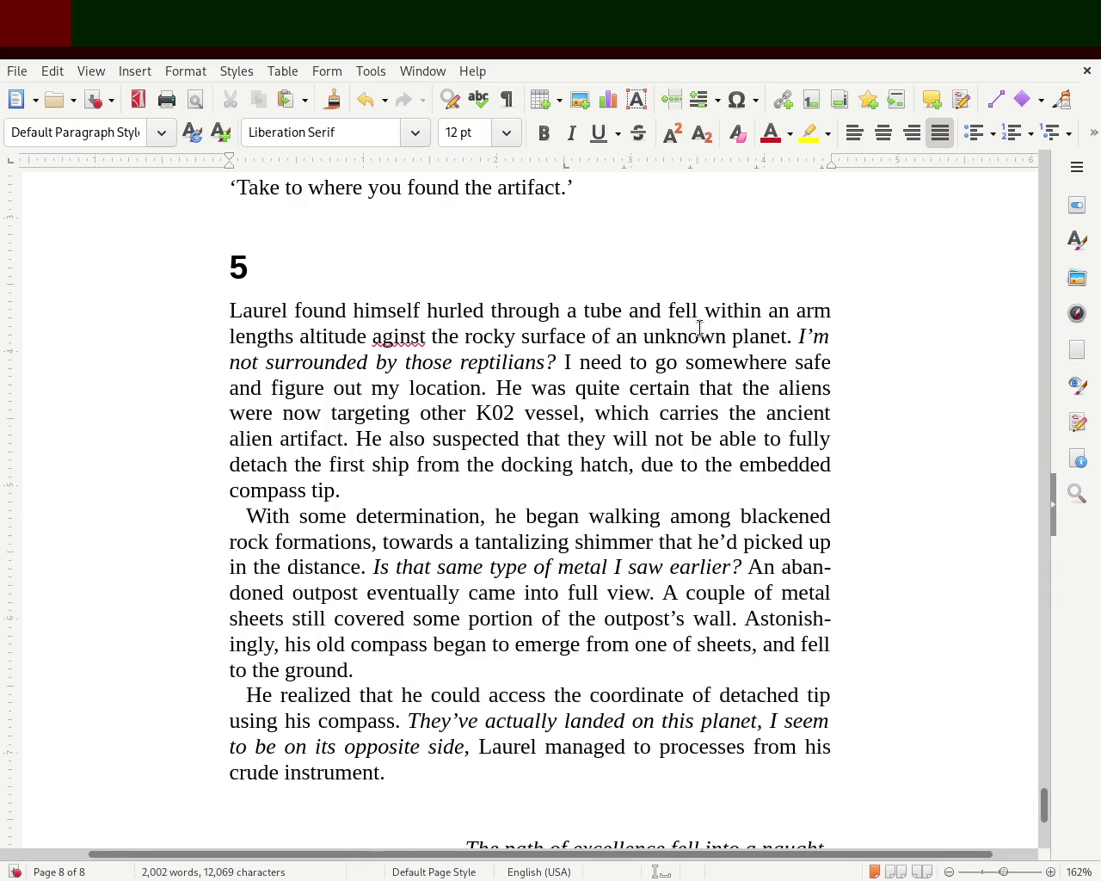
type("shape")
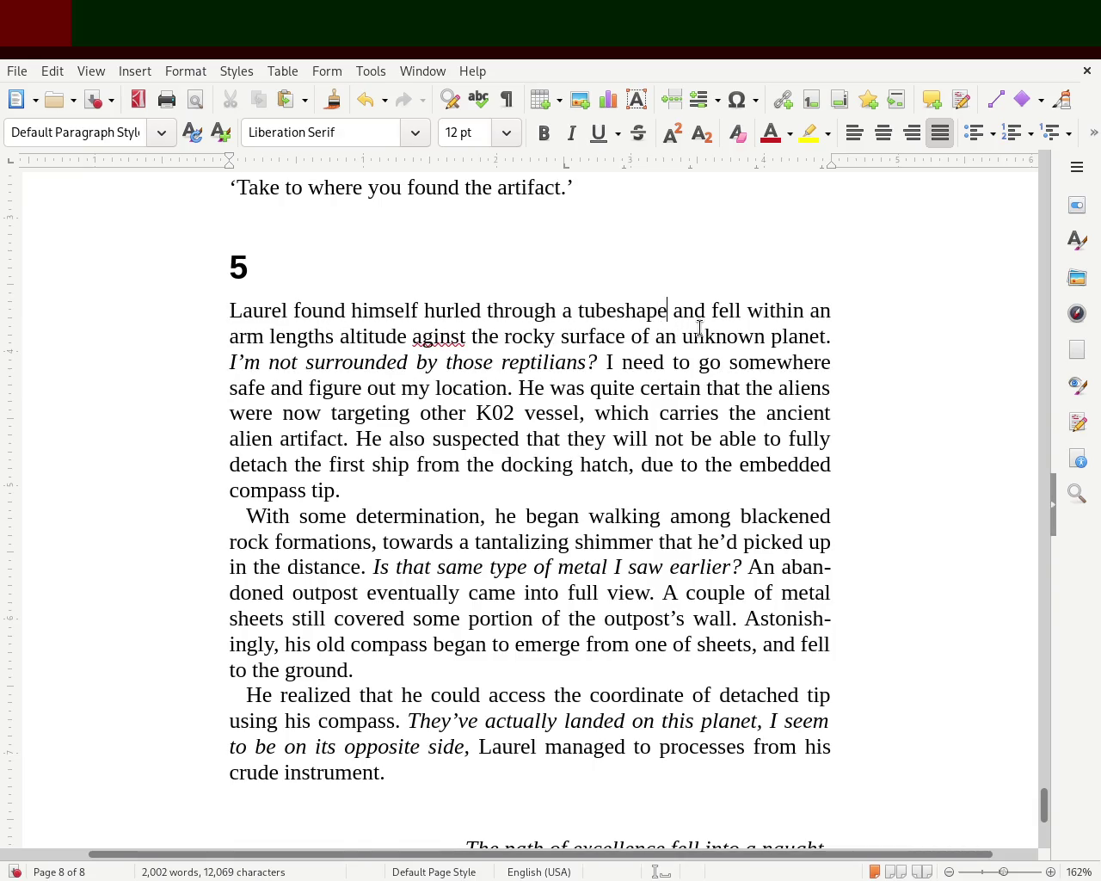
type("d")
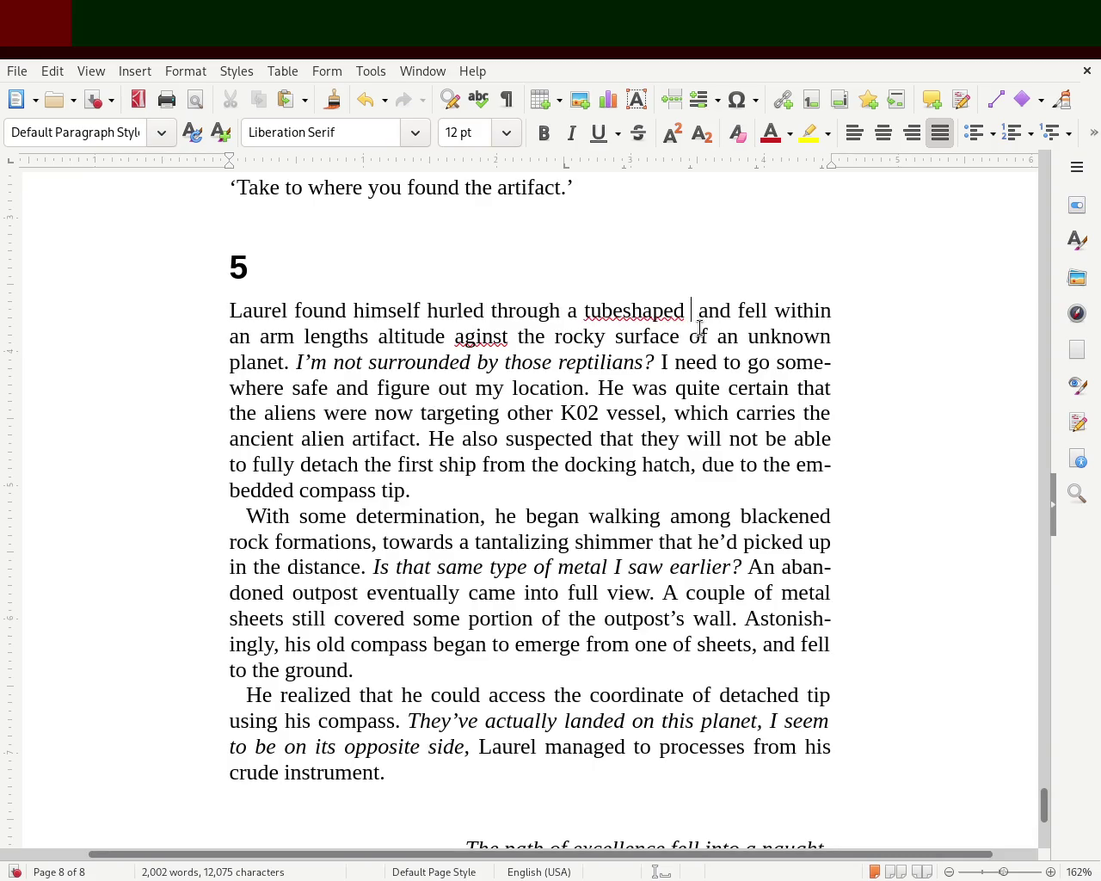
type(" arran")
type("ge,e")
key("BackSpace")
key("BackSpace")
type("ment")
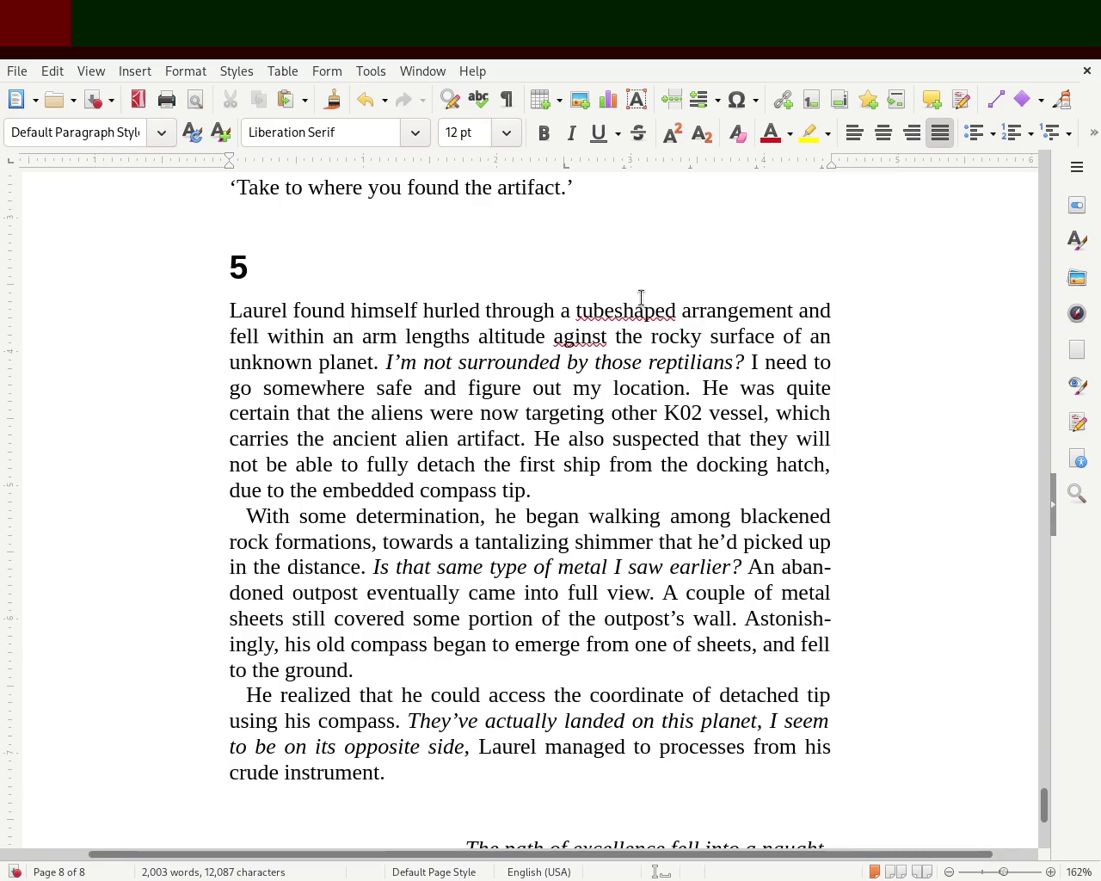
double_click(620, 309)
type("tube shaped")
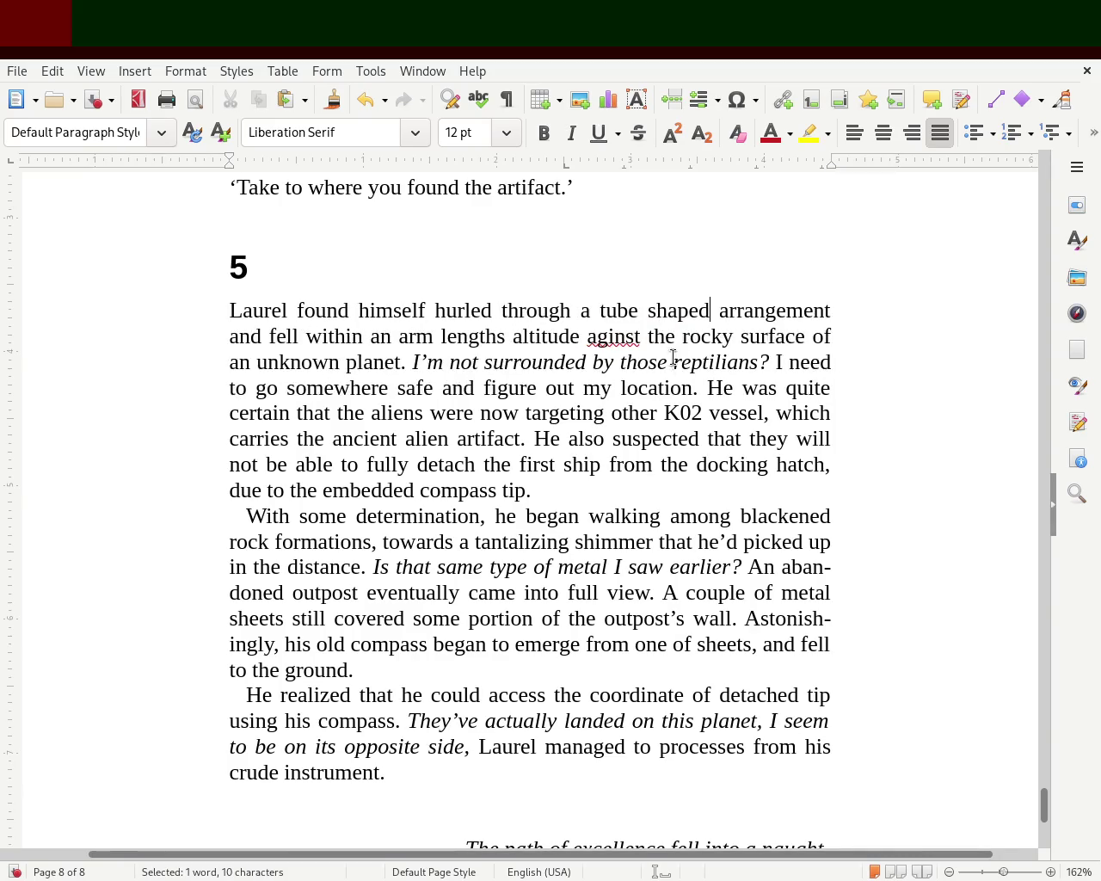
key("ctrl+z")
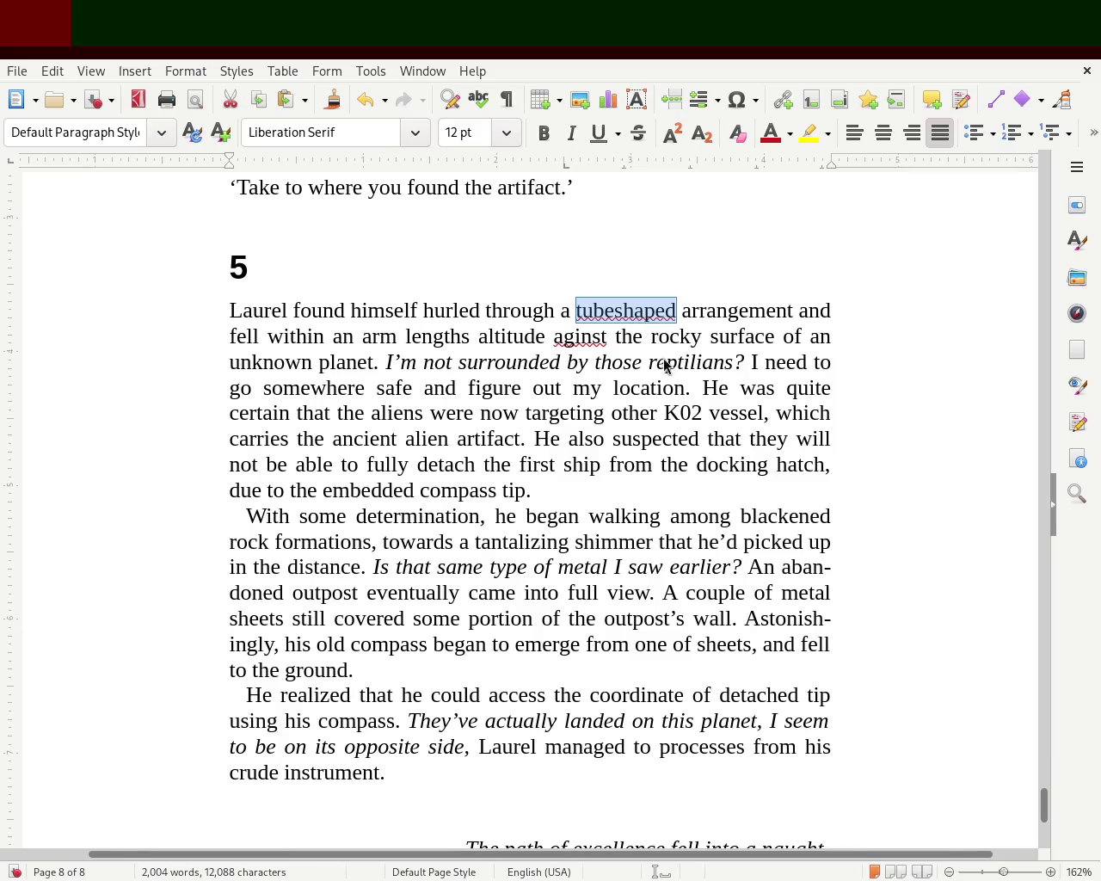
left_click(616, 308)
type("-")
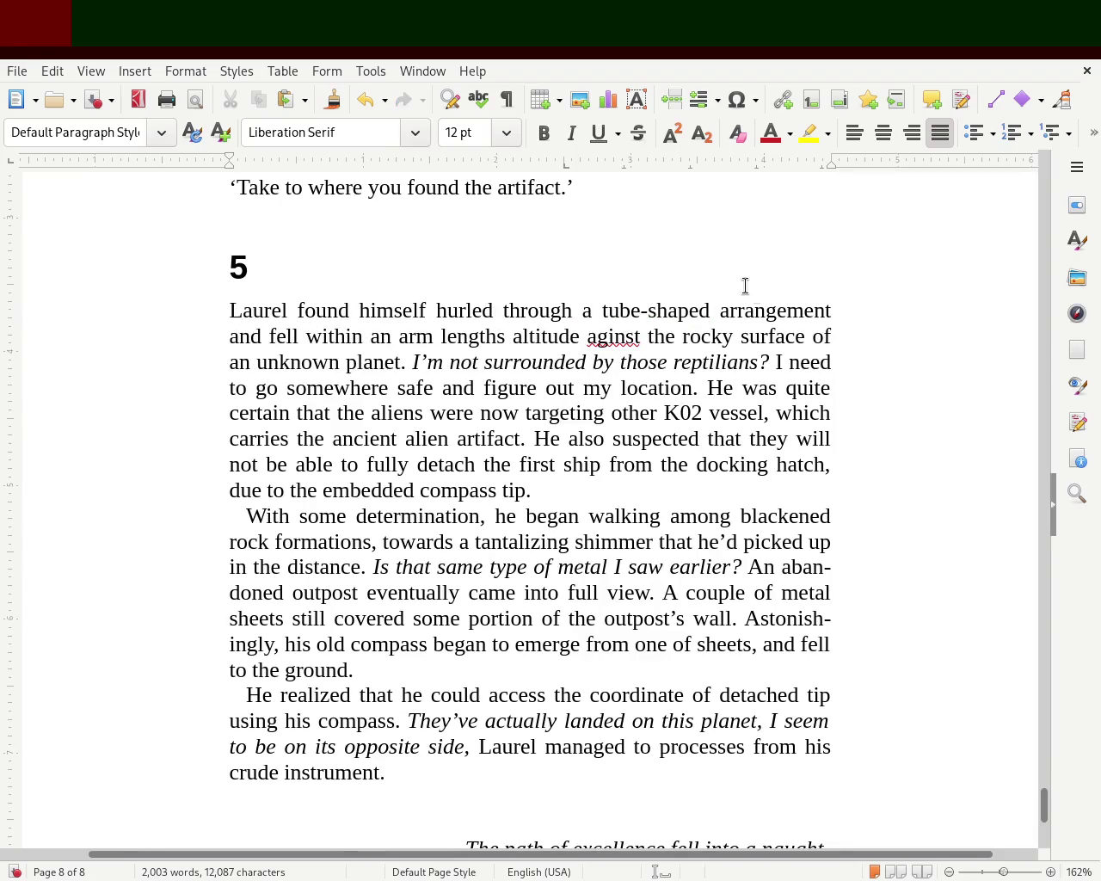
Change 'within' to 'at' and 'lengths' to 'length', add a comma, and correct 'aginst' to 'against'
left_click(721, 311)
left_click(836, 311)
double_click(329, 337)
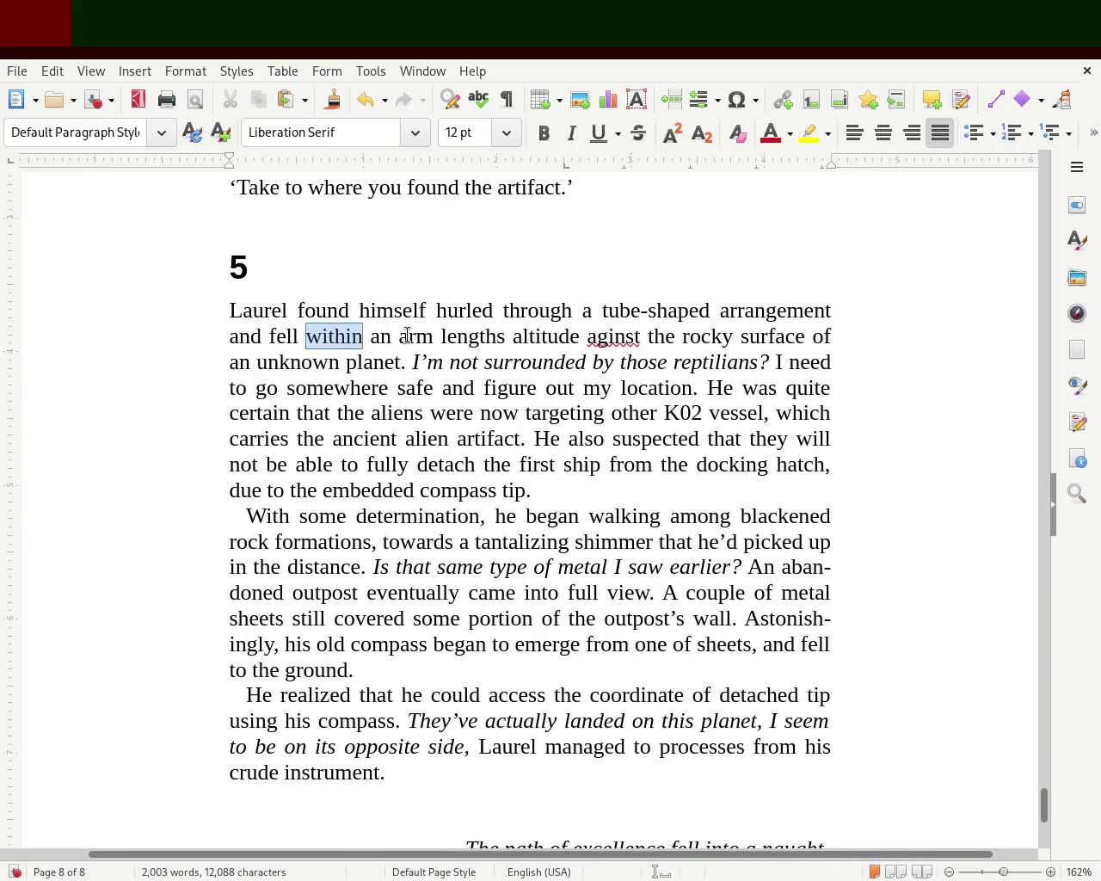
type("at")
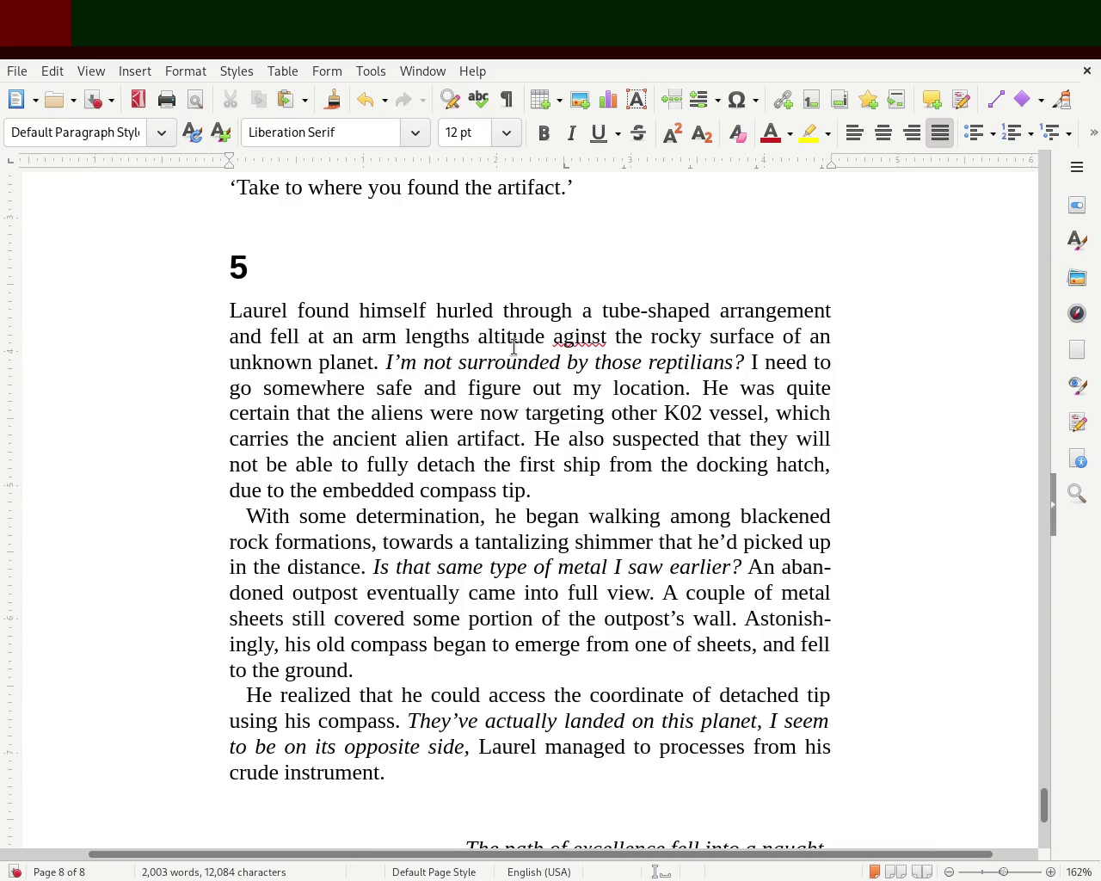
left_click(461, 337)
key("Delete")
key("Left")
key("Left")
key("Left")
key("Left")
key("Left")
key("Left")
key("Left")
key("Left")
key("Left")
key("Left")
key("Left")
type(",")
key("Right")
key("Right")
key("Right")
key("Right")
key("Right")
key("Right")
key("Right")
key("Right")
key("Right")
key("Right")
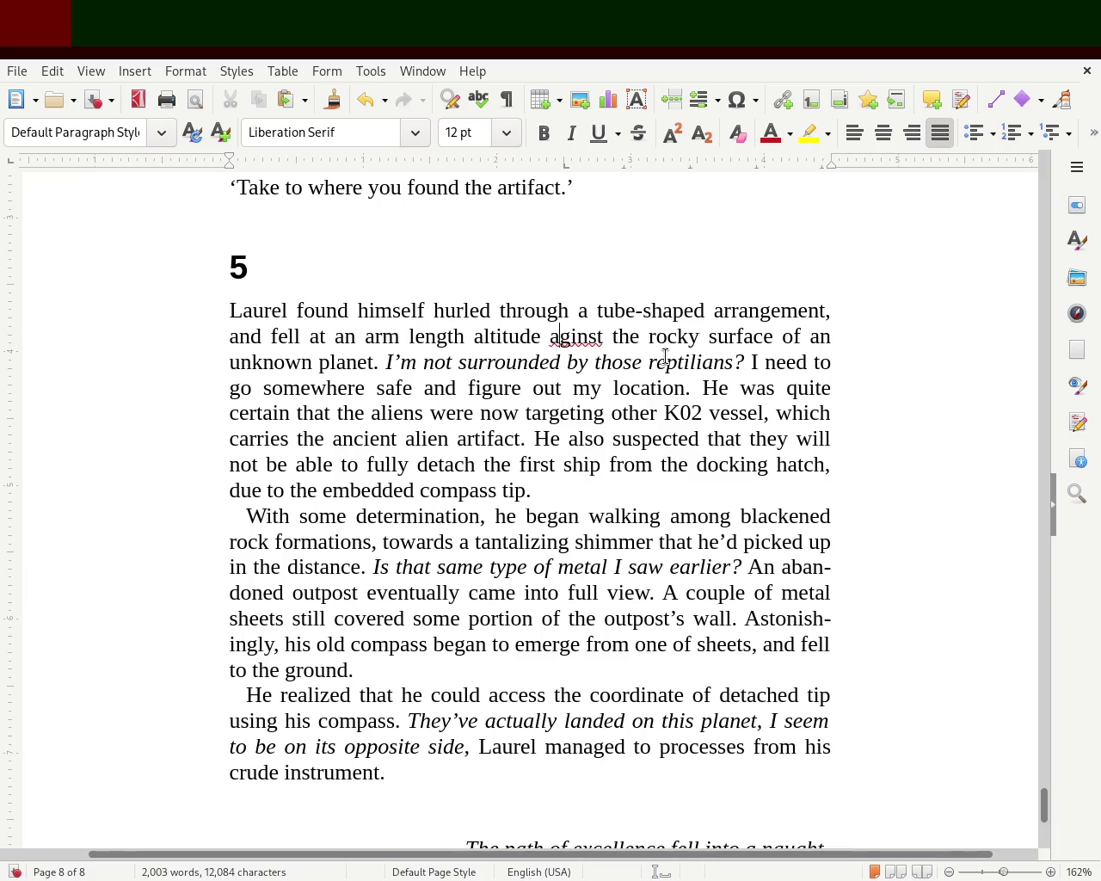
key("Right")
type("a")
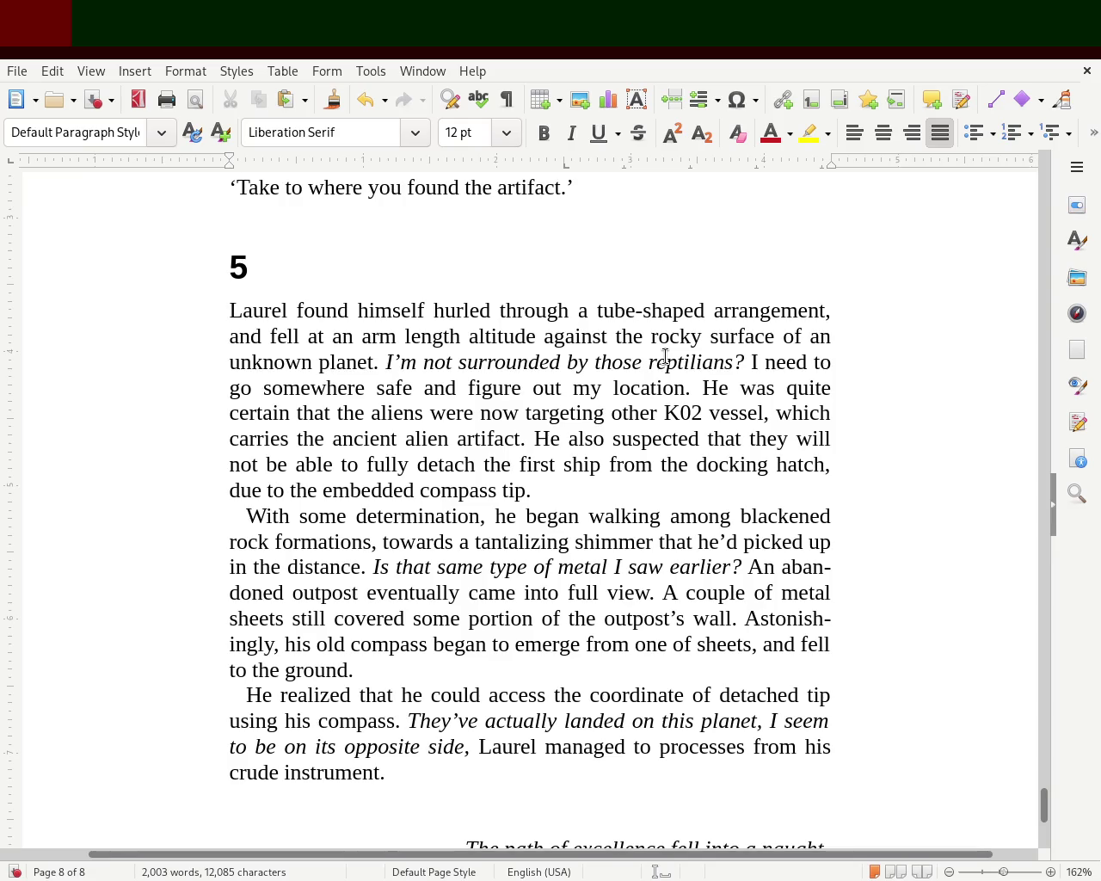
Change 'carries' to 'carried'
key("Down")
key("Down")
key("Down")
key("Left")
key("Left")
key("Left")
key("Left")
key("Left")
key("Left")
key("Left")
key("Left")
key("Left")
key("Left")
key("Right")
key("Right")
key("BackSpace")
type("d")
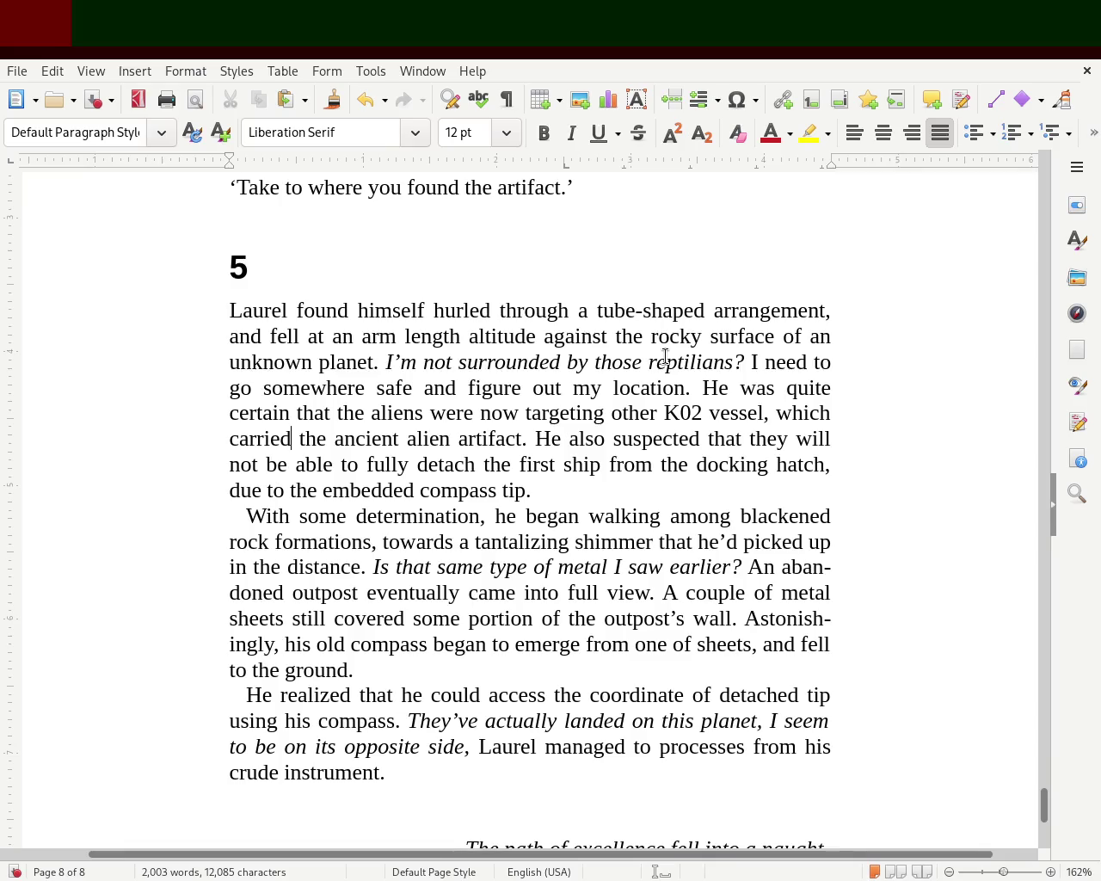
Insert 'from', delete 'from the docking', end with 'at its docking hatch', and save
key("Right")
key("Right")
key("Right")
key("Right")
key("Right")
key("Right")
key("Right")
key("Right")
key("Right")
key("Right")
key("Right")
key("Right")
key("Right")
key("Left")
key("Left")
key("Left")
key("Left")
key("Left")
key("Right")
key("Right")
key("Right")
key("Right")
key("Right")
key("Right")
key("Right")
key("Right")
key("Right")
type("from")
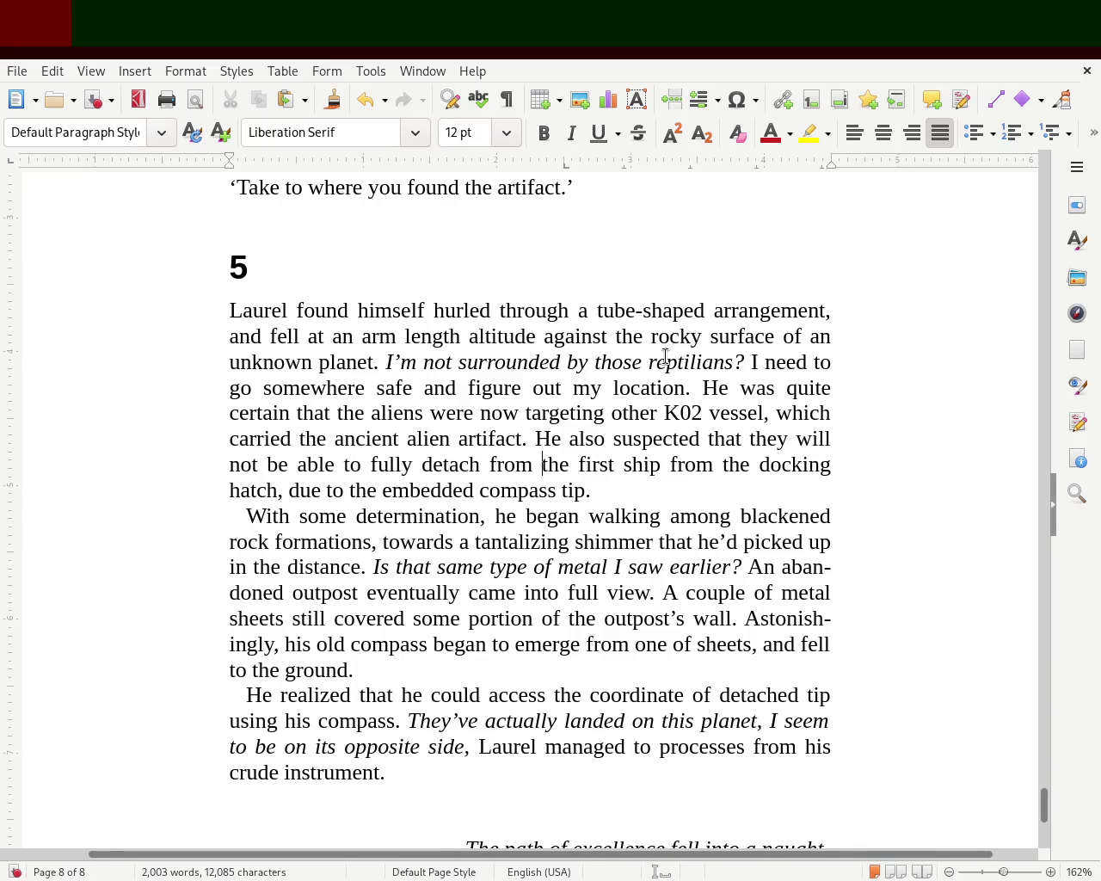
key("Right")
key("Right")
key("Right")
key("Right")
key("Right")
key("Right")
key("Right")
key("Right")
key("Delete")
key("Delete")
key("Delete")
key("Delete")
key("Delete")
key("Delete")
key("Delete")
key("Delete")
key("Delete")
key("Delete")
key("Delete")
key("Delete")
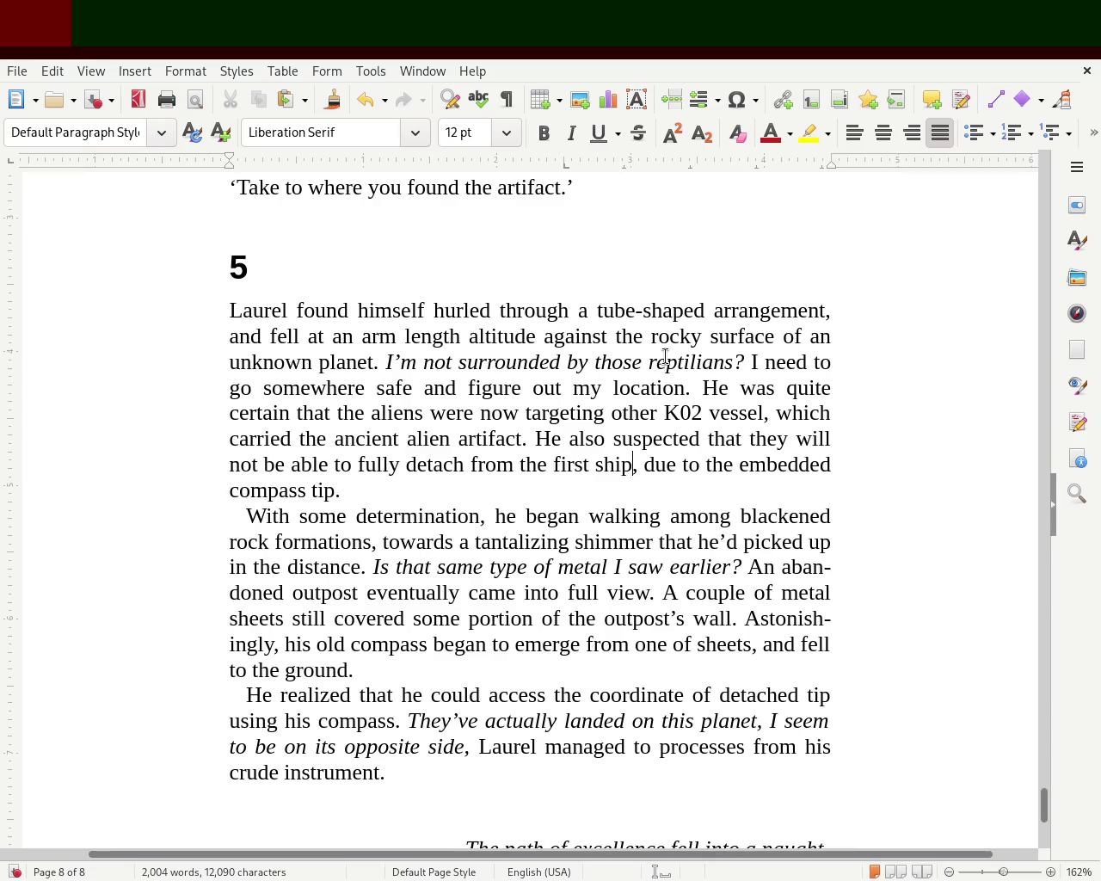
key("Right")
key("Right")
key("Right")
key("Right")
key("Right")
key("Right")
key("Right")
key("Right")
key("Right")
key("Right")
type("at its ")
type("docking hatch")
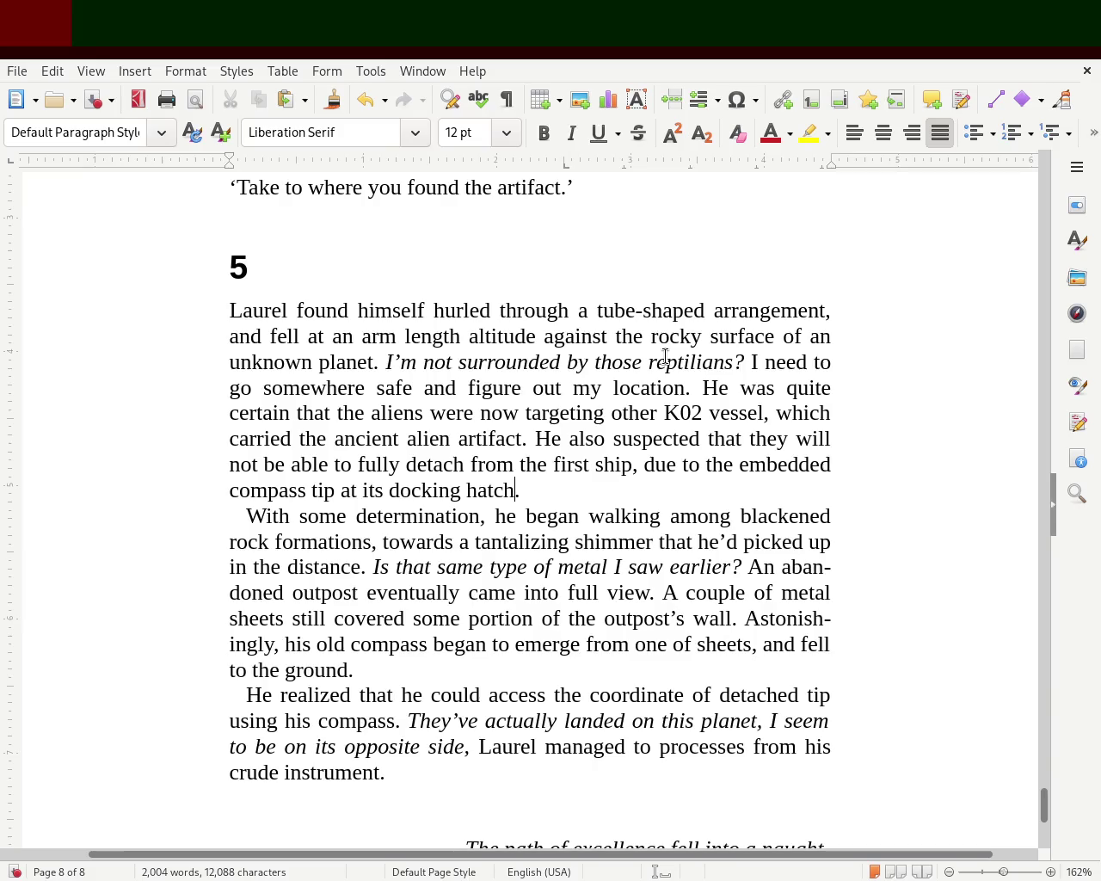
key("ctrl+s")
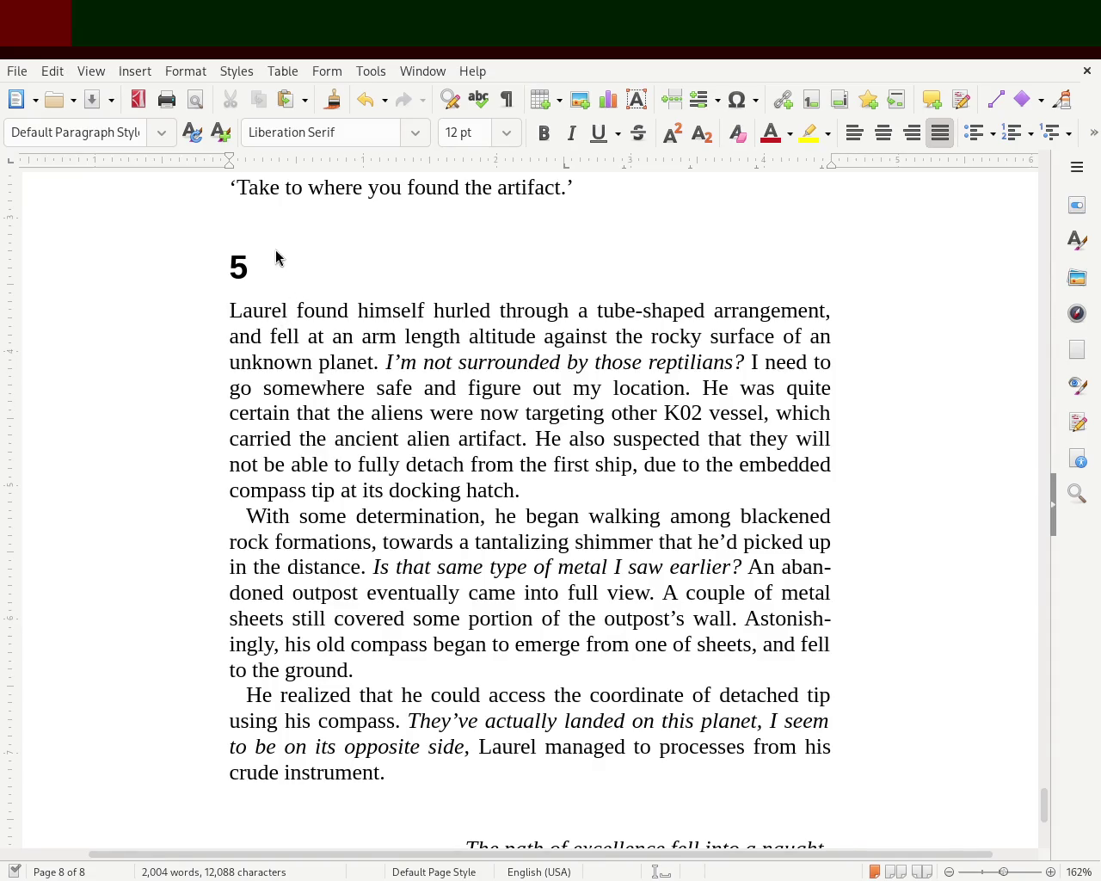
Scroll through the manuscript's end and the title page, then return to chapter 1 on page 3
left_click(515, 491)
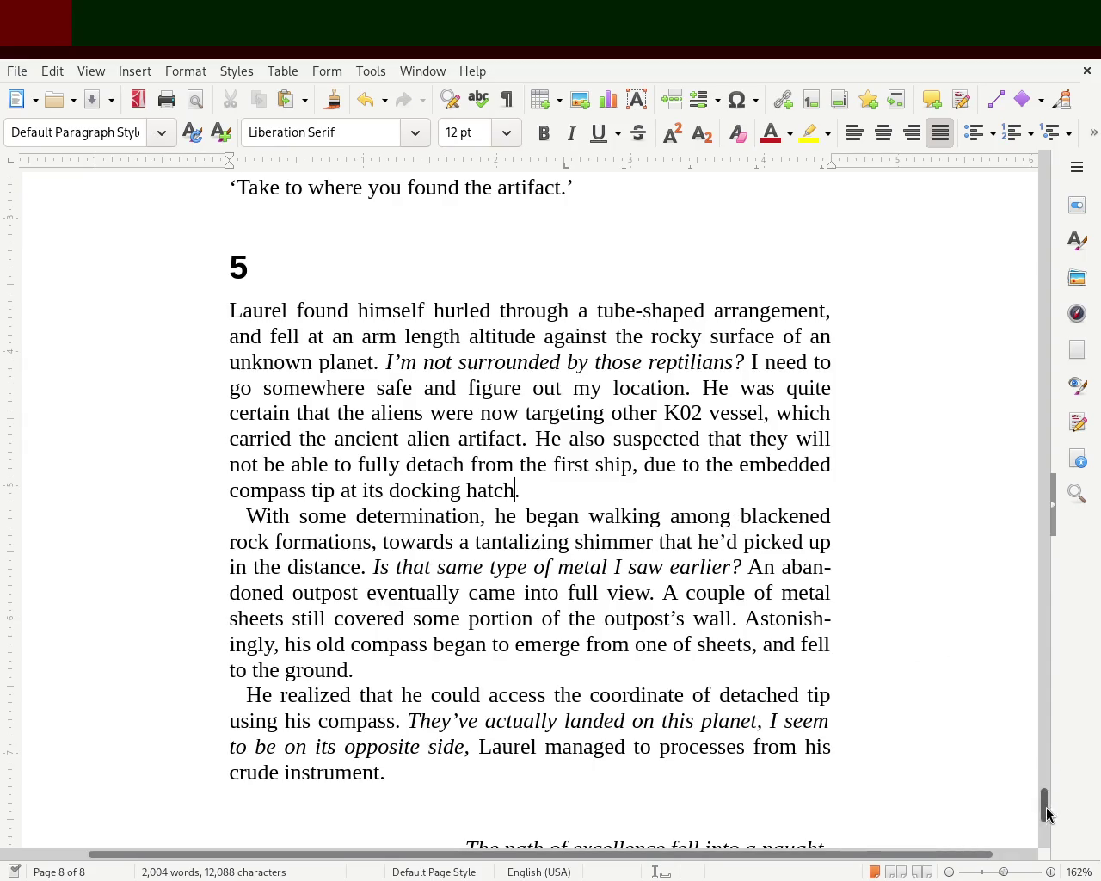
left_click_drag(1045, 813, 1047, 837)
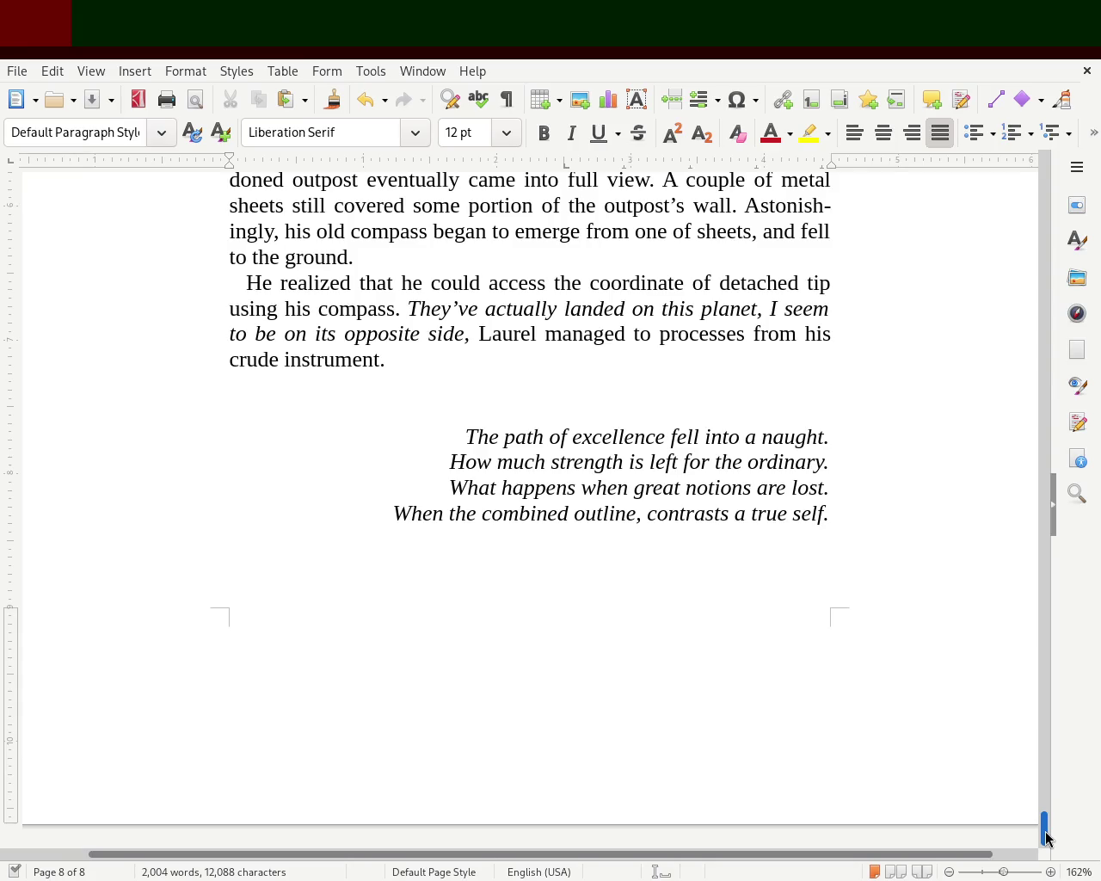
left_click_drag(1047, 837, 1046, 827)
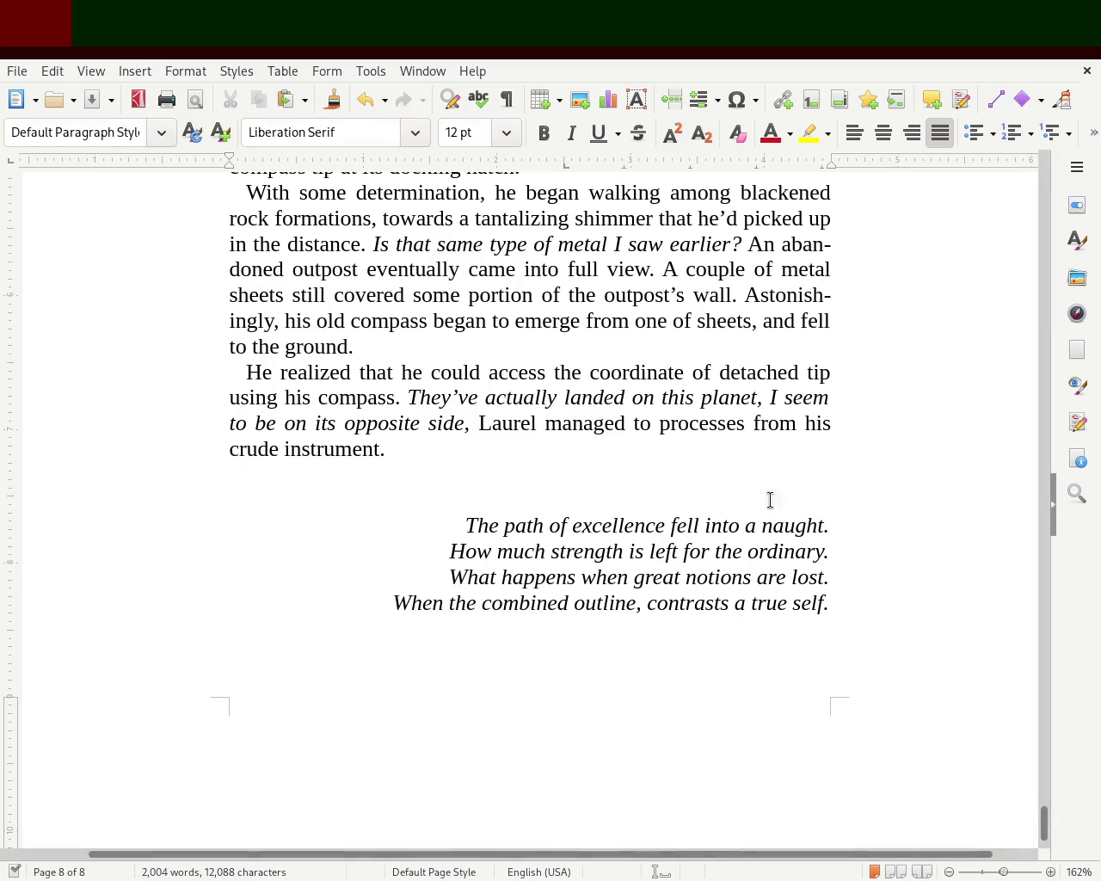
mouse_move(1043, 824)
left_mouse_down()
mouse_move(1059, 663)
mouse_move(1040, 241)
mouse_move(1049, 157)
mouse_move(1044, 184)
left_mouse_up()
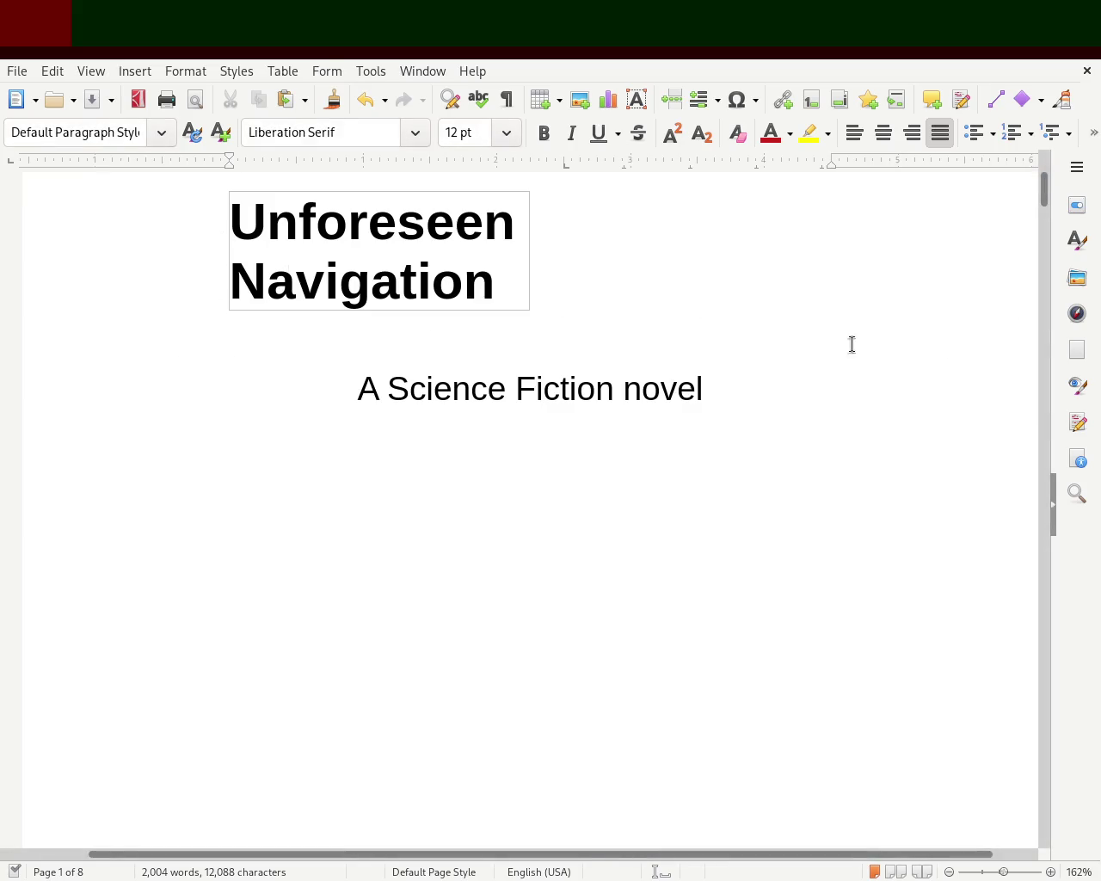
mouse_move(1044, 201)
left_mouse_down()
mouse_move(1044, 166)
mouse_move(1046, 361)
left_mouse_up()
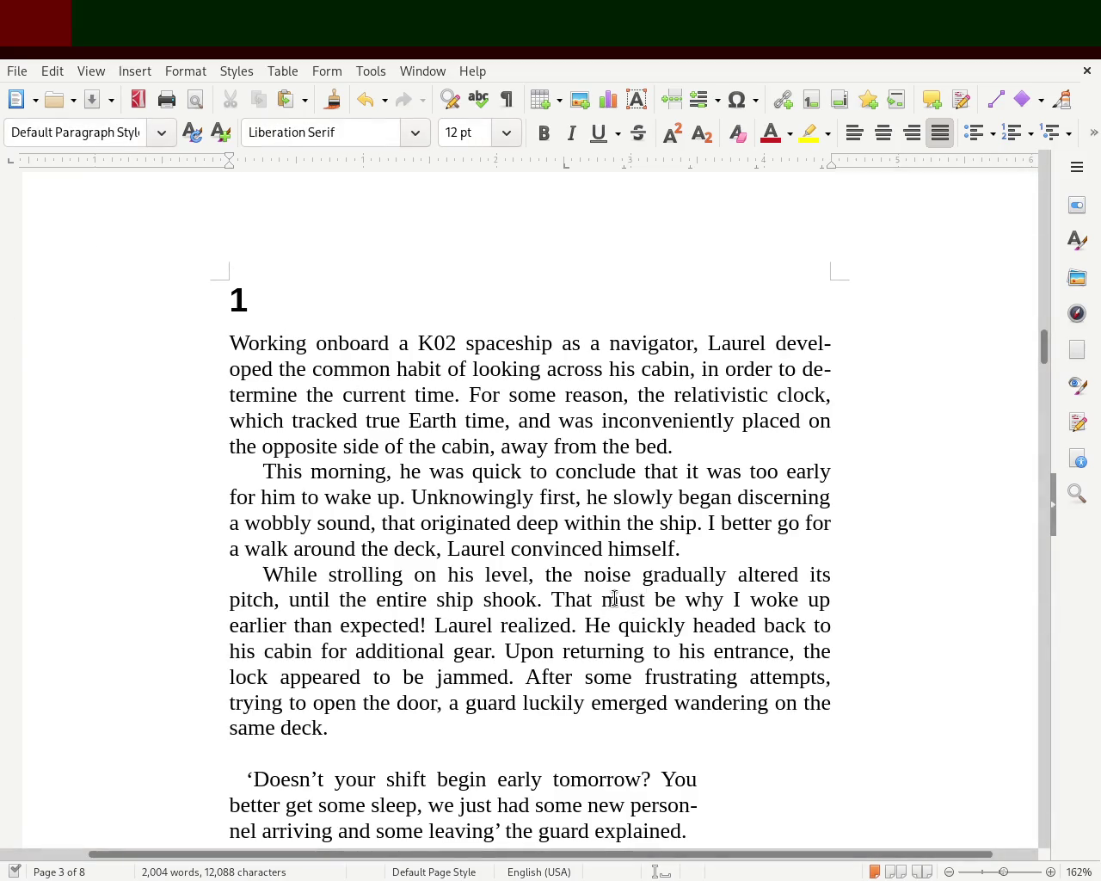
Italicize chapter 1's thought 'That must be why I woke up earlier than expected!'
mouse_move(551, 600)
left_mouse_down()
mouse_move(497, 621)
mouse_move(427, 625)
left_mouse_up()
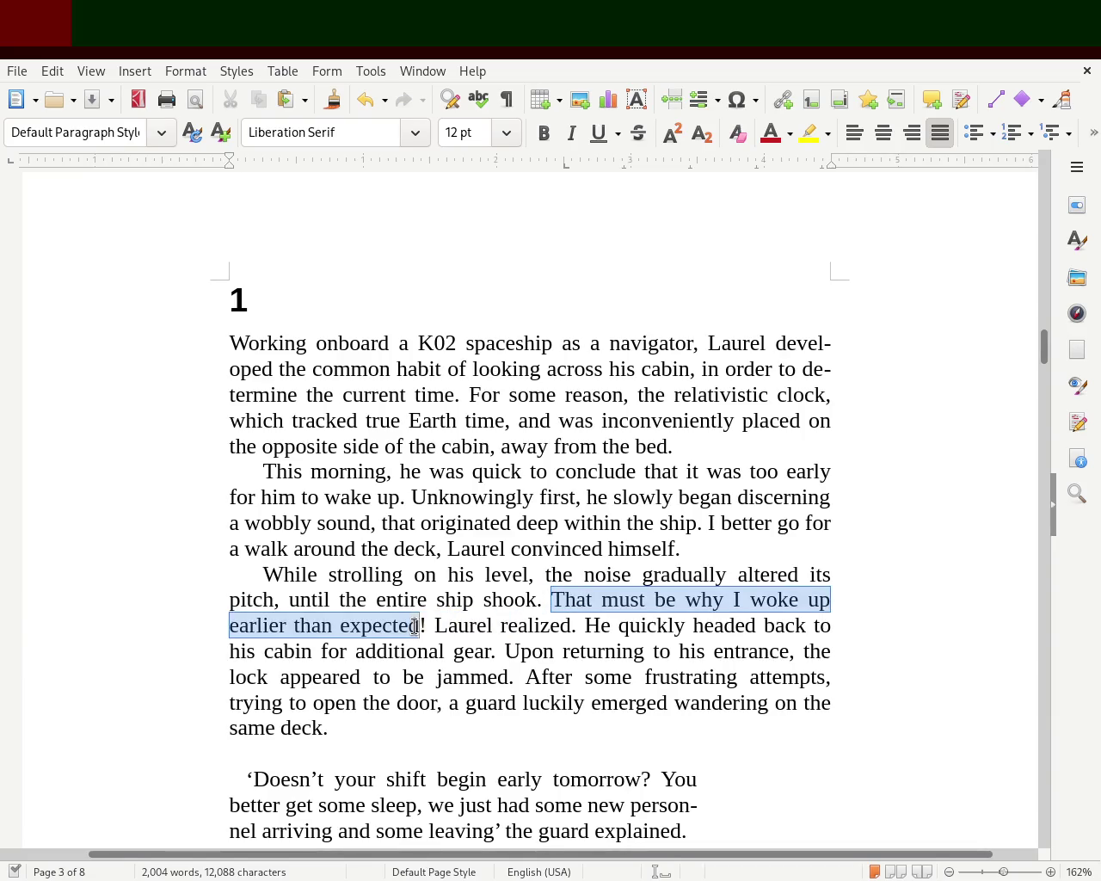
left_click(571, 133)
left_click(545, 393)
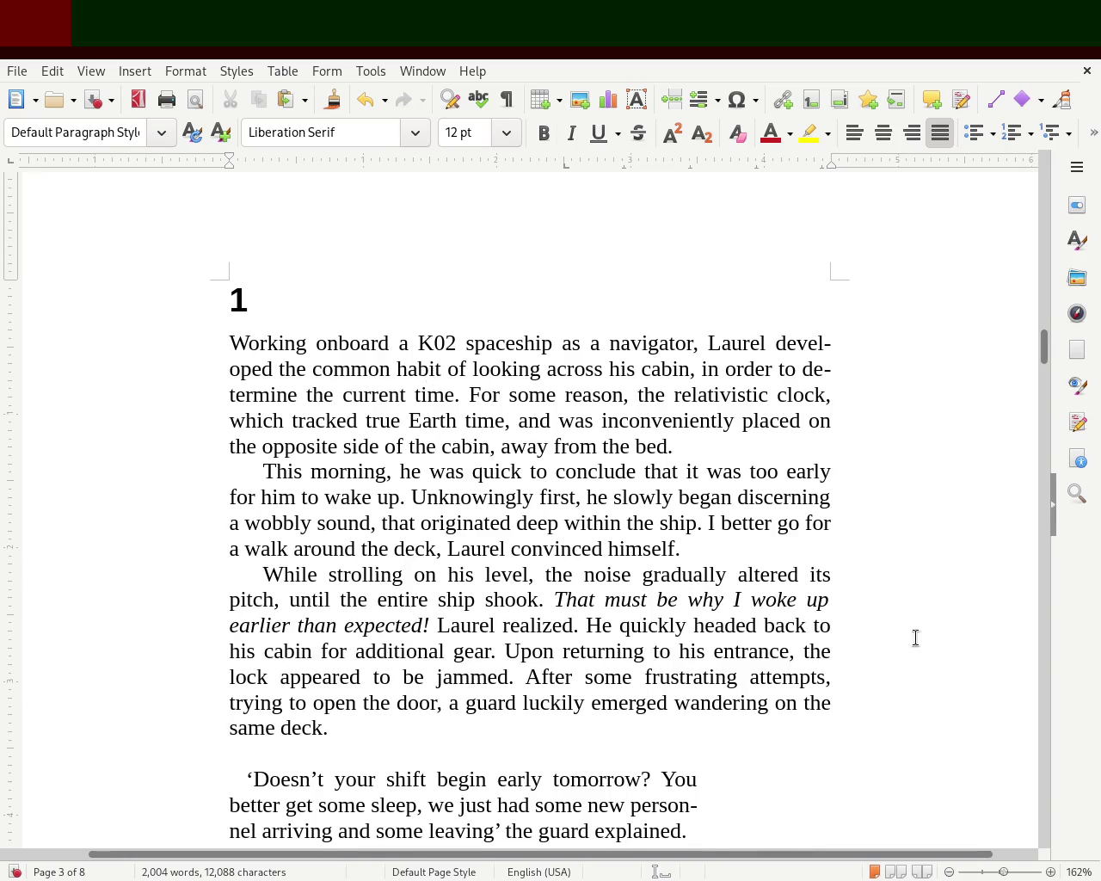
left_click_drag(1044, 346, 1048, 375)
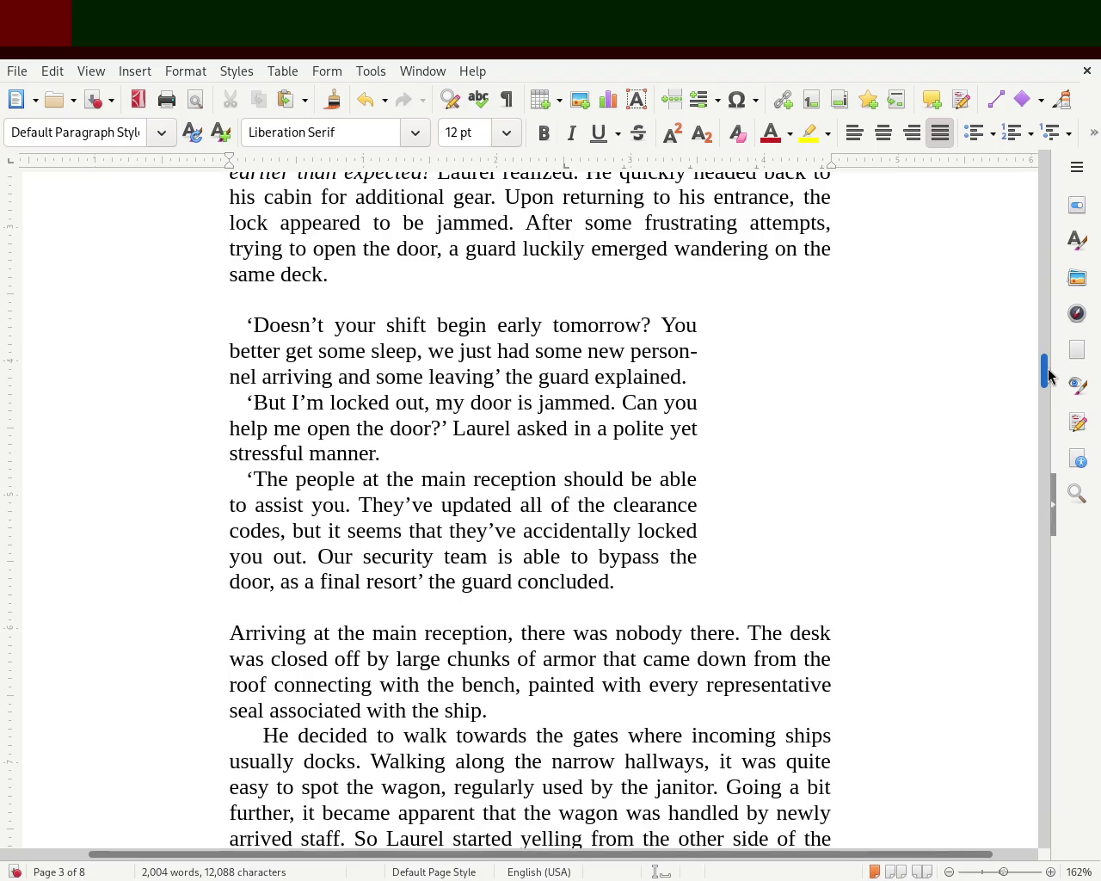
left_click_drag(1046, 372, 1045, 390)
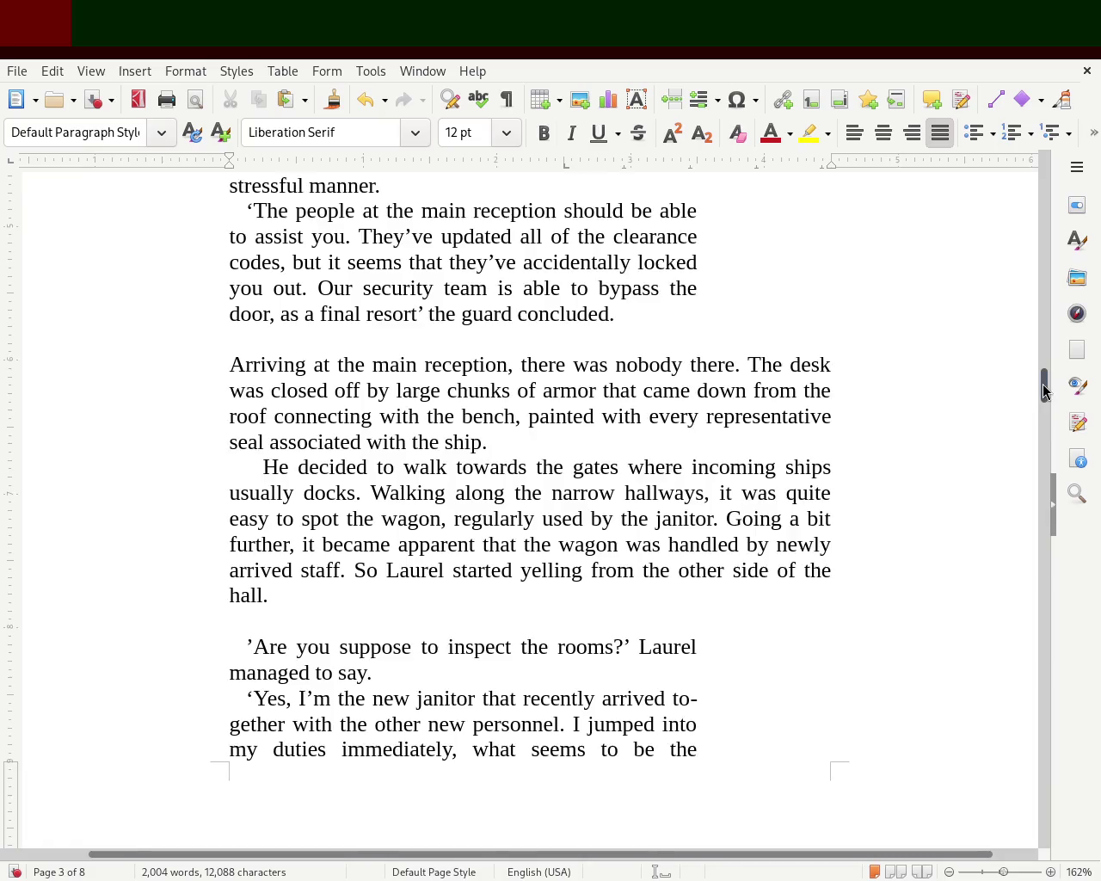
left_click_drag(1043, 390, 1043, 397)
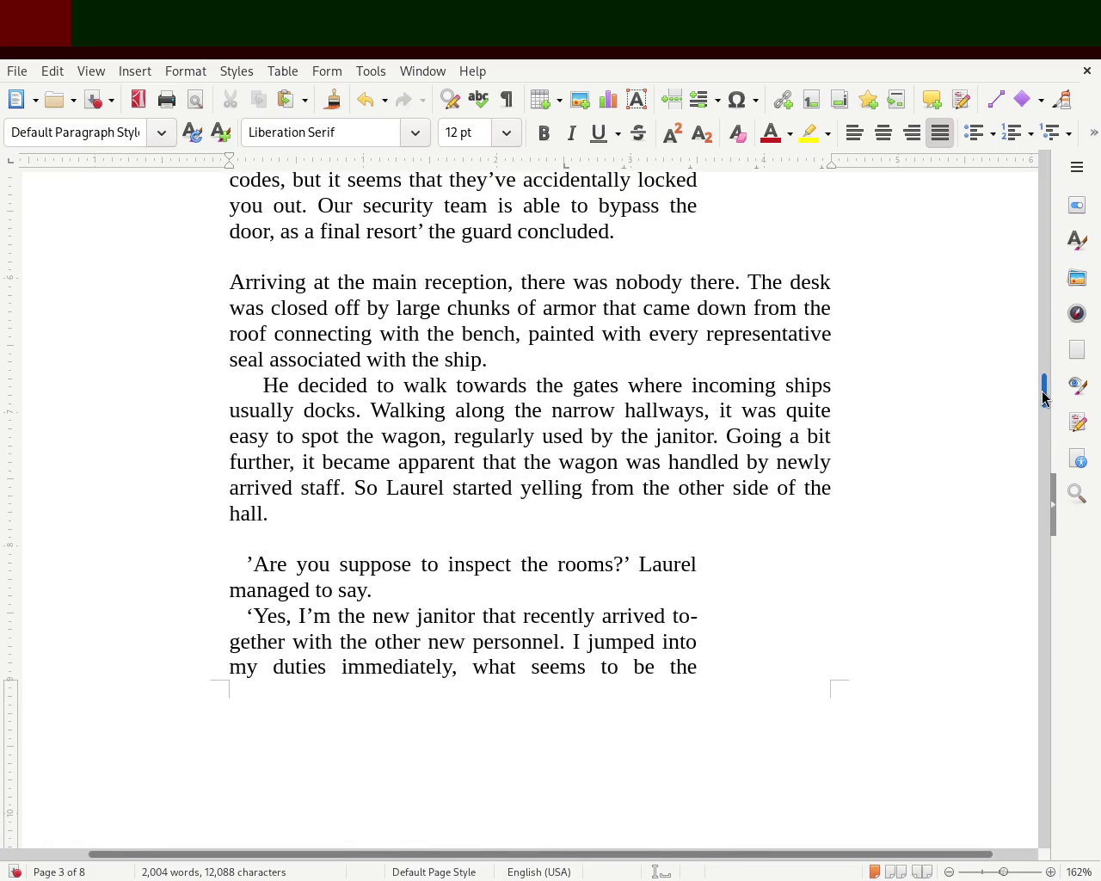
Replace ', while' and 'becoming more' so the janitor's line ends 'asked in a unsettled way.'
left_click_drag(1043, 396, 1045, 430)
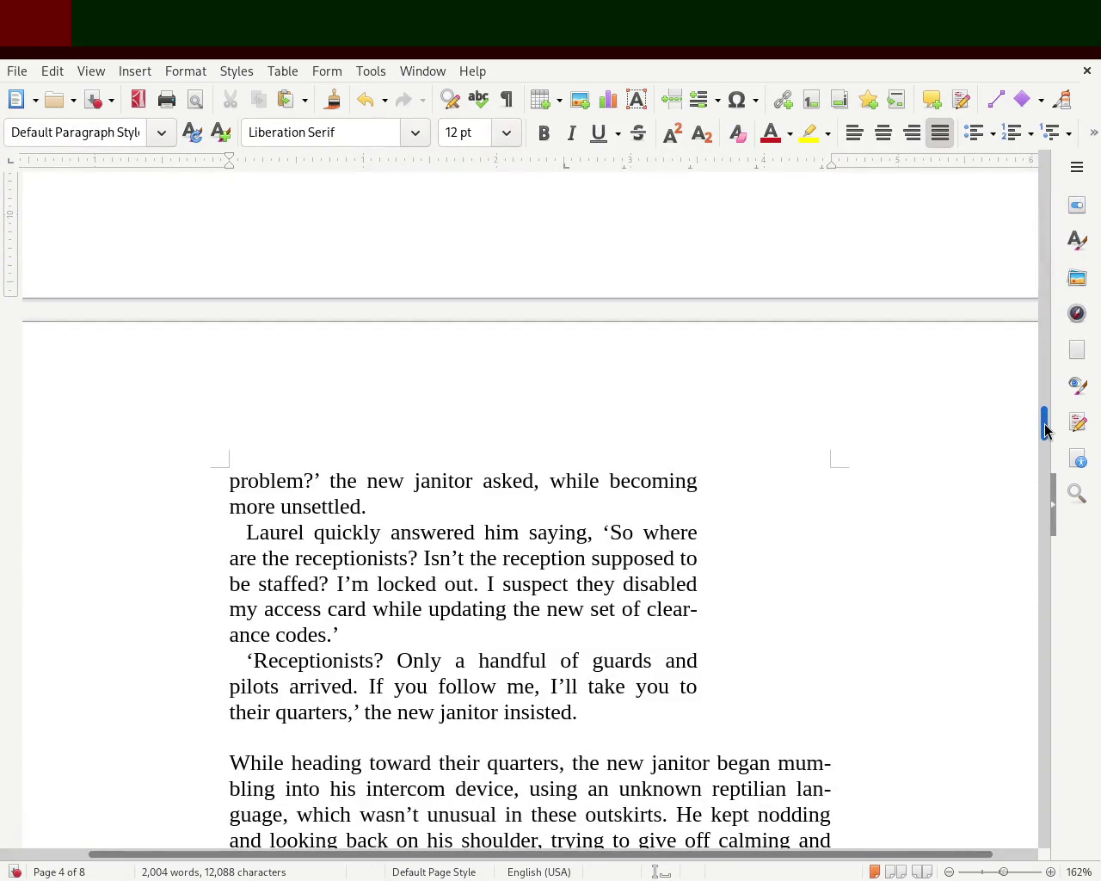
double_click(595, 482)
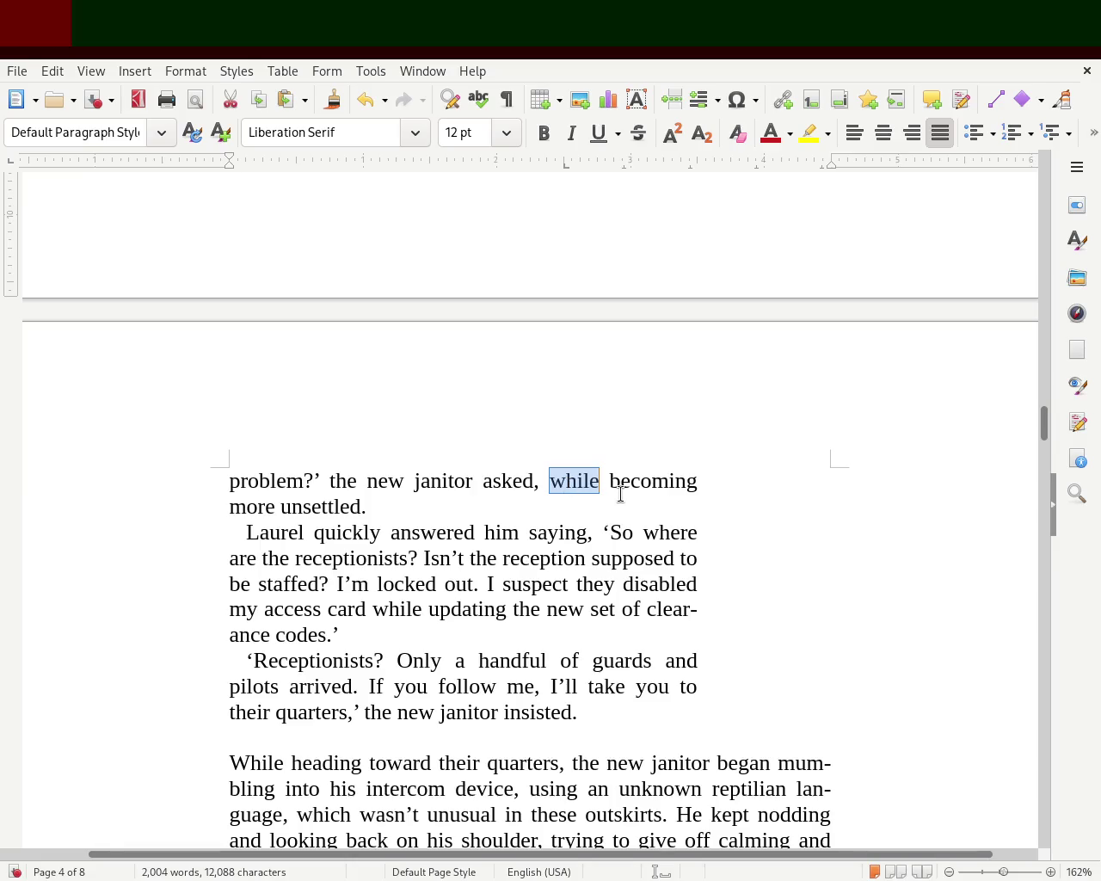
key("BackSpace")
key("BackSpace")
key("BackSpace")
type("in")
key("Delete")
key("Delete")
key("Delete")
key("Delete")
key("Delete")
key("Delete")
key("Delete")
key("Delete")
key("Delete")
key("Delete")
key("Delete")
key("Delete")
type("a unsettled.")
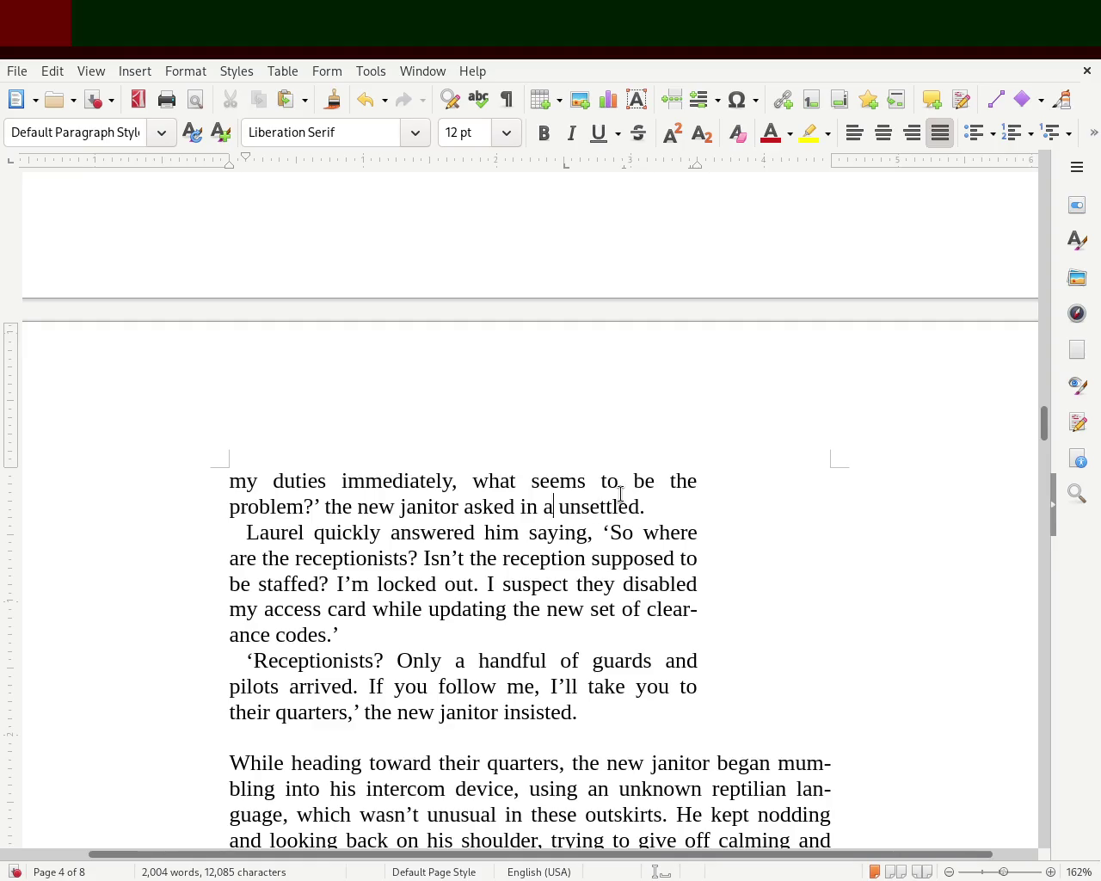
key("ctrl+Right")
key("ctrl+Right")
type("way")
scroll(1046, 448, "down", 3)
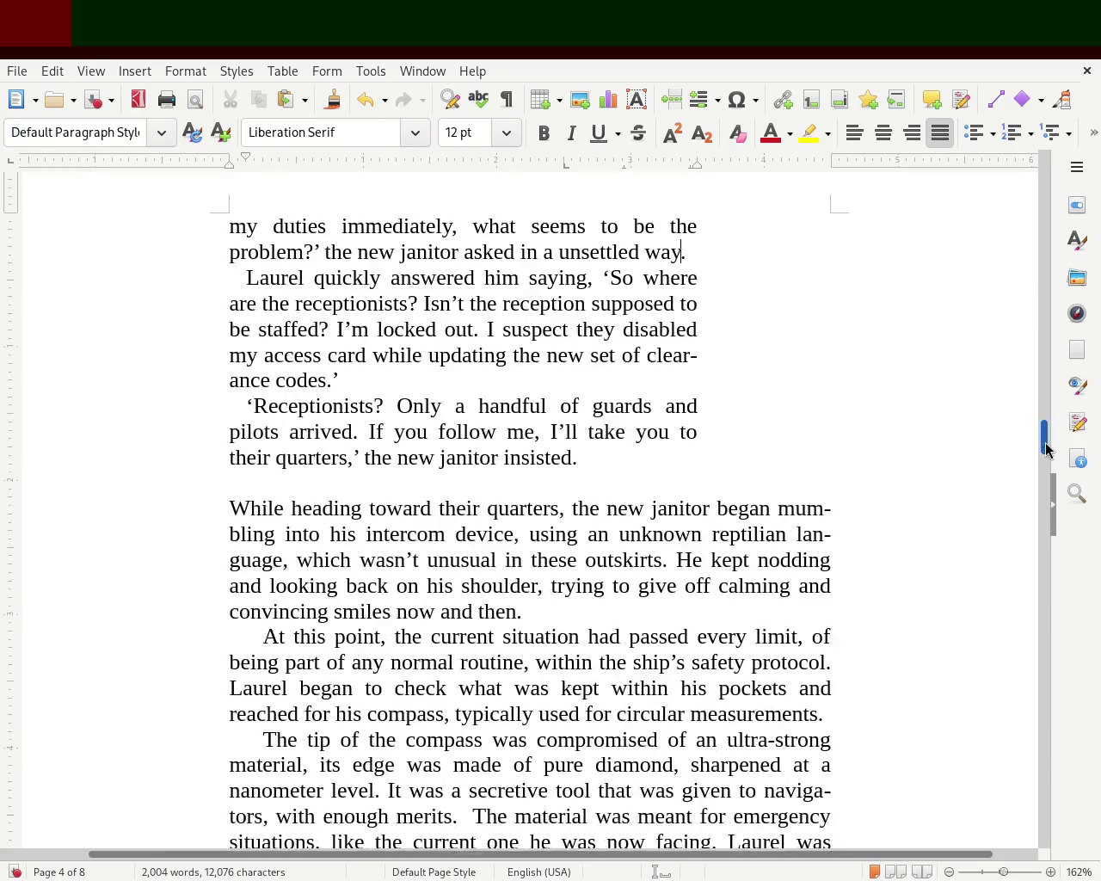
left_click_drag(1046, 443, 1046, 450)
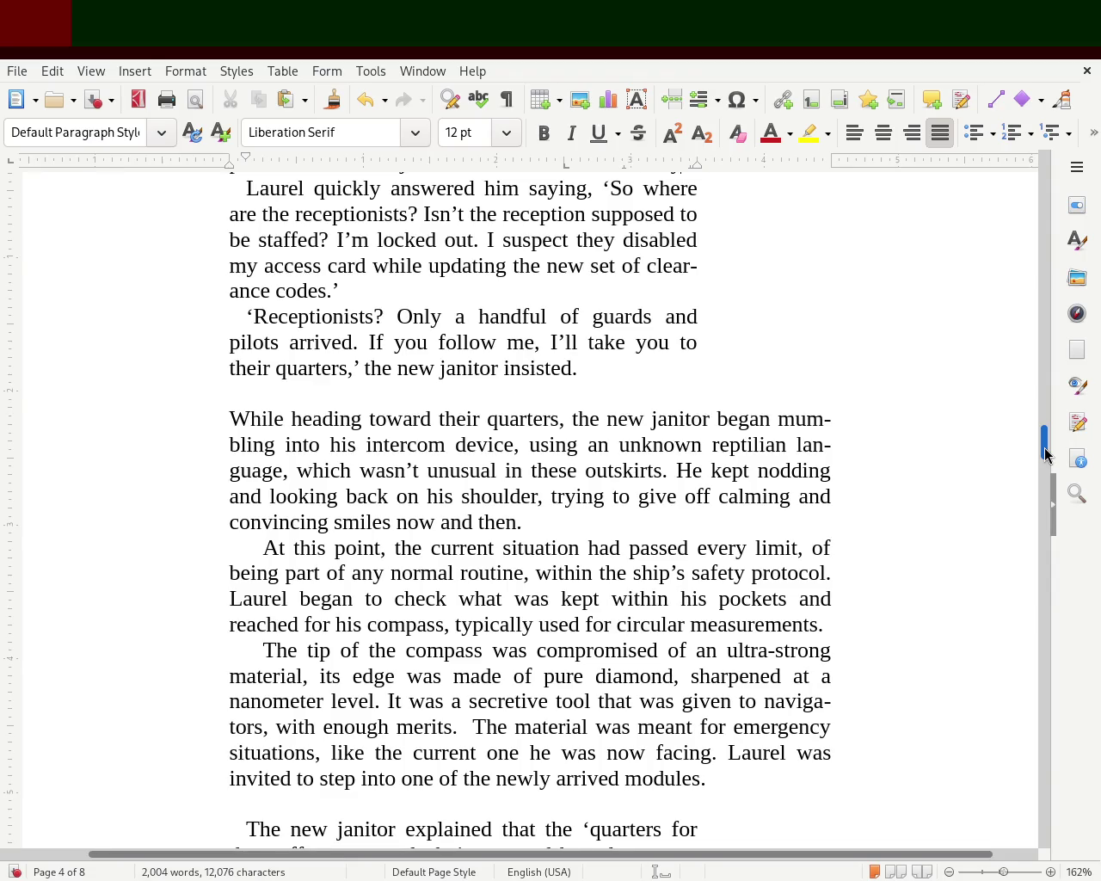
scroll(1045, 453, "down", 1)
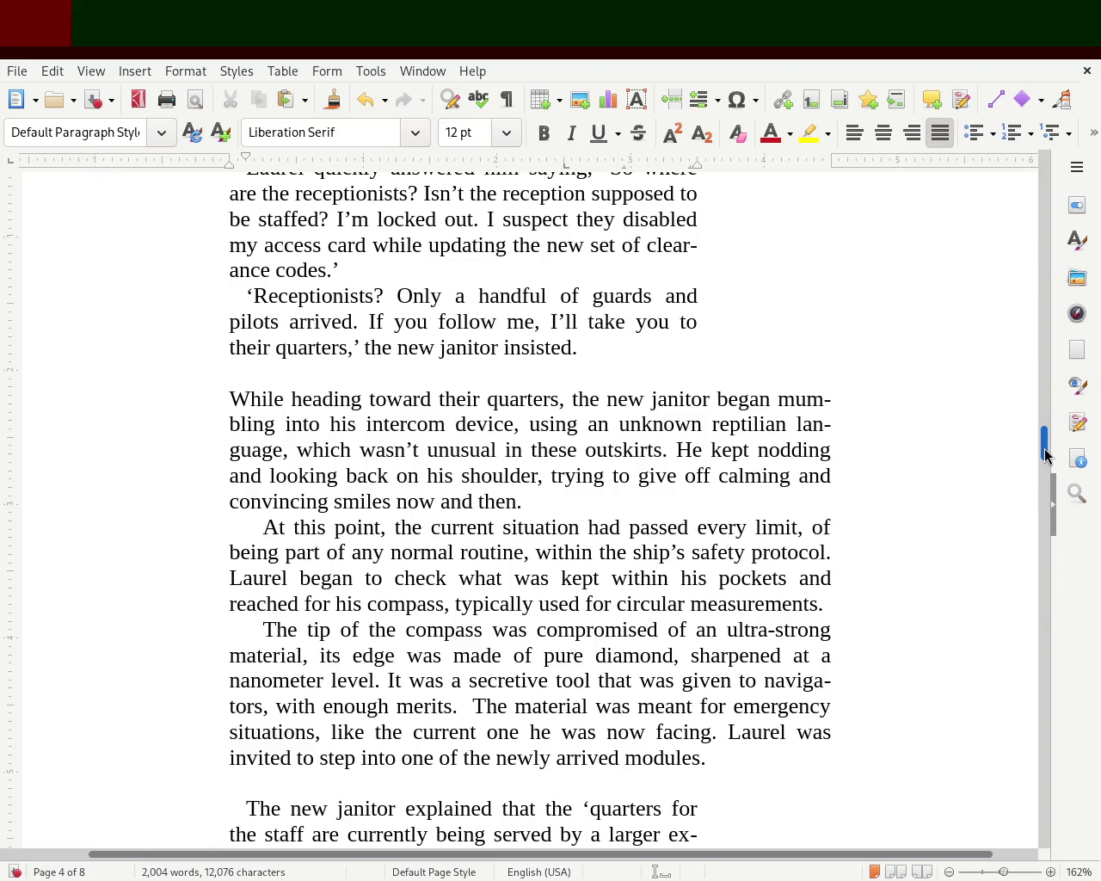
scroll(1045, 456, "down", 1)
scroll(1044, 458, "down", 2)
scroll(1043, 461, "down", 2)
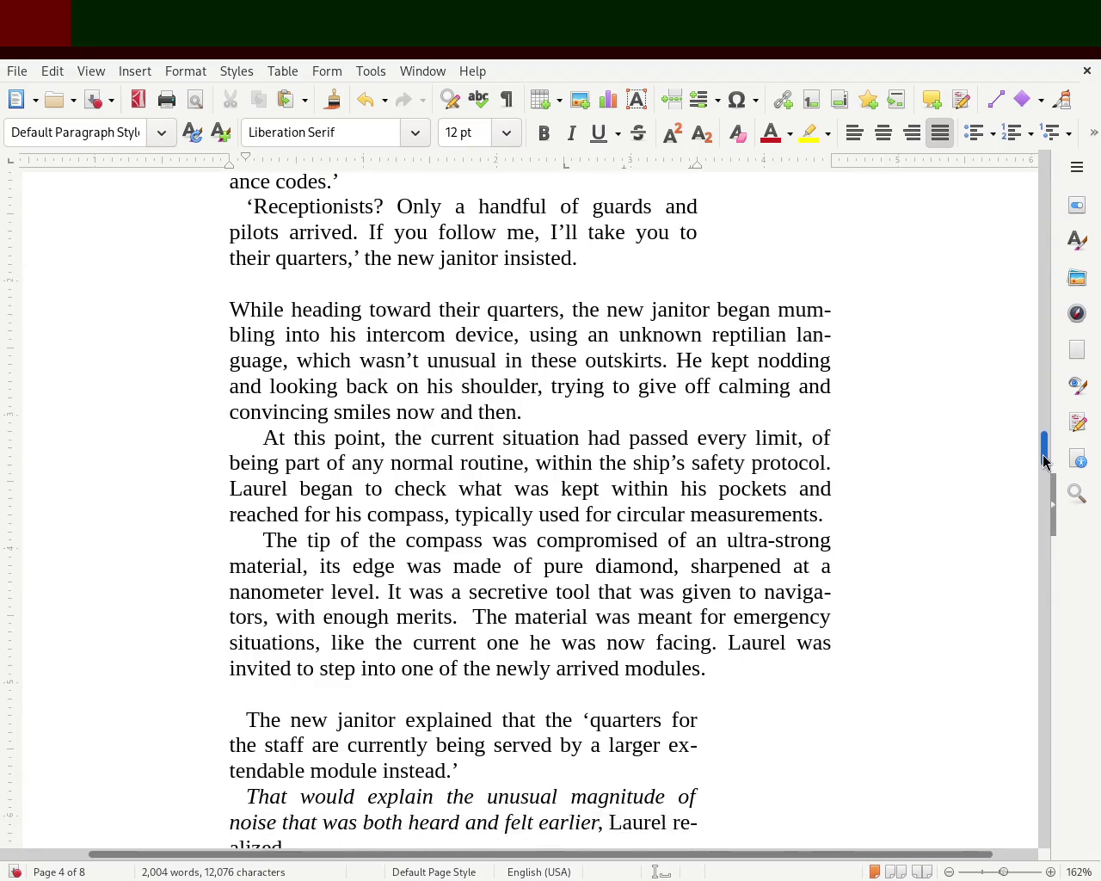
scroll(1043, 463, "down", 3)
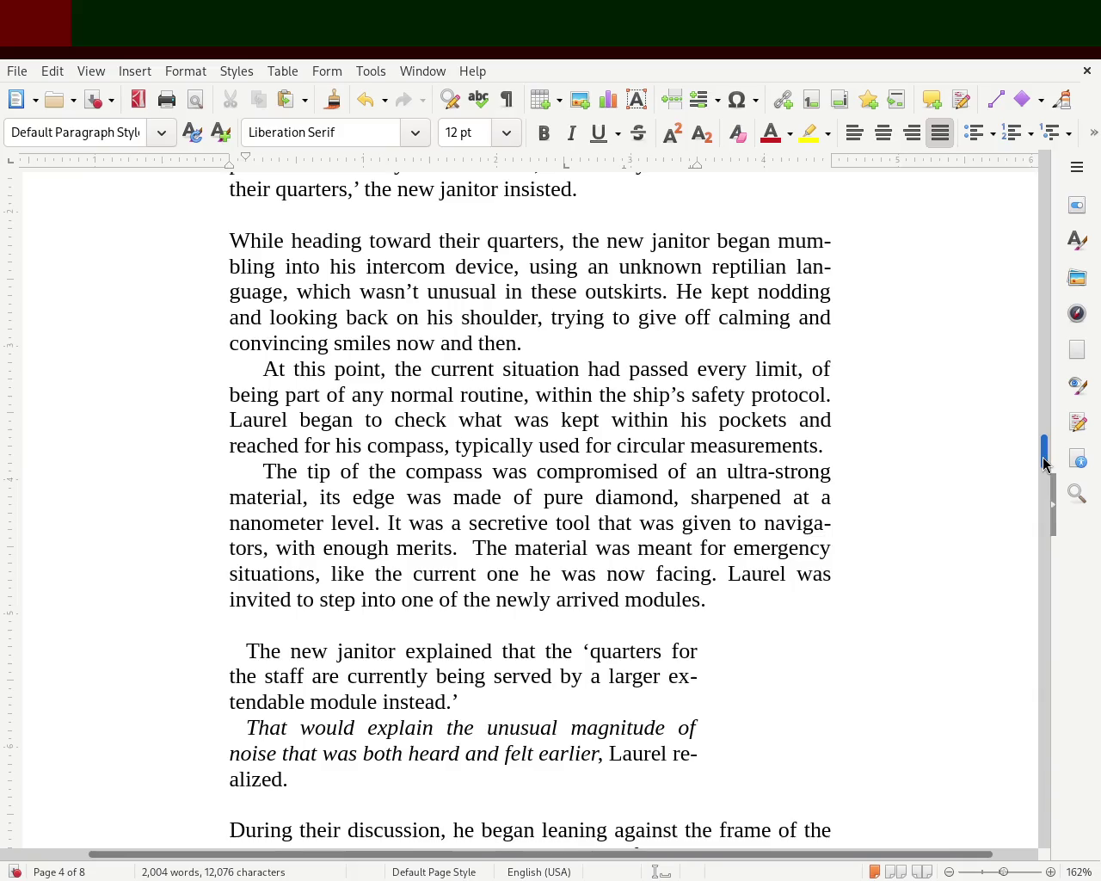
left_click_drag(1043, 464, 1041, 479)
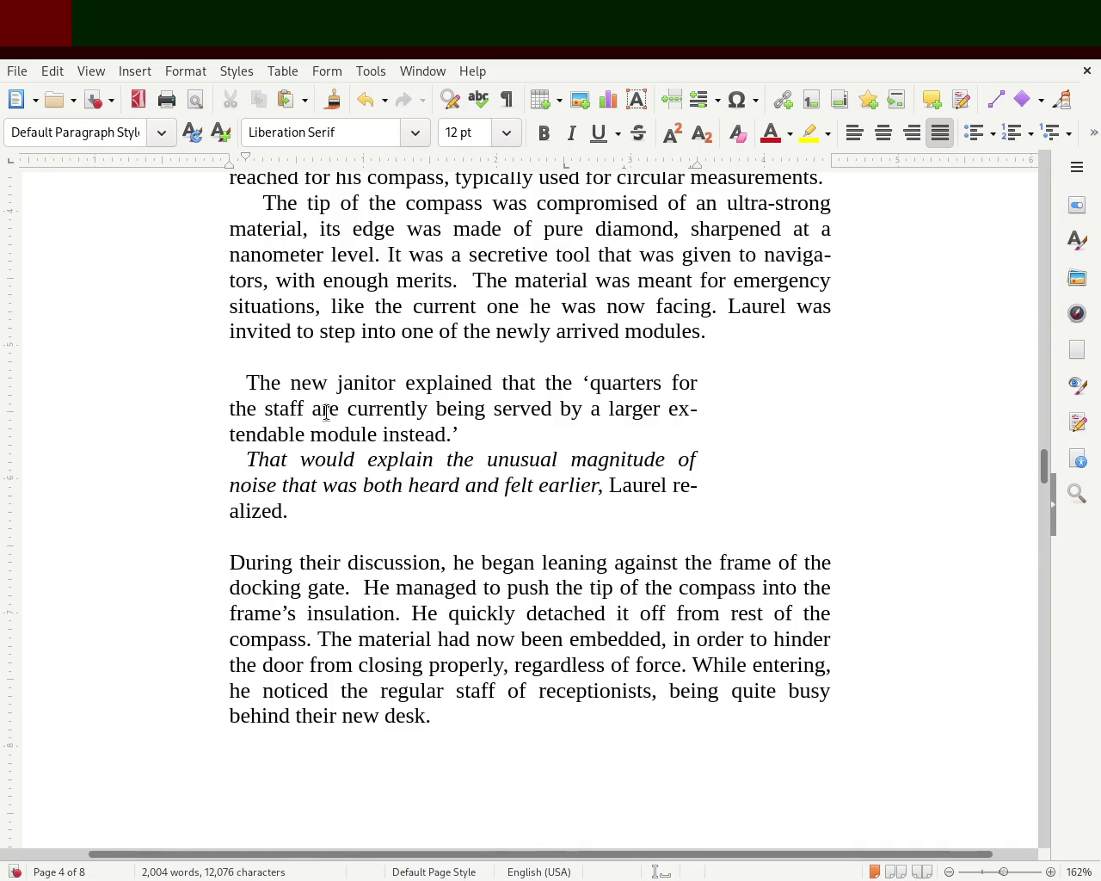
Replace 'are' with 'is' and 'push' with 'drill', then scroll down to page 5
double_click(326, 411)
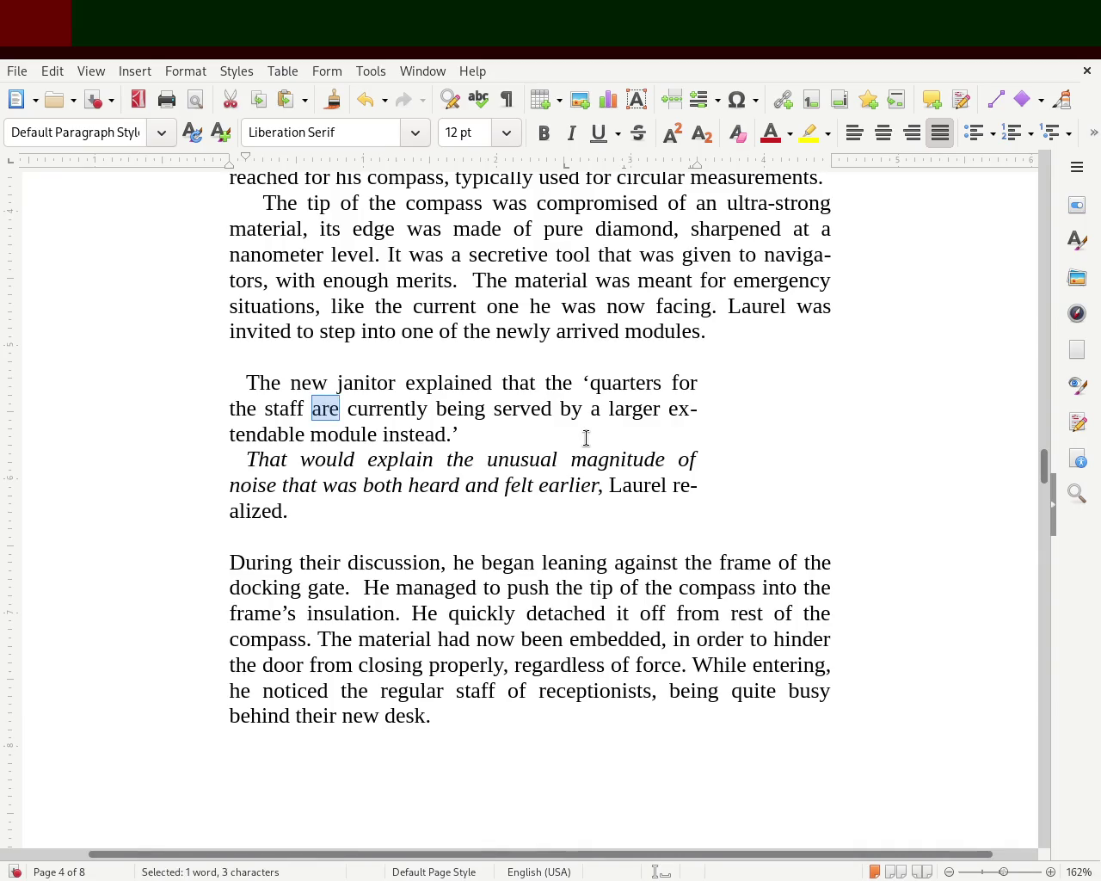
type("is")
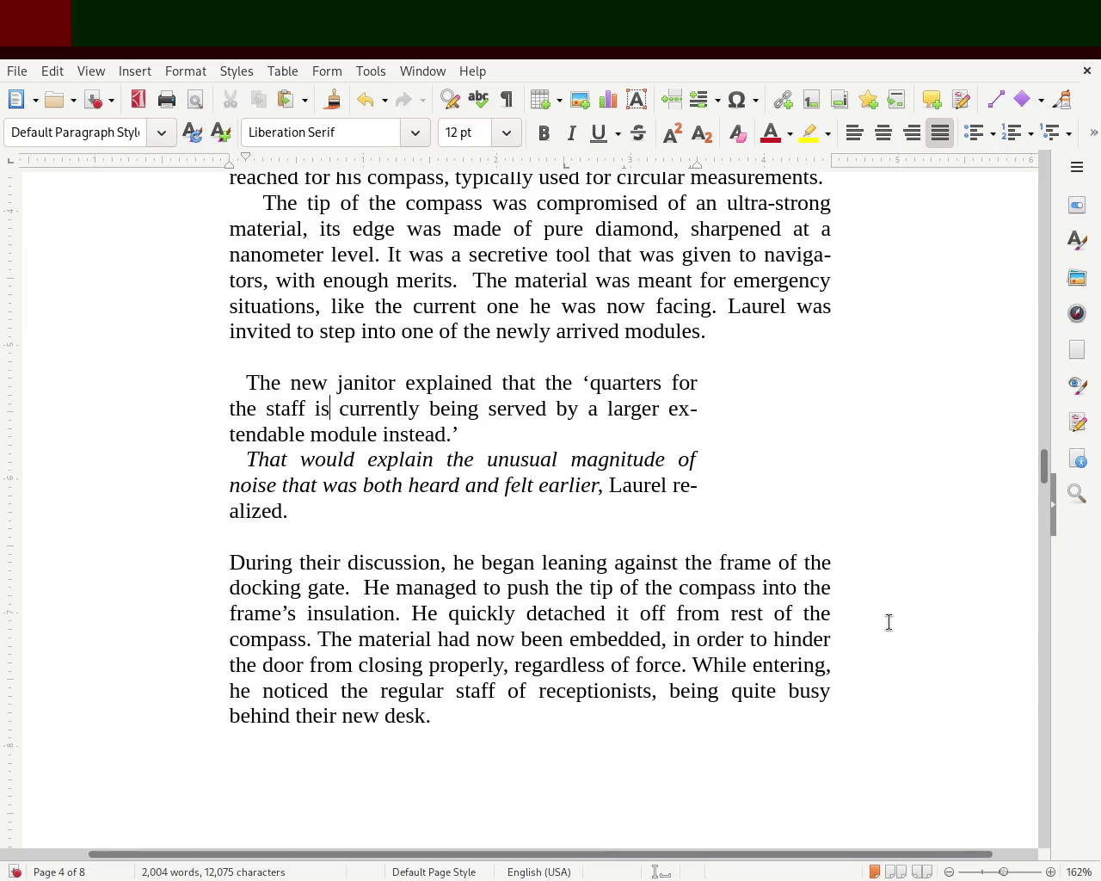
double_click(517, 589)
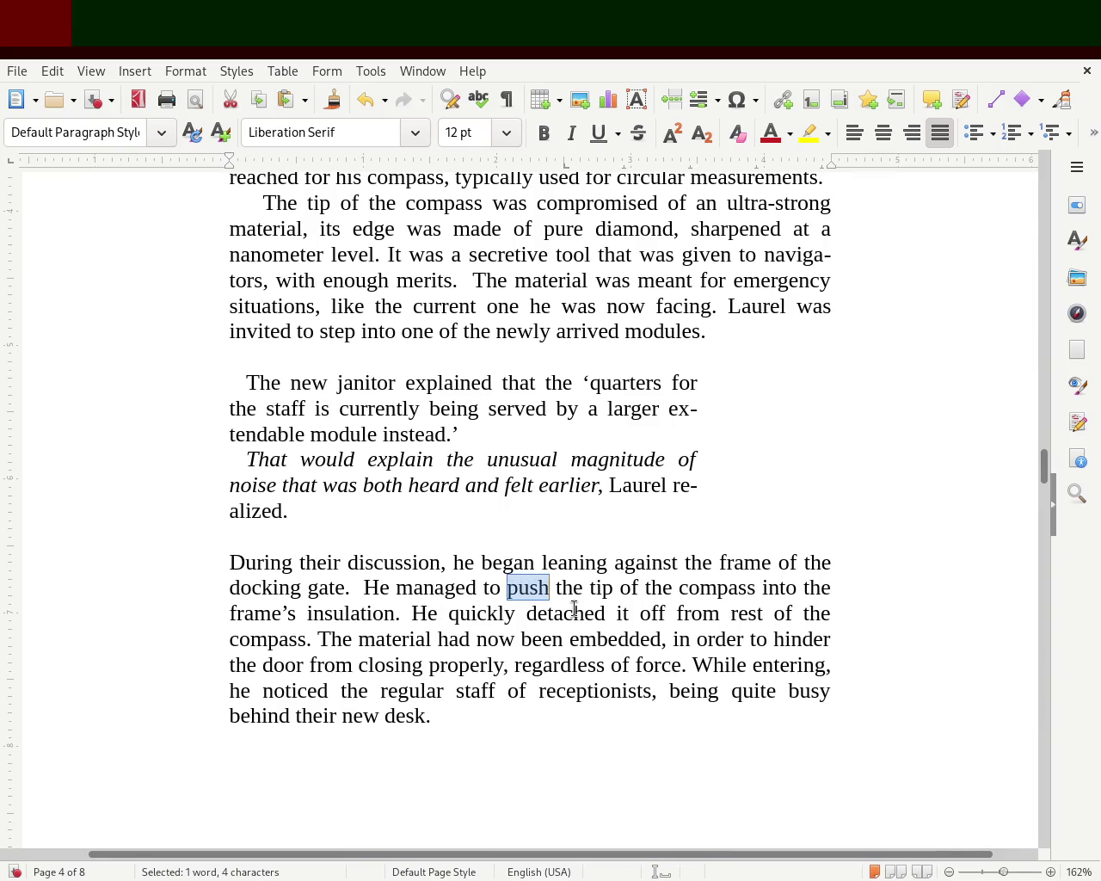
type("drill")
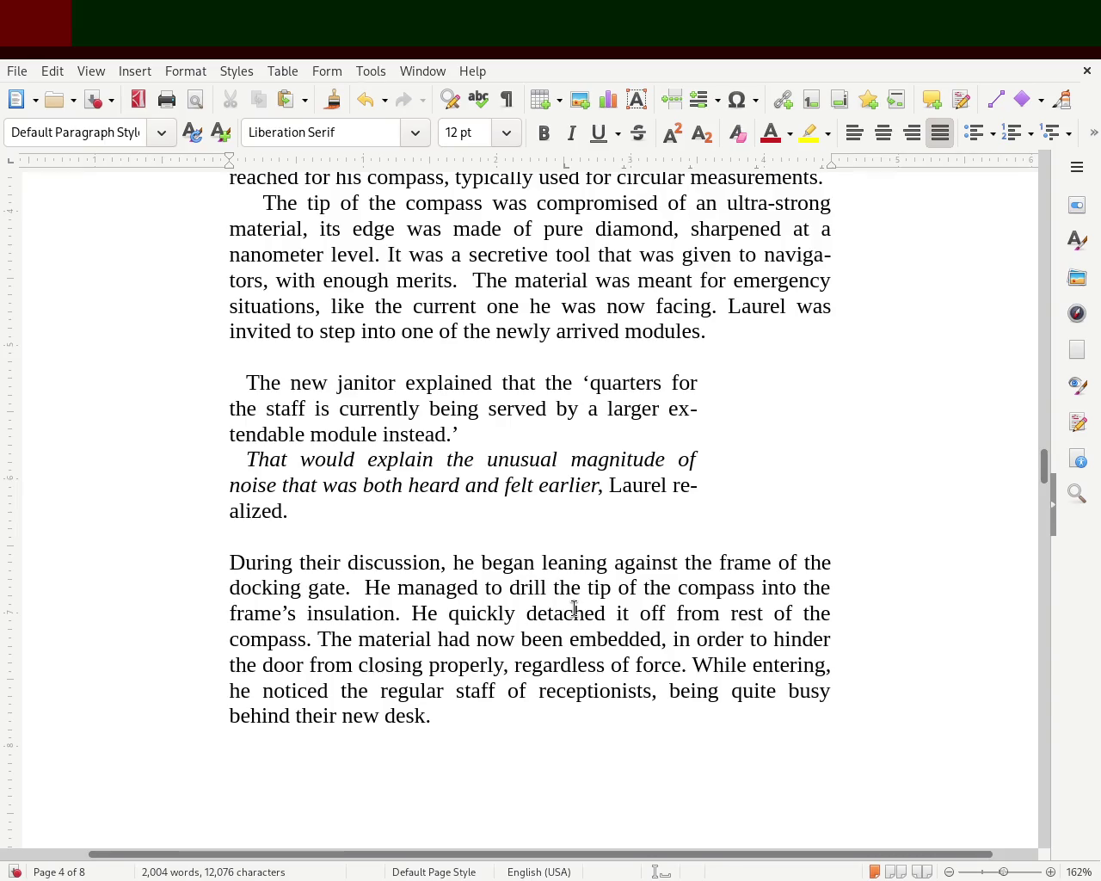
left_click_drag(1043, 467, 1058, 528)
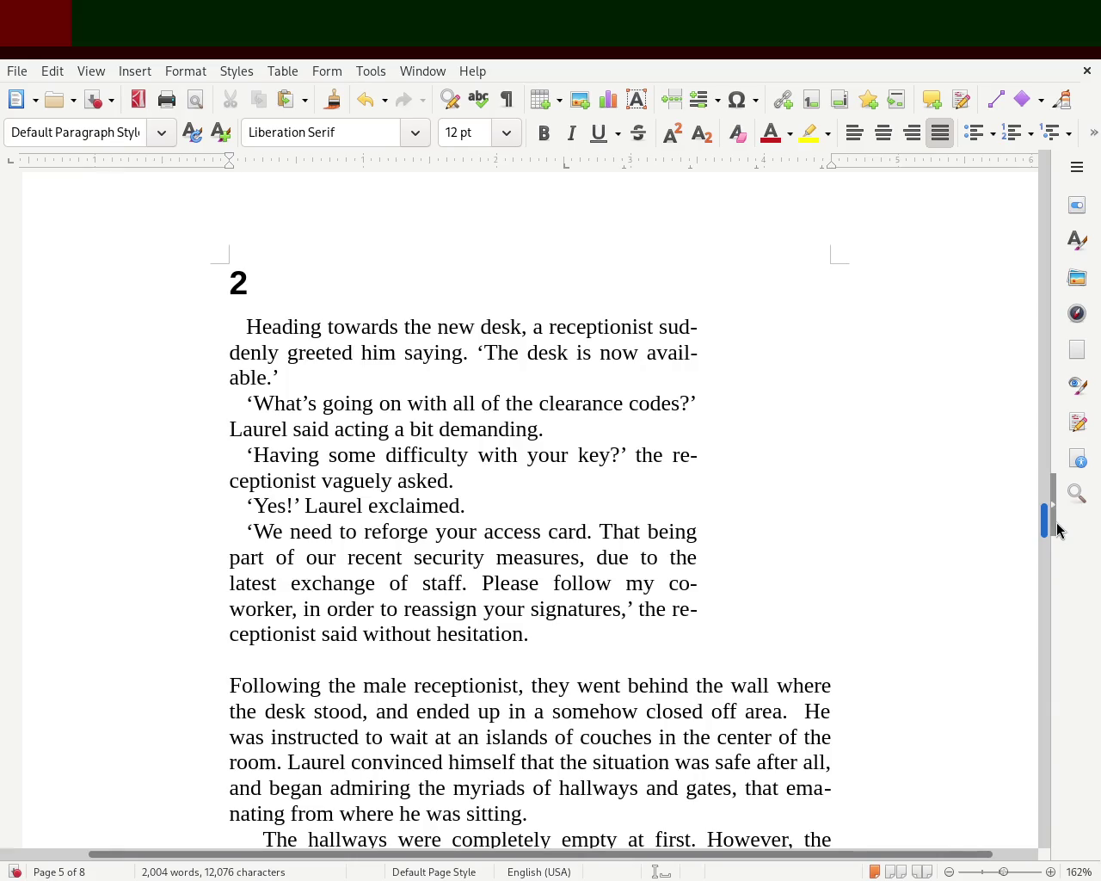
Start a new paragraph at 'Laurel convinced himself' and give it a first-line indent
left_click_drag(1057, 529, 1055, 540)
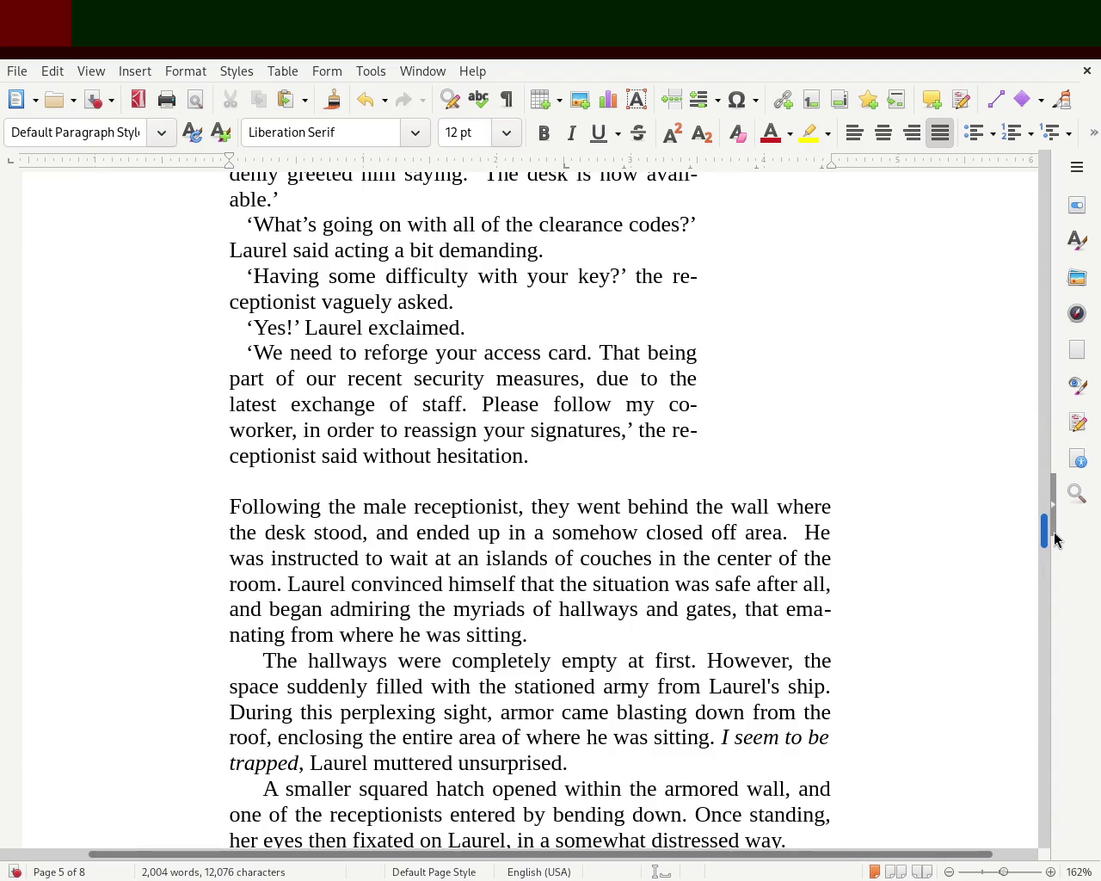
left_click_drag(1057, 539, 1055, 547)
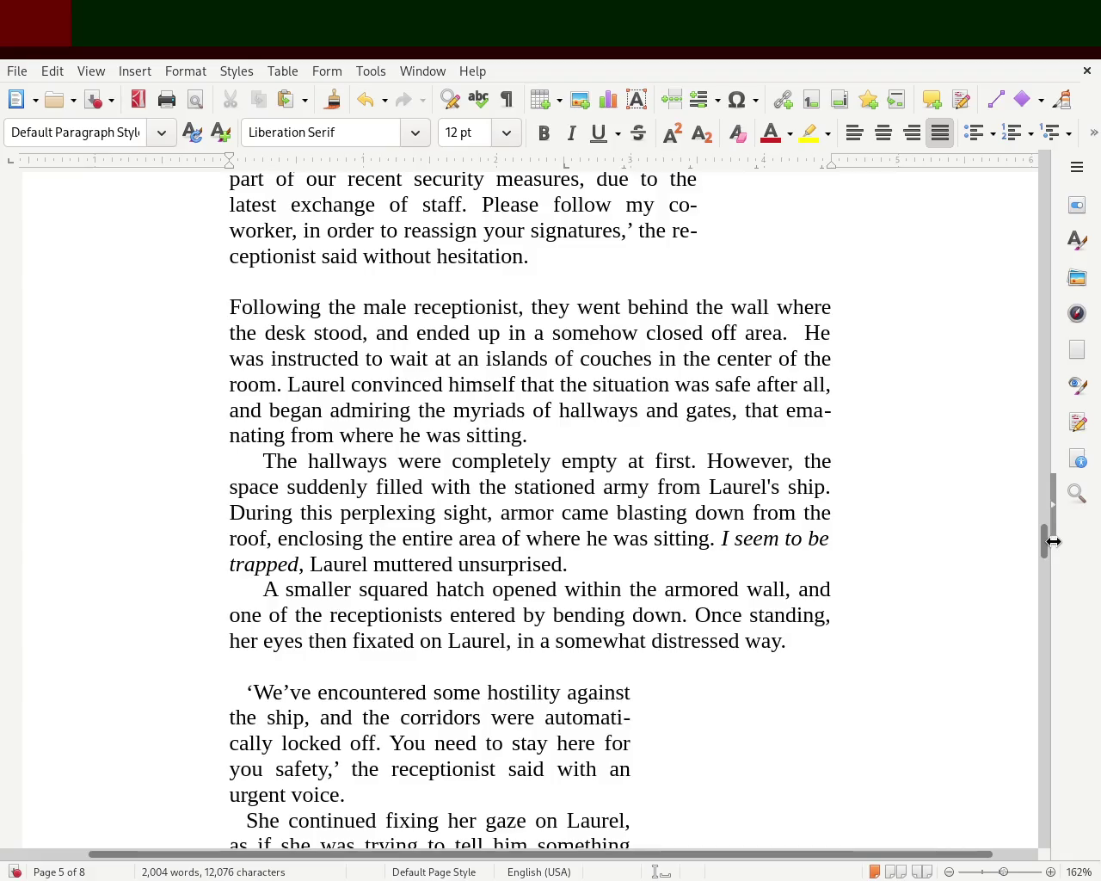
left_click(285, 384)
key("Return")
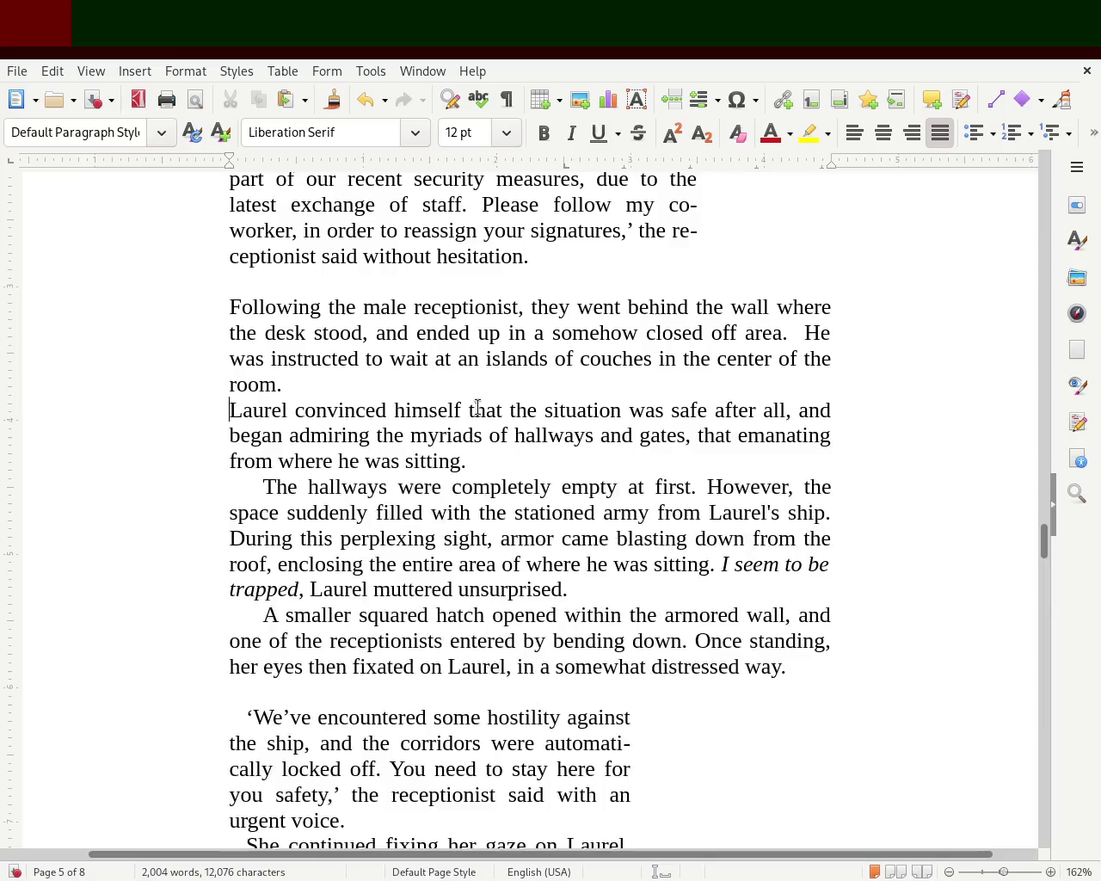
left_click_drag(228, 161, 246, 163)
Join the hallways paragraph onto the end of 'he was sitting.'
left_click(494, 461)
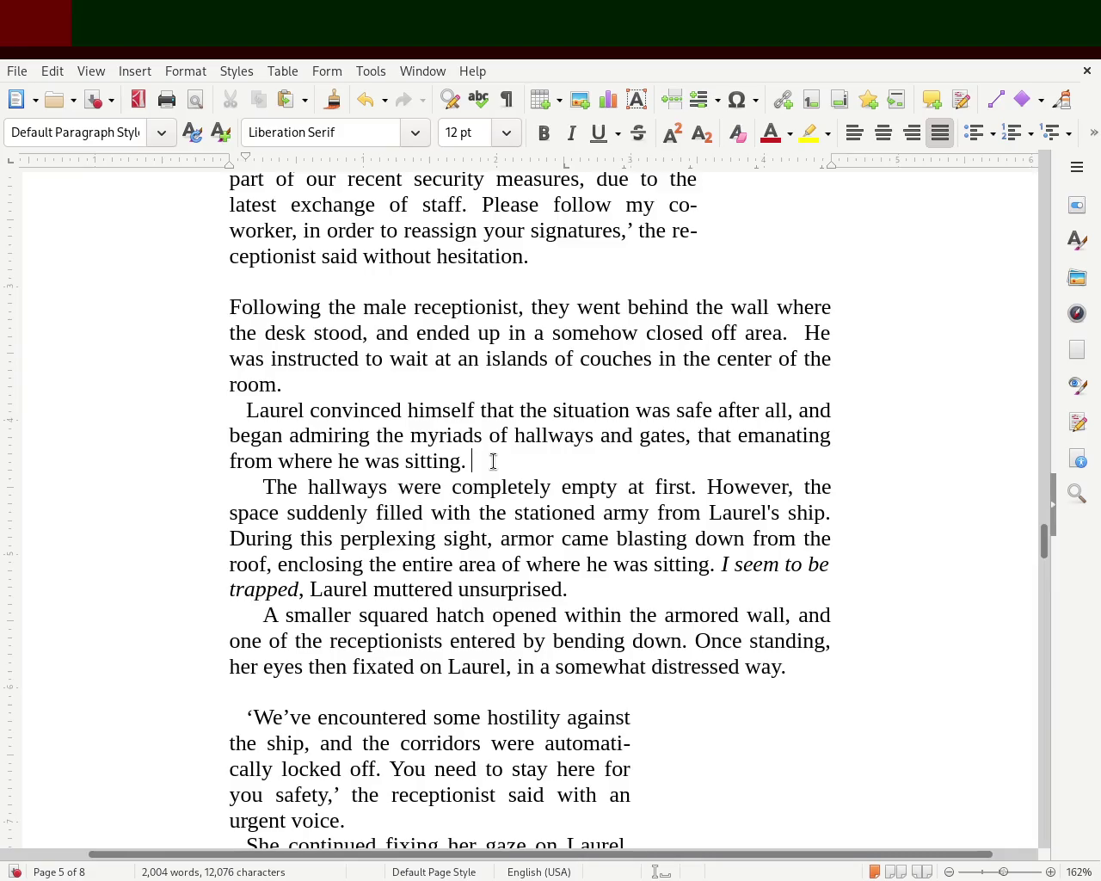
key("Delete")
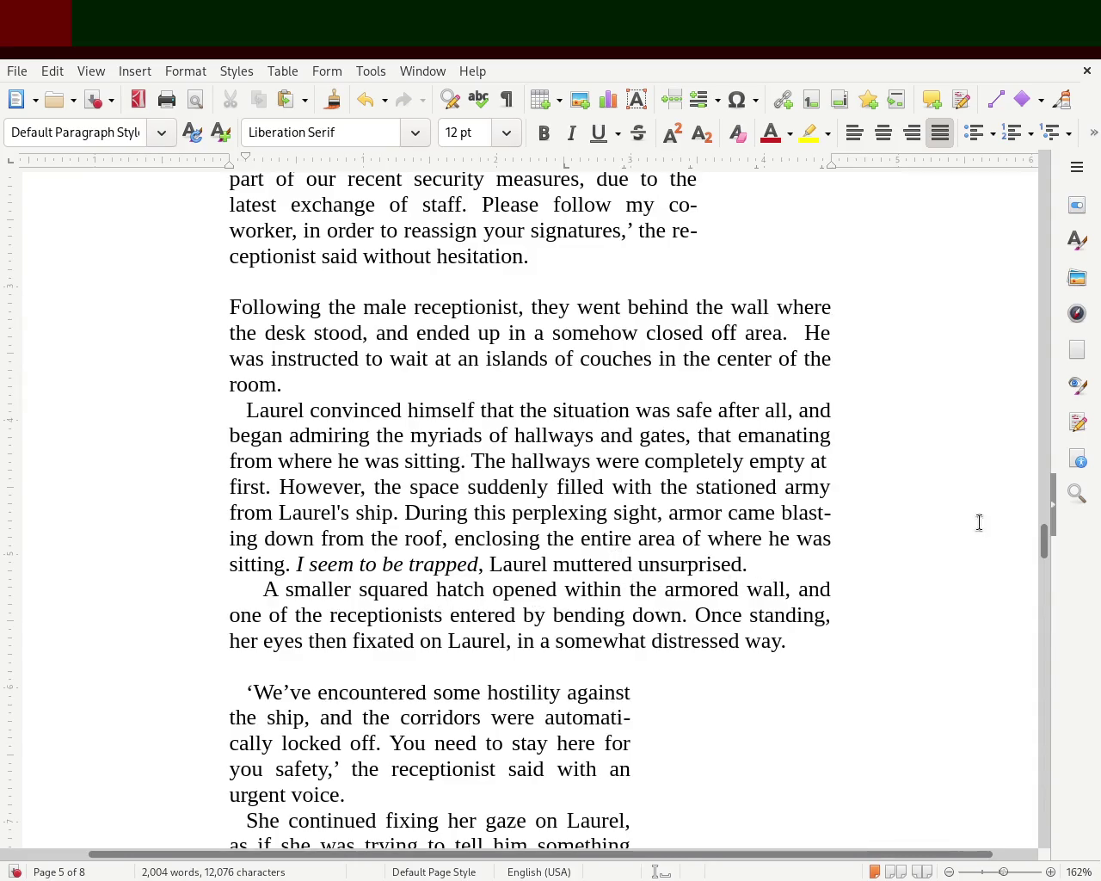
scroll(1044, 558, "up", 1)
scroll(1044, 557, "up", 1)
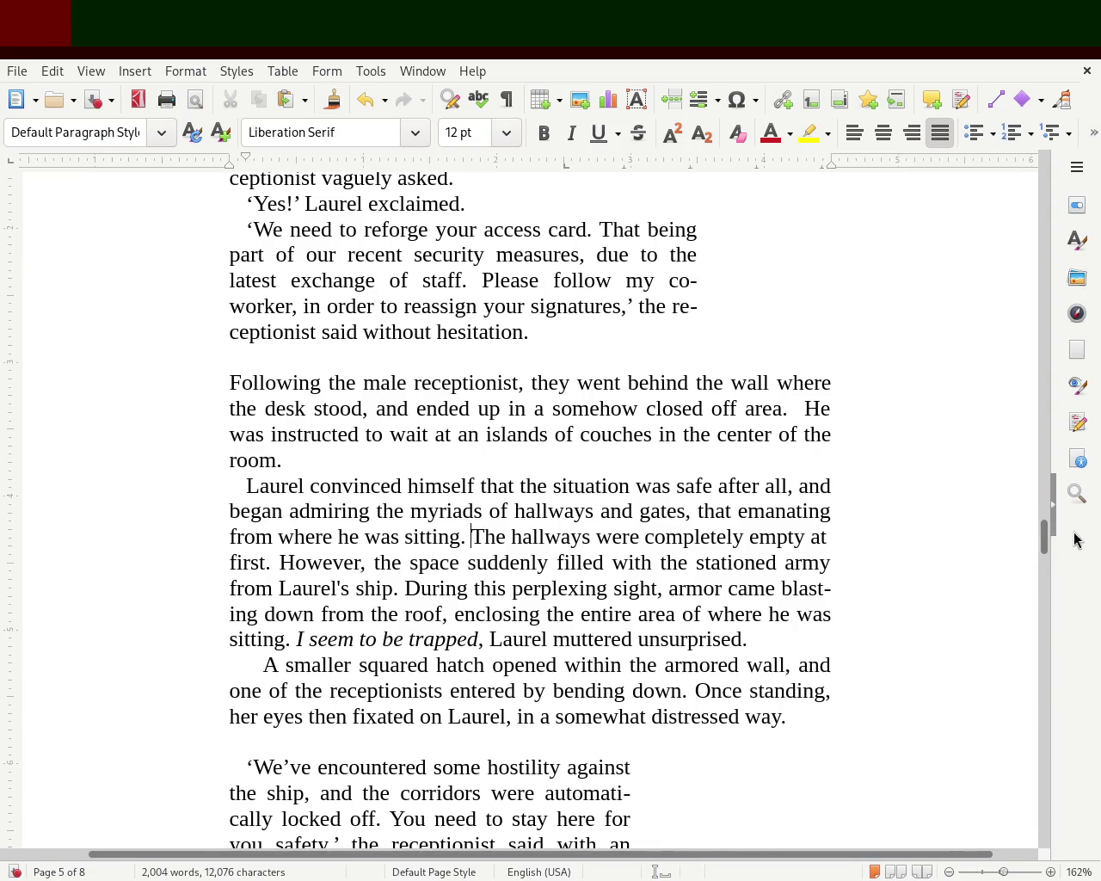
left_click_drag(1044, 533, 1046, 516)
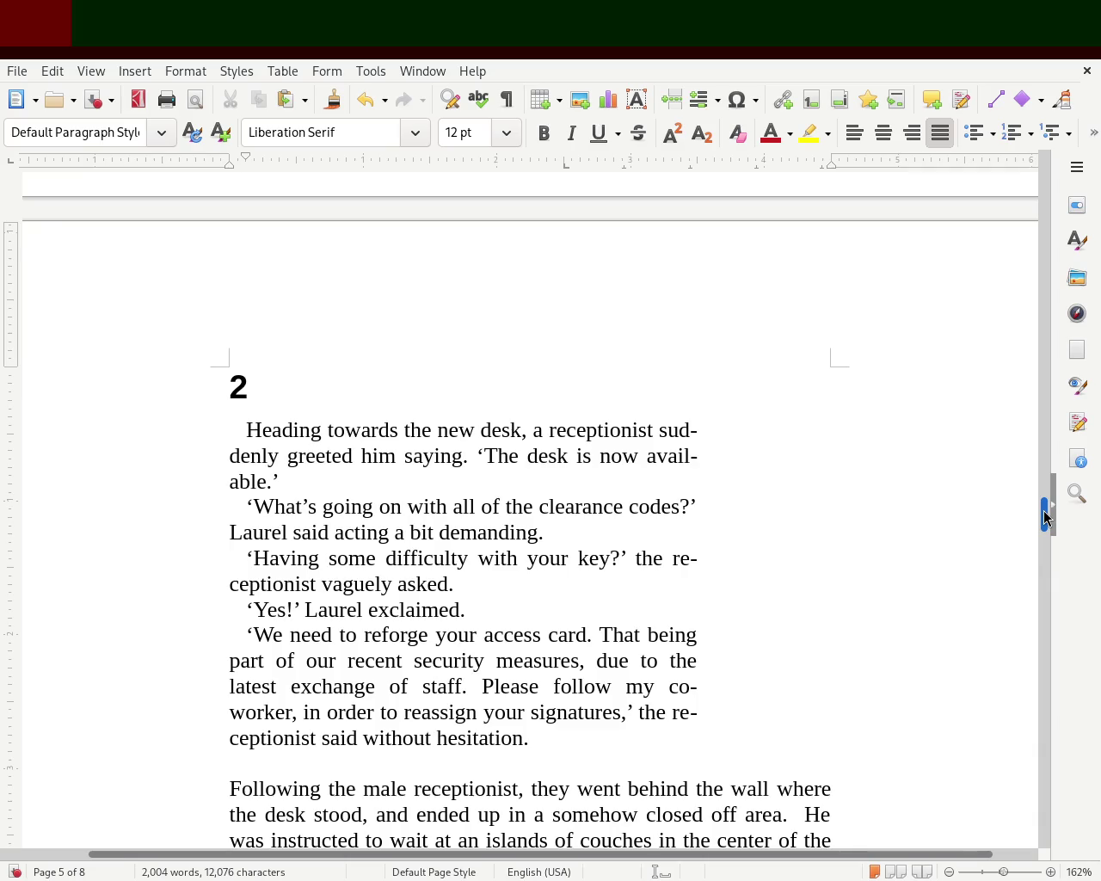
left_click_drag(1046, 517, 1041, 517)
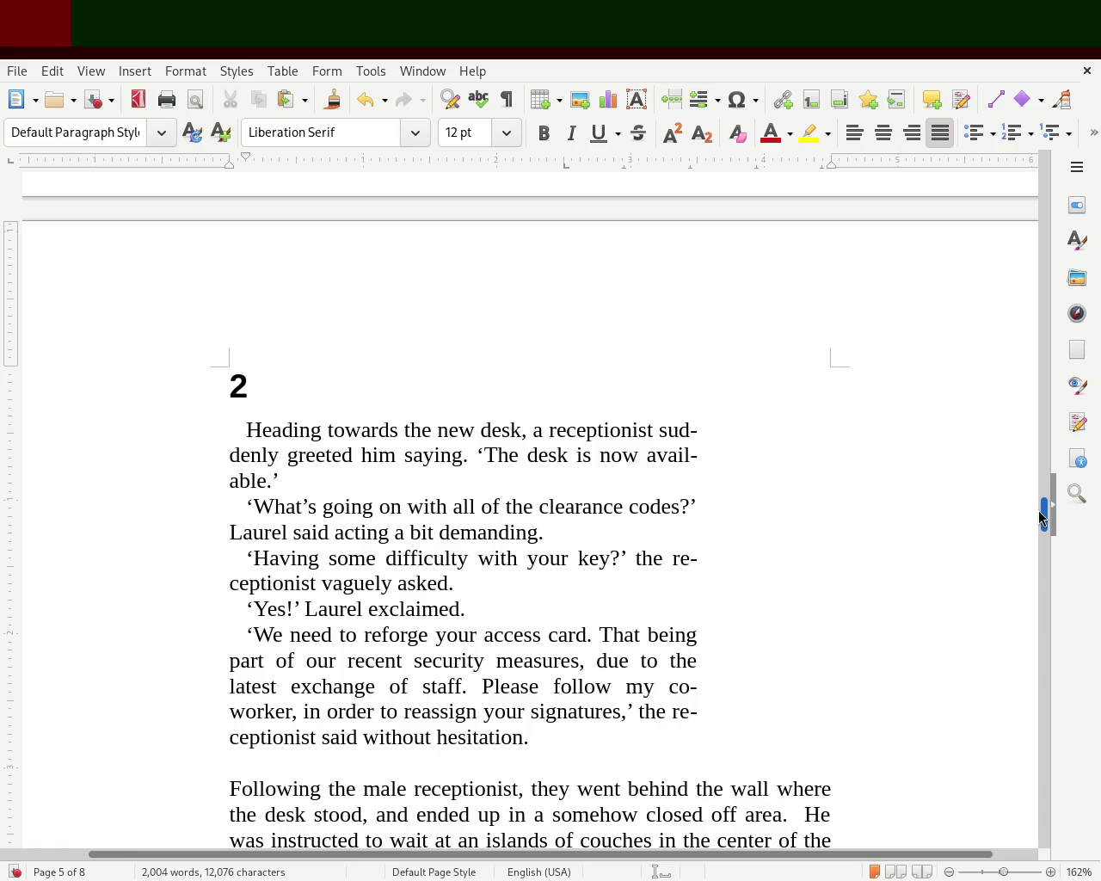
mouse_move(1038, 511)
left_mouse_down()
mouse_move(1037, 530)
mouse_move(1042, 460)
mouse_move(1041, 525)
left_mouse_up()
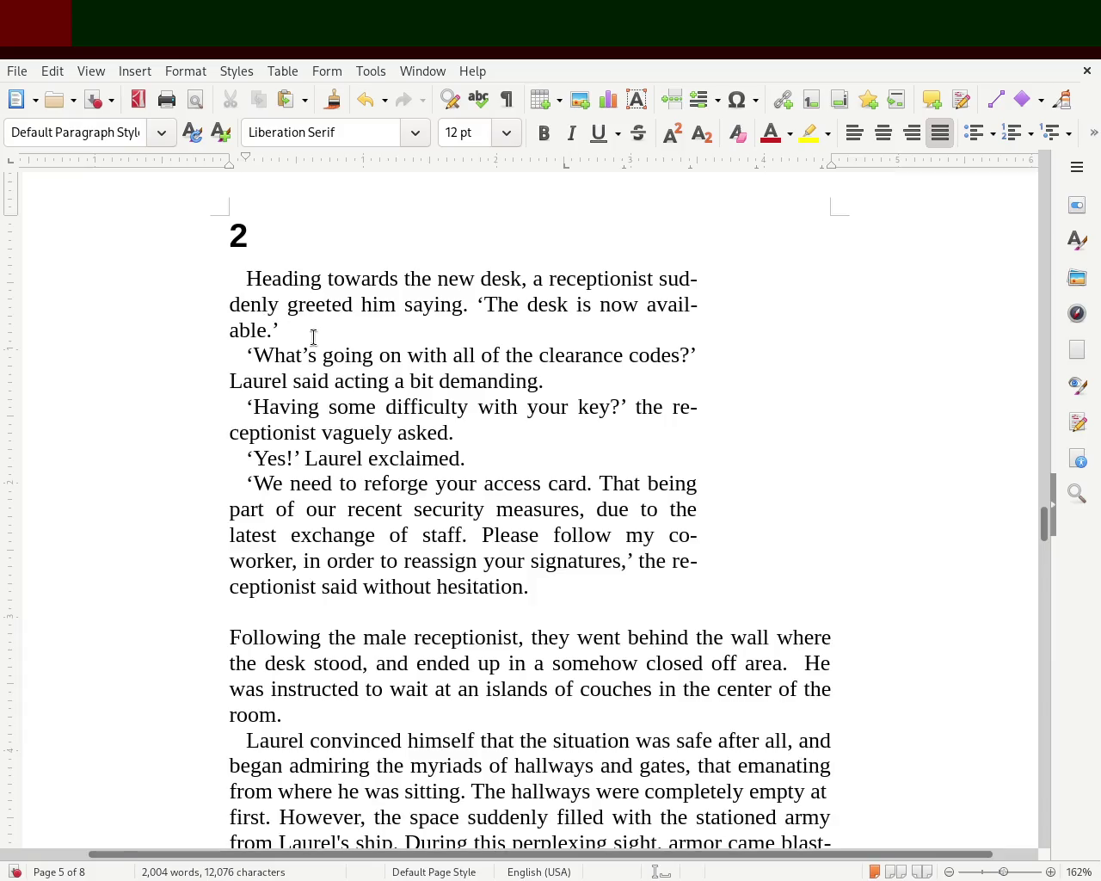
Remove chapter 2's opening first-line indent and extend the paragraph to the full text width
key("BackSpace")
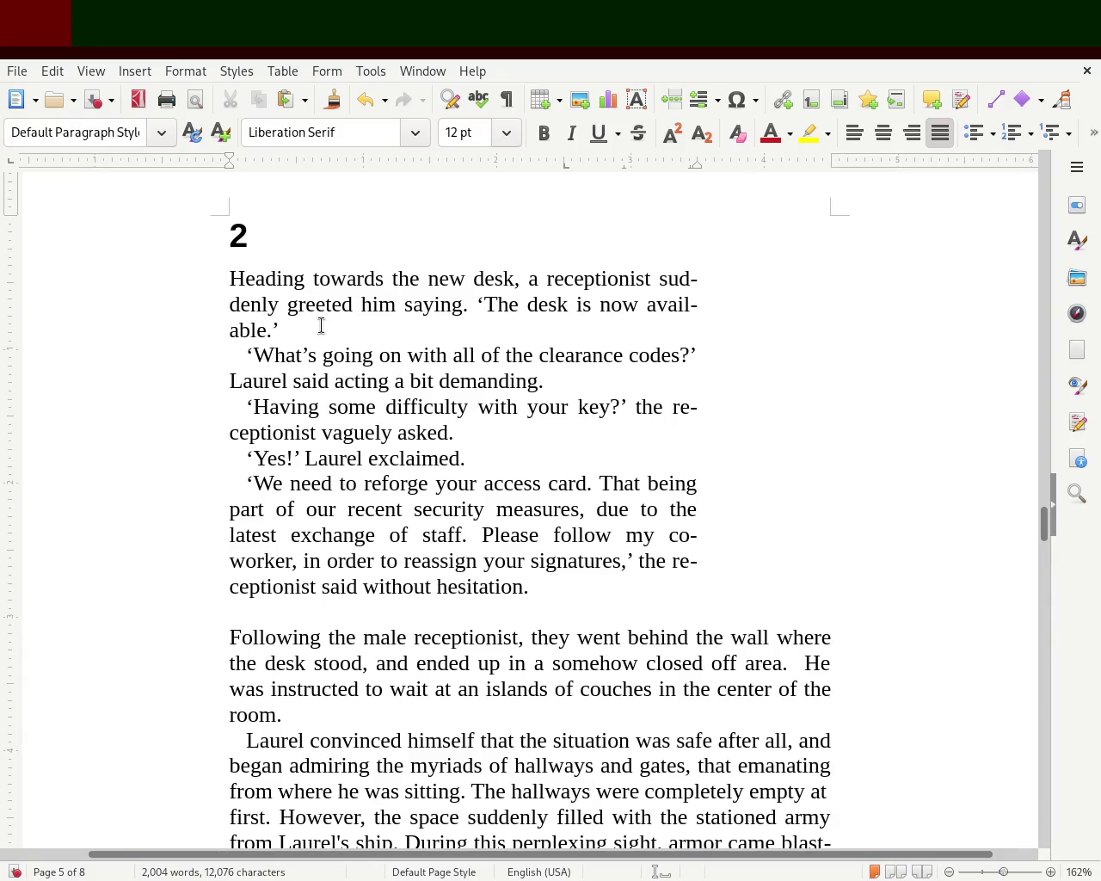
left_click_drag(320, 323, 174, 280)
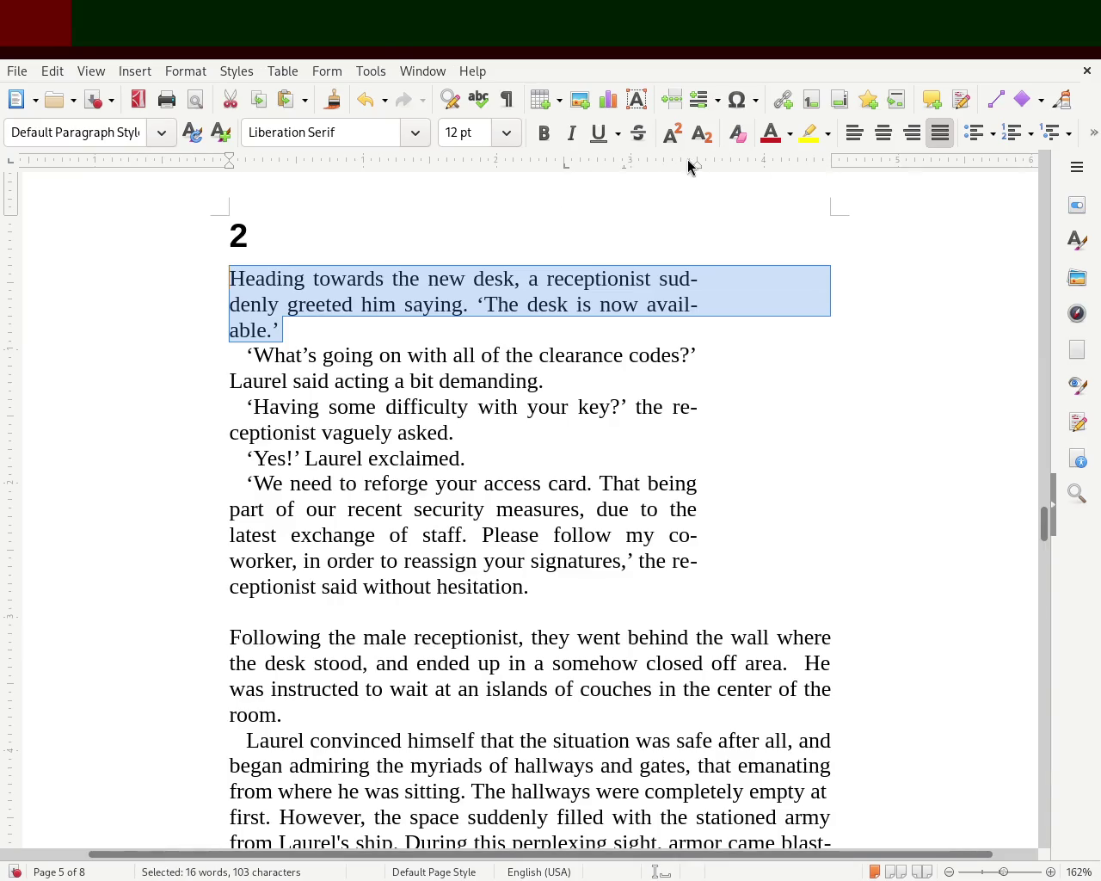
left_click_drag(696, 165, 828, 184)
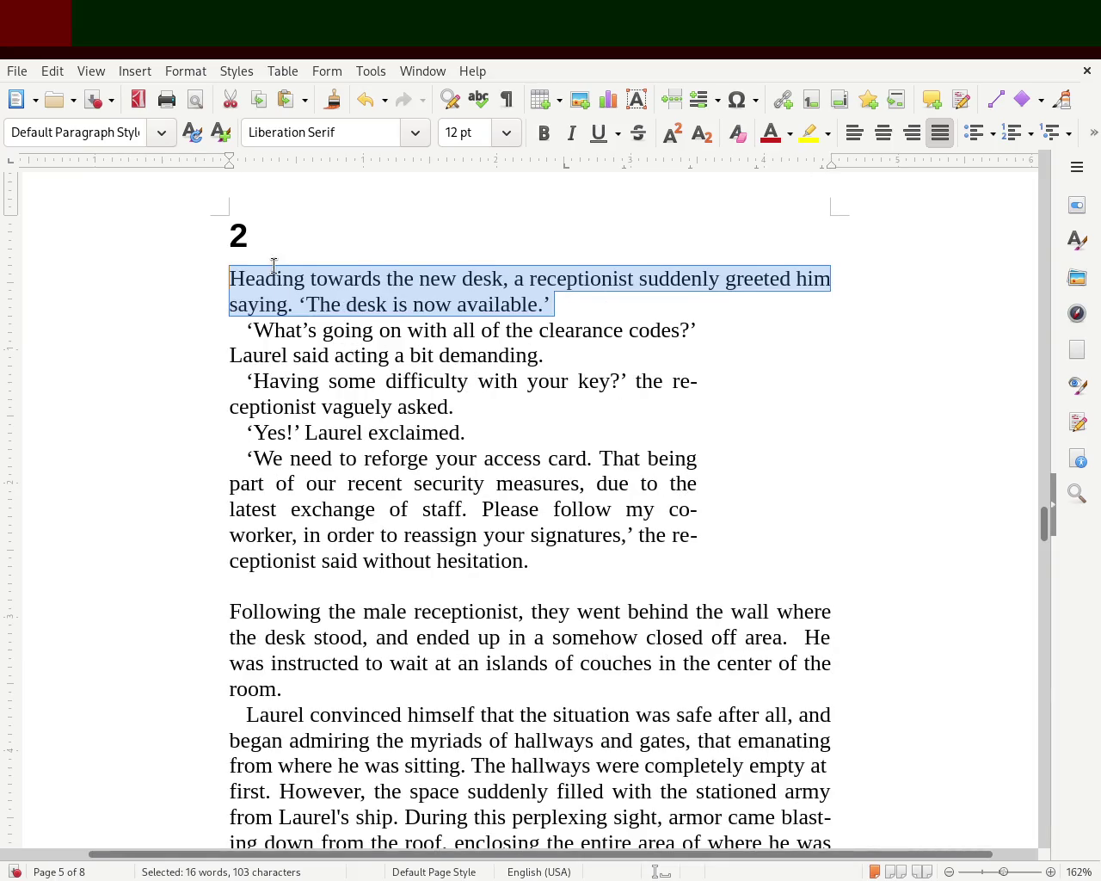
Add an empty line after the paragraph ending 'available.' and save the manuscript
left_click(565, 306)
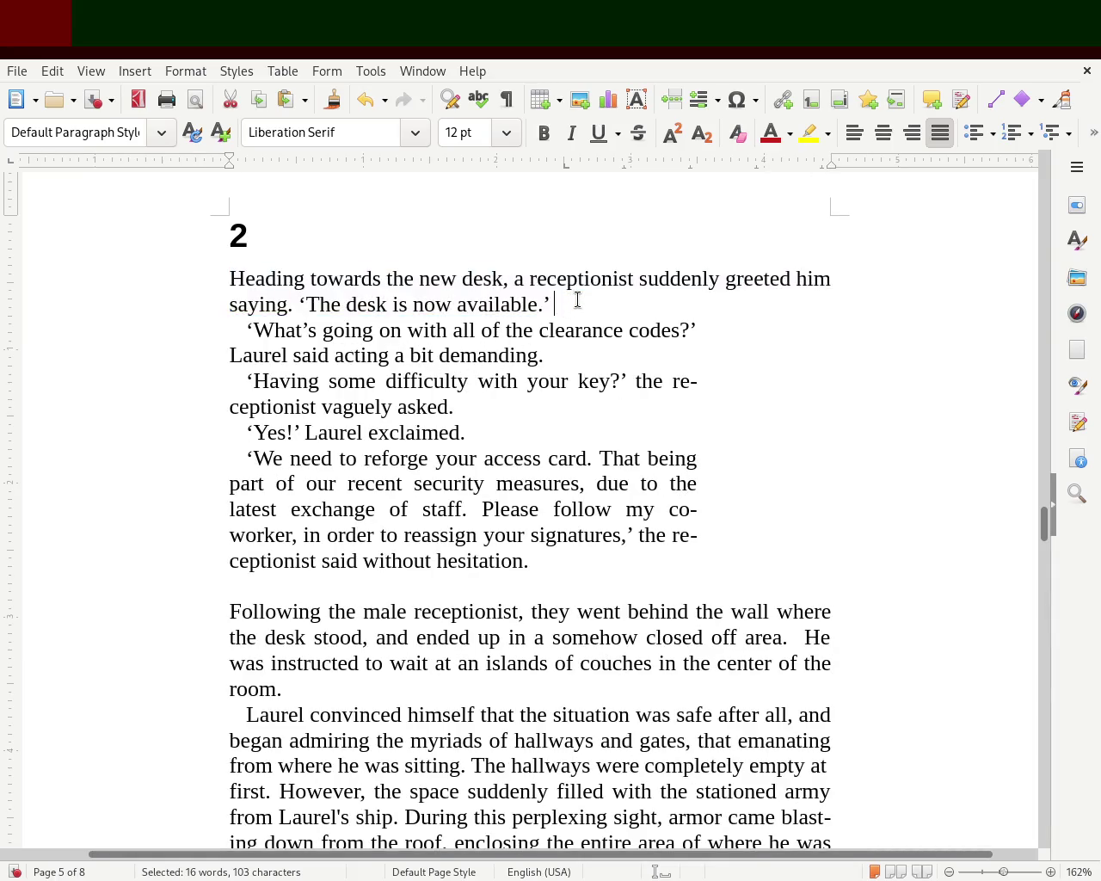
key("Return")
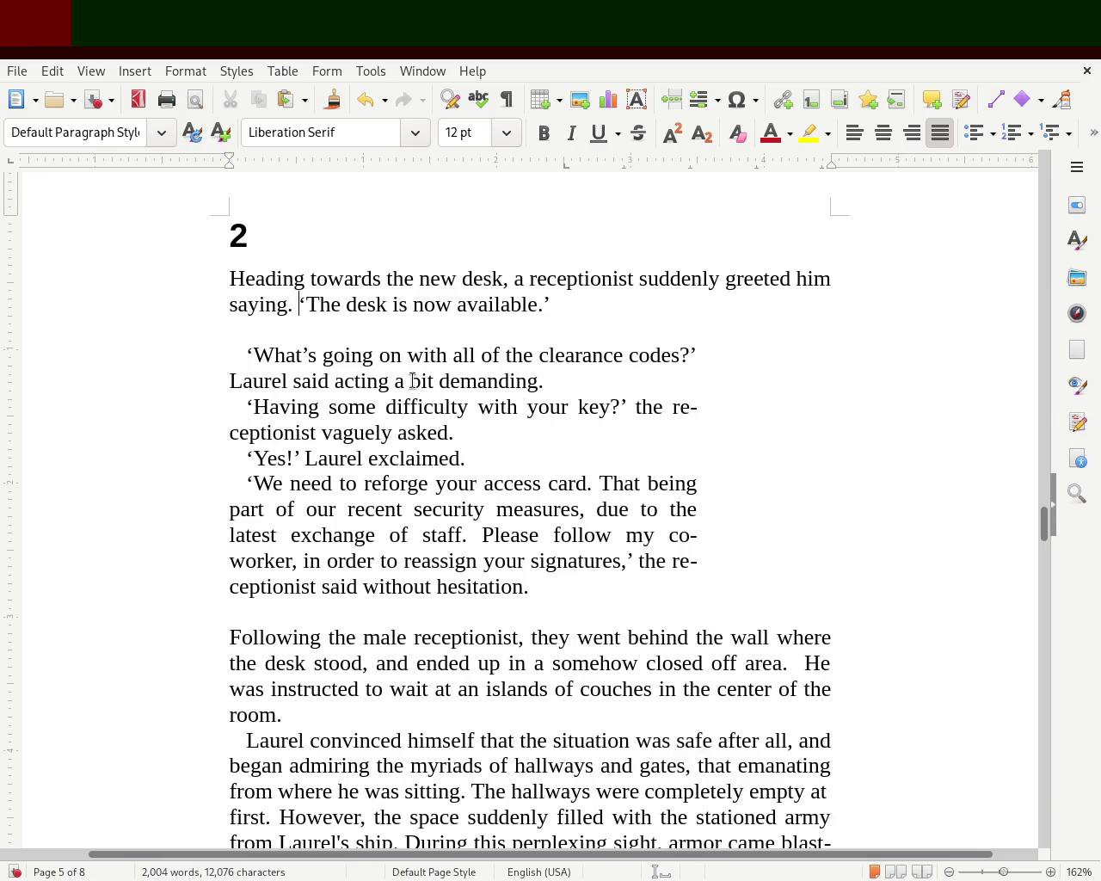
key("ctrl+s")
left_click_drag(1047, 525, 1043, 542)
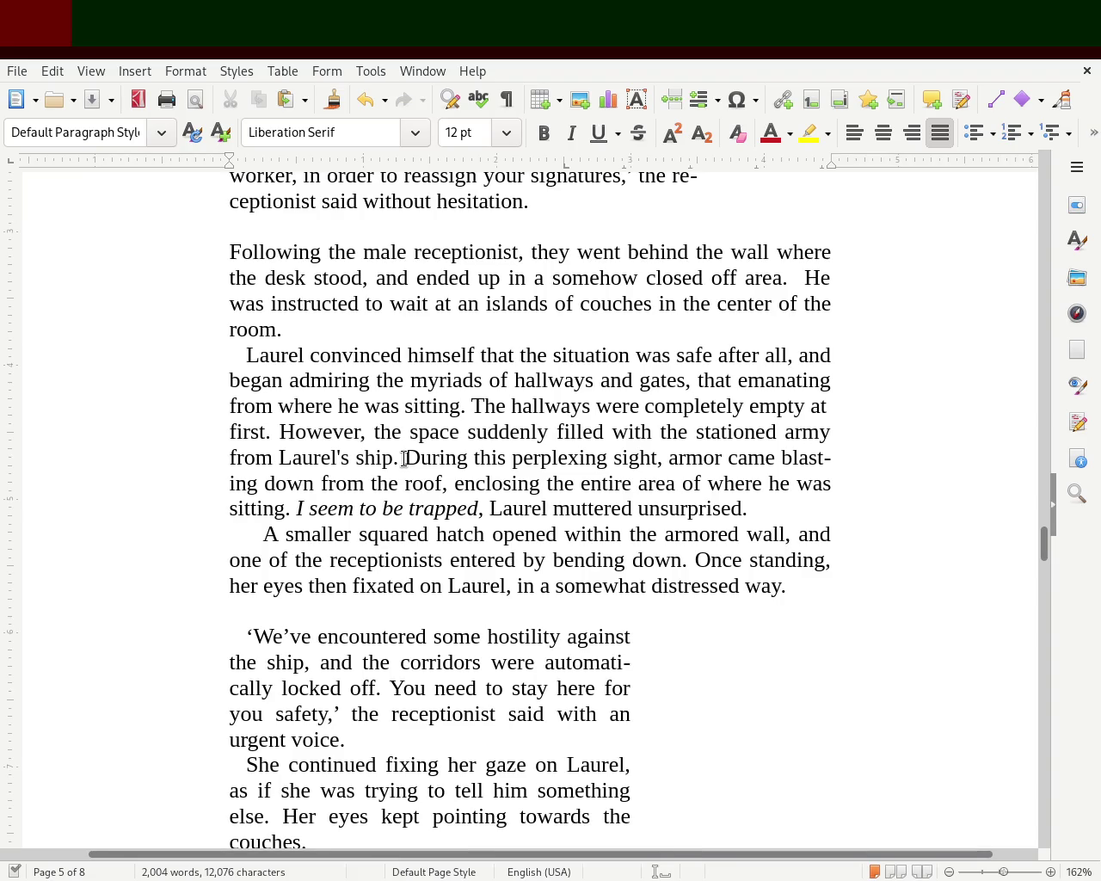
Check the italic 'I seem' text, then scroll to chapter 3 on page 7, zoomed out to page width
left_click(301, 506)
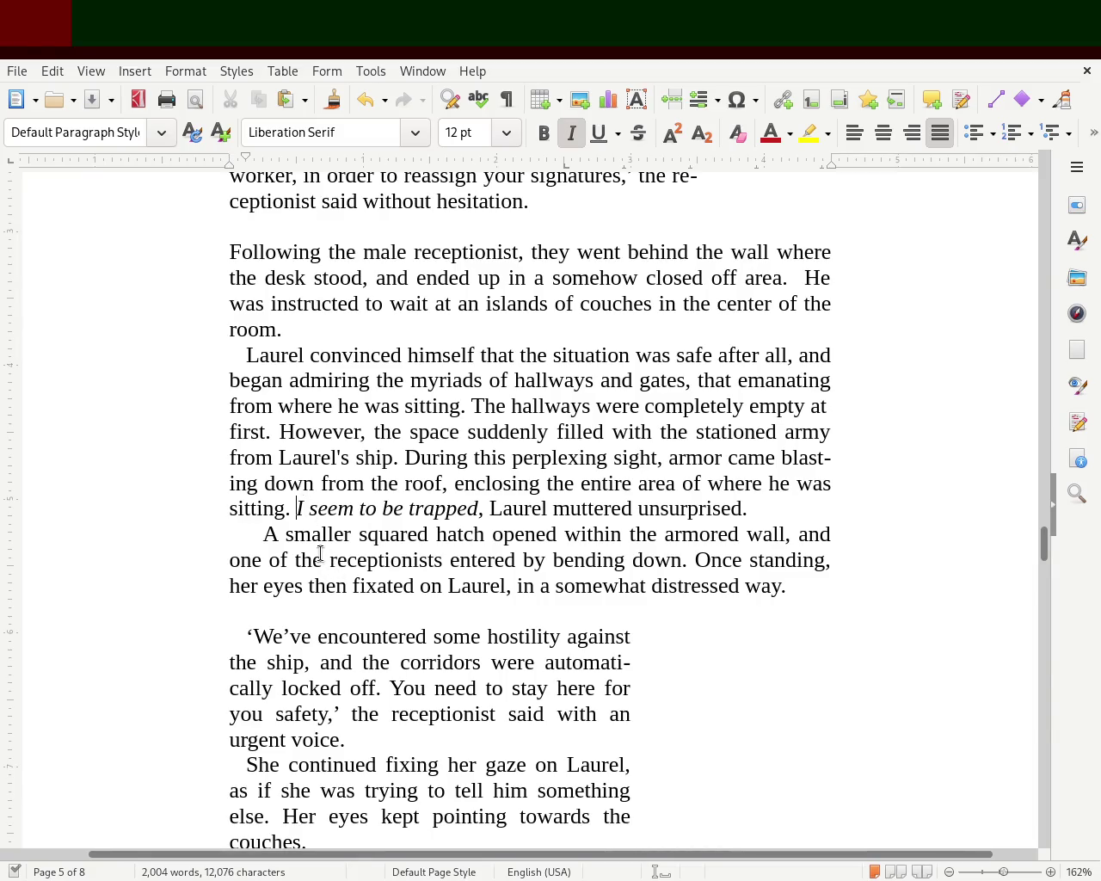
left_click(320, 553)
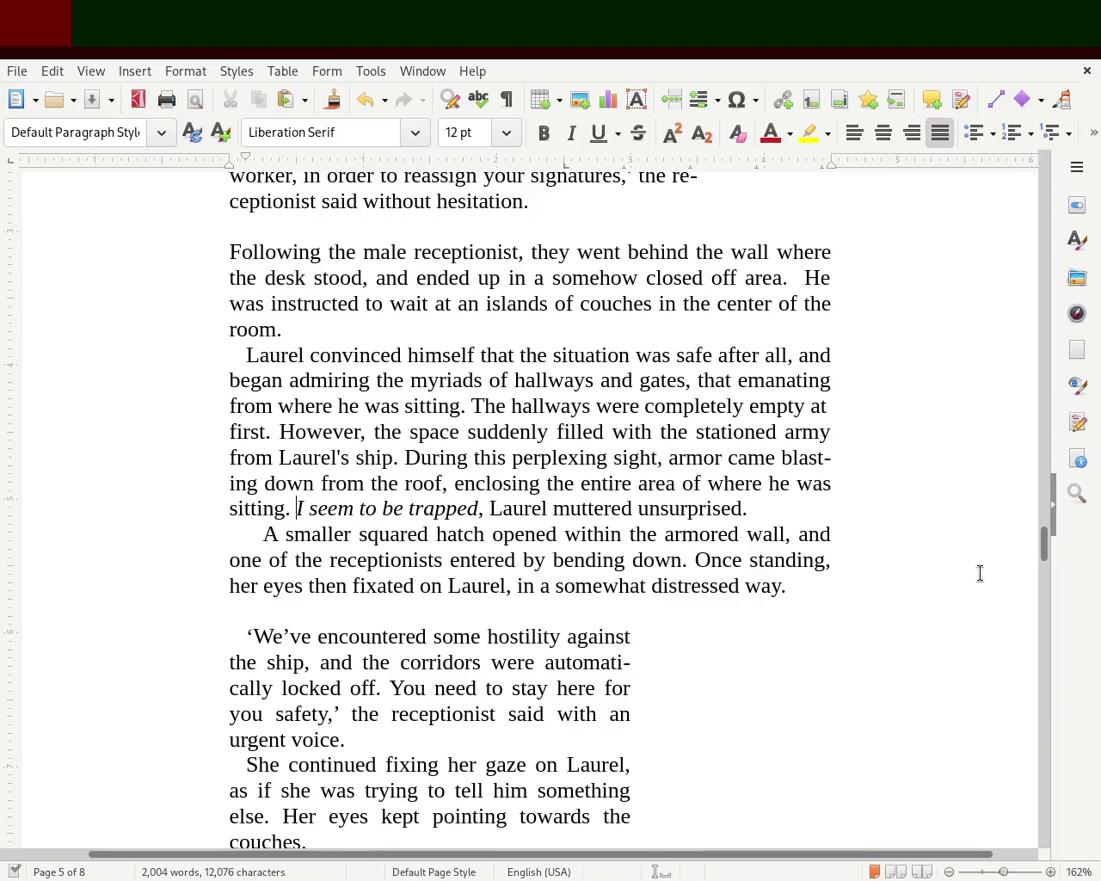
scroll(1048, 540, "up", 3)
mouse_move(1048, 540)
left_mouse_down()
mouse_move(1049, 357)
mouse_move(1049, 610)
mouse_move(1061, 570)
mouse_move(1069, 741)
mouse_move(1072, 695)
left_mouse_up()
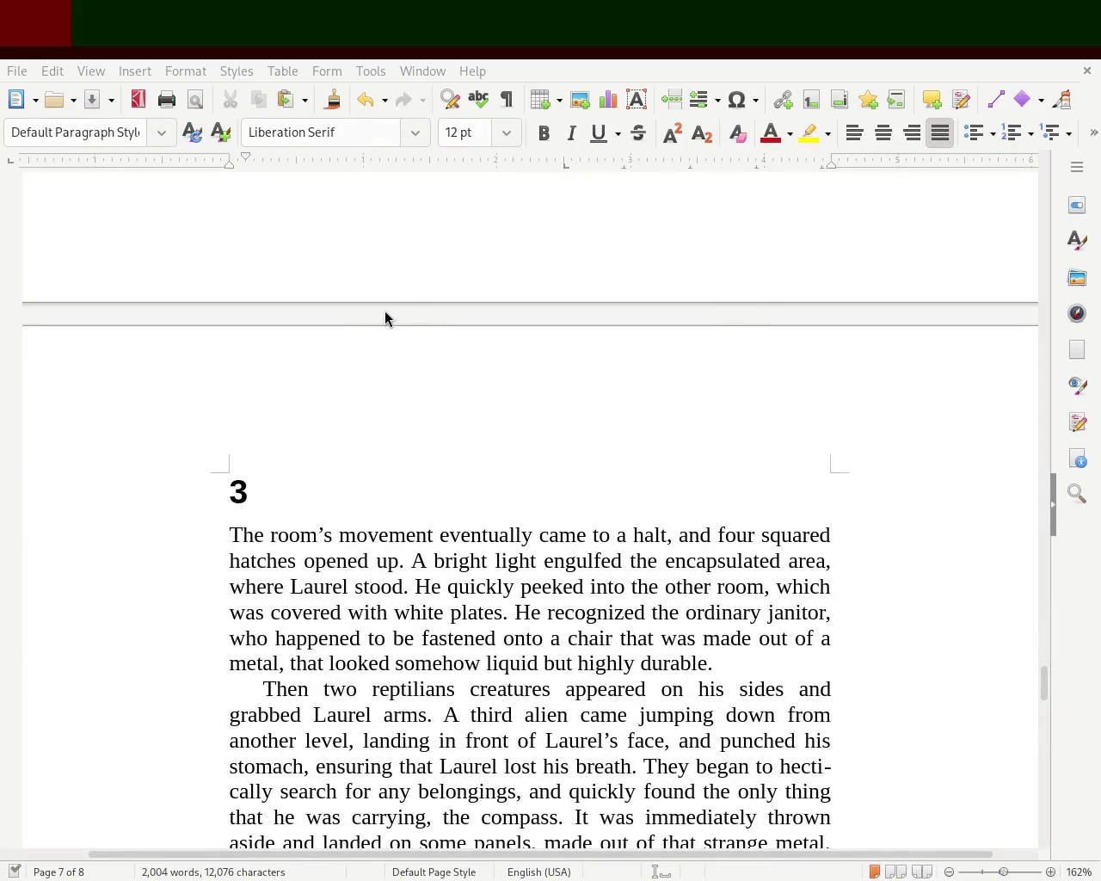
left_click_drag(1003, 871, 1000, 874)
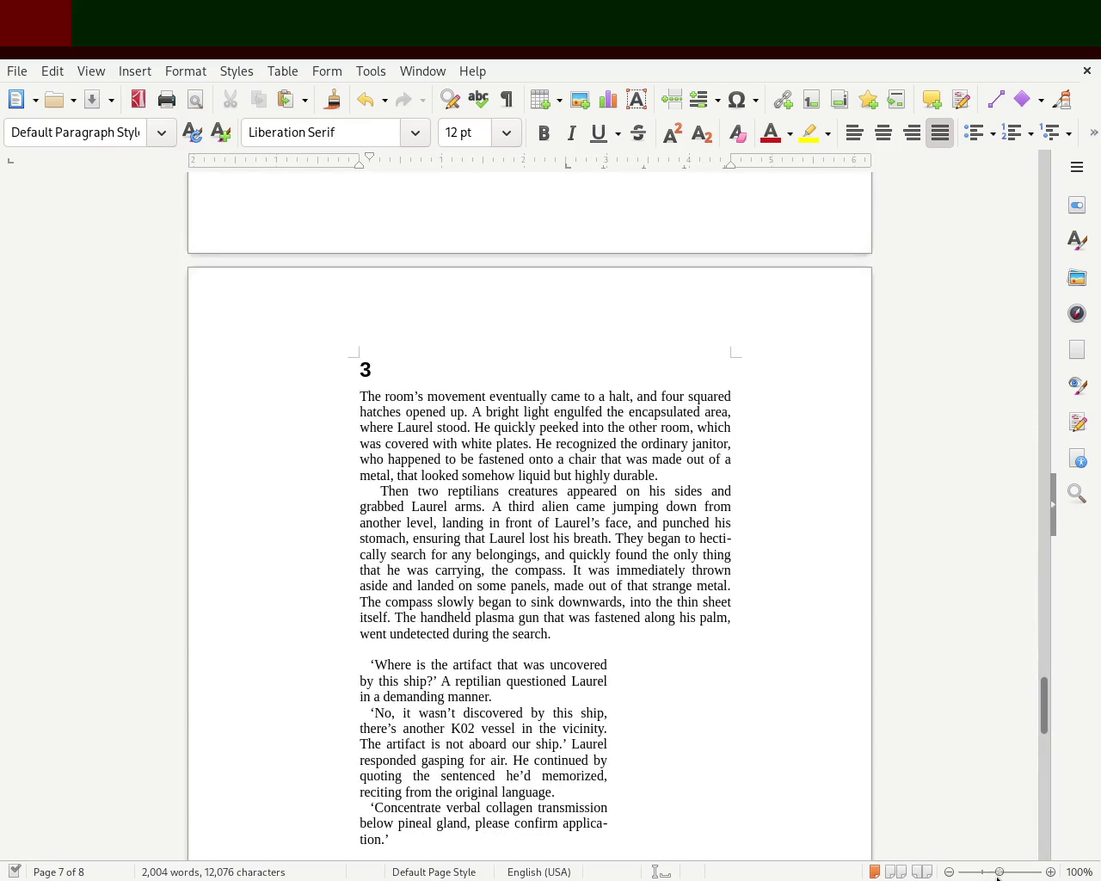